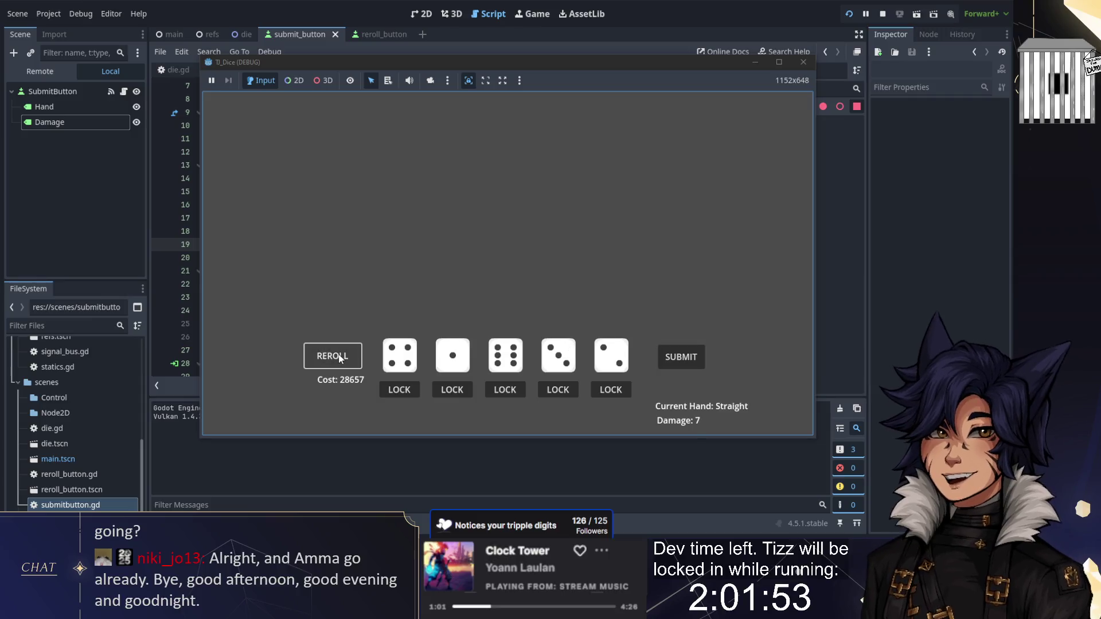
Reroll the dice five times as the cost climbs into the millions, then stop the game
left_click(350, 367)
left_click(349, 367)
left_click(349, 367)
left_click(349, 367)
left_click(349, 367)
left_click(350, 367)
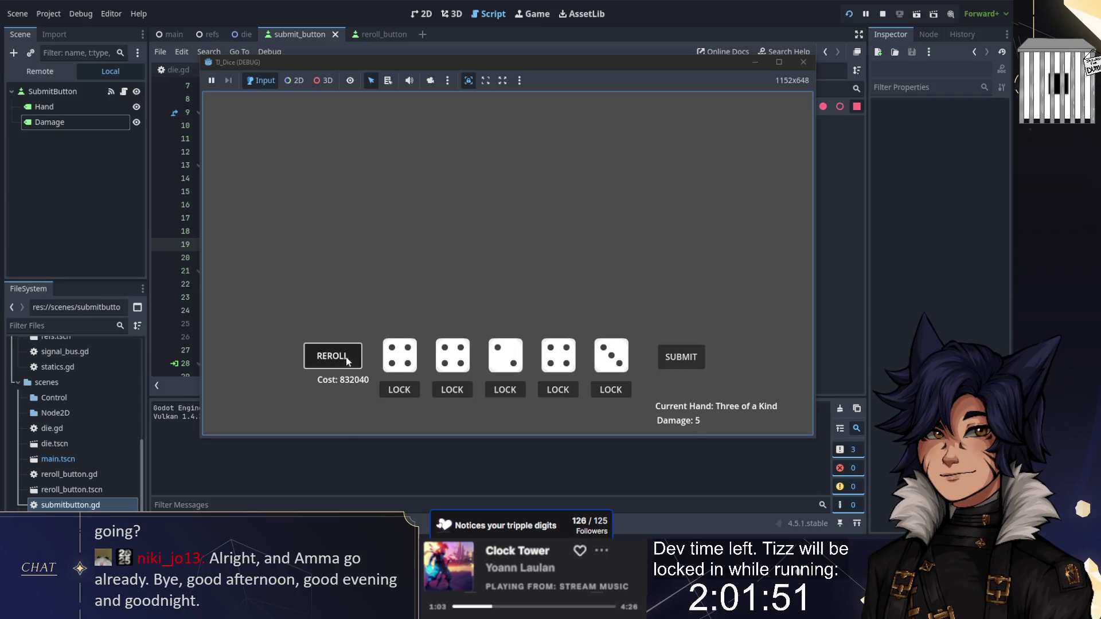
left_click(349, 367)
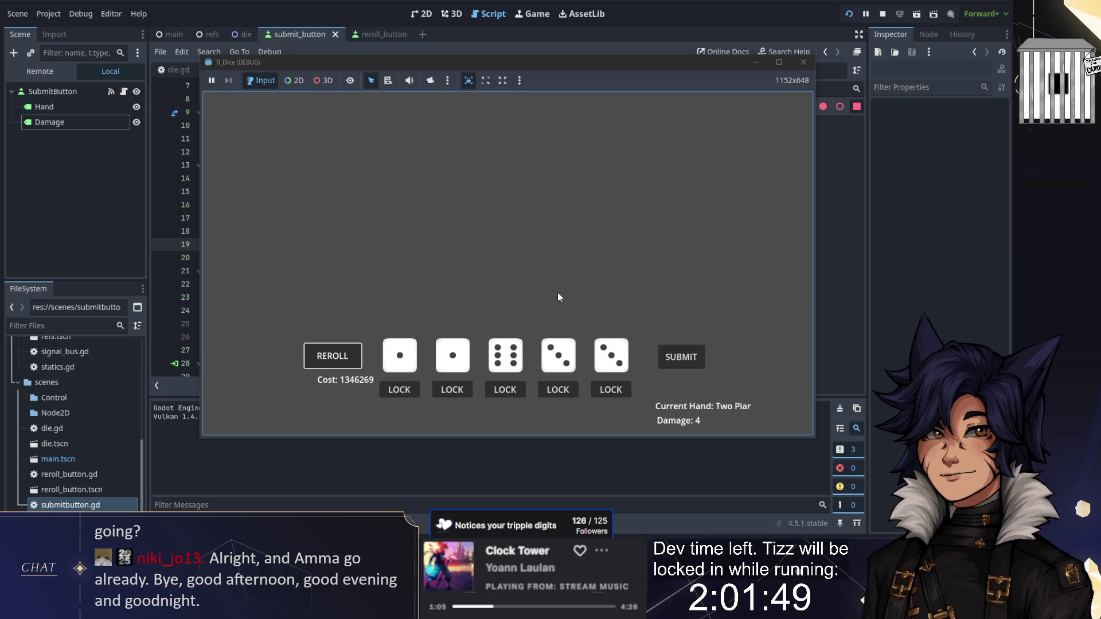
left_click(321, 356)
left_click(321, 356)
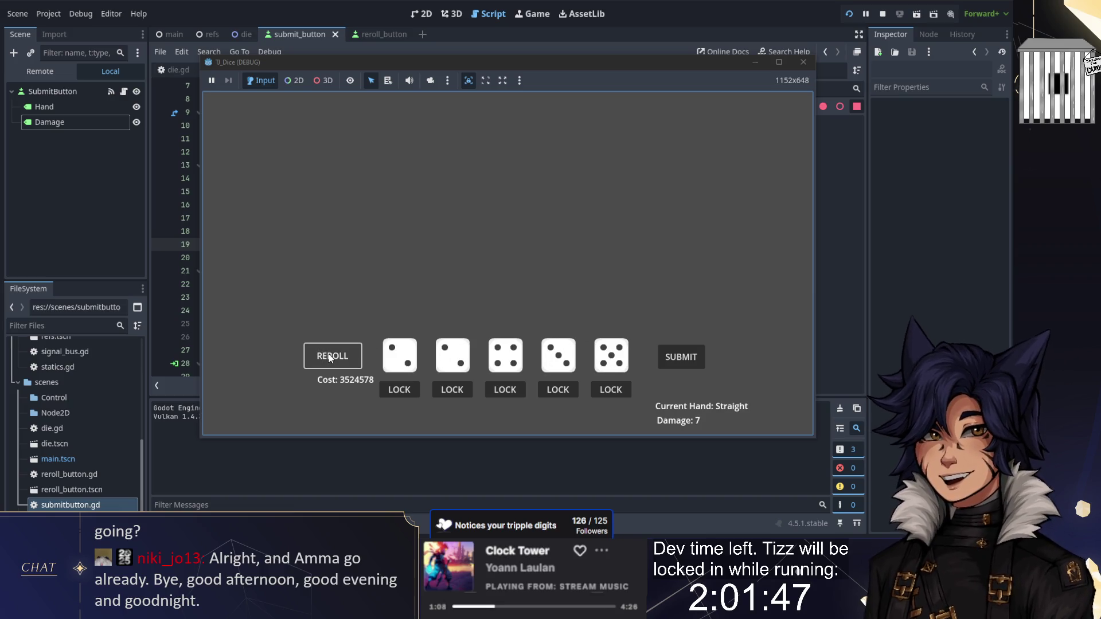
left_click(883, 13)
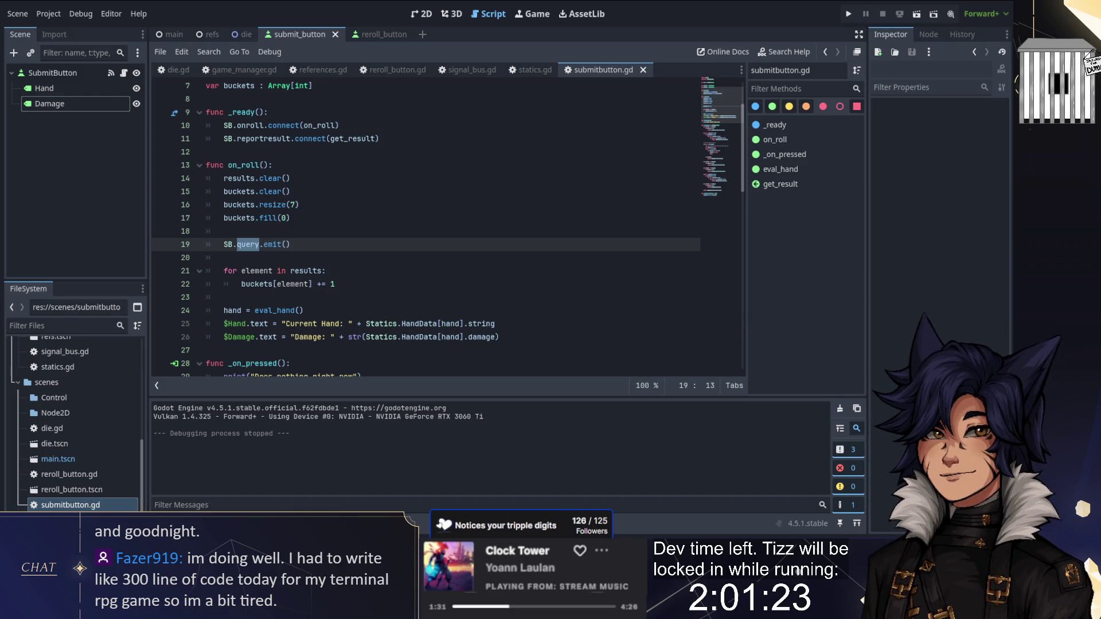
Inspect the counting loop in submitbutton.gd's on_roll, then switch to die.gd
left_click(431, 177)
scroll(431, 177, "down", 1)
left_click_drag(396, 232, 402, 245)
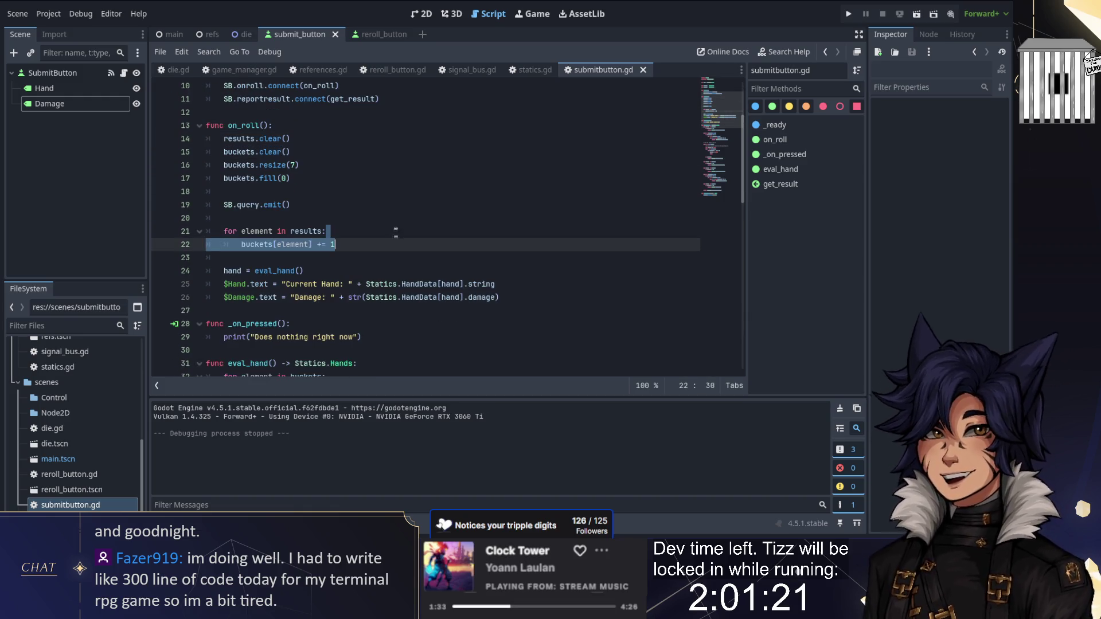
left_click(395, 232)
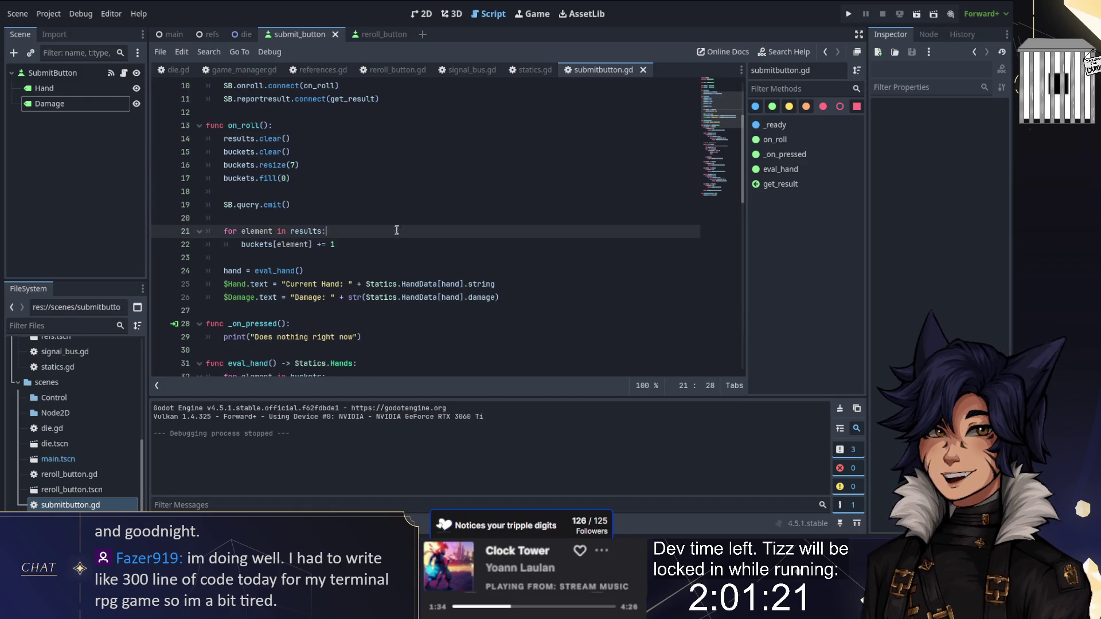
left_click(175, 70)
Run the project, reroll once, stop it, and view the submit button scene in 2D
left_click(844, 14)
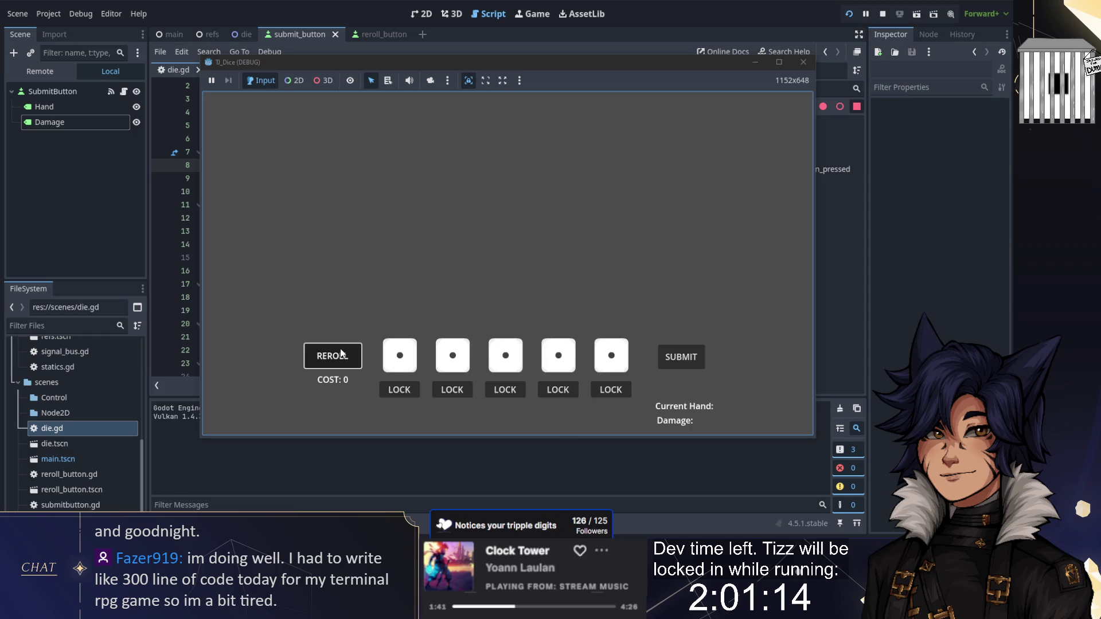
left_click(341, 354)
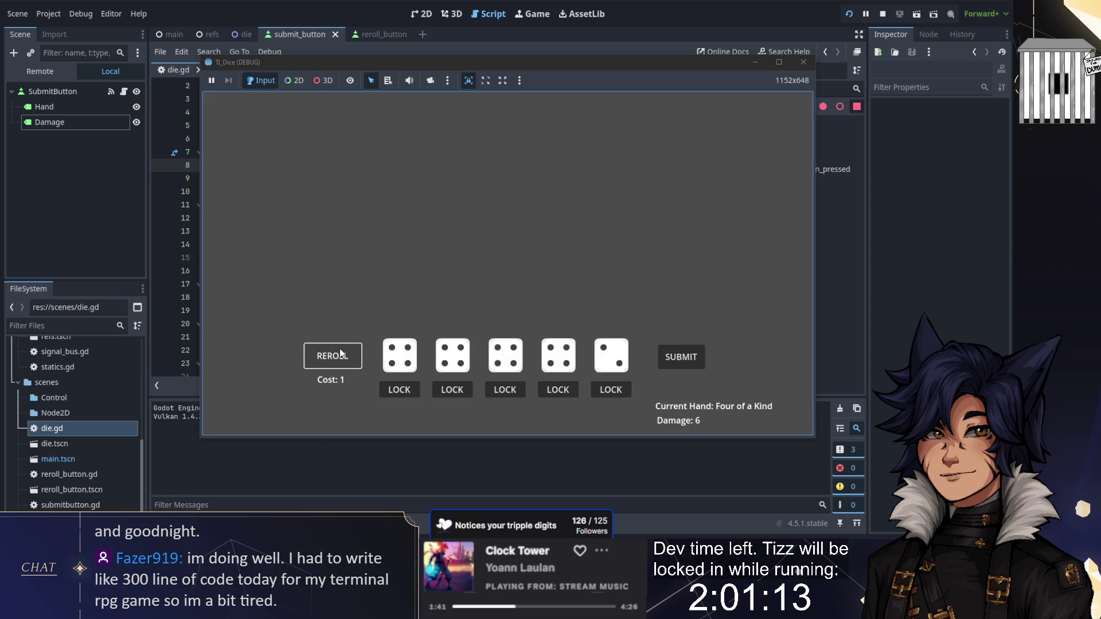
left_click(882, 13)
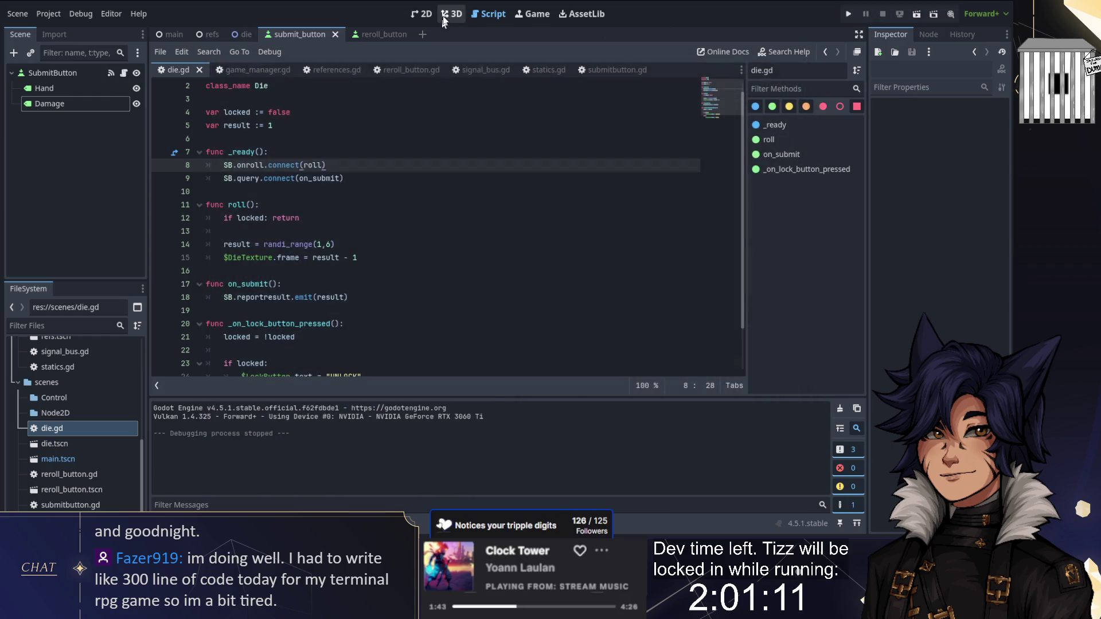
left_click(451, 14)
left_click(427, 13)
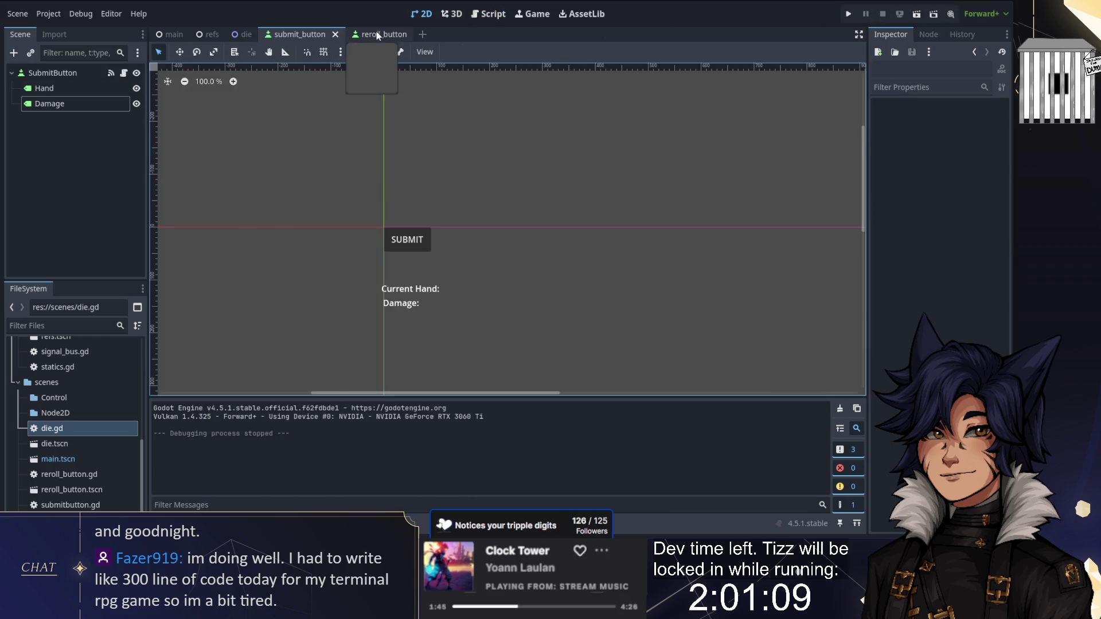
Change the reroll_button scene's cost label text to 'Health Cost: 0'
left_click(378, 34)
left_click(340, 220)
left_click(929, 154)
left_click(897, 137)
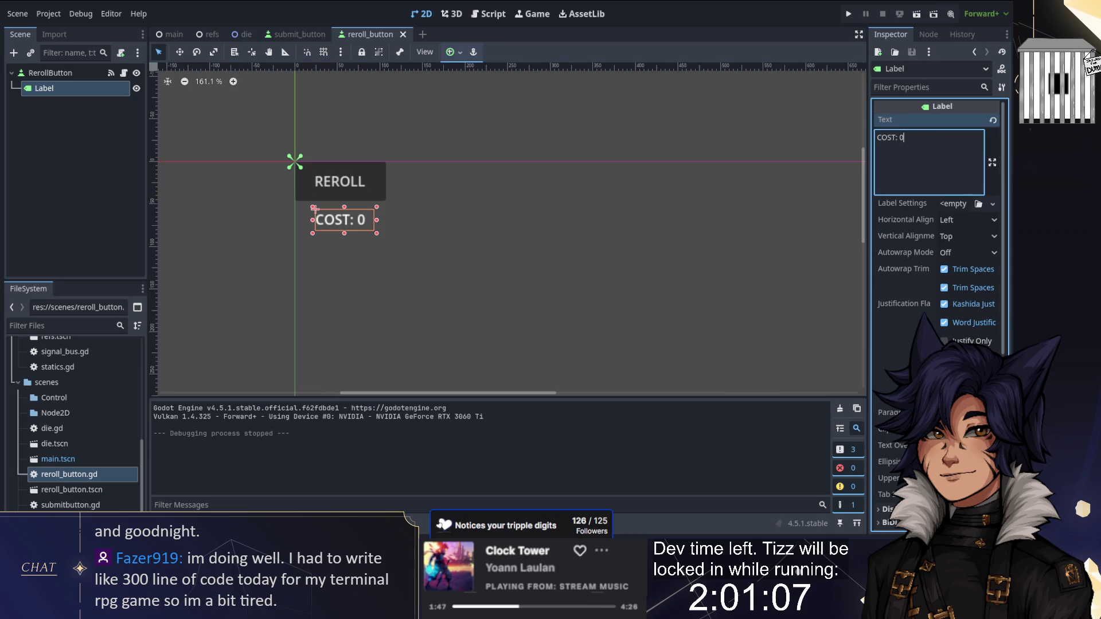
key("BackSpace")
key("BackSpace")
key("BackSpace")
type("ost")
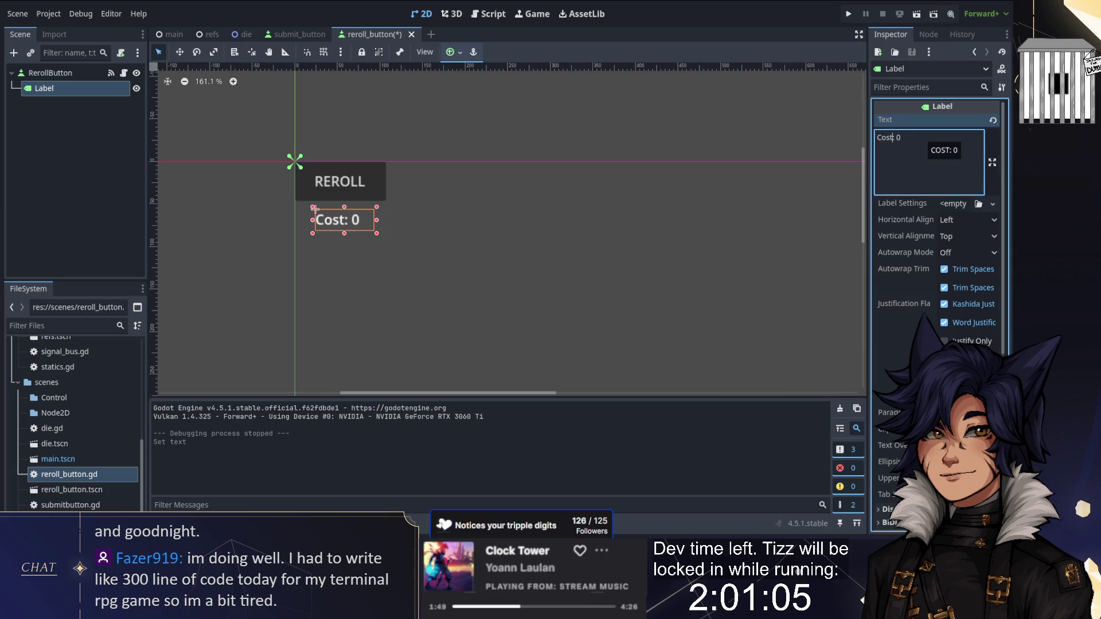
type("Health")
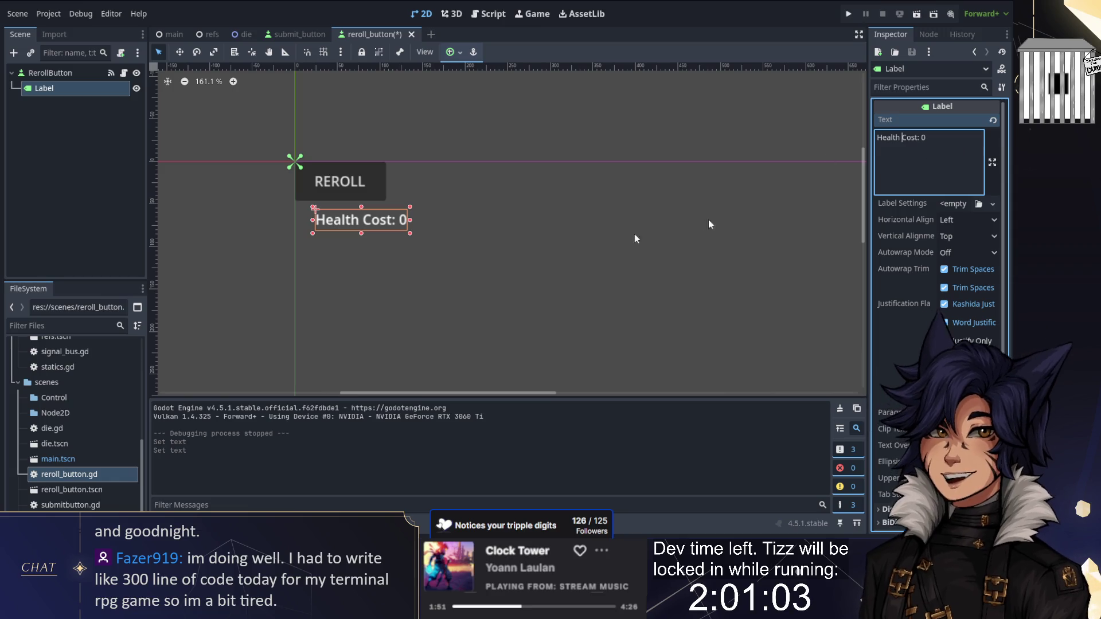
Move the Health Cost label left under REROLL and save the scene
left_click_drag(380, 225, 362, 226)
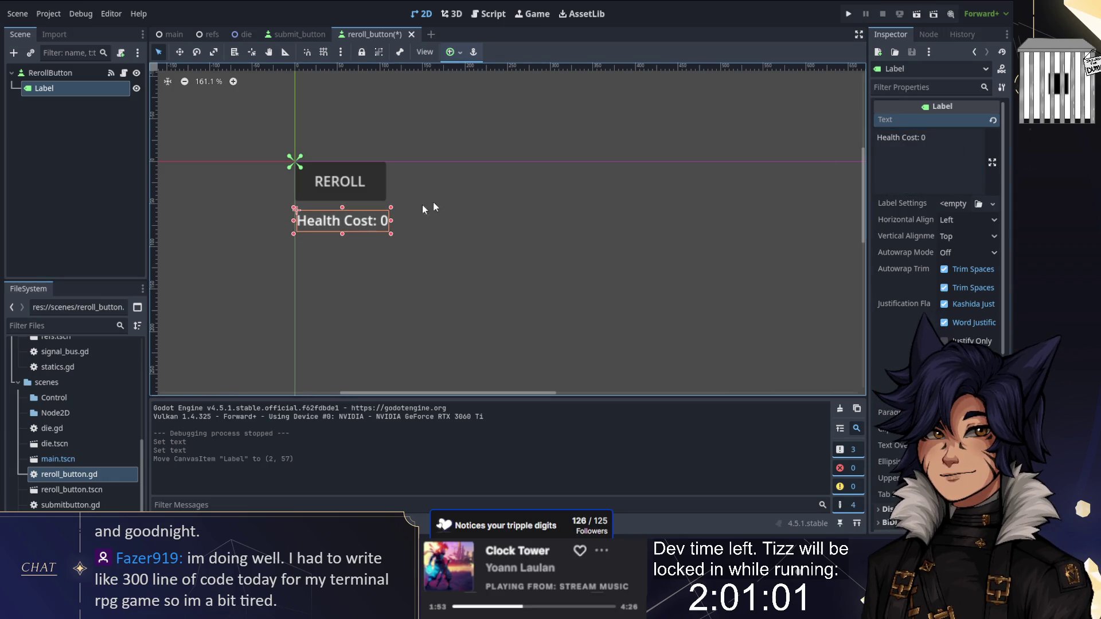
left_click(422, 204)
key("ctrl+s")
left_click(488, 13)
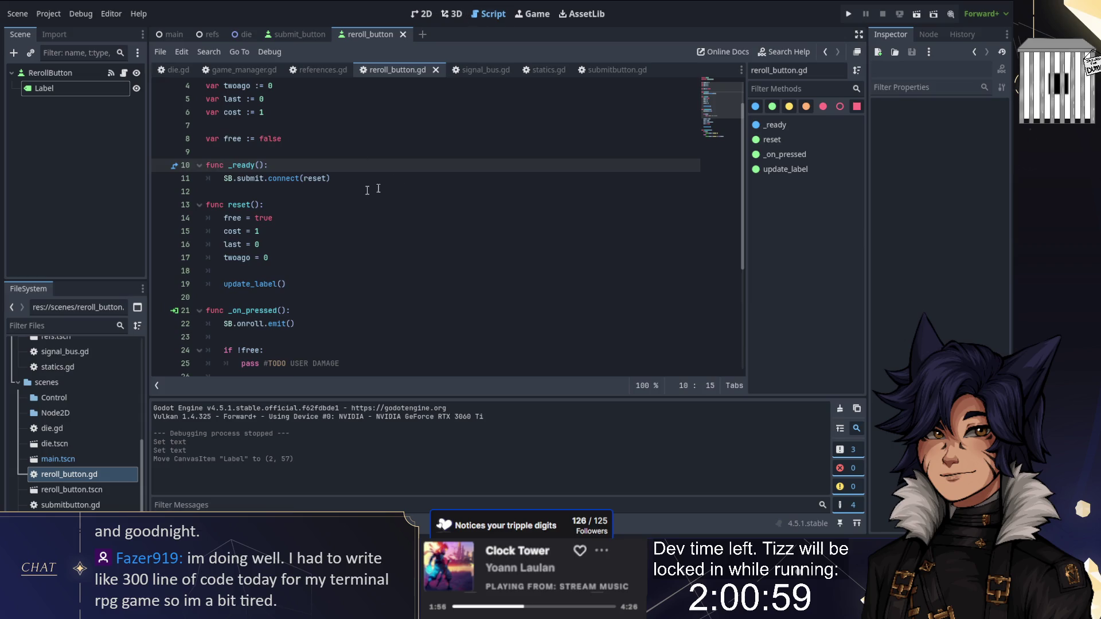
Browse references.gd, game_manager.gd, signal_bus.gd and statics.gd, then return to reroll_button.gd
left_click(313, 70)
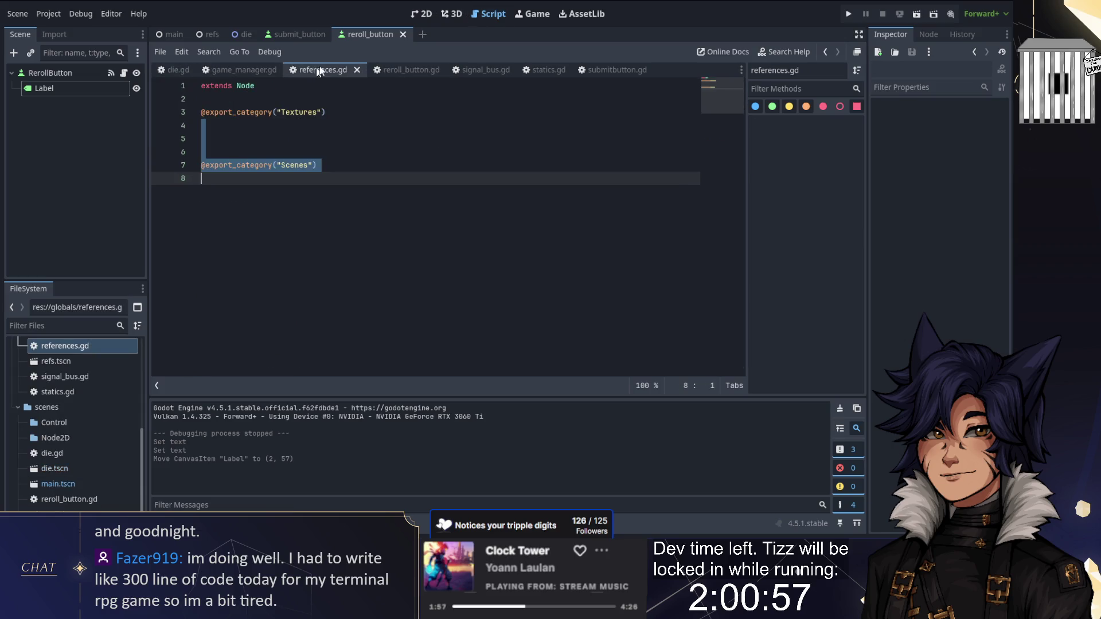
key("alt+Left")
left_click(244, 70)
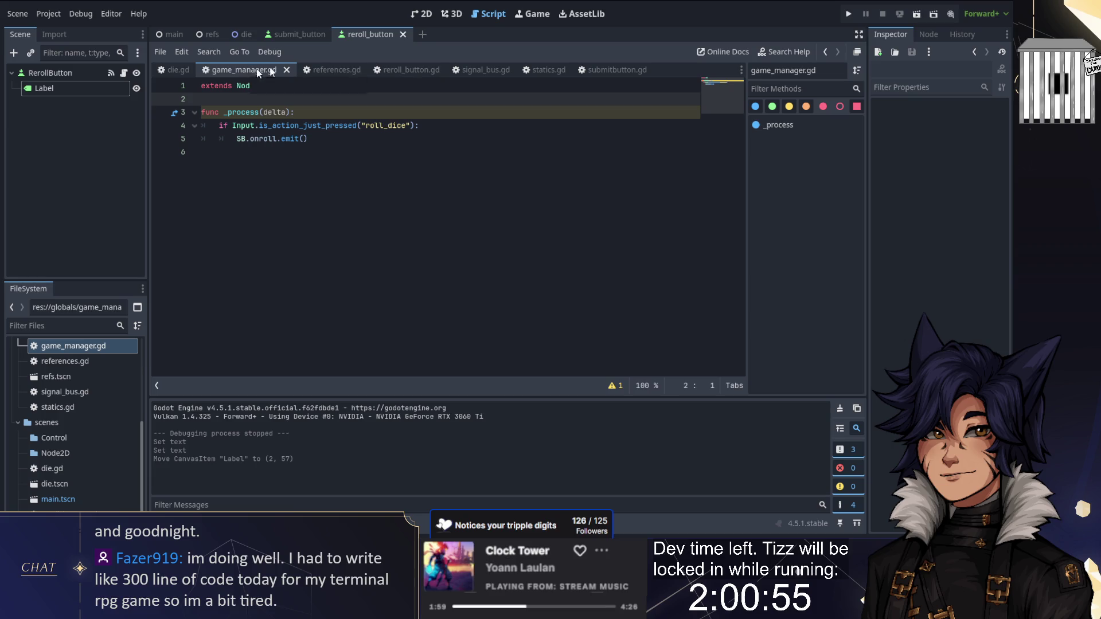
left_click(487, 69)
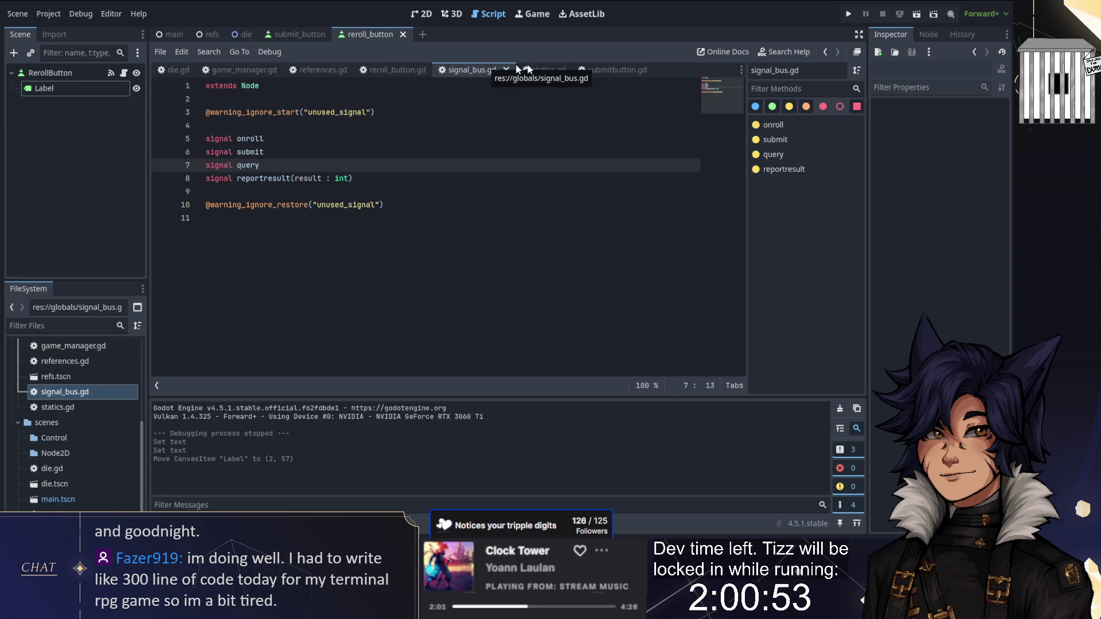
left_click(545, 70)
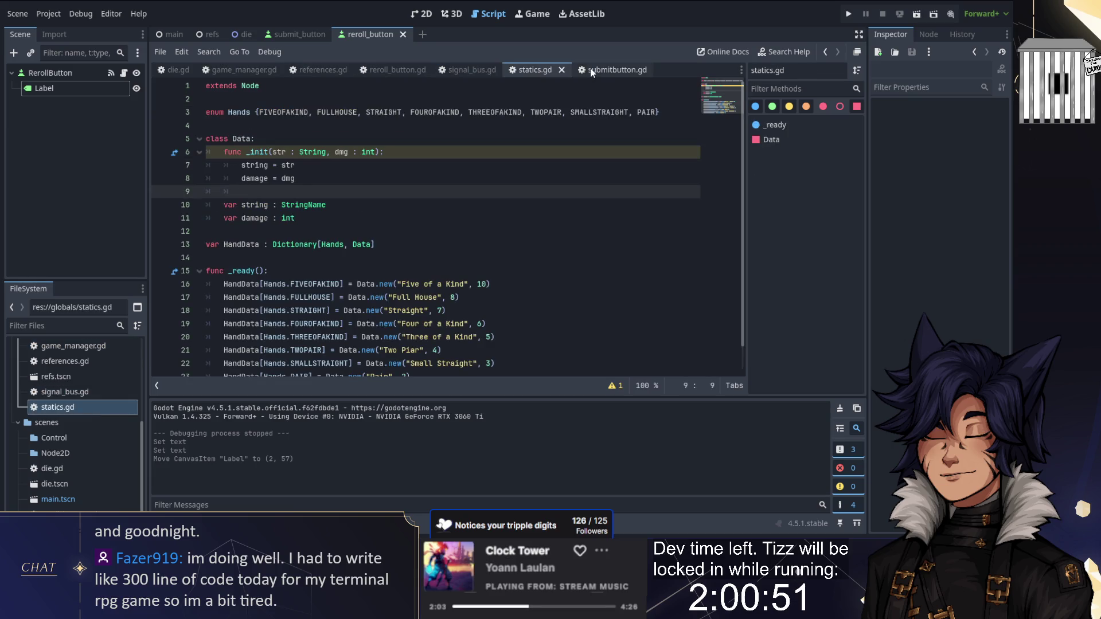
left_click(408, 68)
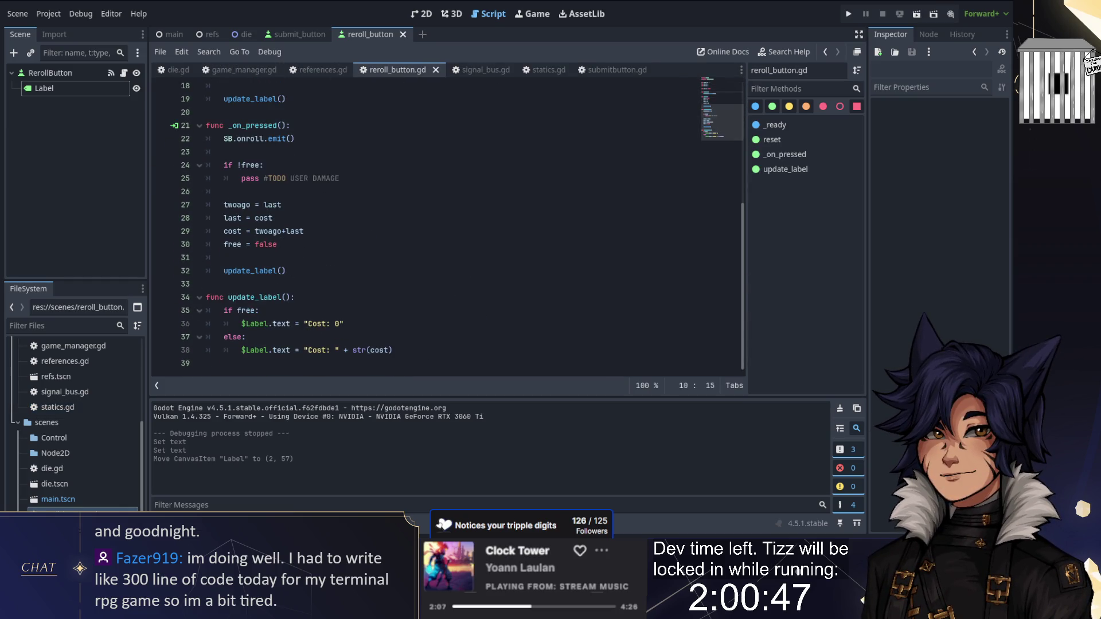
Change both update_label strings on lines 36 and 38 to 'Health Cost' and save
left_click(307, 323)
type("th")
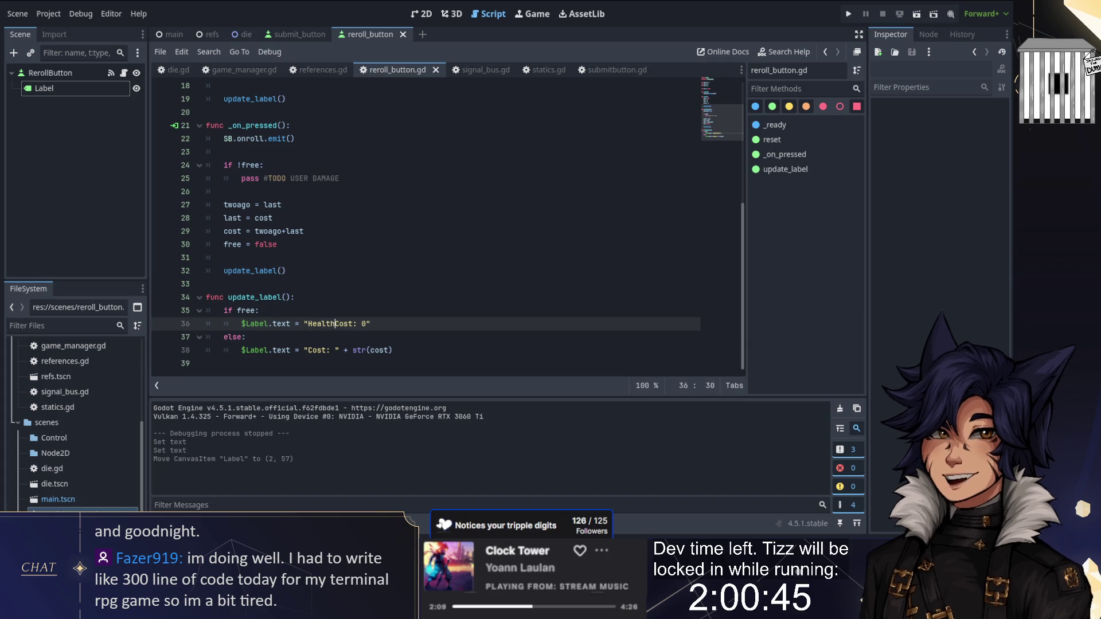
left_click(308, 350)
type("Health")
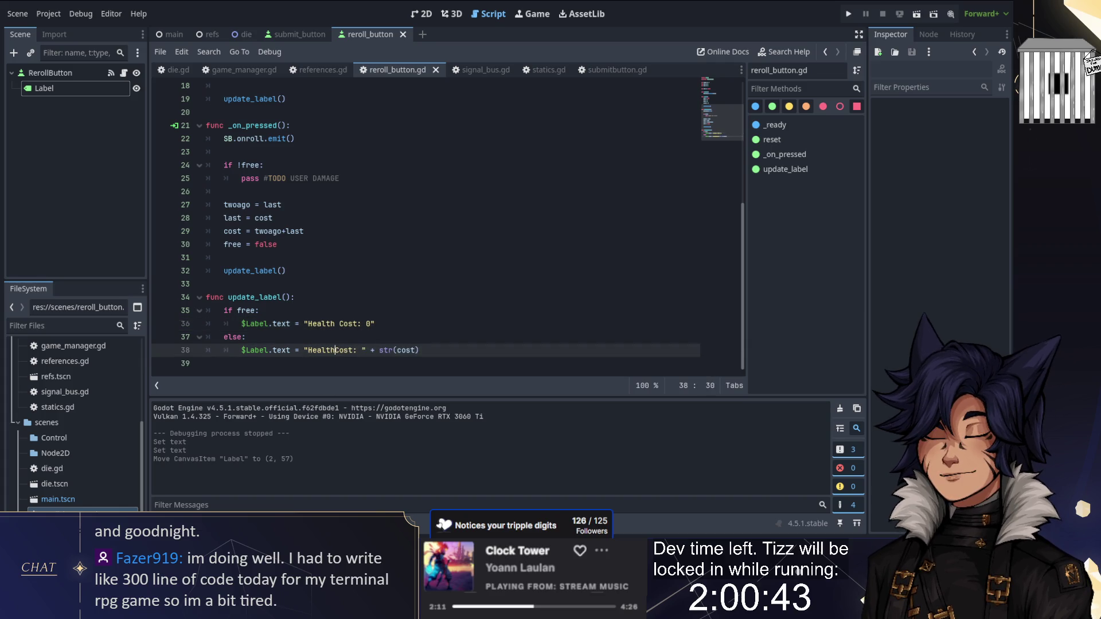
scroll(426, 261, "up", 5)
key("ctrl+s")
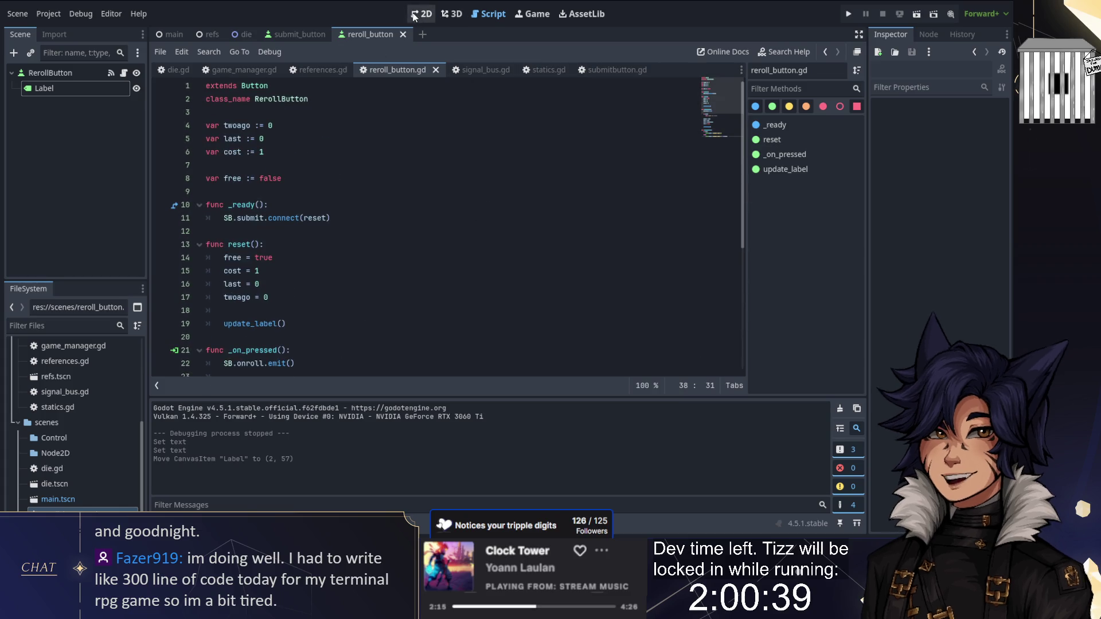
left_click(292, 32)
Move the Current Hand label up-left and the Damage label beneath it, then run the game
left_click(421, 12)
scroll(407, 291, "up", 8)
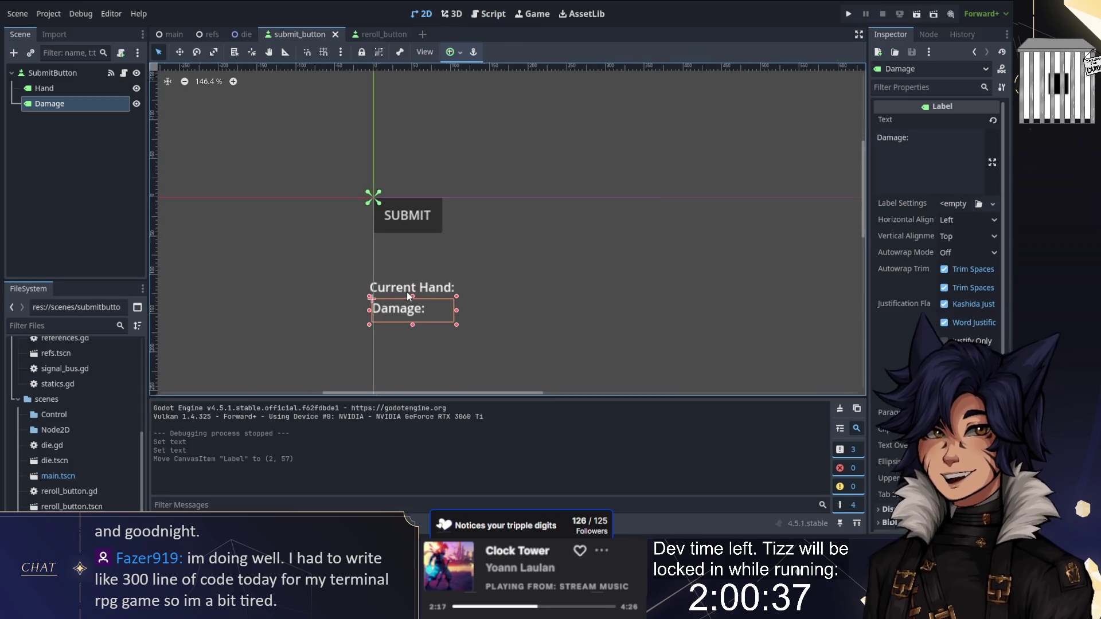
mouse_move(396, 294)
left_mouse_down()
mouse_move(373, 235)
mouse_move(335, 234)
left_mouse_up()
left_click_drag(404, 309, 395, 262)
left_click(314, 211)
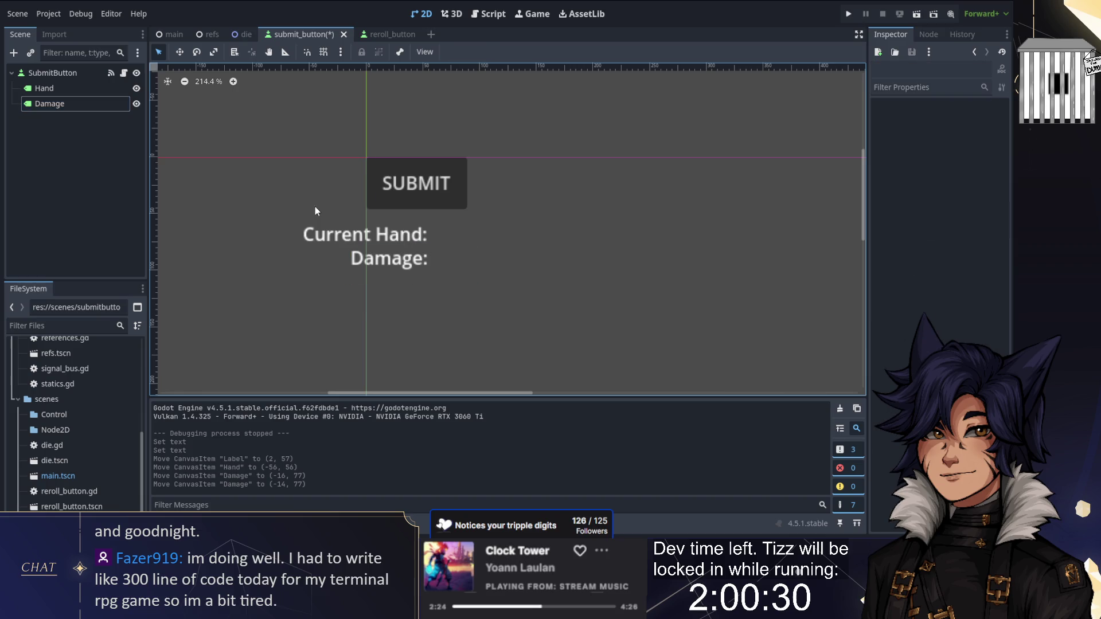
left_click(847, 14)
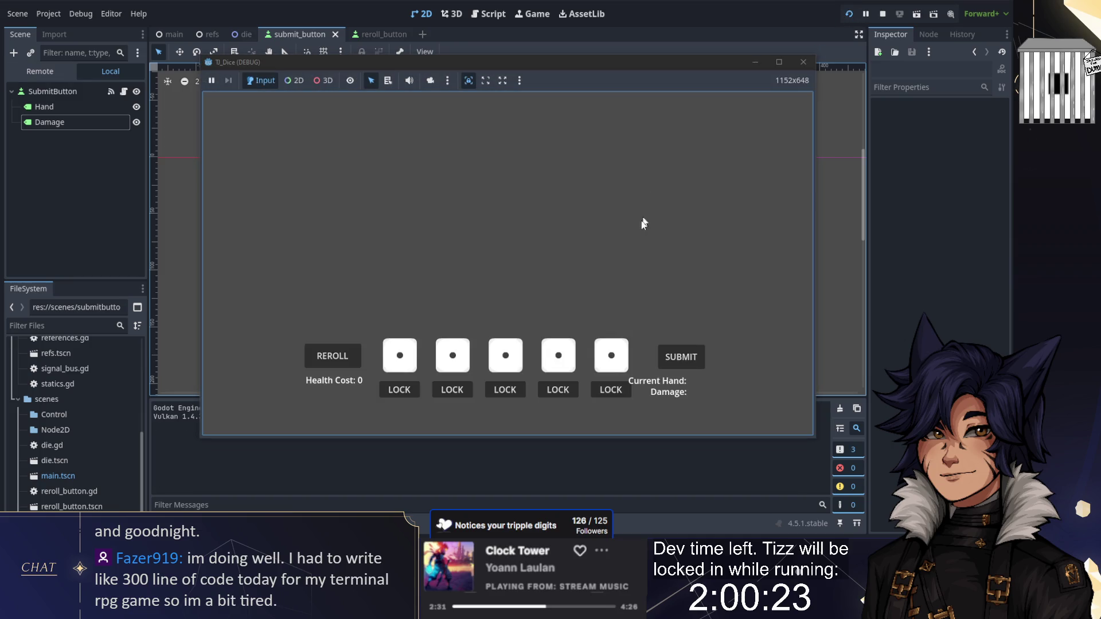
Test SUBMIT, then reroll the dice five times
left_click(680, 360)
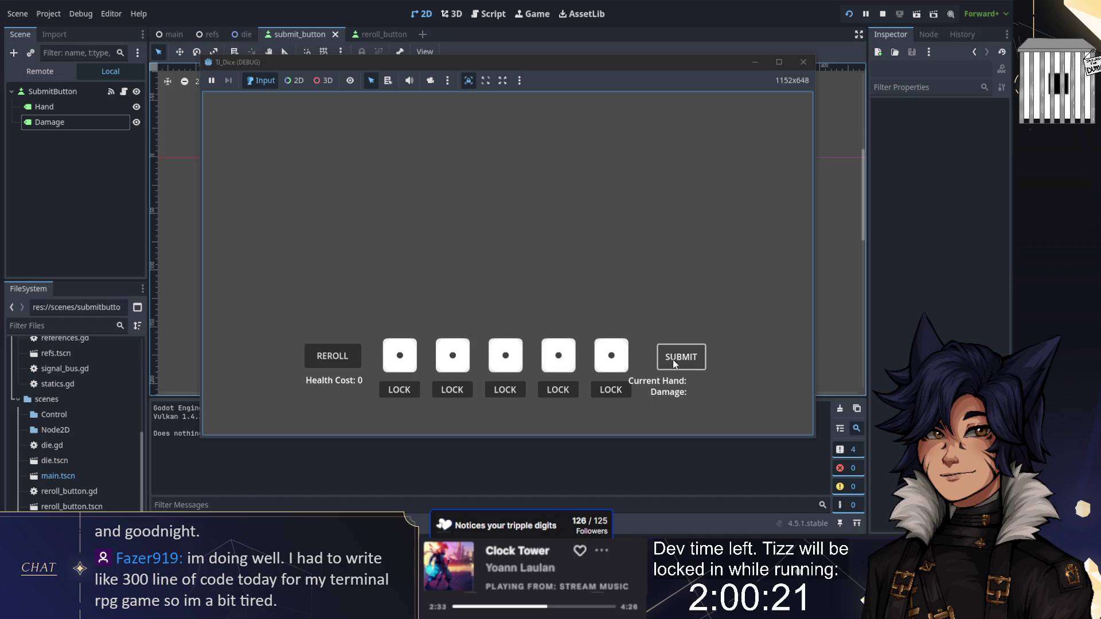
left_click(328, 363)
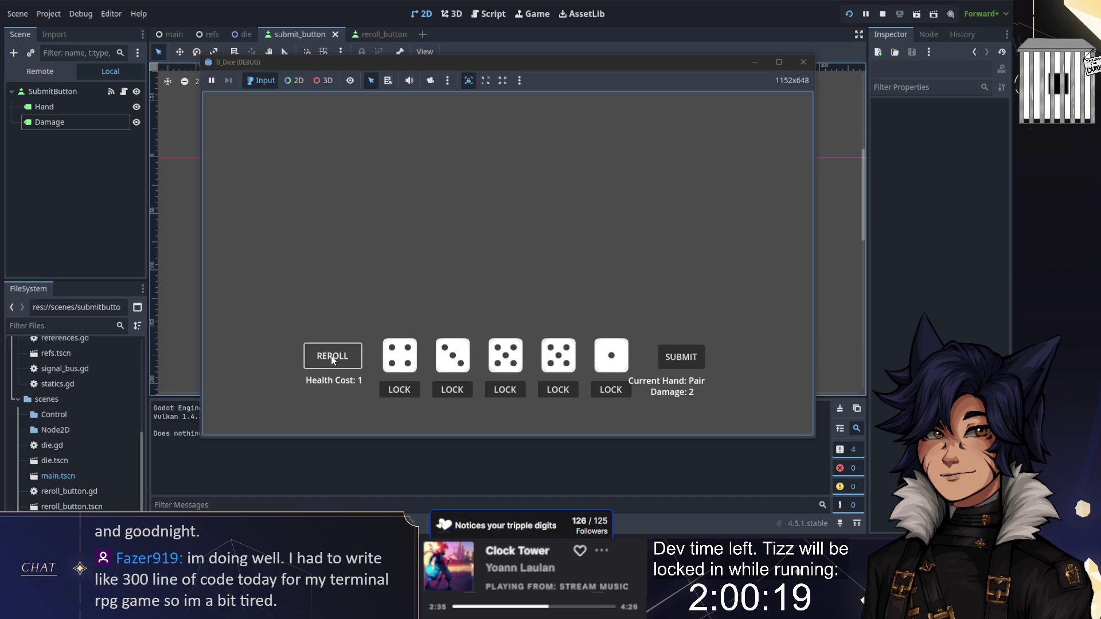
left_click(332, 360)
left_click(332, 360)
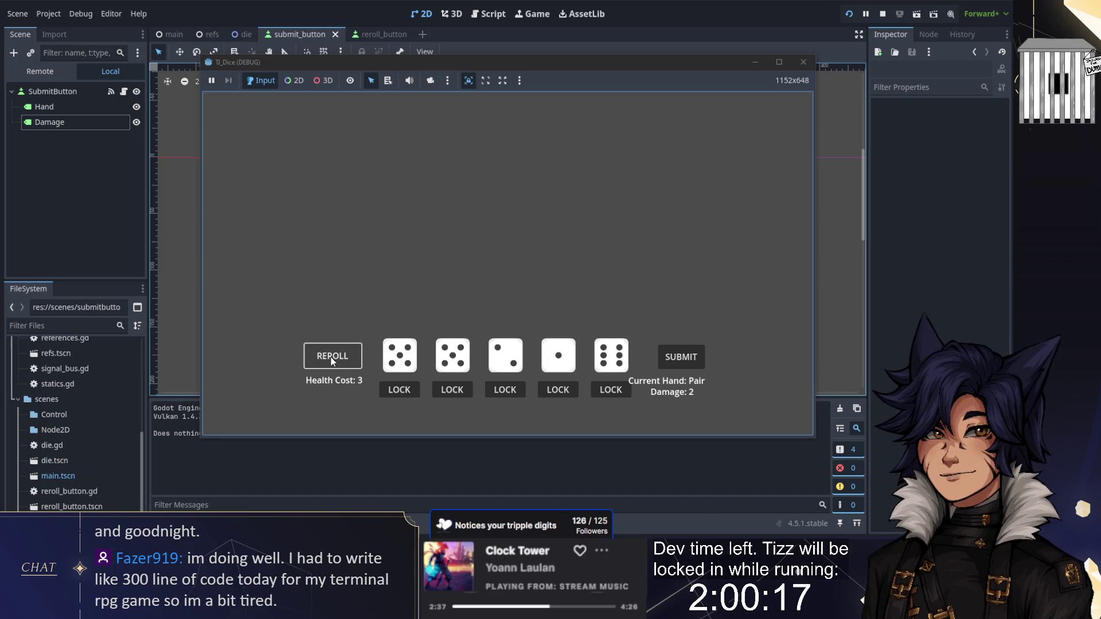
left_click(332, 360)
left_click(333, 361)
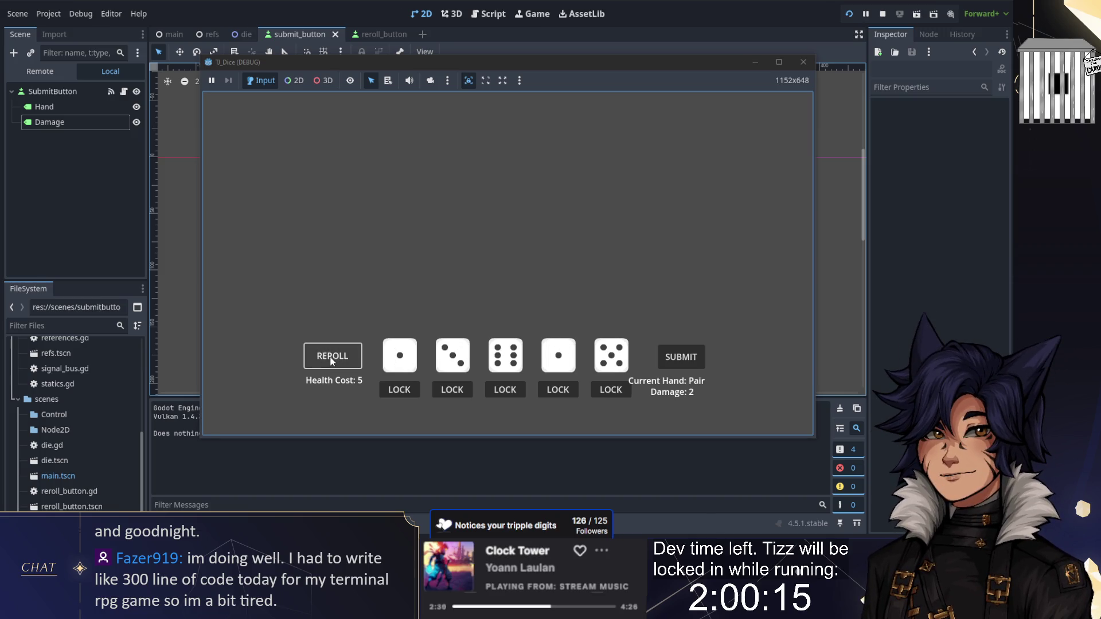
Lock the first and fourth dice, then the second and third, rerolling the rest each time
left_click(400, 390)
left_click(558, 390)
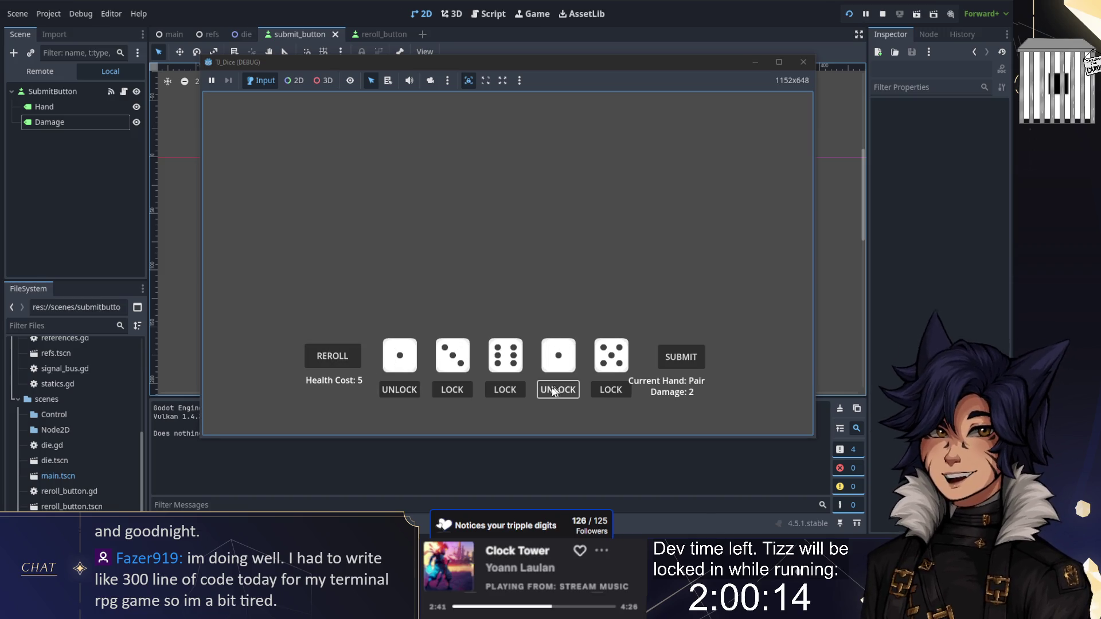
left_click(452, 389)
left_click(332, 356)
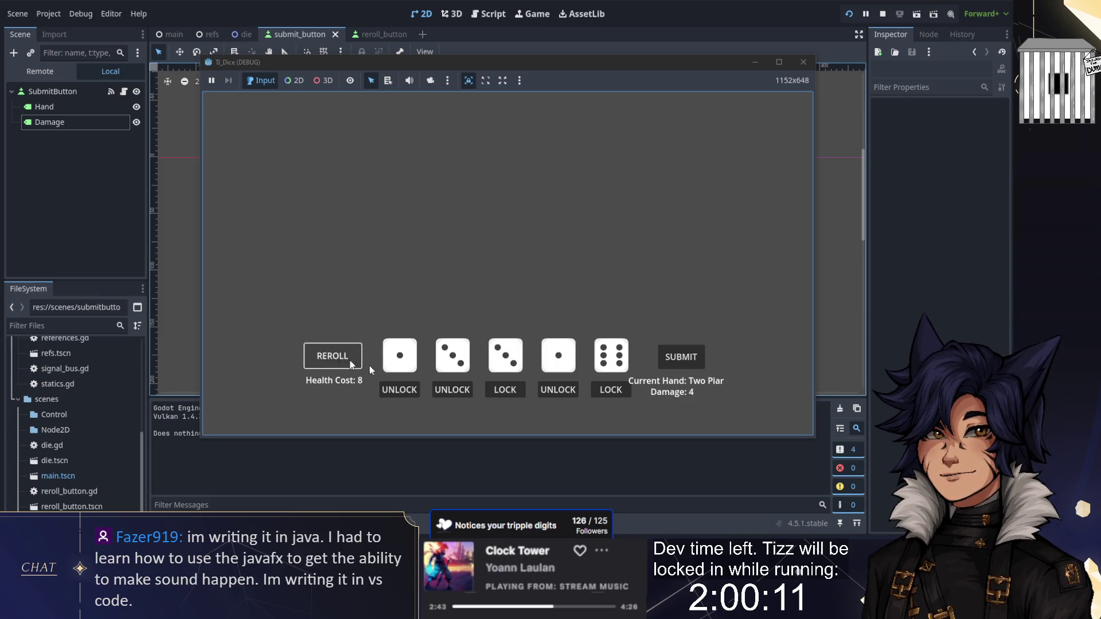
left_click(505, 389)
left_click(333, 359)
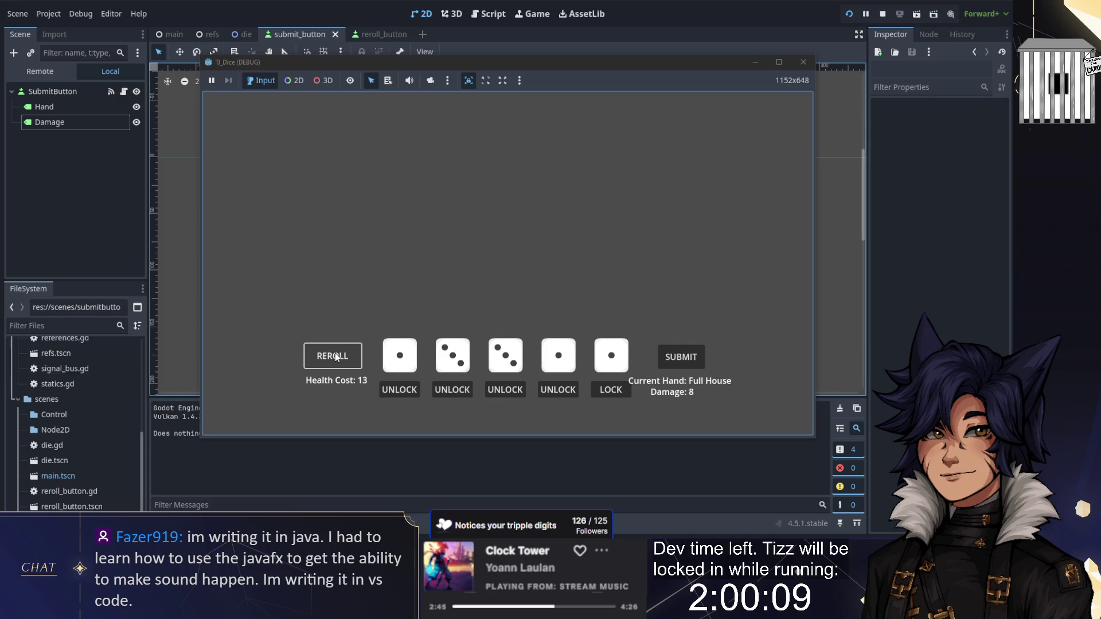
left_click(315, 354)
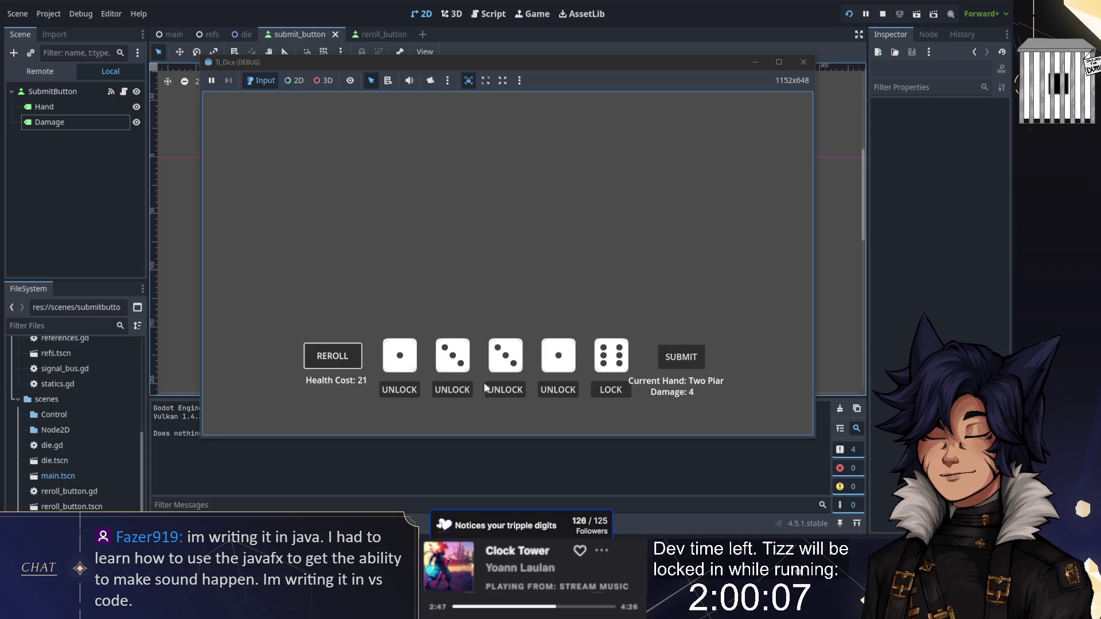
Unlock all four held dice and reroll
left_click(453, 389)
left_click(505, 390)
left_click(399, 390)
left_click(558, 389)
left_click(318, 356)
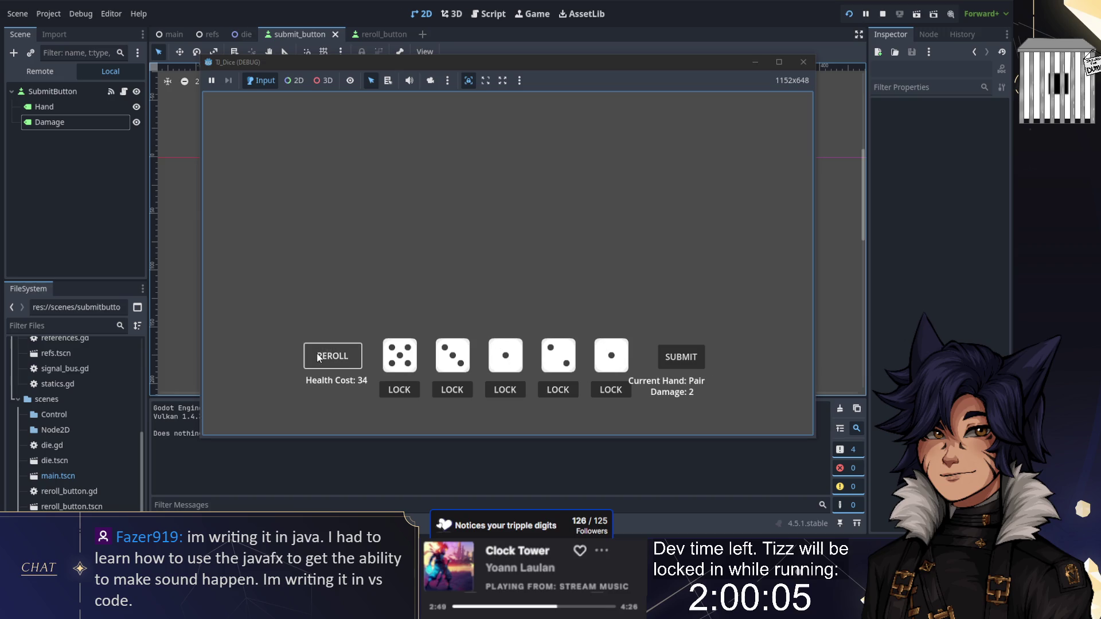
Reroll three more times, submit the Pair hand, and stop the game at Health Cost 144
left_click(331, 360)
left_click(331, 360)
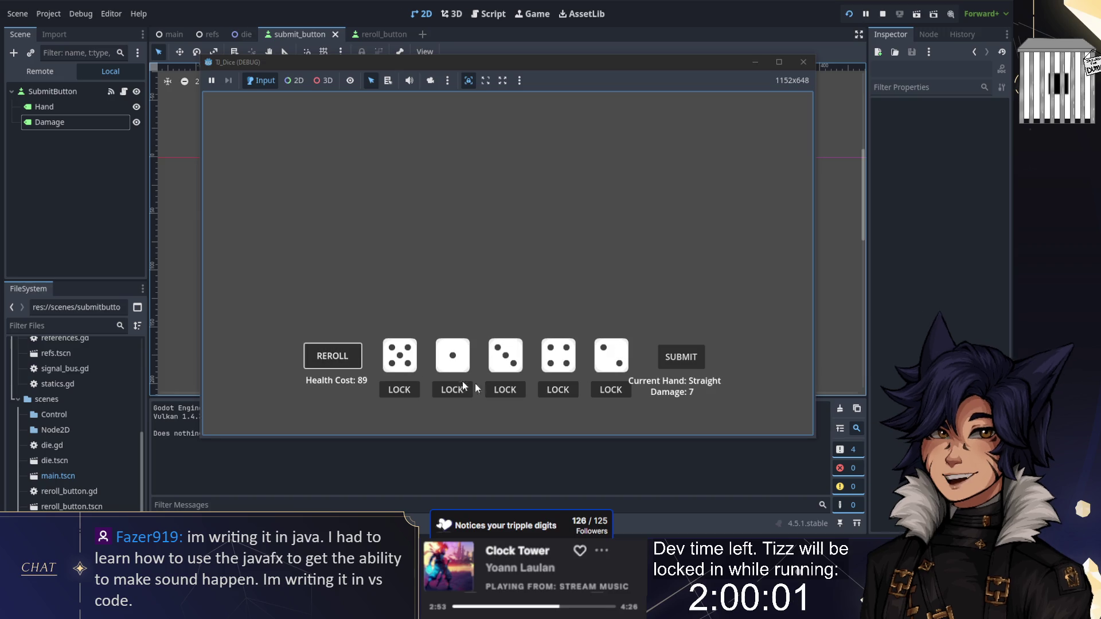
left_click(344, 359)
left_click(678, 357)
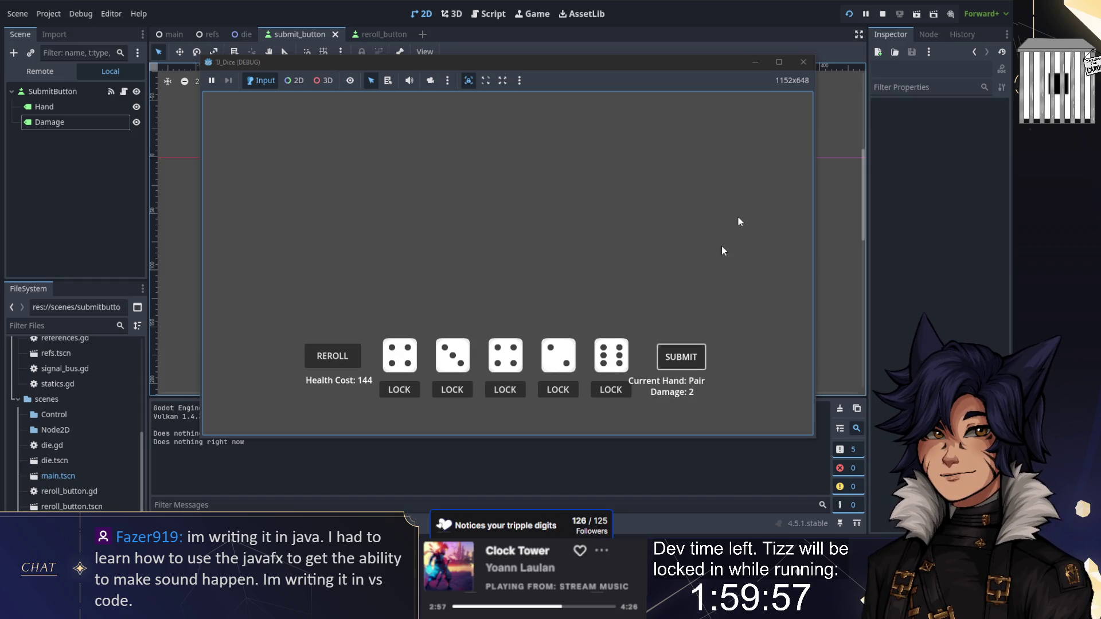
left_click(888, 14)
left_click(394, 35)
left_click(490, 15)
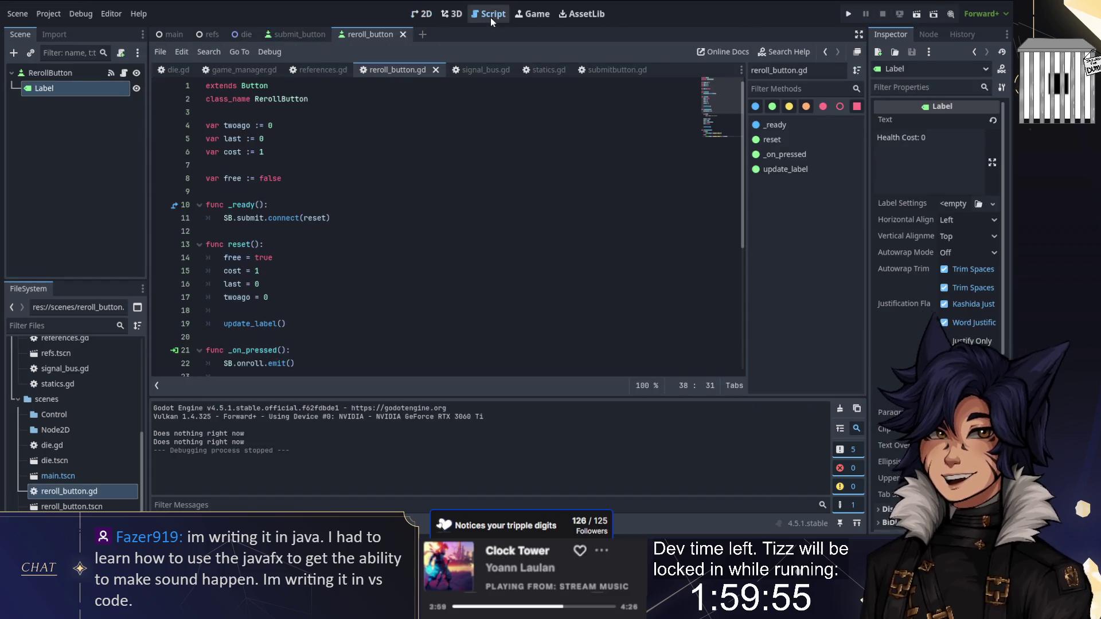
Select the 'Does nothing right now' print on line 29 of submitbutton.gd's _on_pressed
scroll(325, 229, "down", 5)
scroll(321, 228, "up", 2)
scroll(304, 224, "down", 3)
scroll(289, 221, "up", 3)
scroll(289, 220, "up", 2)
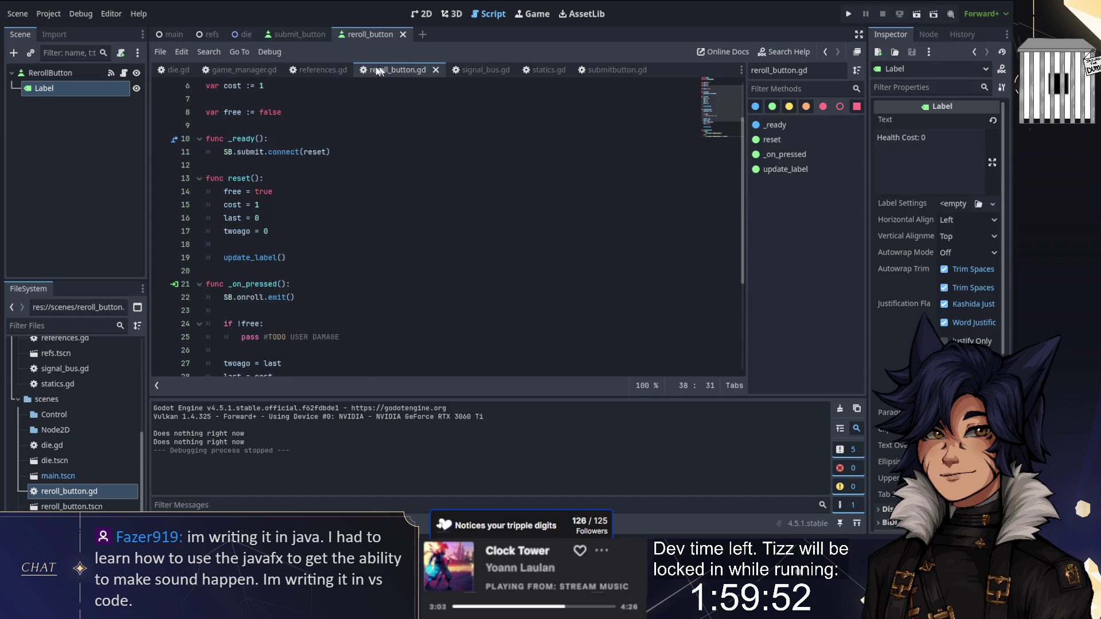
left_click(469, 68)
left_click(616, 69)
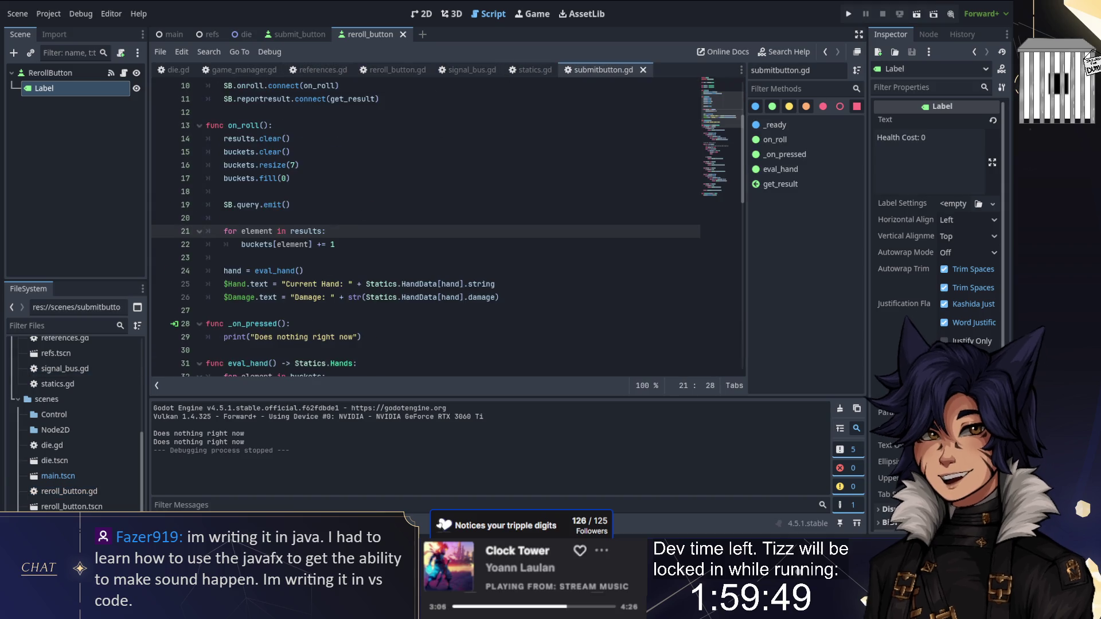
scroll(356, 246, "down", 2)
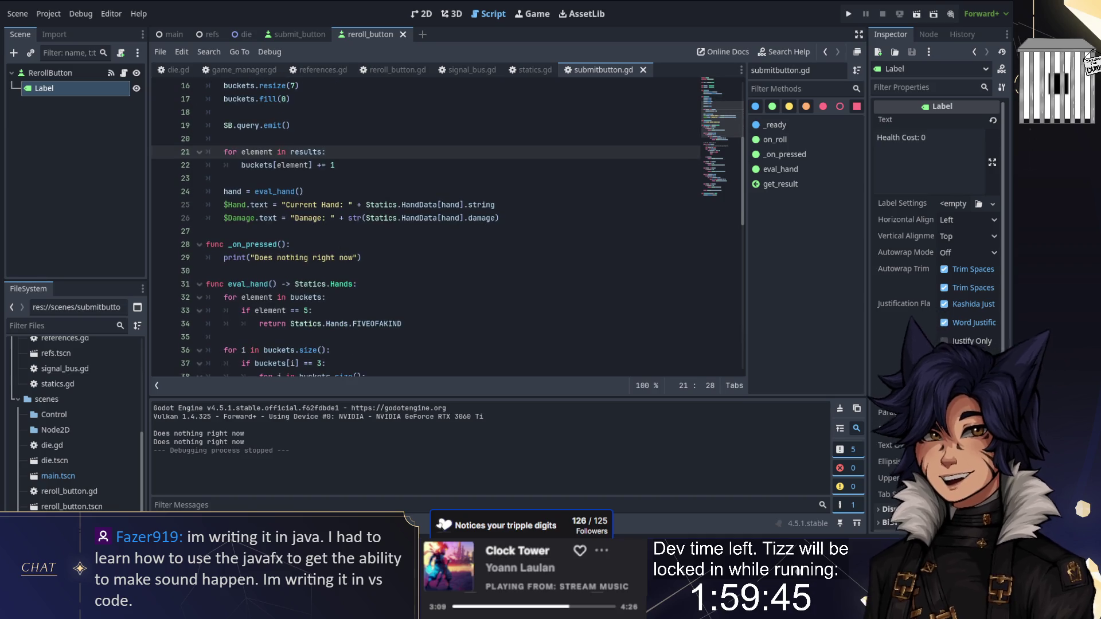
left_click(361, 258)
key("shift+Home")
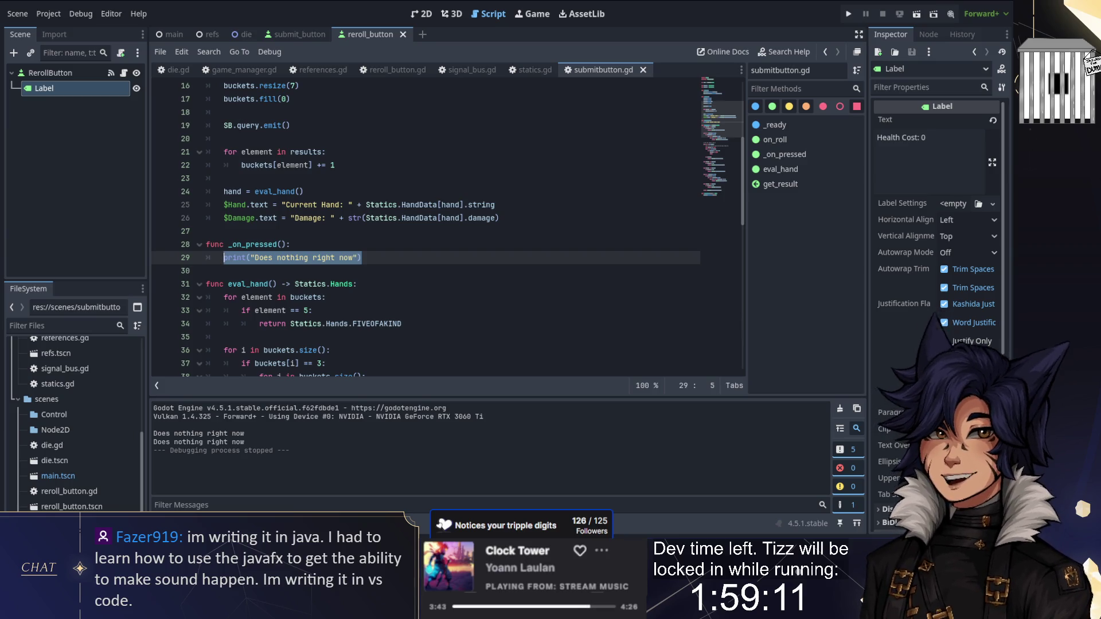
Replace the line 29 print with SB.submit.emit()
type("SB.")
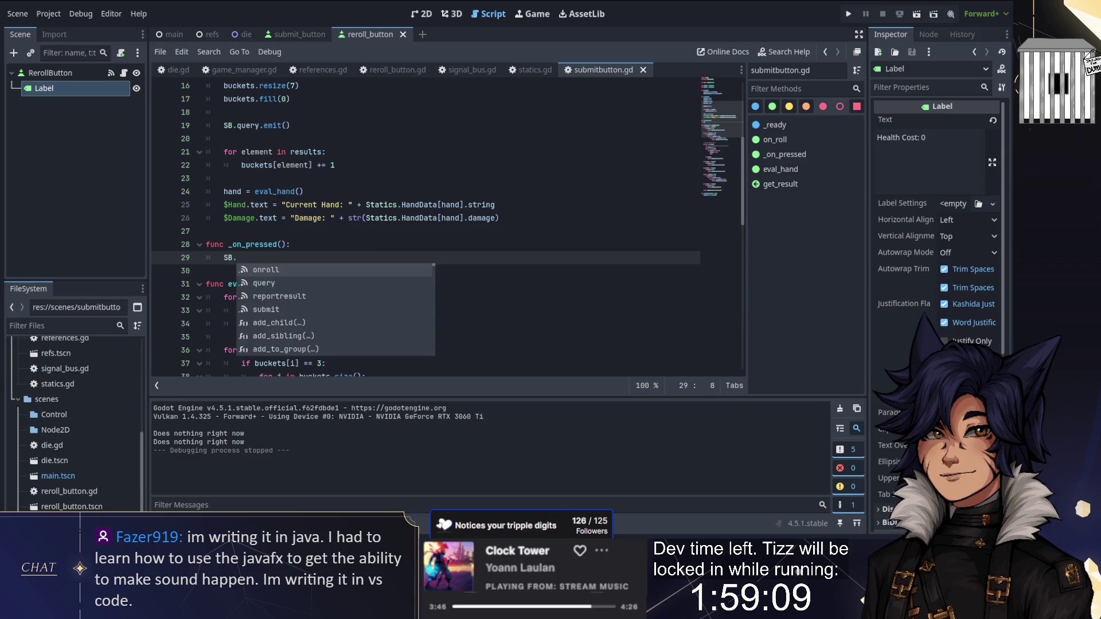
type("submit")
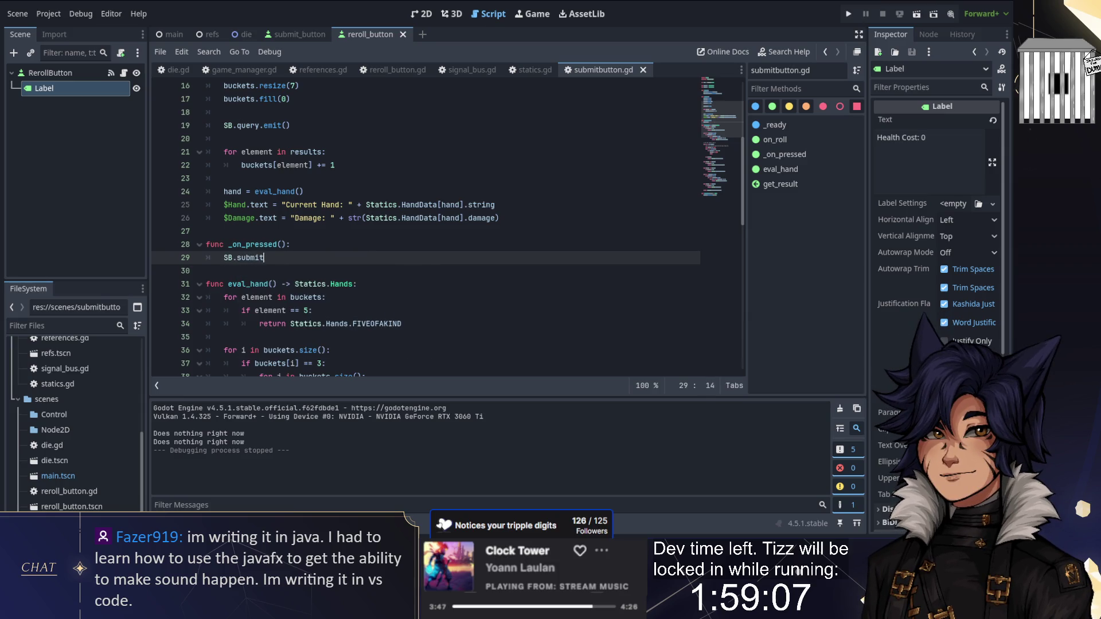
key("BackSpace")
key("BackSpace")
left_click(304, 192)
scroll(425, 227, "up", 5)
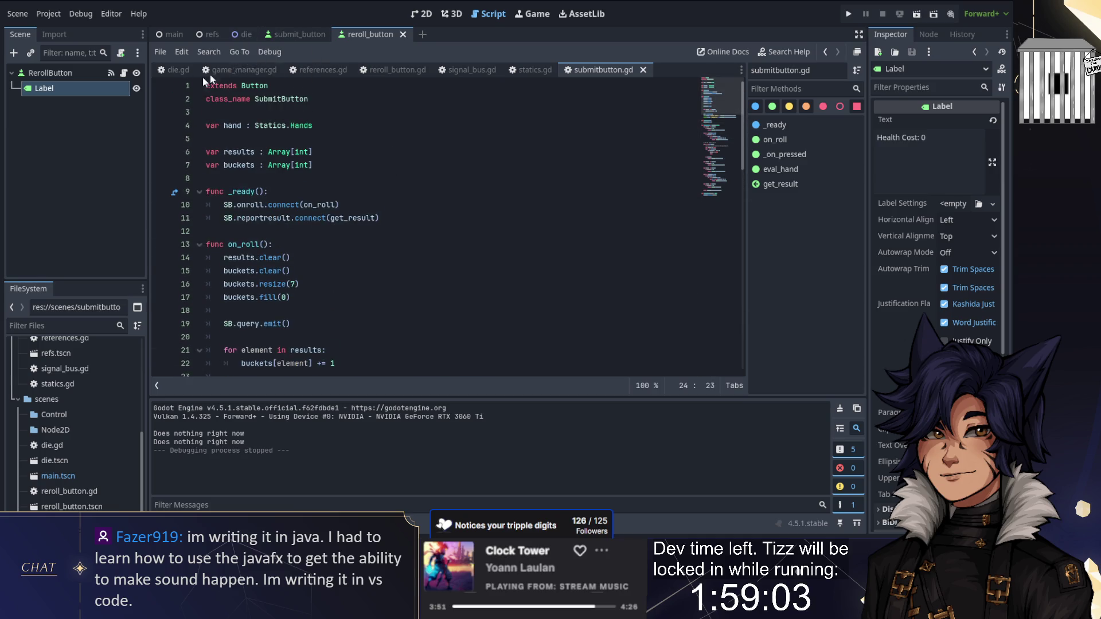
Review the die.gd, game_manager.gd, references.gd and reroll_button.gd scripts, ending on die.gd
left_click(176, 70)
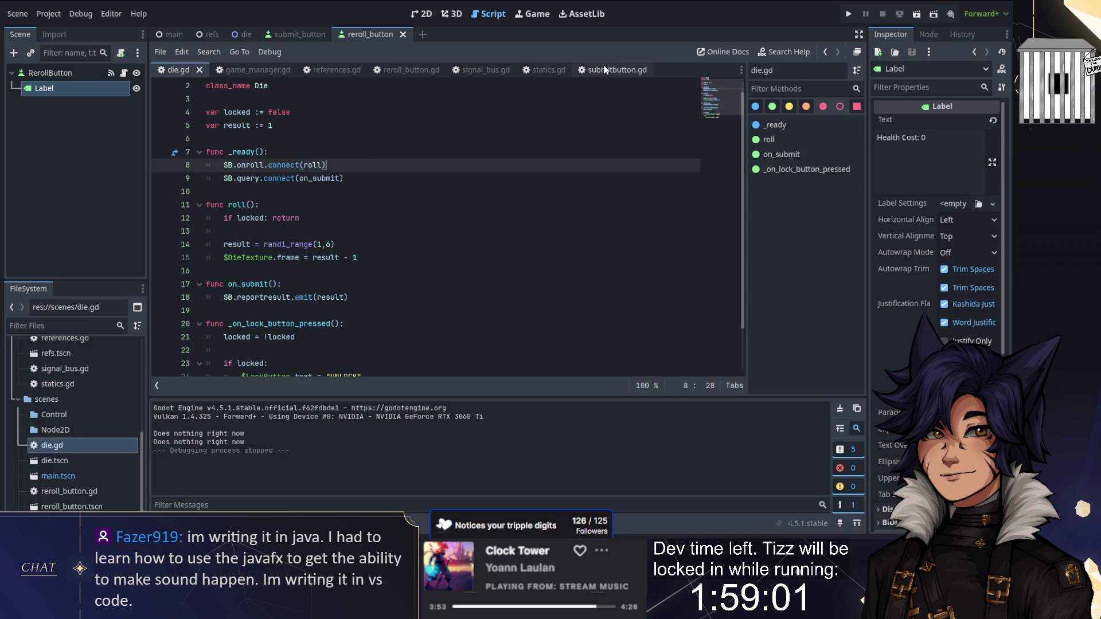
left_click(617, 70)
scroll(424, 229, "down", 3)
left_click(240, 71)
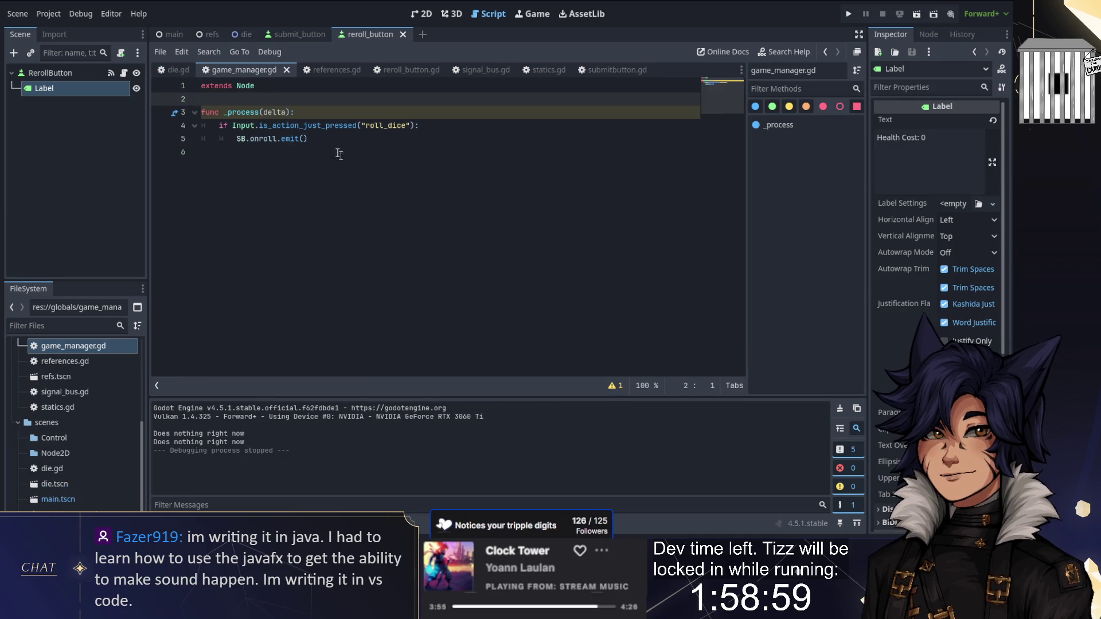
left_click(343, 74)
left_click(399, 75)
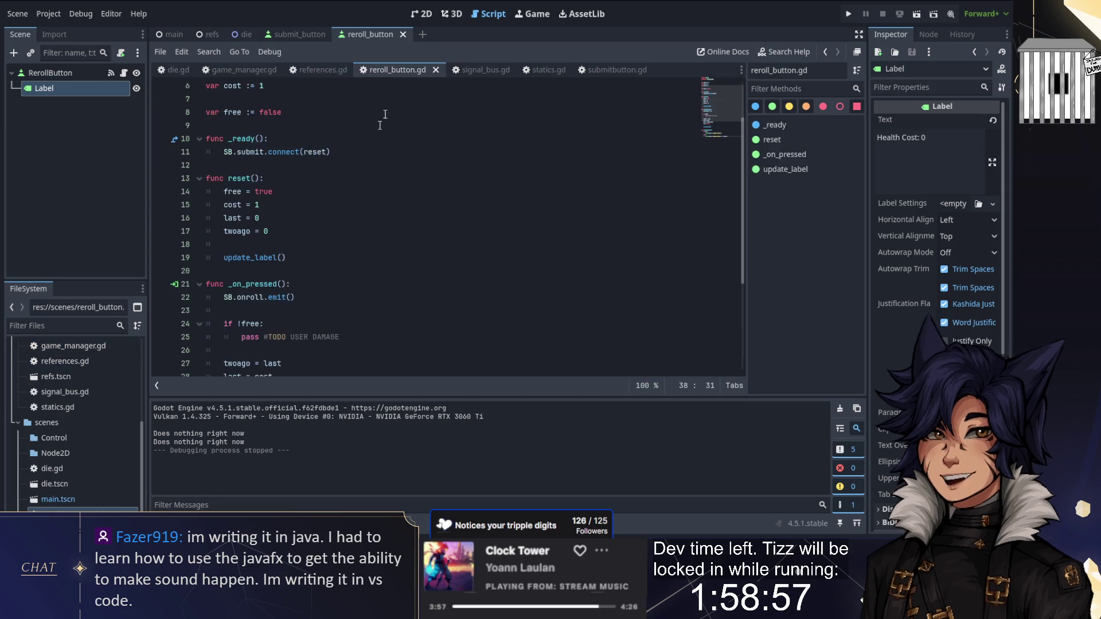
scroll(424, 229, "down", 5)
scroll(342, 212, "down", 1)
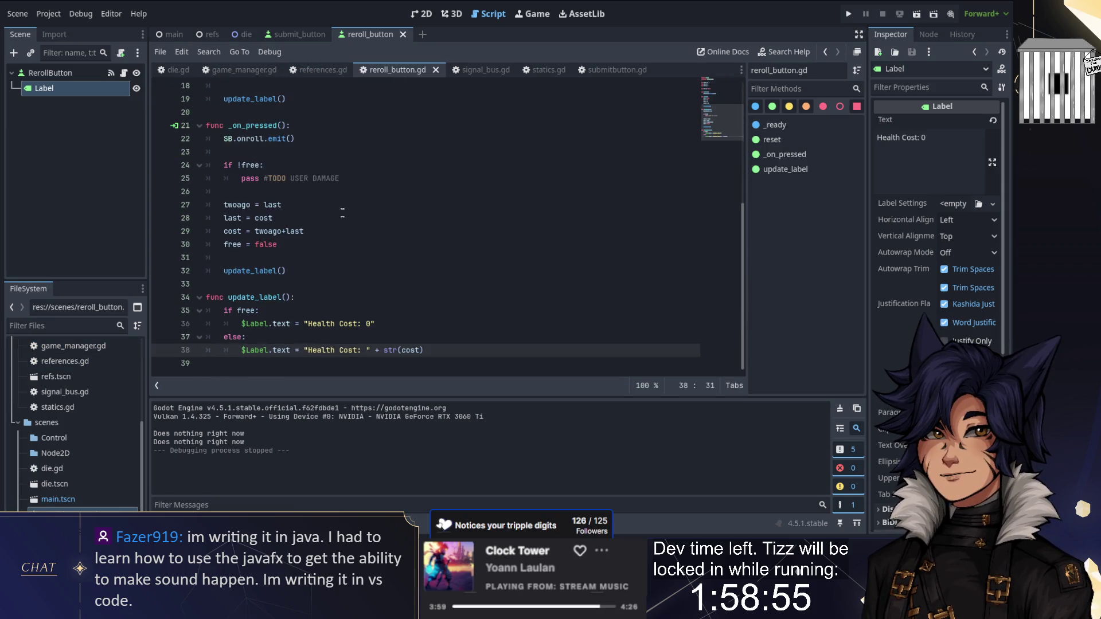
scroll(327, 250, "up", 4)
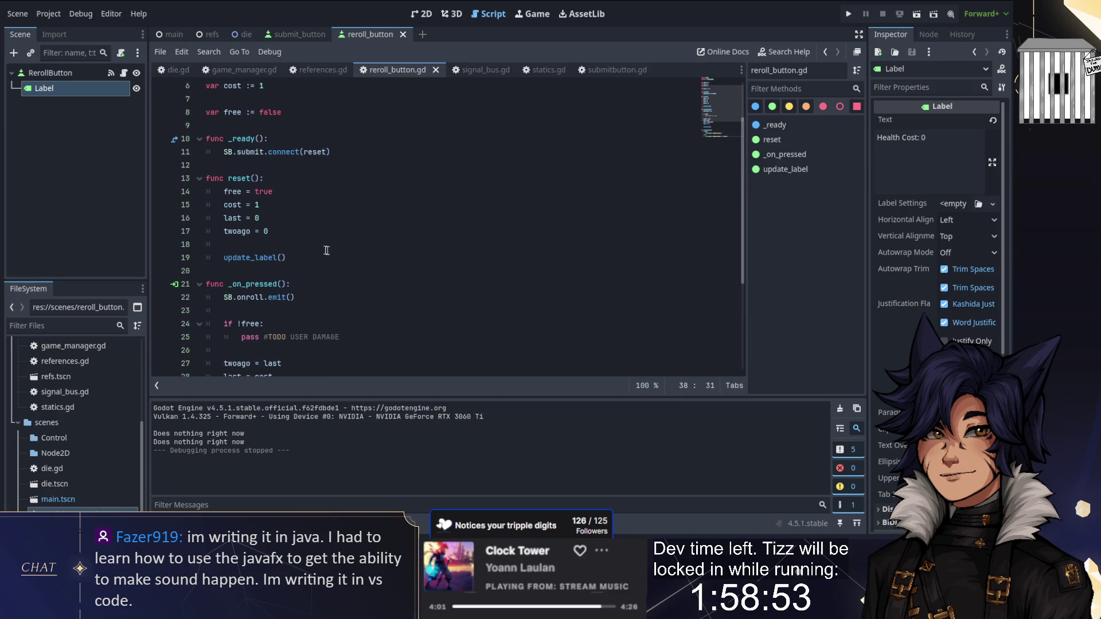
left_click(179, 69)
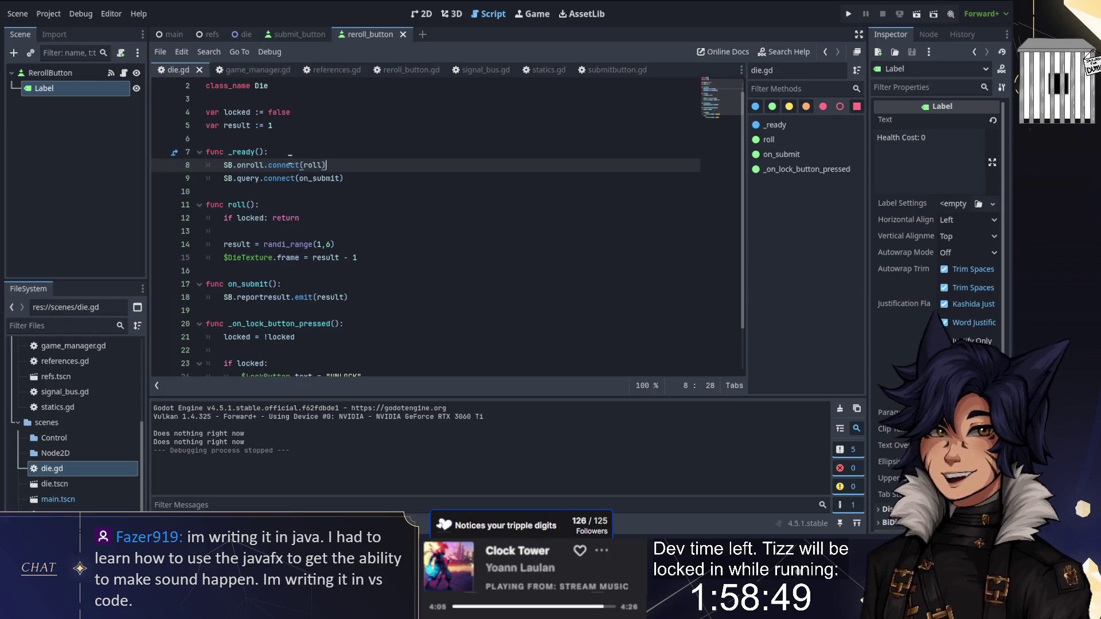
Rename die.gd's on_submit function to on_query
key("Up")
key("Up")
key("Down")
key("Down")
key("Down")
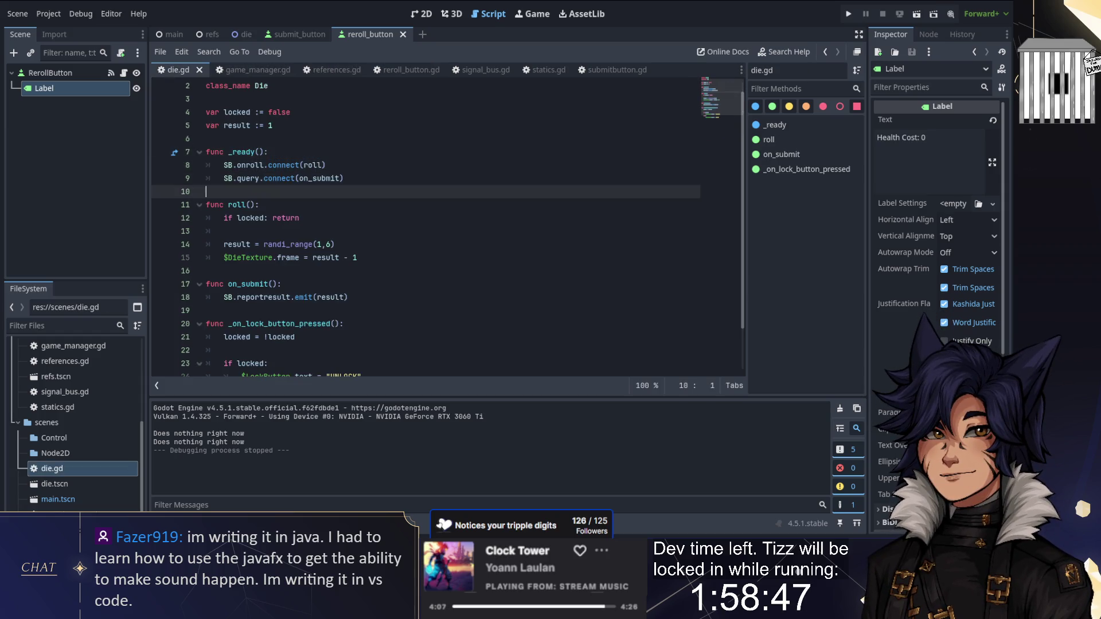
key("Down")
key("Down")
key("Down")
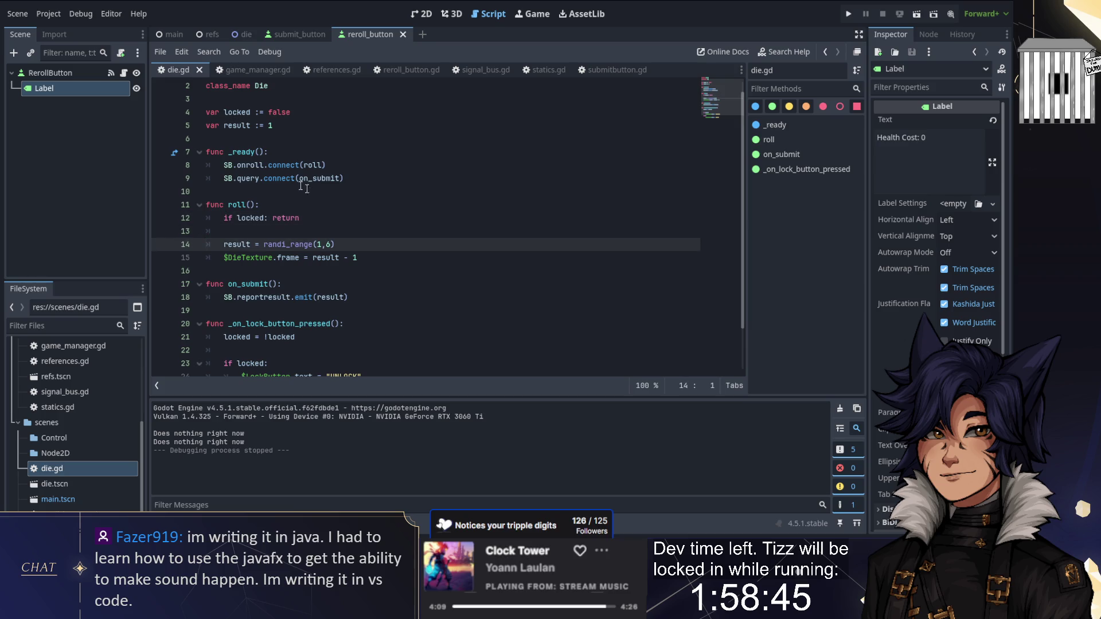
double_click(263, 281)
type("on_query")
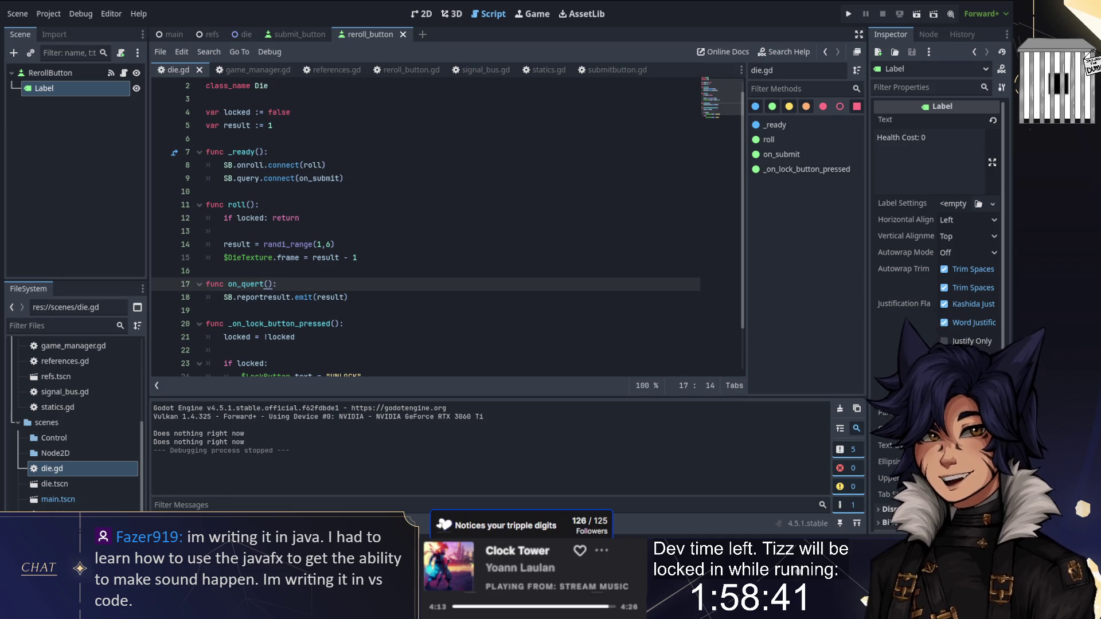
Duplicate the query connection on line 9 as a submit connection to on_submit
left_click(307, 178)
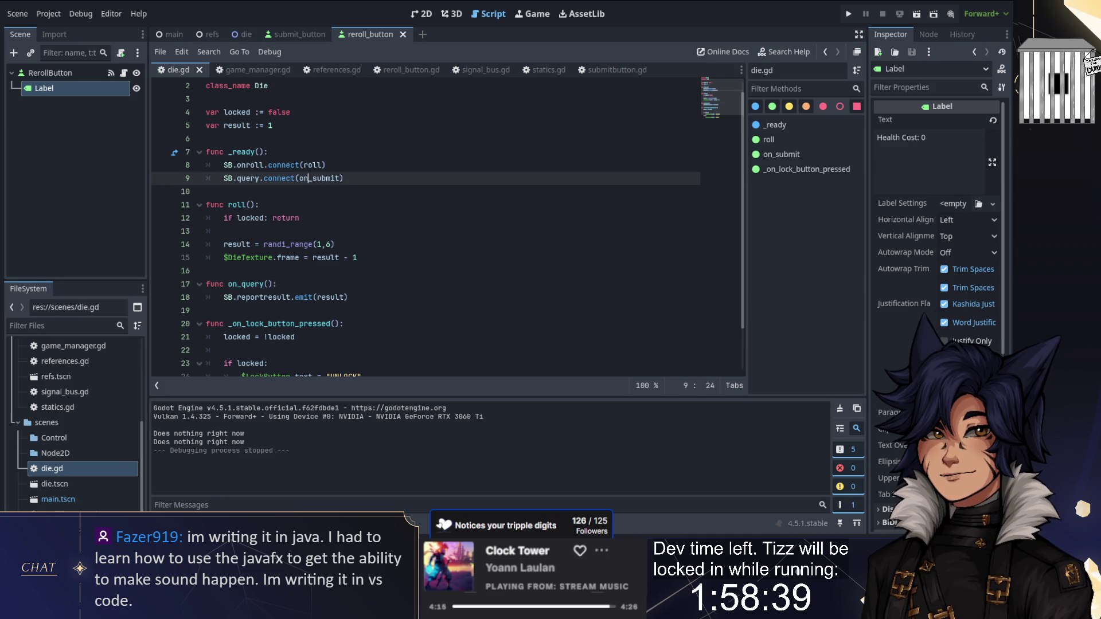
type("query")
triple_click(360, 178)
key("ctrl+shift+d")
double_click(248, 178)
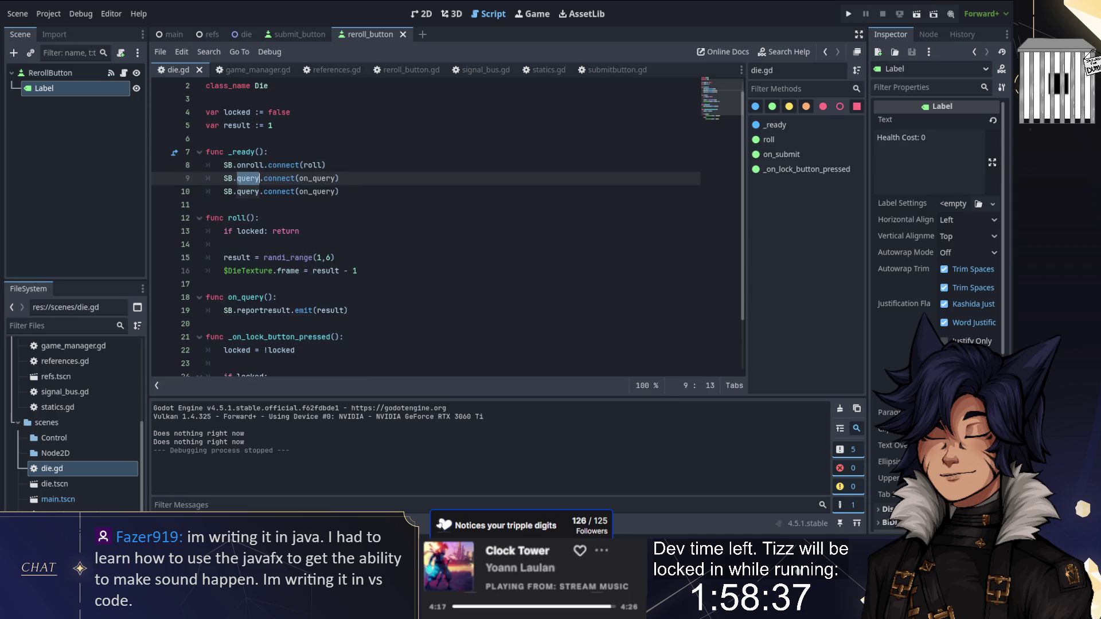
type("submit")
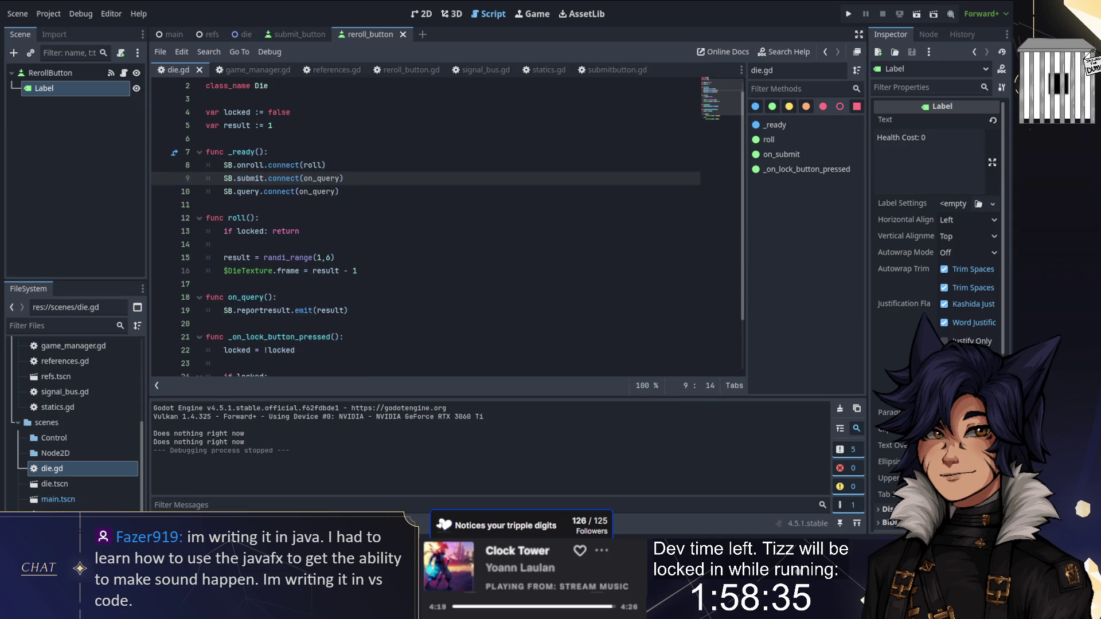
left_click_drag(317, 178, 341, 179)
type("submit")
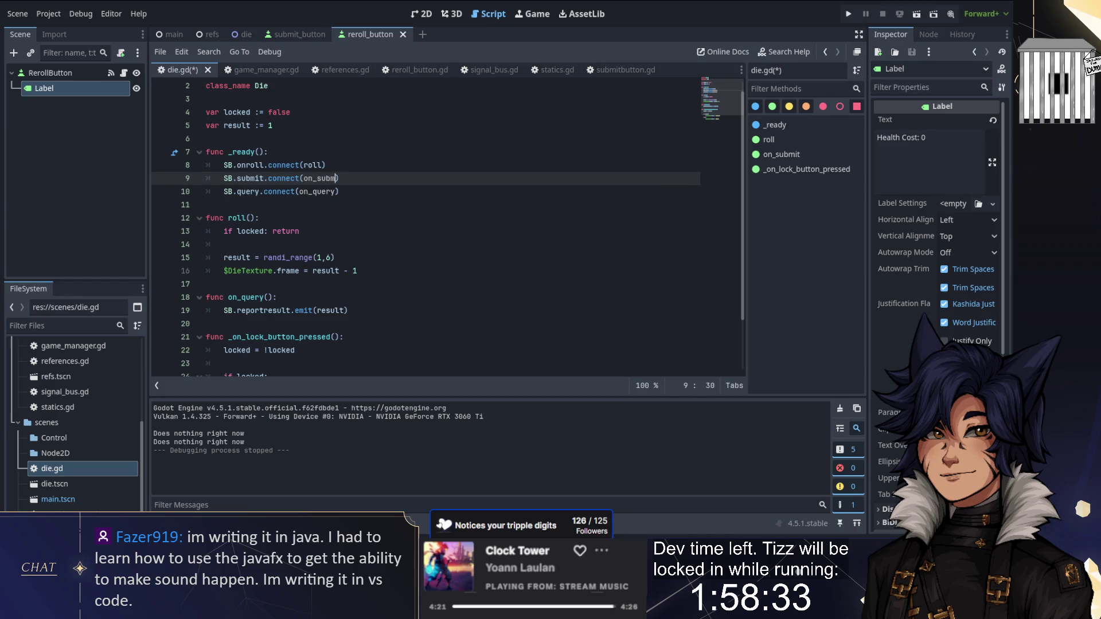
Add func on_submit() setting locked = false, save die.gd, and run the game
left_click(283, 284)
key("Return")
type("func on_submit():")
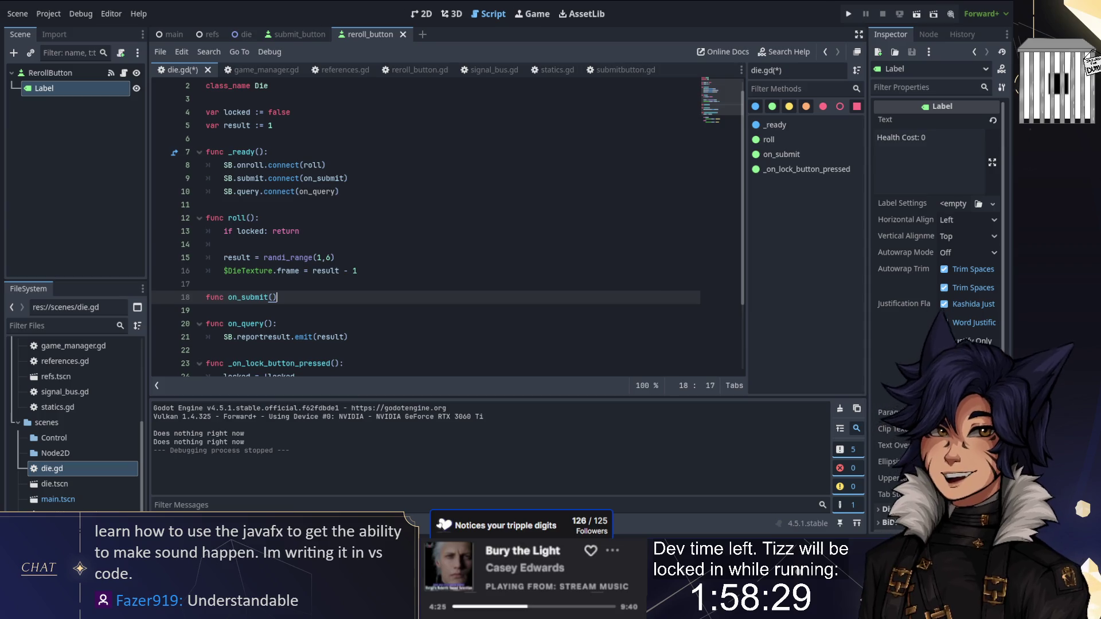
key("Return")
type("locked = false")
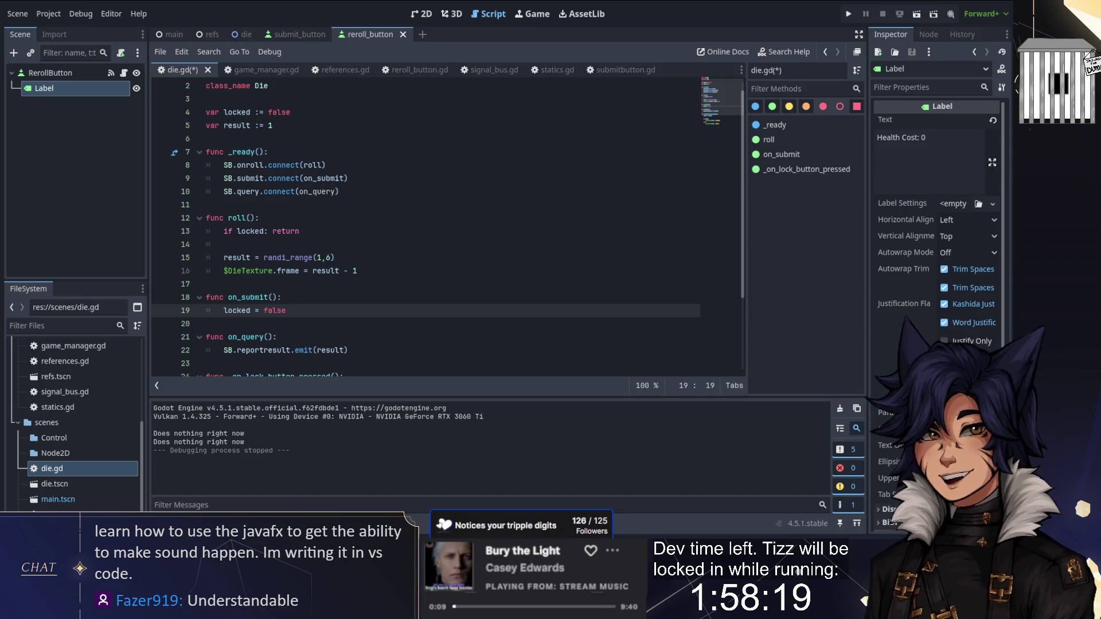
key("ctrl+s")
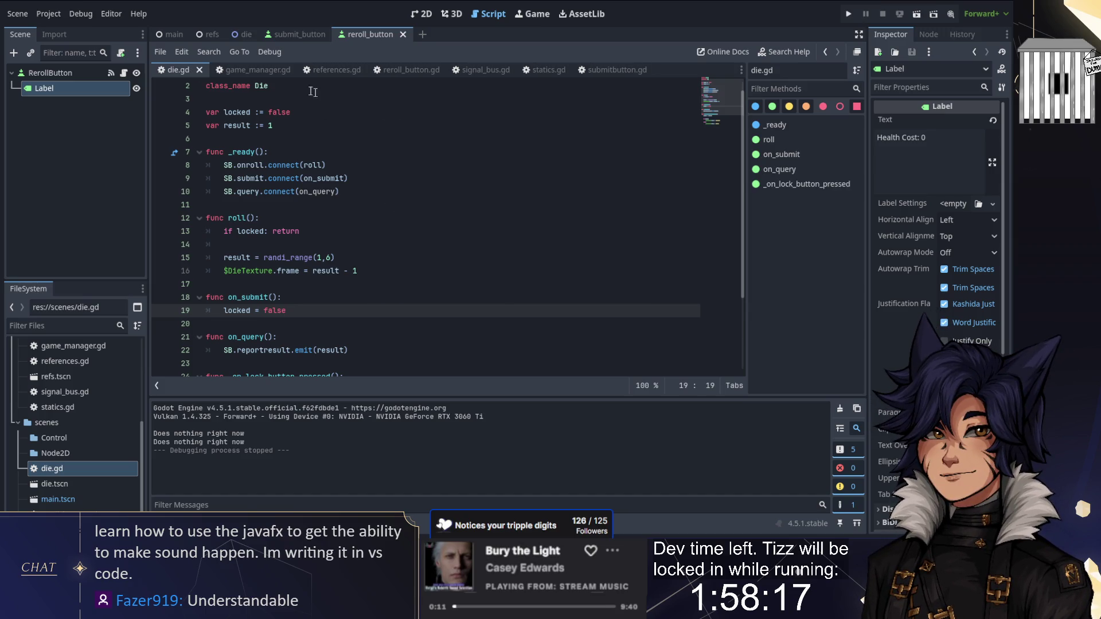
left_click(355, 72)
left_click(408, 75)
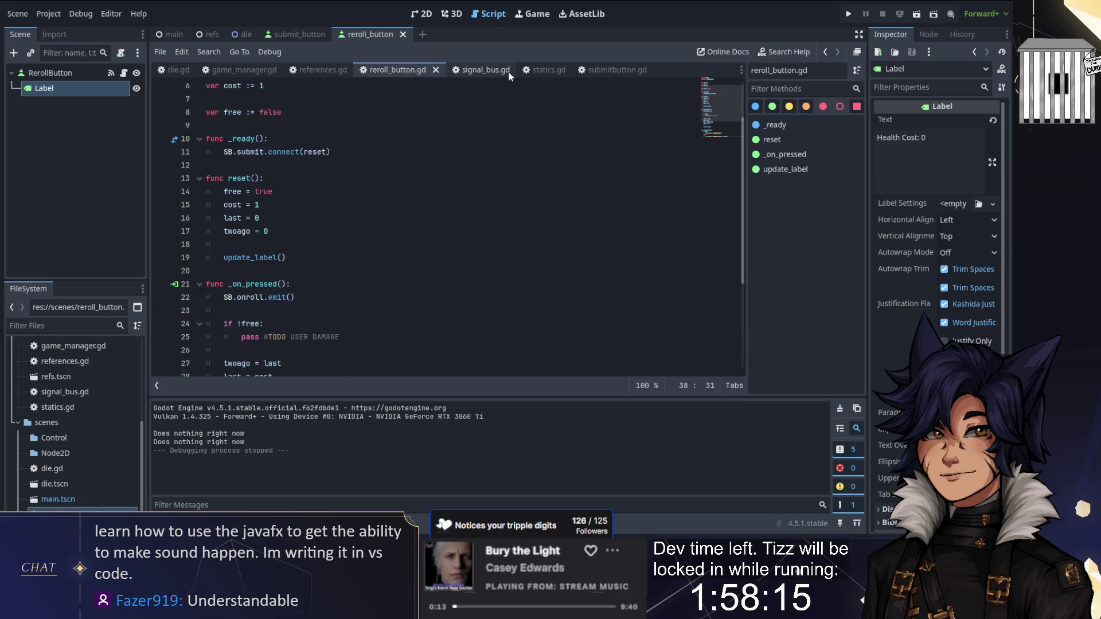
left_click(847, 15)
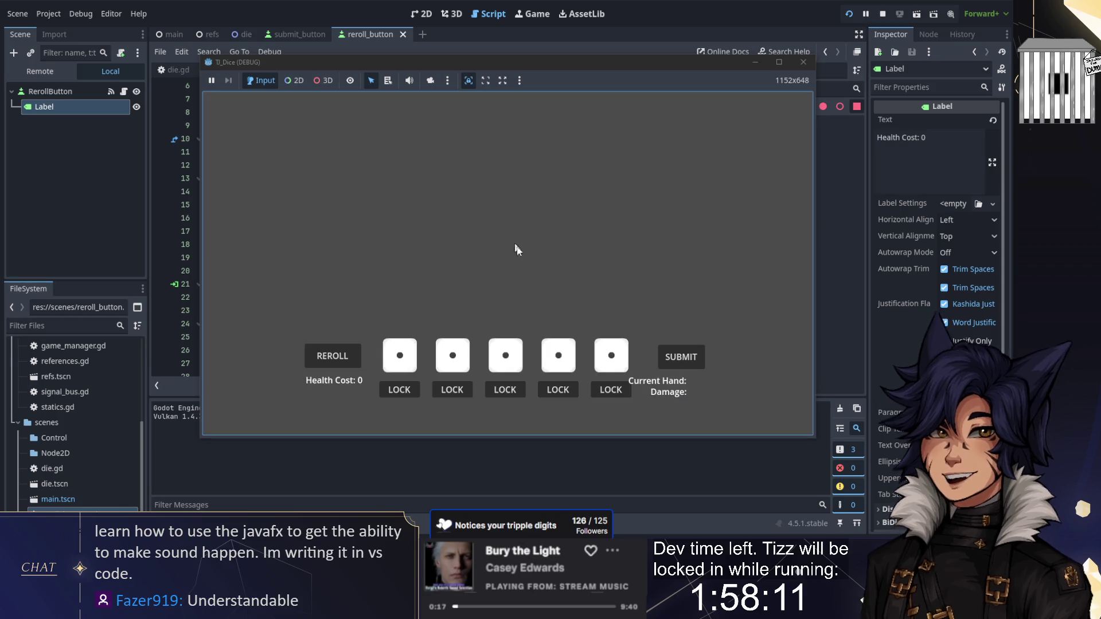
left_click(324, 359)
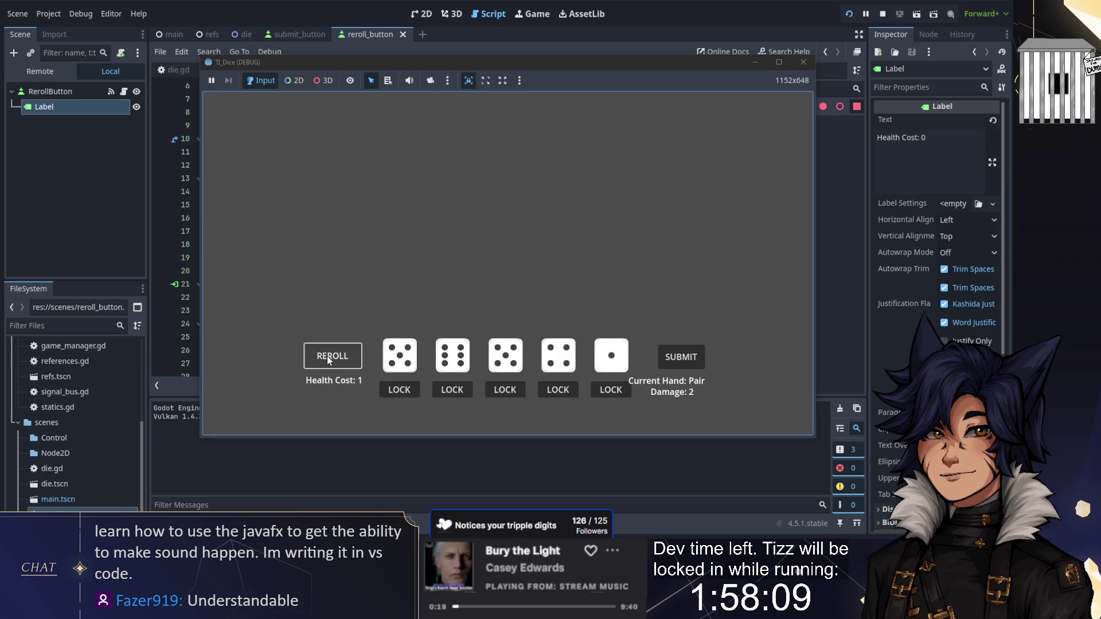
left_click(325, 360)
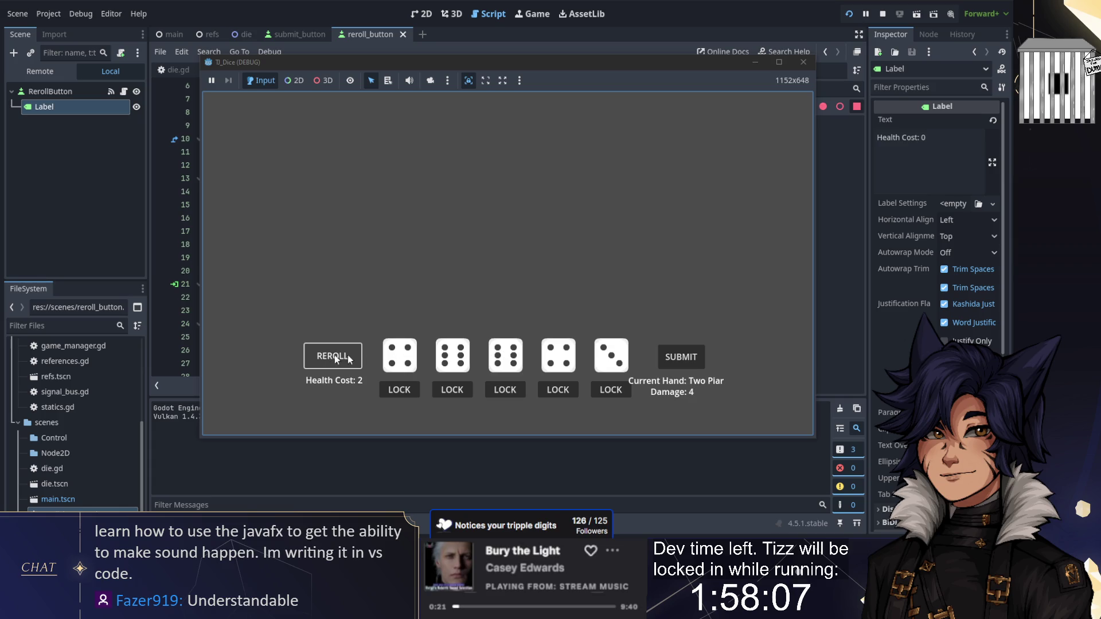
left_click(335, 357)
left_click(336, 357)
left_click(336, 357)
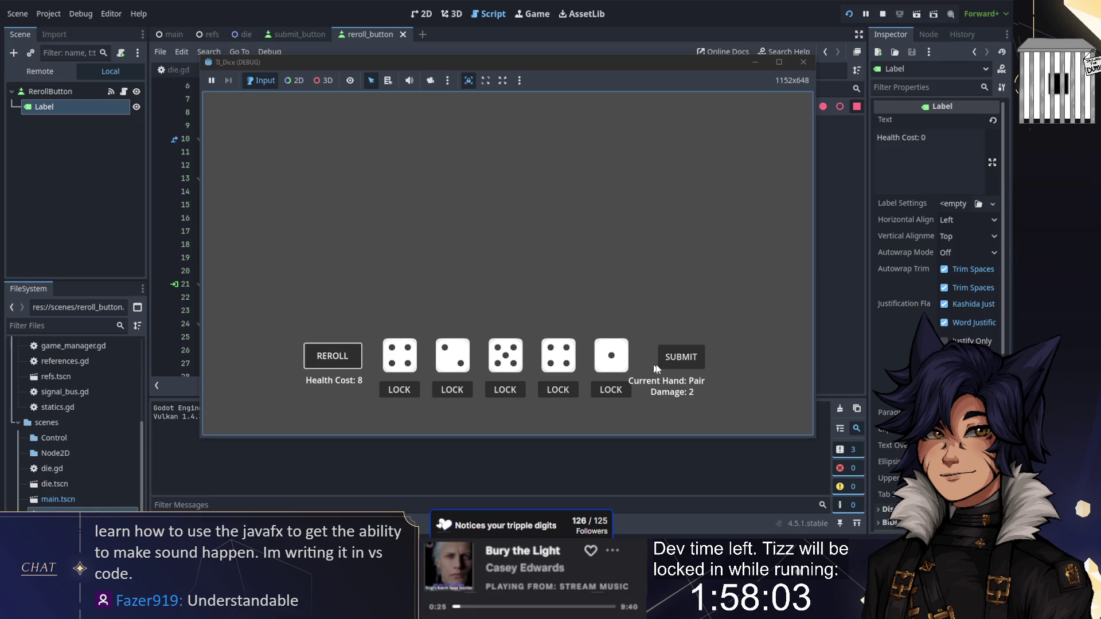
left_click(610, 390)
left_click(452, 389)
left_click(399, 390)
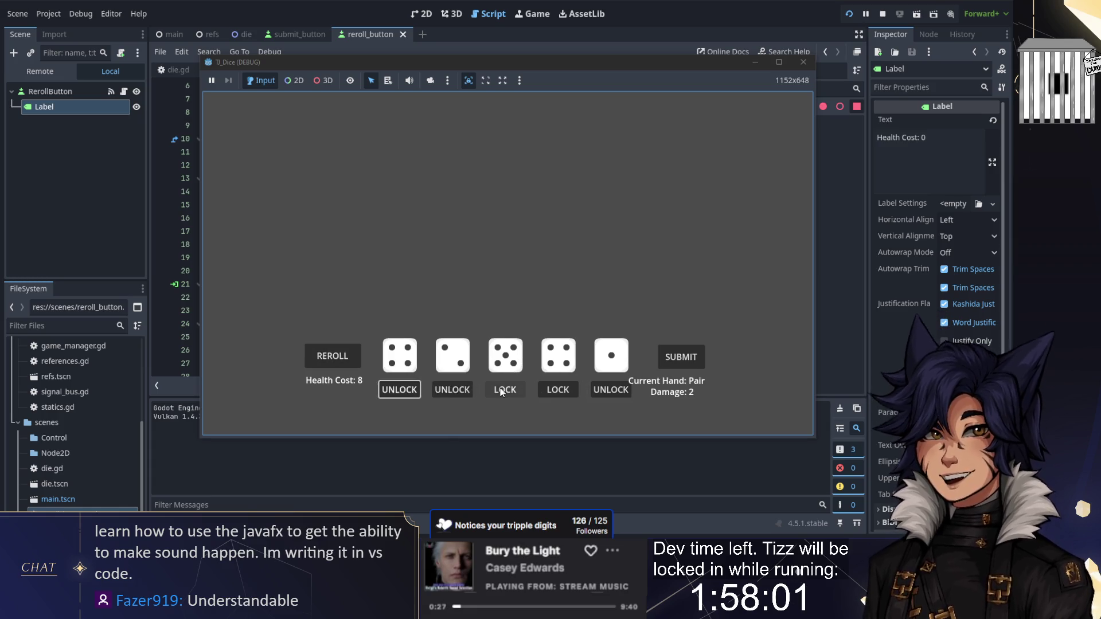
left_click(516, 390)
left_click(331, 356)
left_click(331, 358)
left_click(331, 356)
left_click(332, 357)
left_click(332, 357)
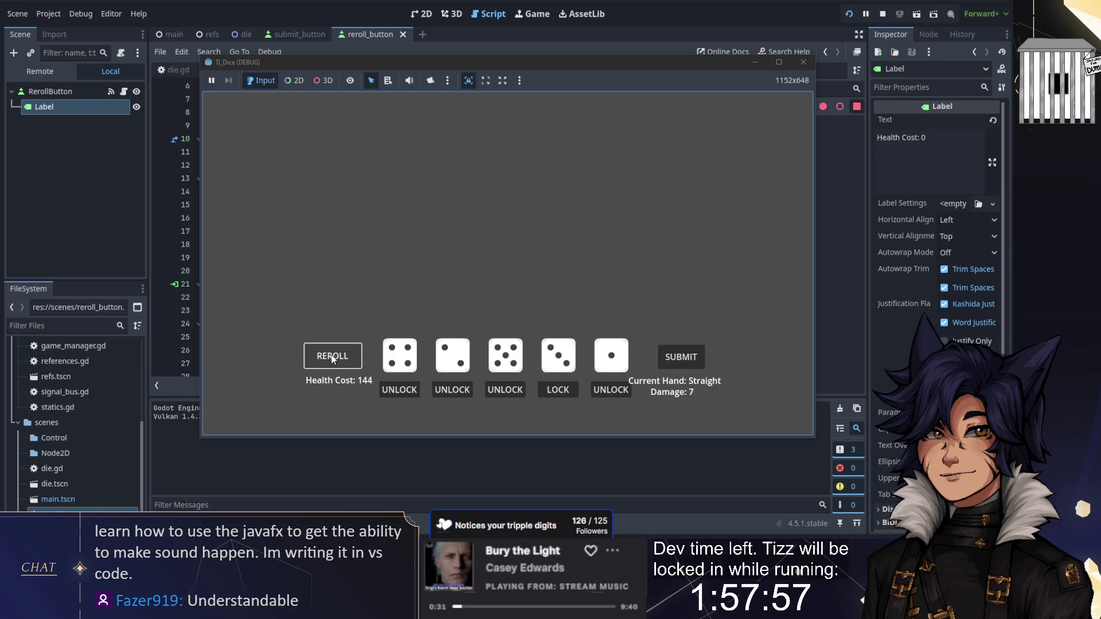
left_click(680, 361)
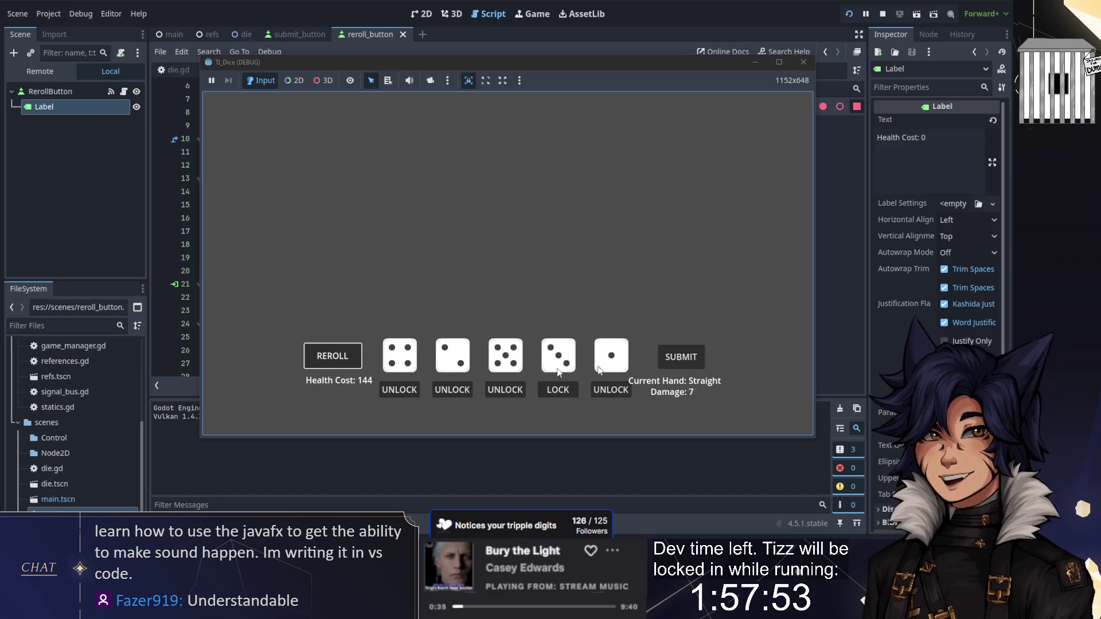
left_click(334, 356)
left_click(334, 356)
left_click(335, 356)
left_click(334, 356)
left_click(802, 62)
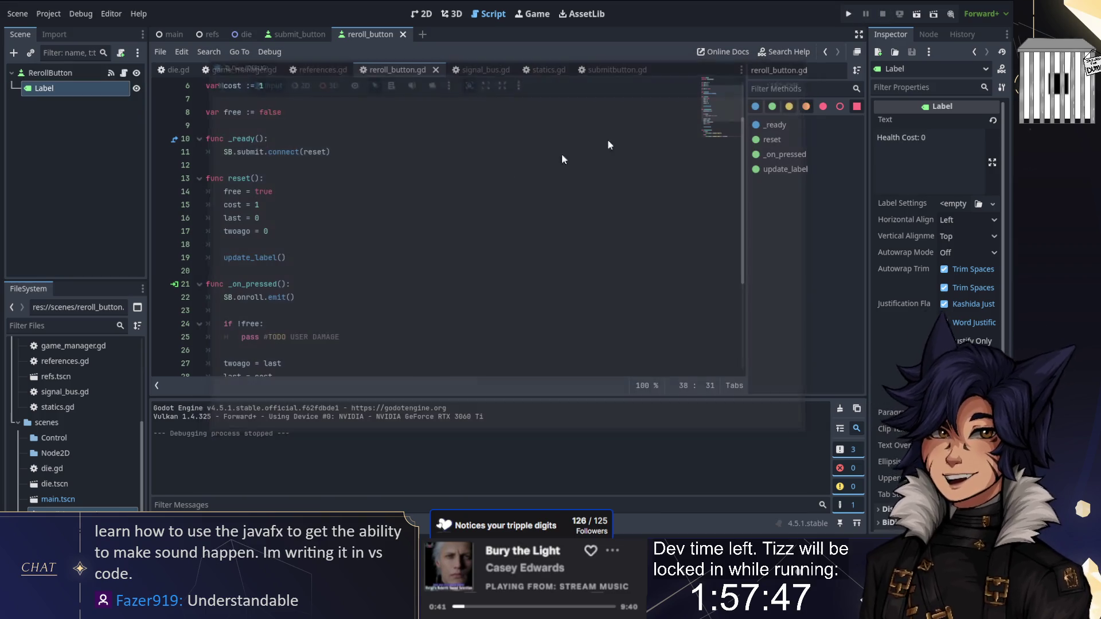
Move the lock-label if/else block out of the lock handler into a new label function
scroll(341, 252, "down", 1)
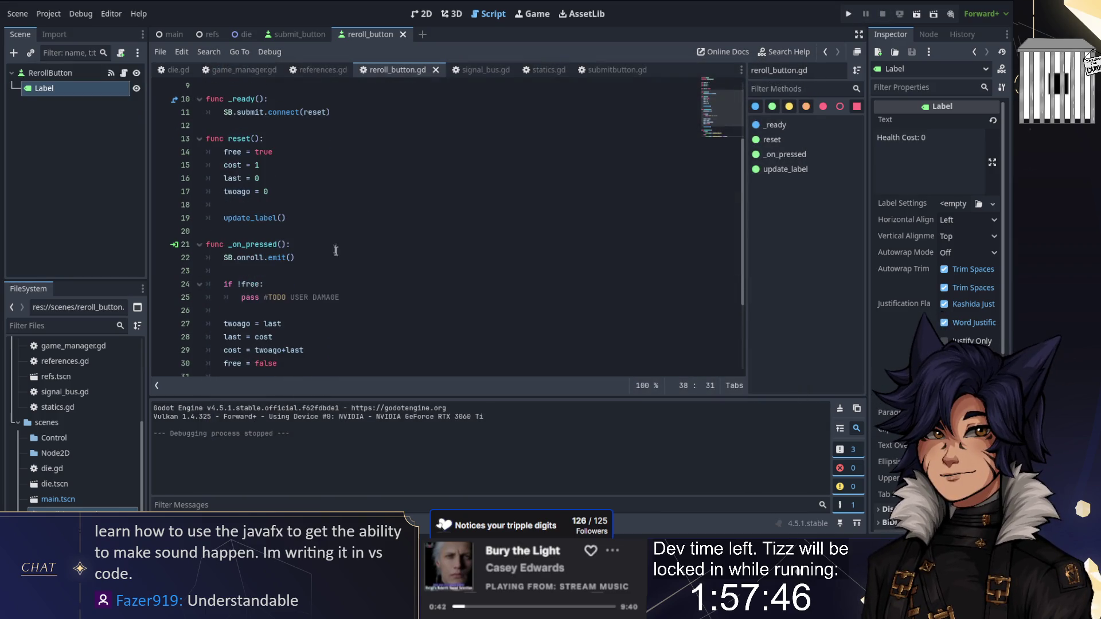
left_click(177, 70)
scroll(206, 115, "down", 2)
scroll(322, 250, "down", 1)
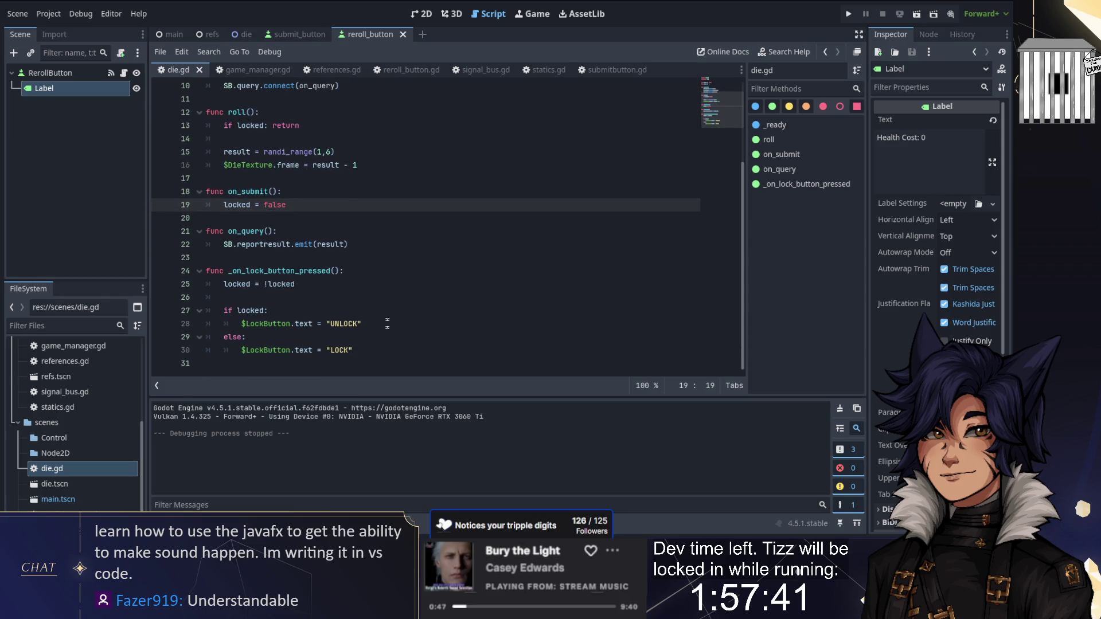
left_click_drag(360, 351, 360, 298)
key("ctrl+c")
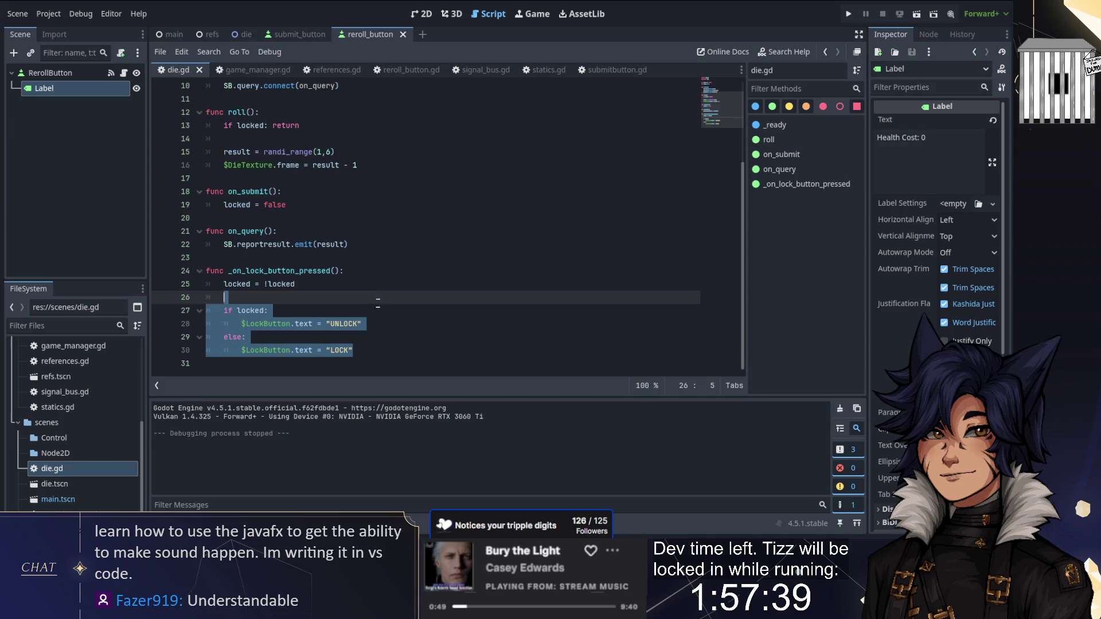
key("BackSpace")
key("Return")
key("Return")
type("f")
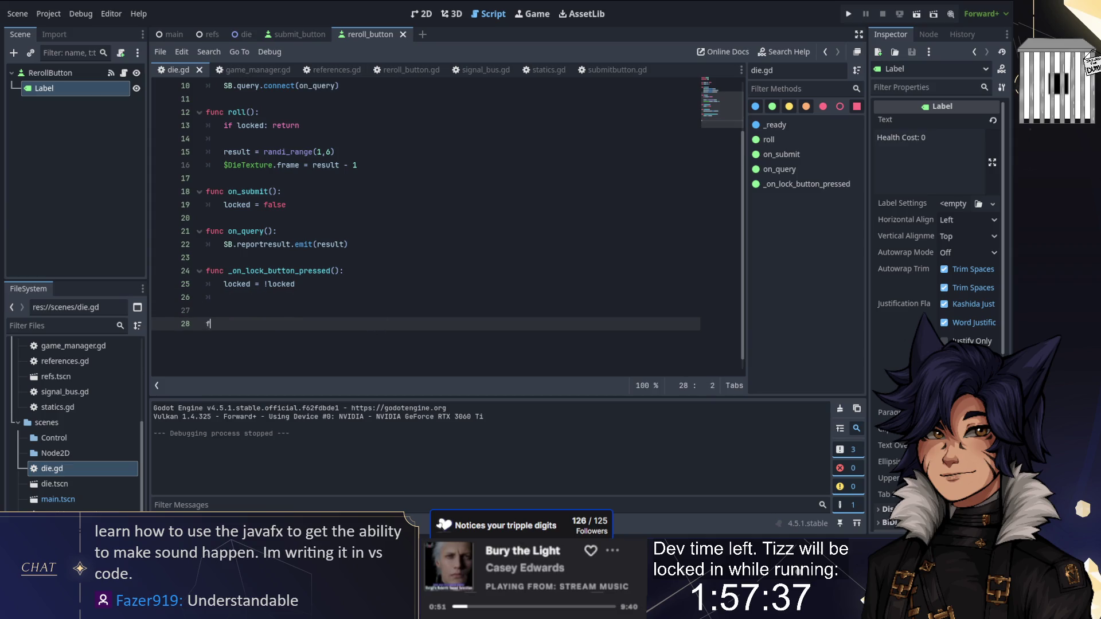
type("unc update_l")
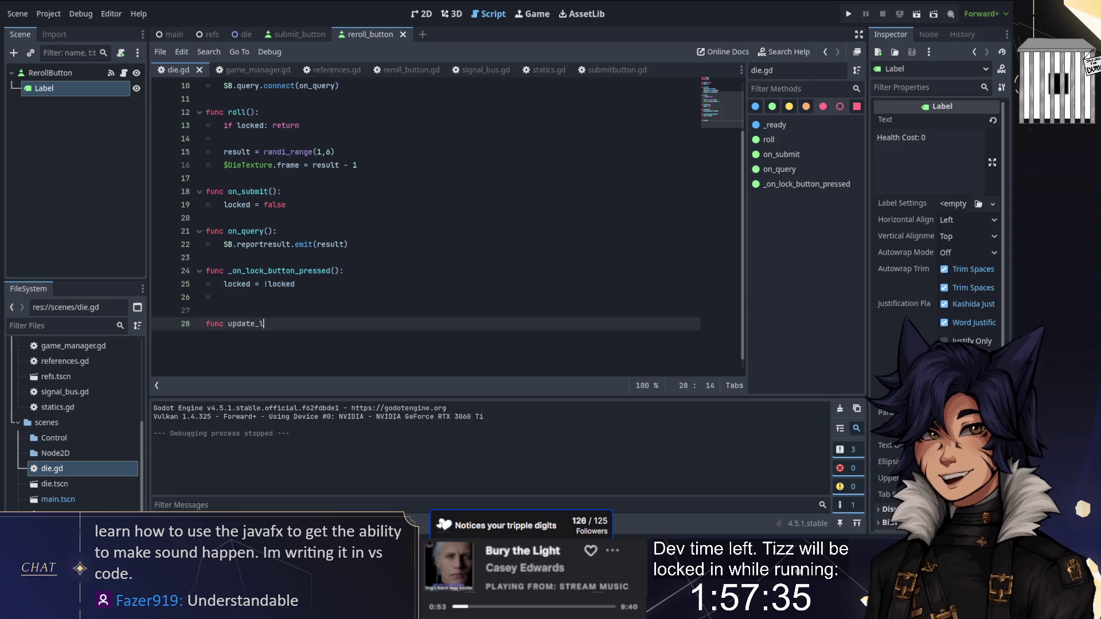
type("able():")
key("Return")
key("ctrl+v")
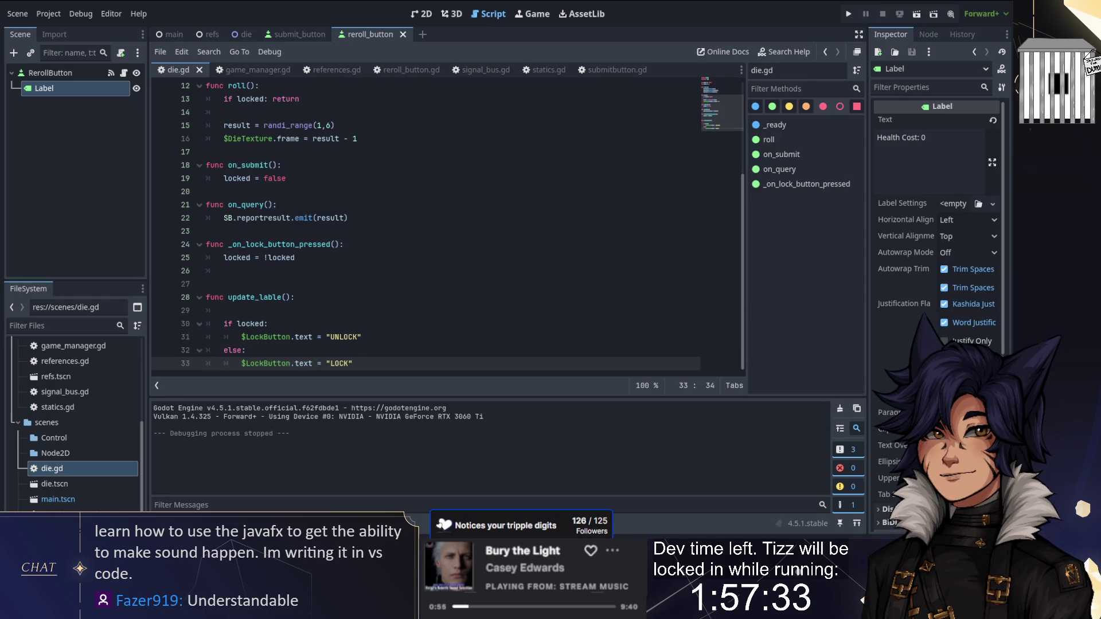
Fix the function name to update_label and call update_label() in _on_lock_button_pressed
left_click(300, 312)
key("BackSpace")
key("BackSpace")
left_click(283, 296)
key("BackSpace")
key("BackSpace")
type("el")
left_click(230, 270)
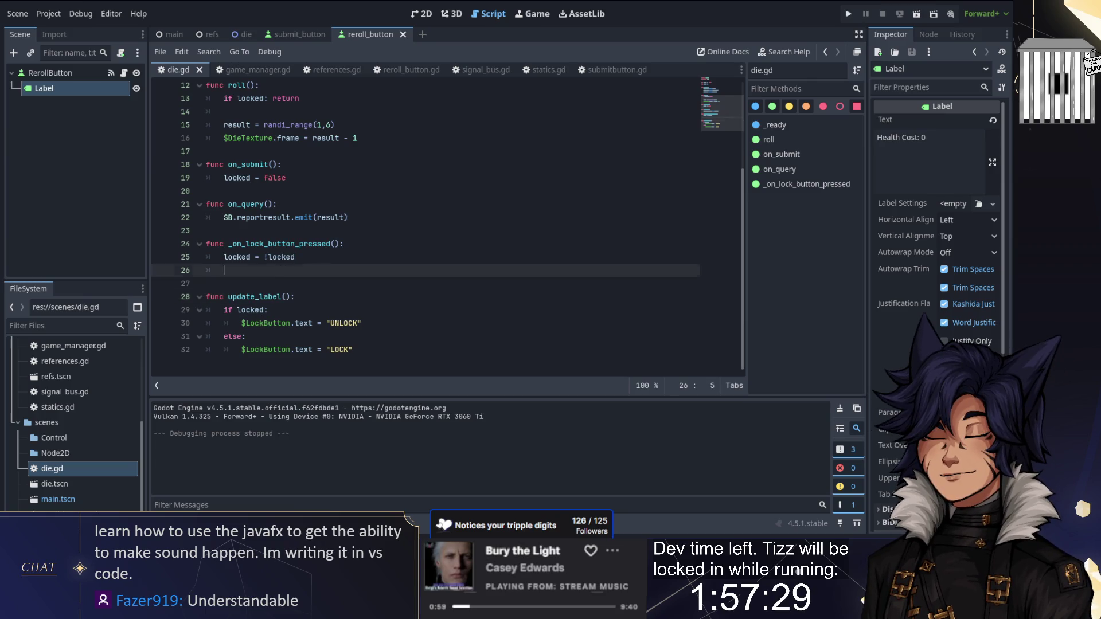
type("update_label()")
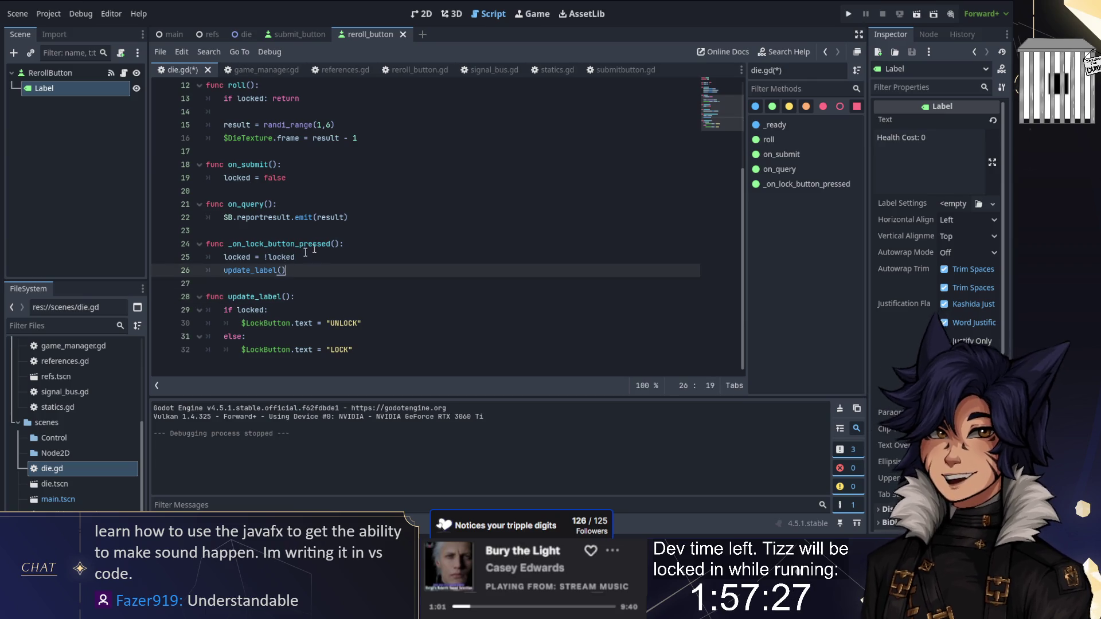
Call update_label() after locked = false in on_submit and save die.gd
left_click(356, 177)
key("Return")
type("update_label()")
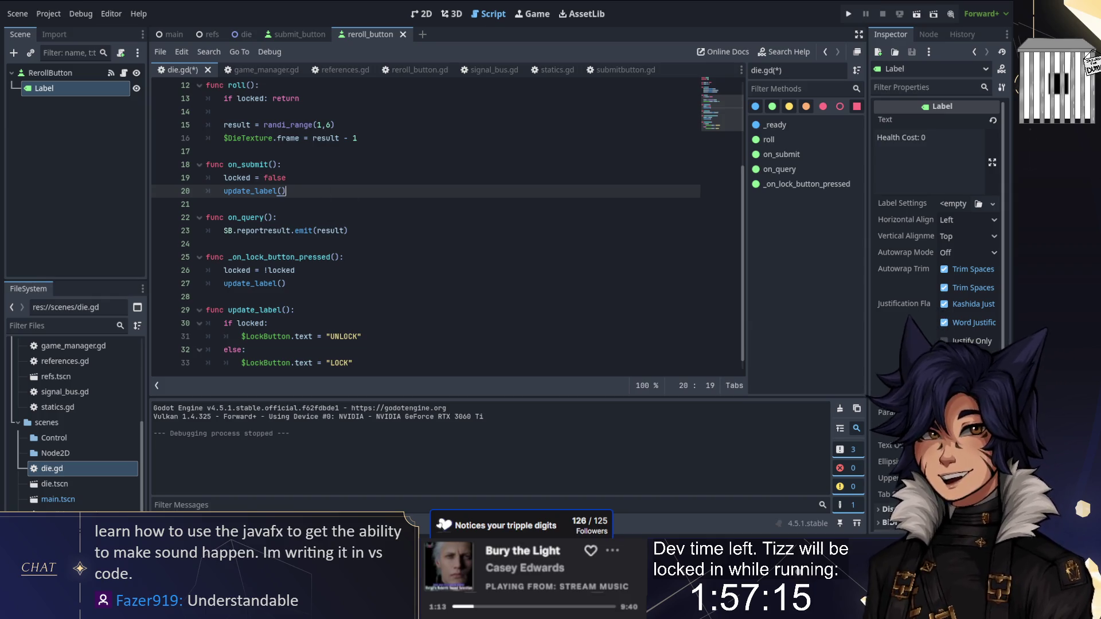
scroll(424, 229, "up", 1)
key("ctrl+s")
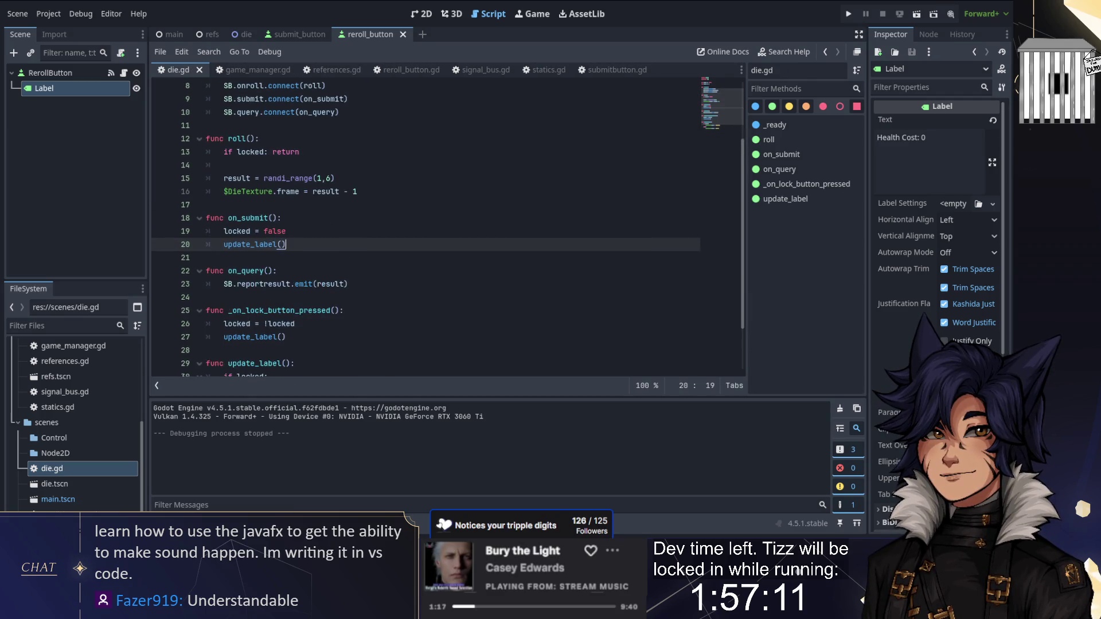
scroll(314, 220, "down", 2)
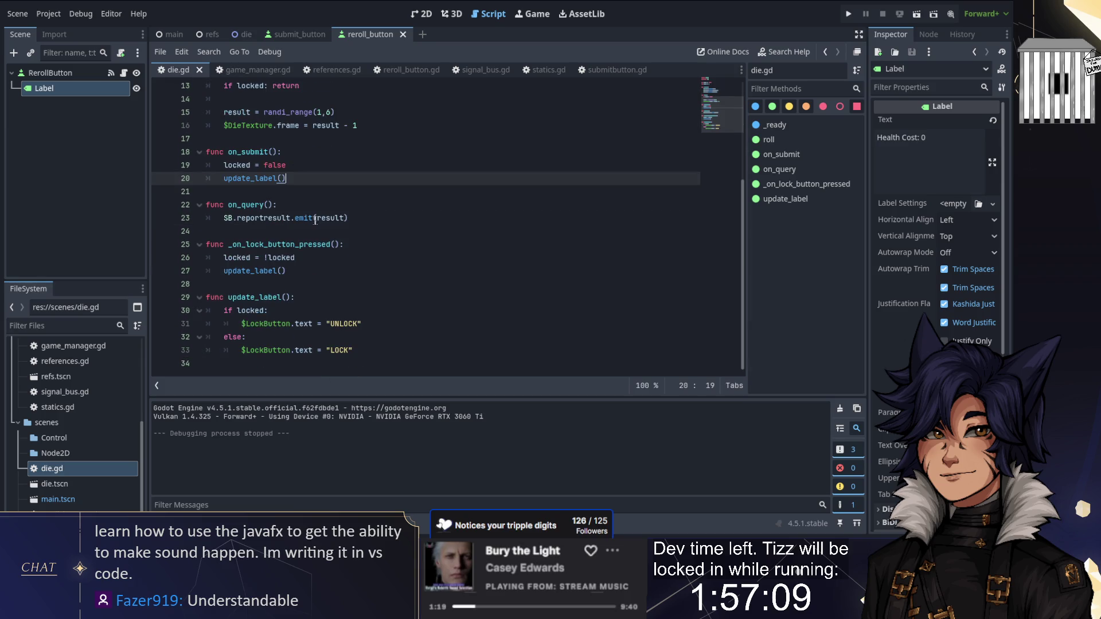
mouse_move(310, 219)
scroll(310, 219, "up", 4)
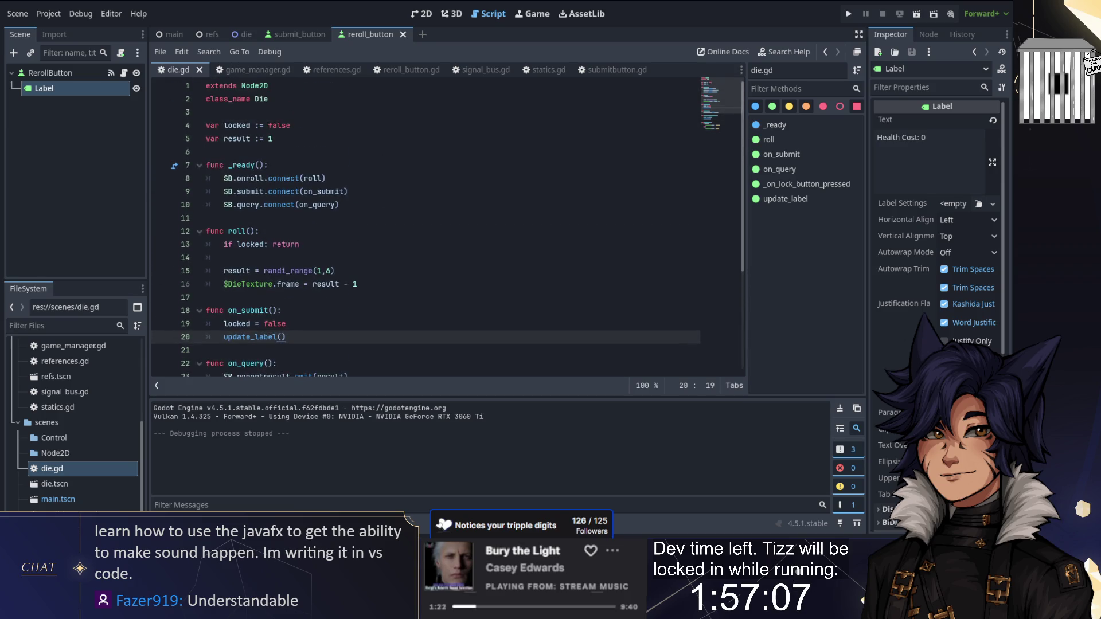
left_click(848, 13)
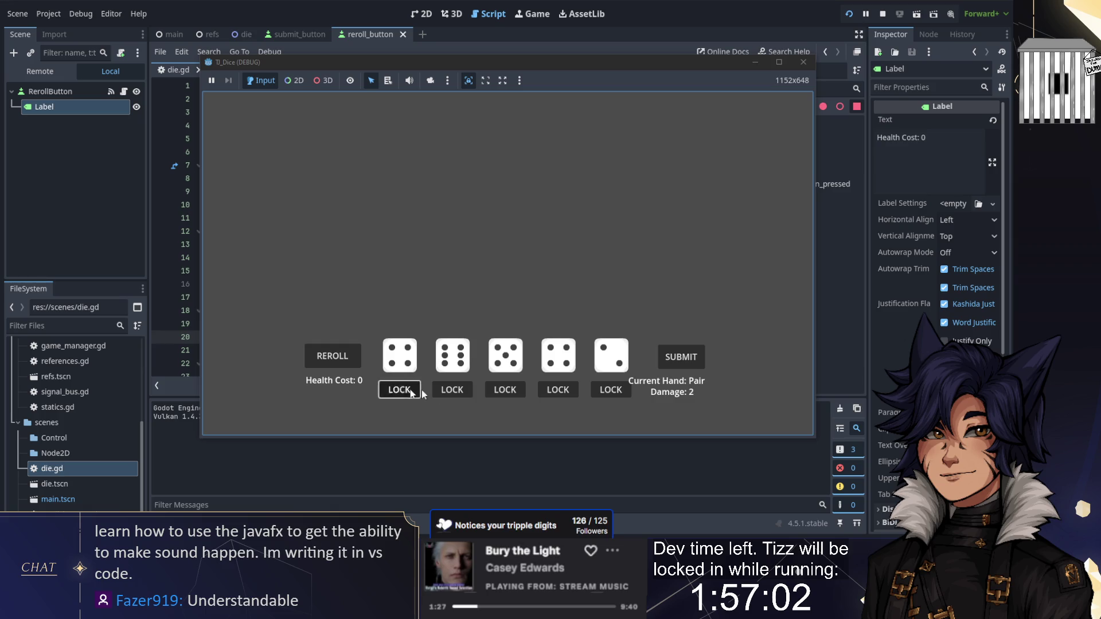
left_click(412, 393)
left_click(452, 390)
left_click(504, 390)
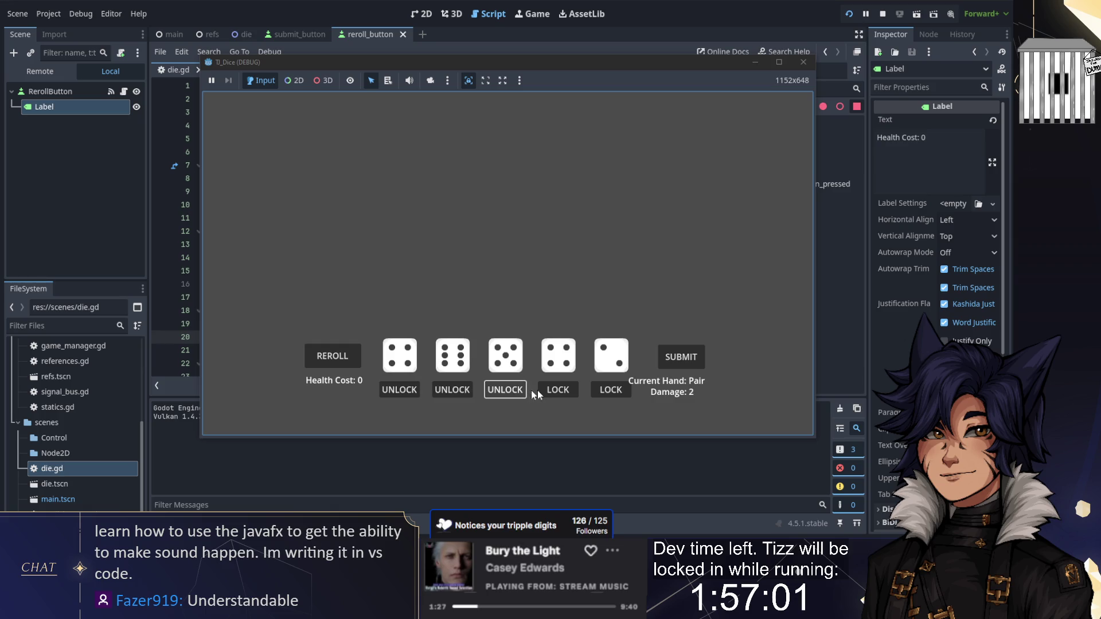
left_click(557, 390)
left_click(679, 358)
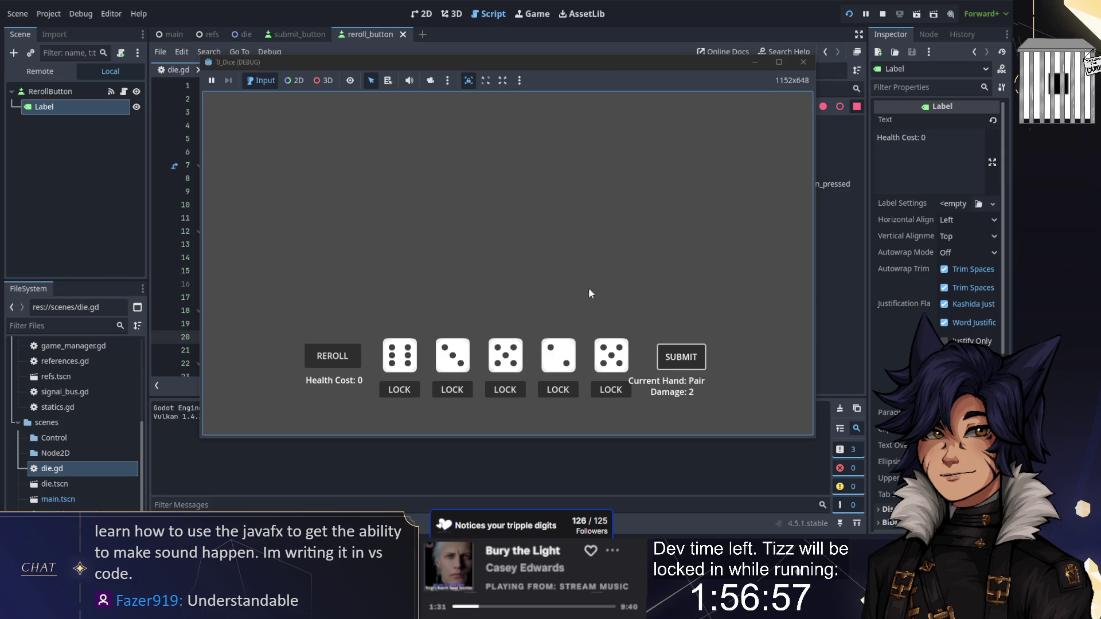
left_click(882, 13)
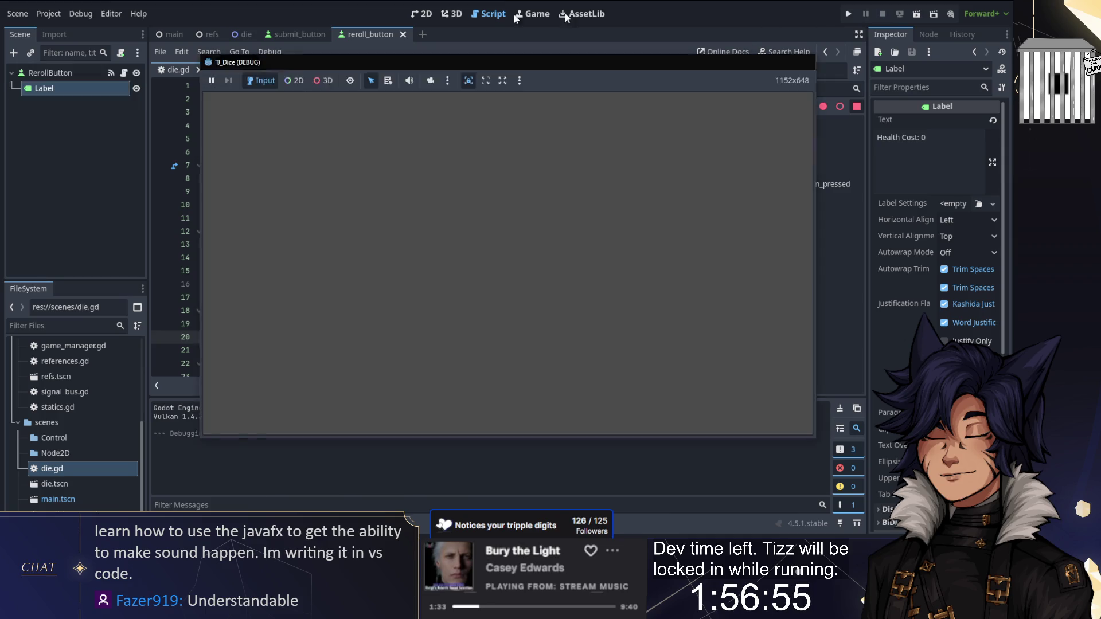
Select the Reroll button in the 2D view, check the submit_button scene, then return to main
left_click(422, 13)
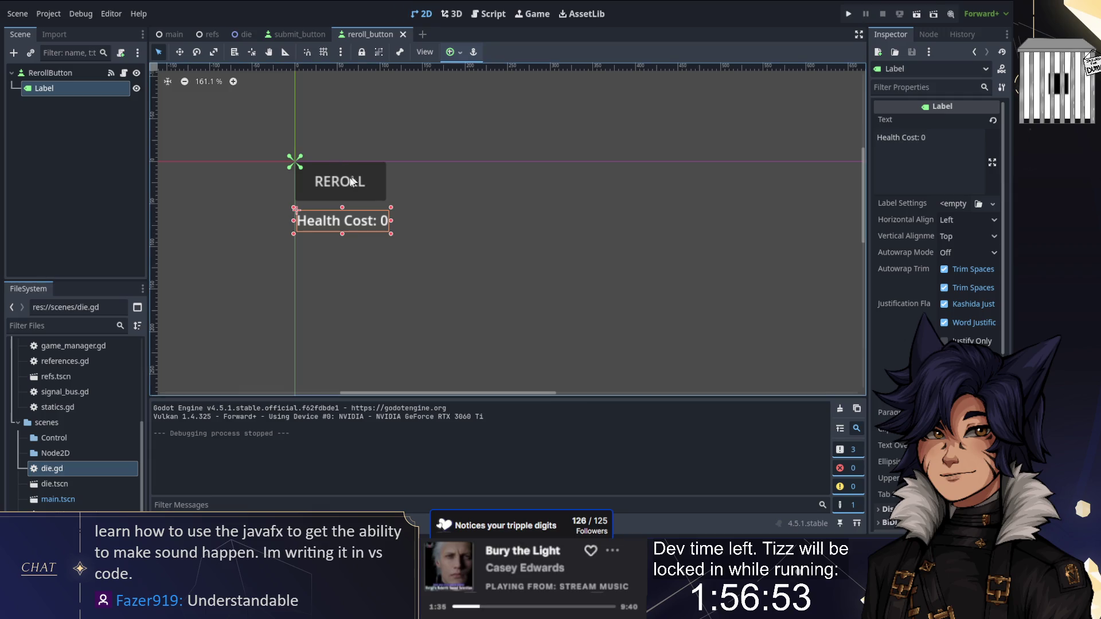
left_click(335, 189)
left_click(298, 33)
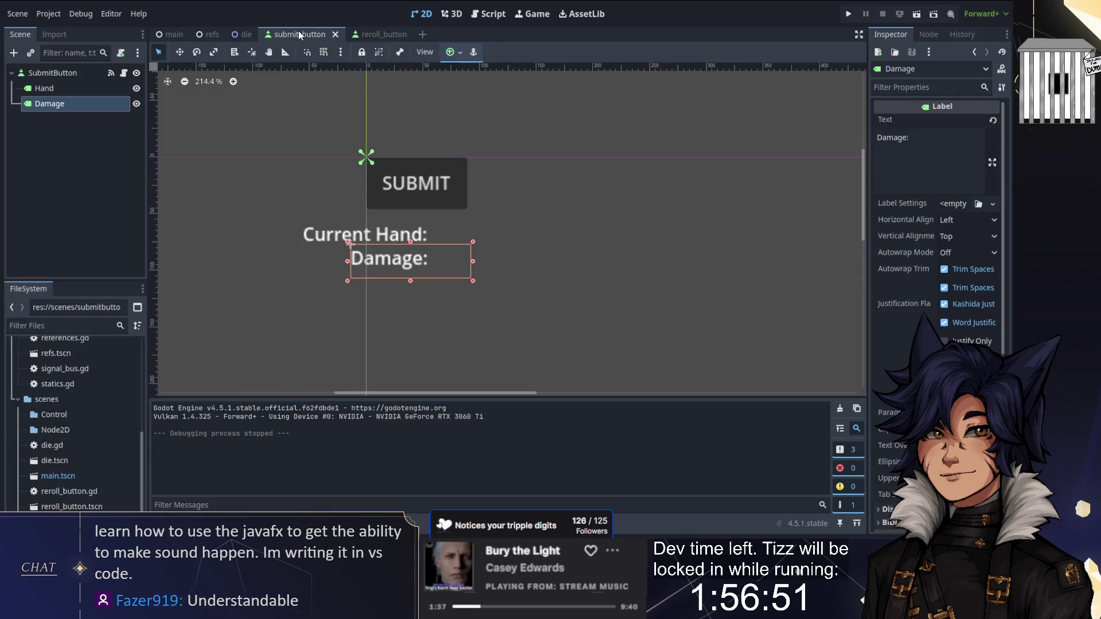
left_click_drag(404, 137, 544, 244)
left_click(170, 34)
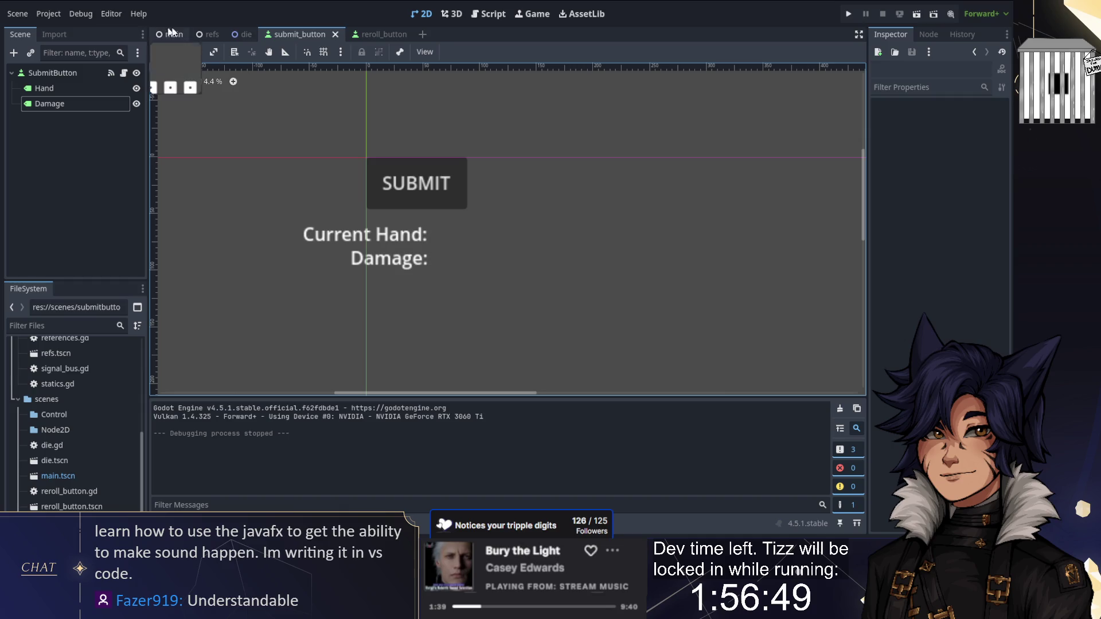
Shift the Submit button slightly right and the Reroll button left, then switch to the 3D workspace
left_click_drag(708, 234, 598, 339)
left_click_drag(651, 282, 664, 283)
left_click_drag(301, 281, 281, 280)
left_click(376, 219)
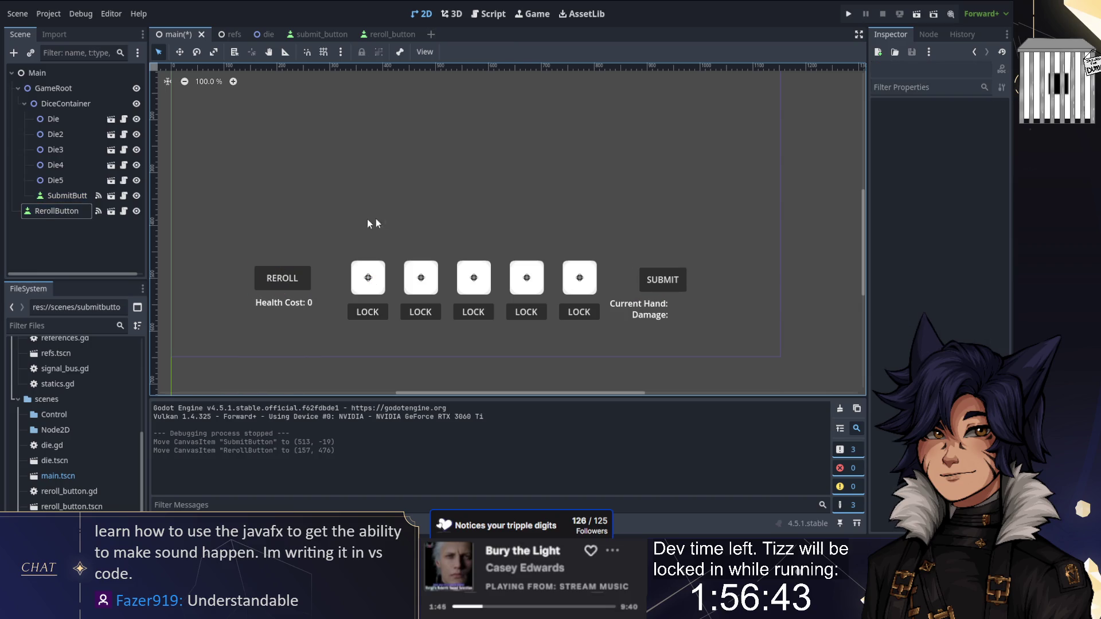
scroll(508, 219, "up", 2)
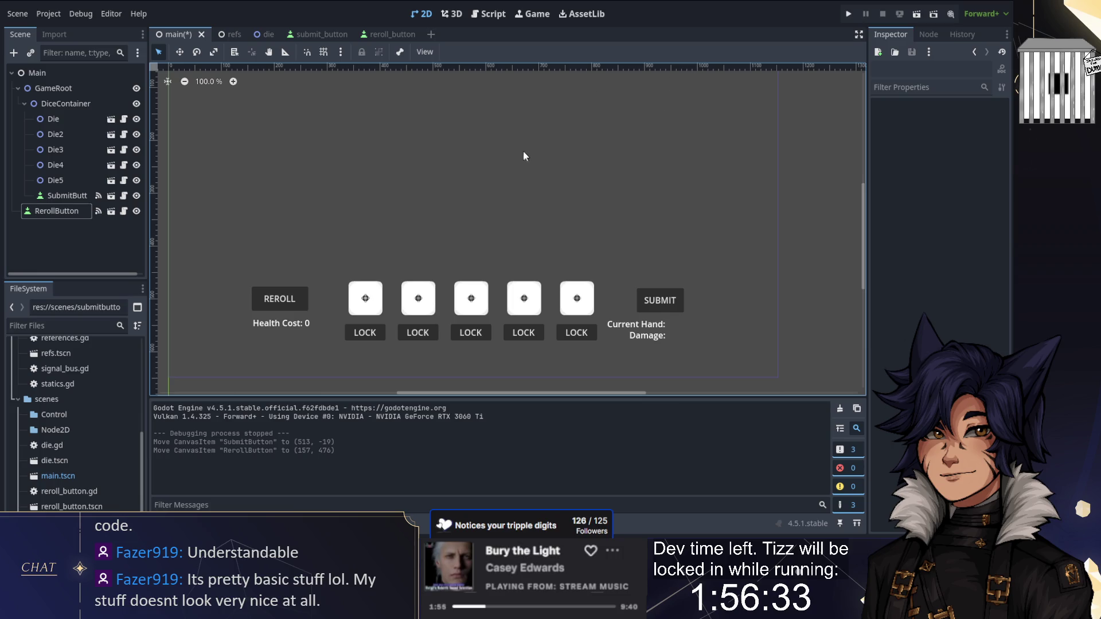
key("ctrl+F2")
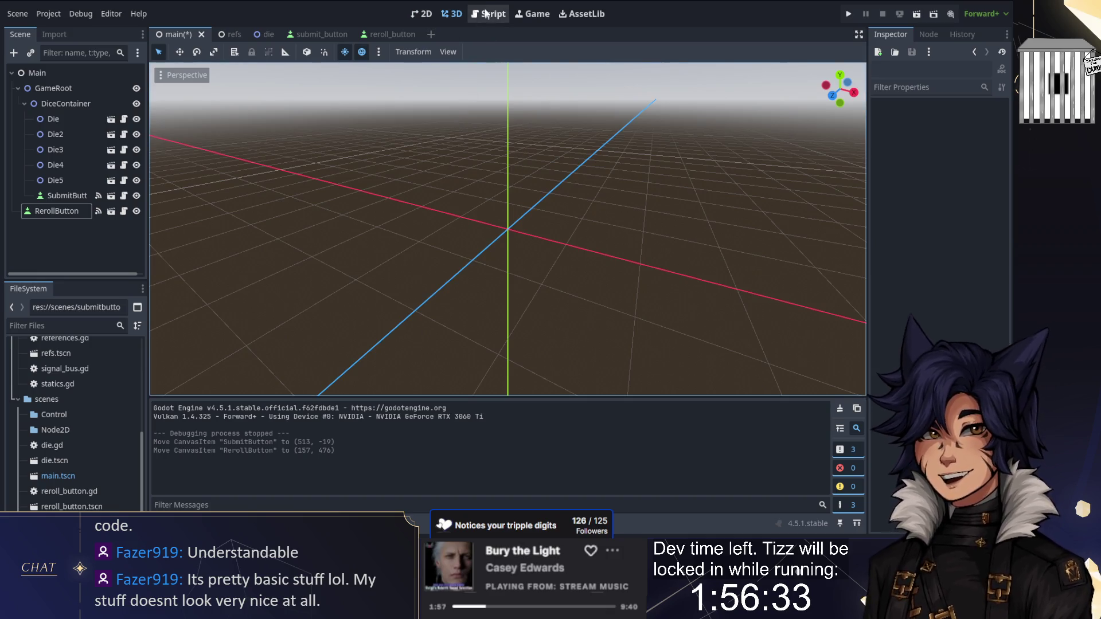
Open submitbutton.gd and move SubmitButton out of DiceContainer to sit under GameRoot beside RerollButton
left_click(486, 13)
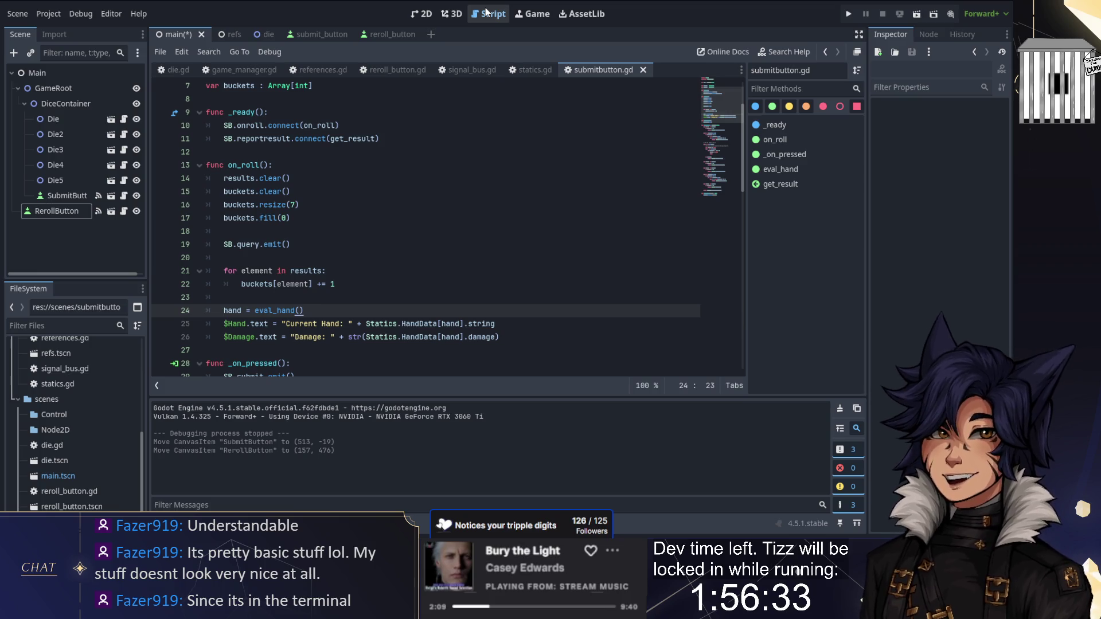
mouse_move(63, 196)
left_mouse_down()
mouse_move(54, 197)
mouse_move(43, 104)
mouse_move(33, 206)
left_mouse_up()
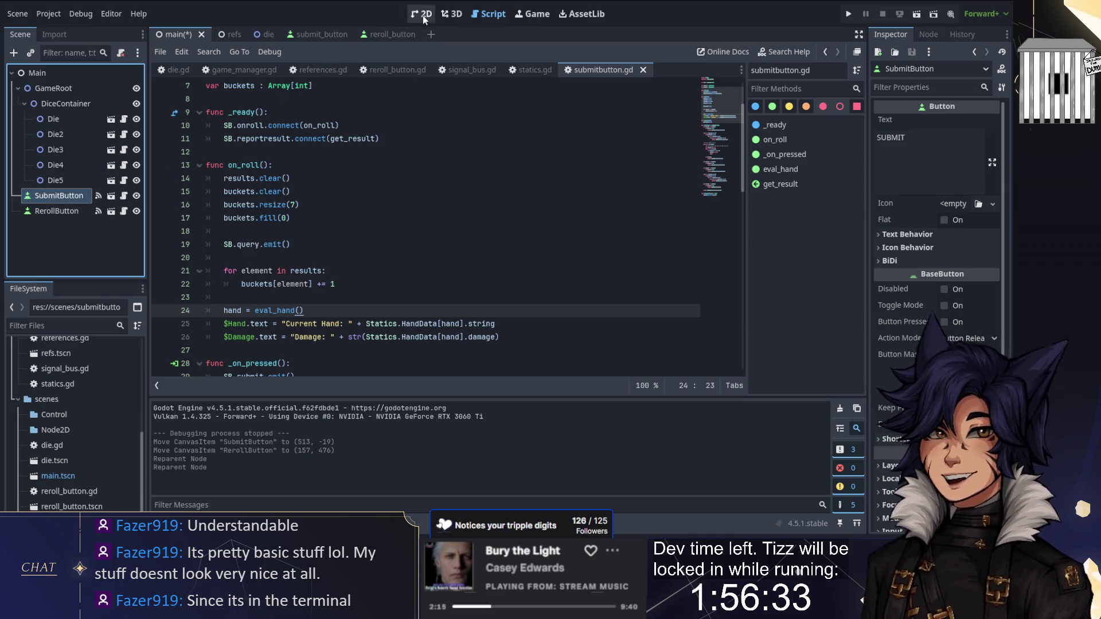
Return to the 2D dice-poker view, then switch to the browser's 'two cakes' image results
left_click(423, 16)
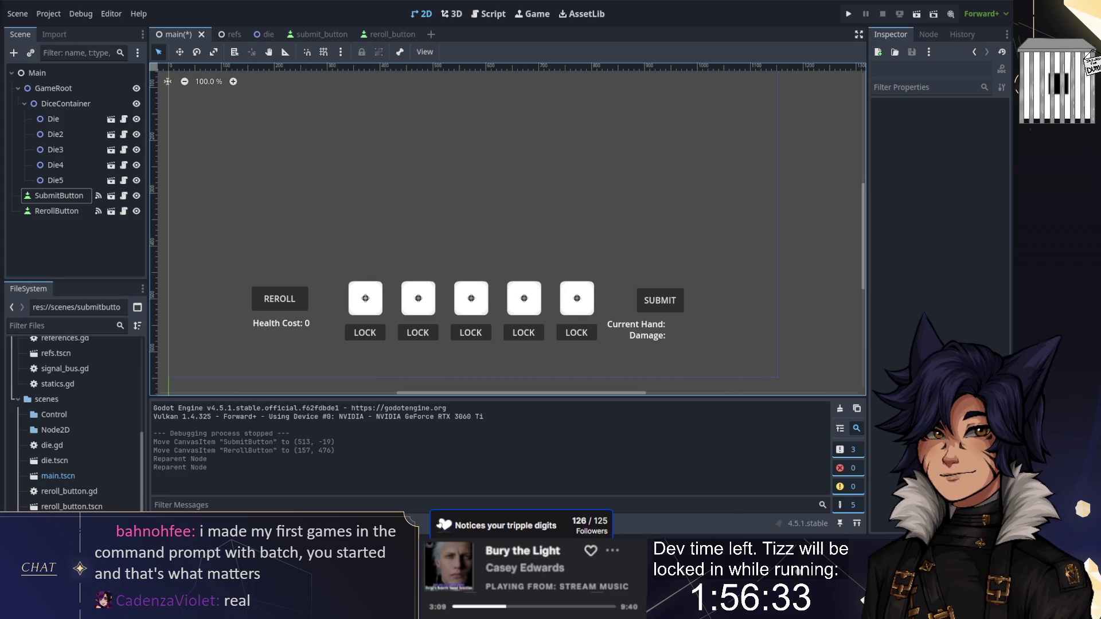
key("alt+Tab")
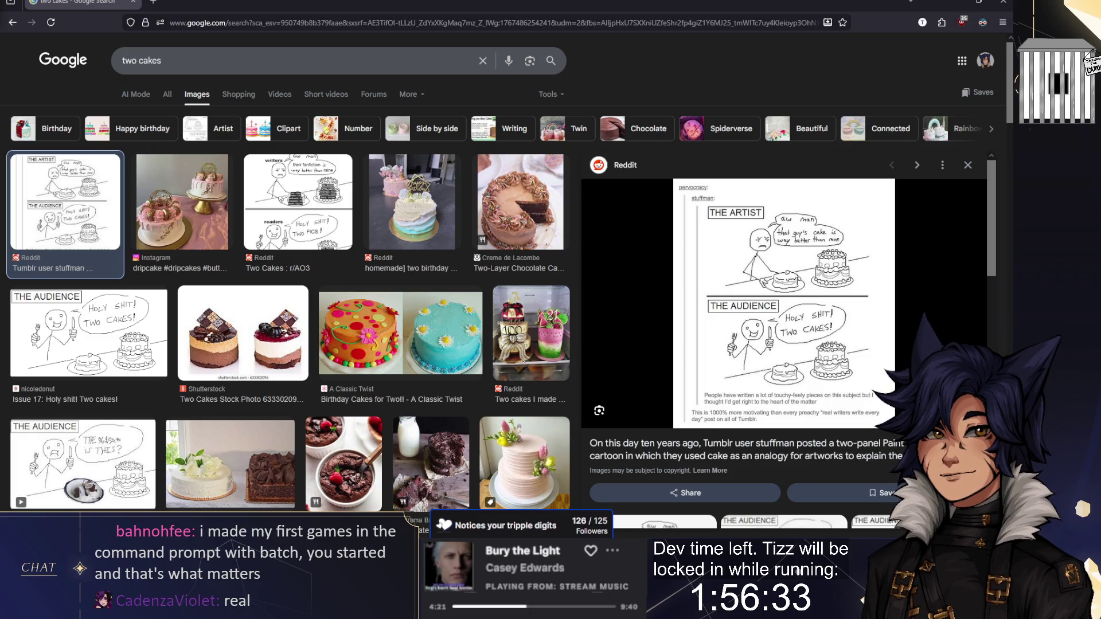
Leave the cake image results and bring the Godot dice scene back on screen
key("alt+Tab")
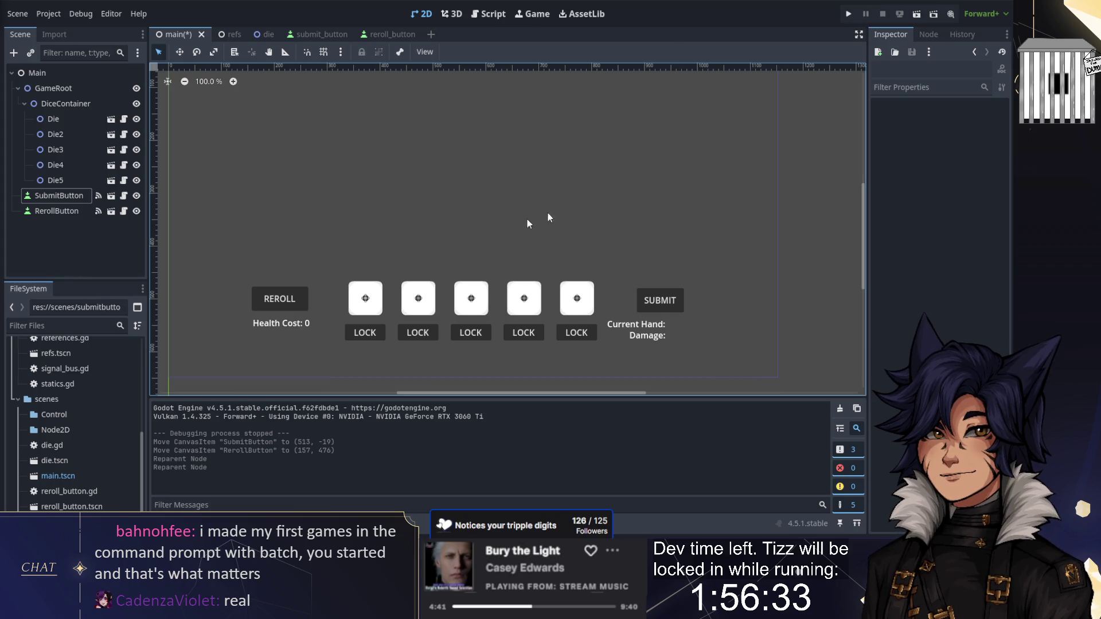
Move RerollButton a few pixels right and down to (163, 483)
left_click_drag(281, 298, 284, 302)
left_click(449, 239)
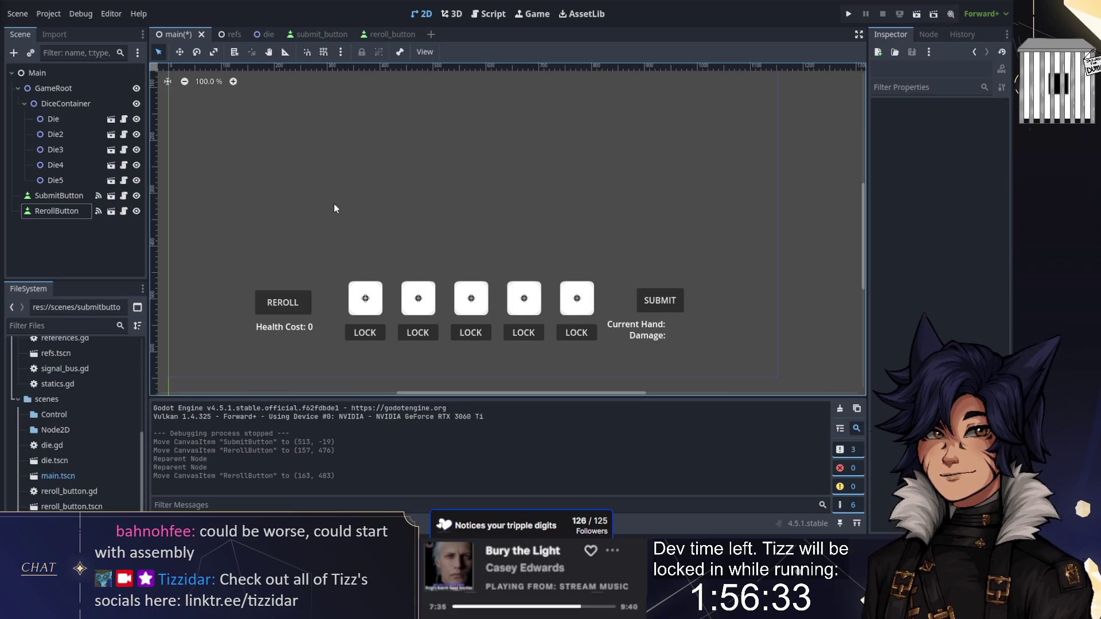
Pan the canvas to review the repositioned buttons and save main.tscn
left_click_drag(333, 204, 349, 212)
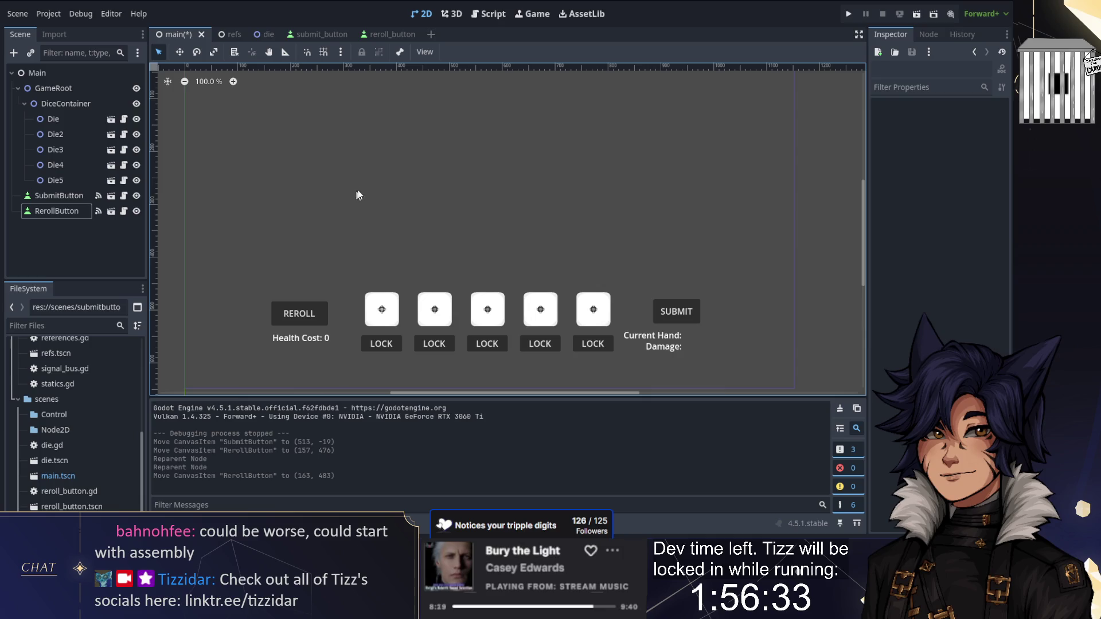
left_click_drag(375, 188, 441, 212)
scroll(382, 198, "up", 1)
scroll(382, 197, "down", 2)
key("ctrl+s")
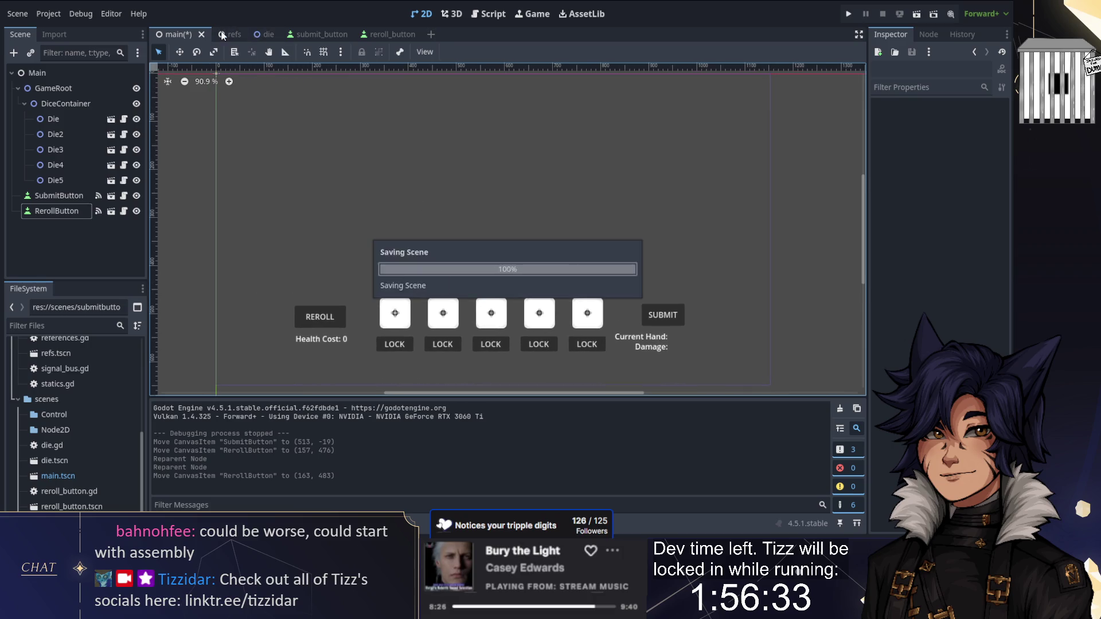
Close the refs scene and return to the main scene
left_click(223, 34)
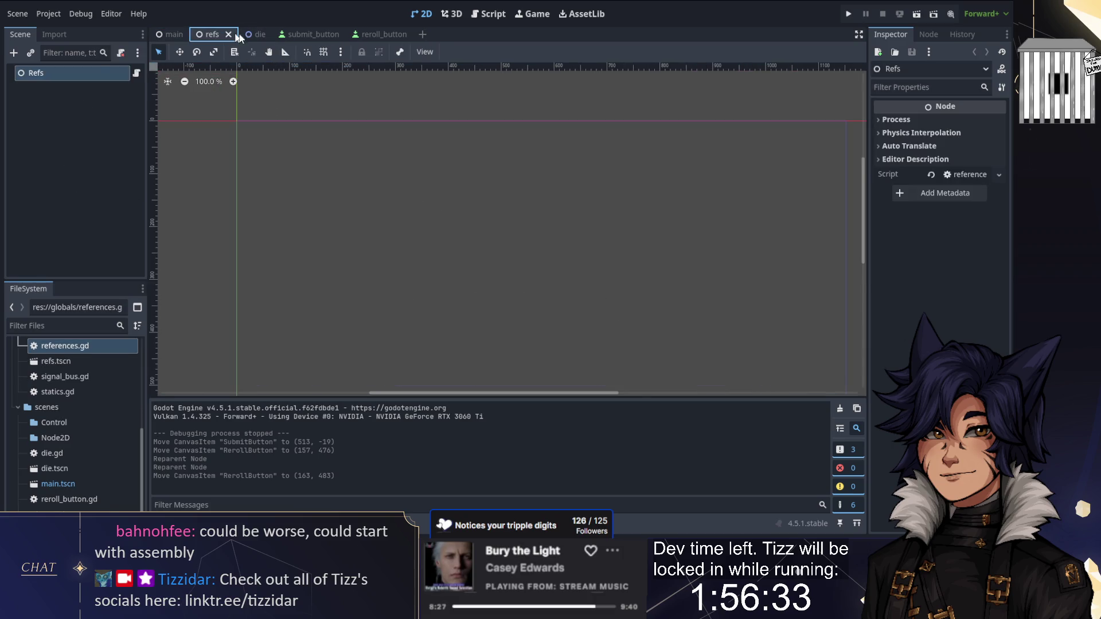
left_click(228, 35)
left_click(266, 35)
left_click(174, 34)
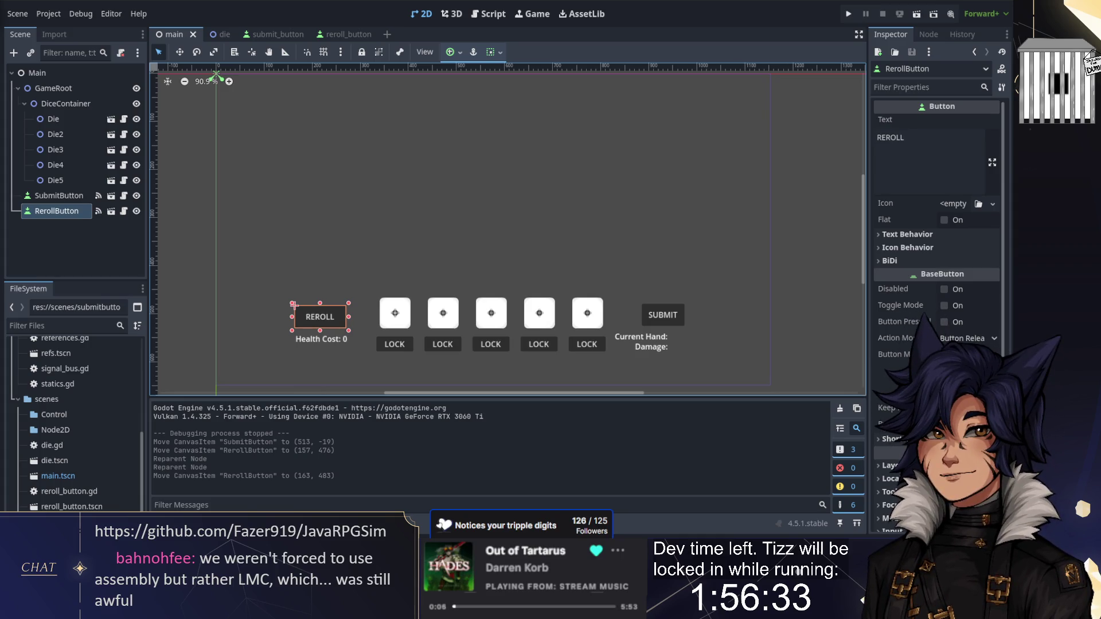
Switch to the browser showing the JavaRPGSim GitHub repository README
key("alt+Tab")
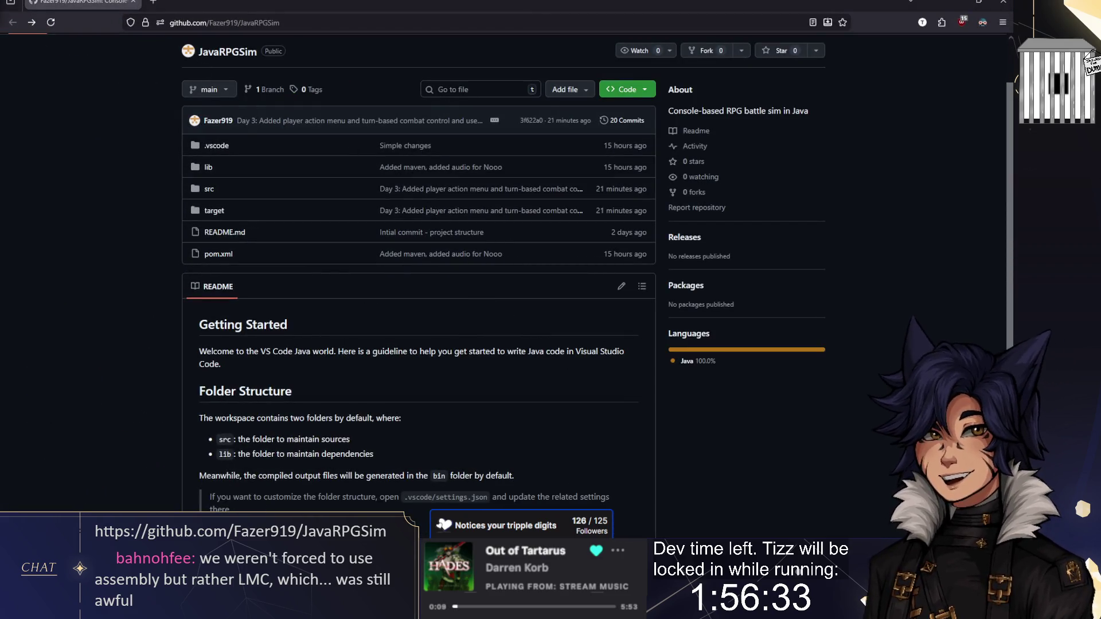
Browse into src/DO NOT TOUCH, glance at .gitignore, then go back to src
scroll(136, 170, "down", 2)
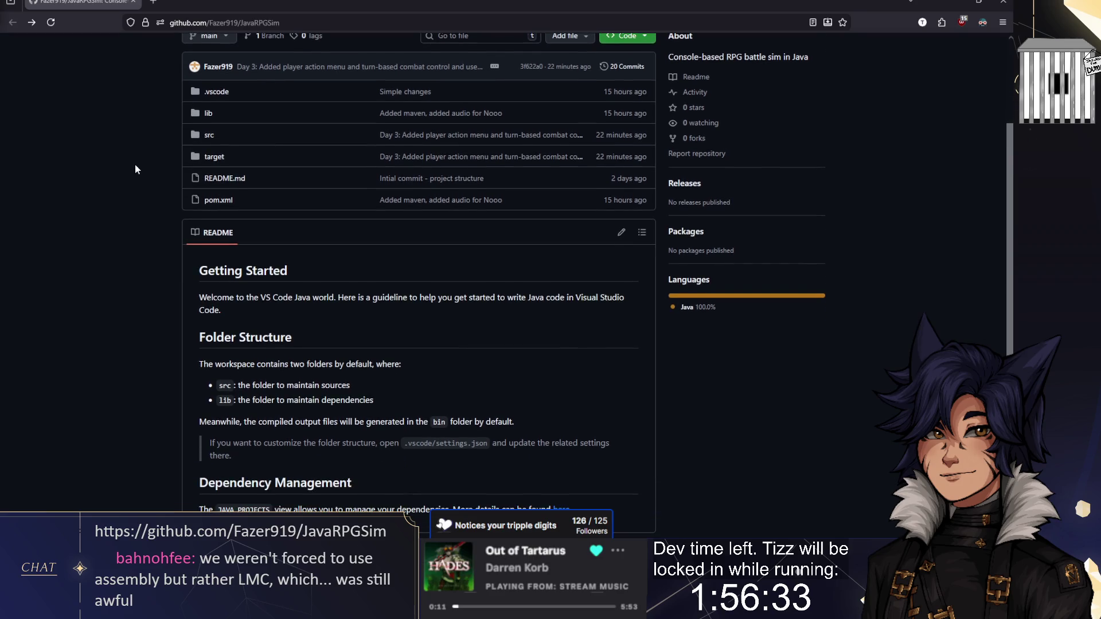
scroll(189, 201, "up", 2)
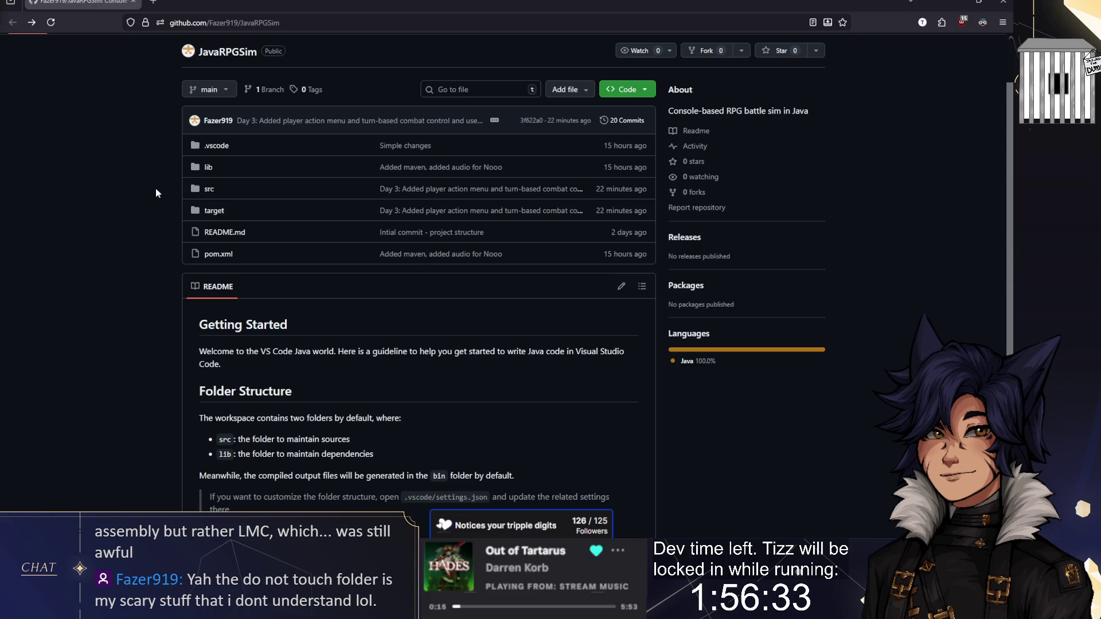
left_click(207, 192)
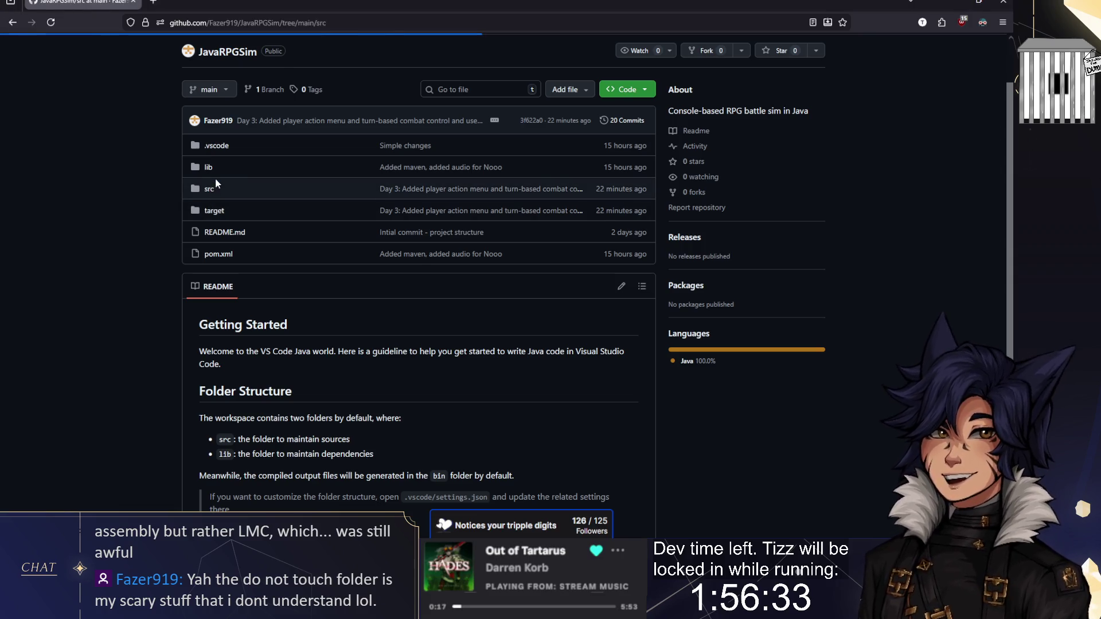
left_click(217, 209)
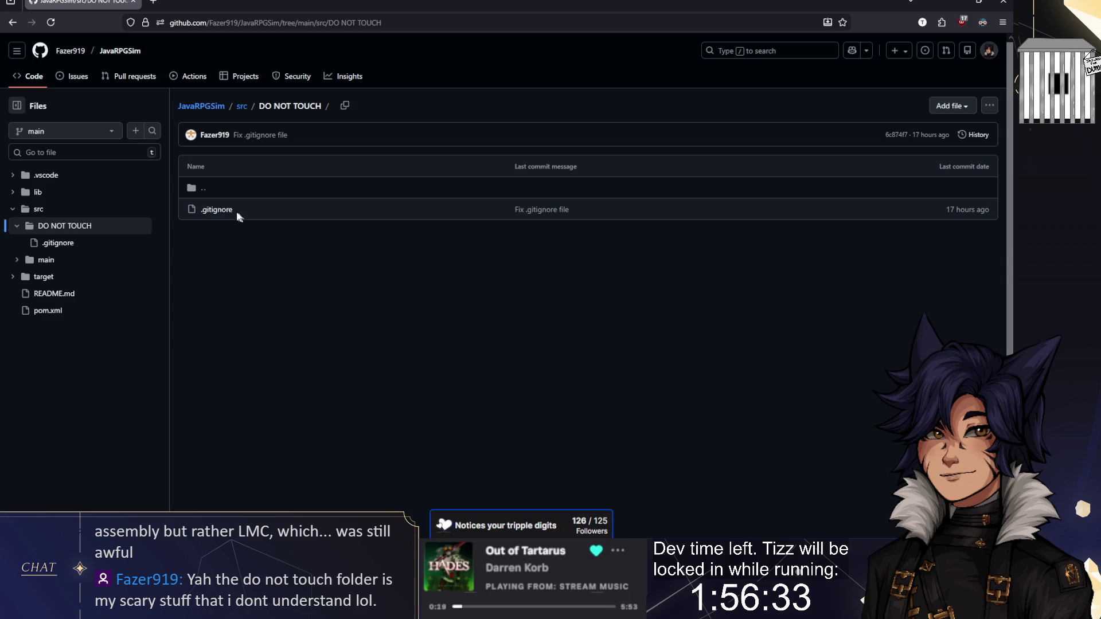
left_click(224, 211)
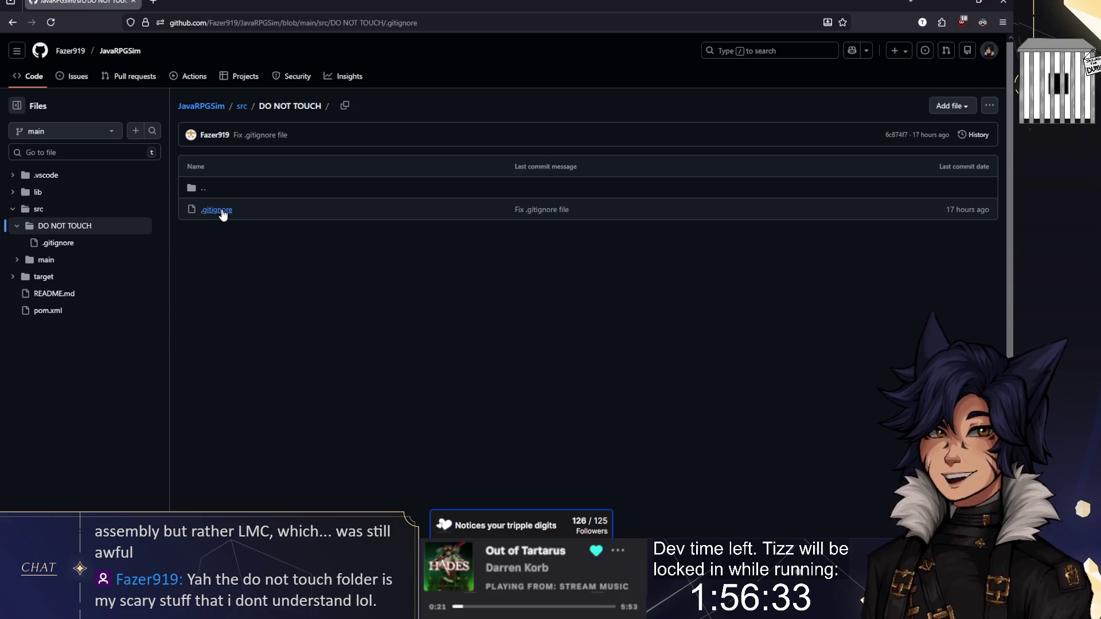
left_click(13, 22)
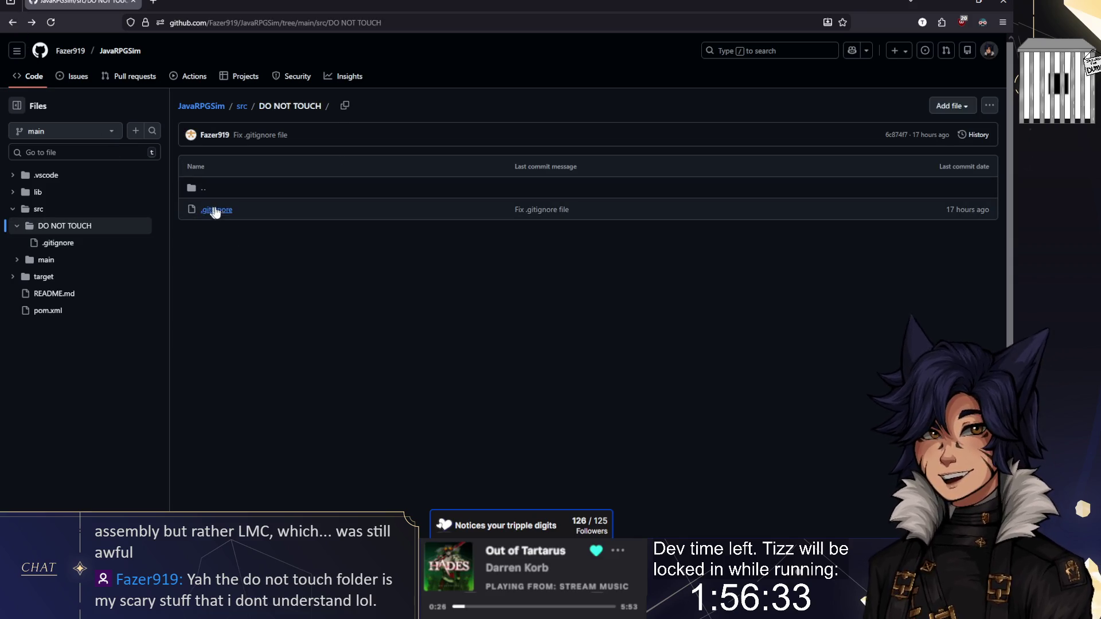
left_click(10, 23)
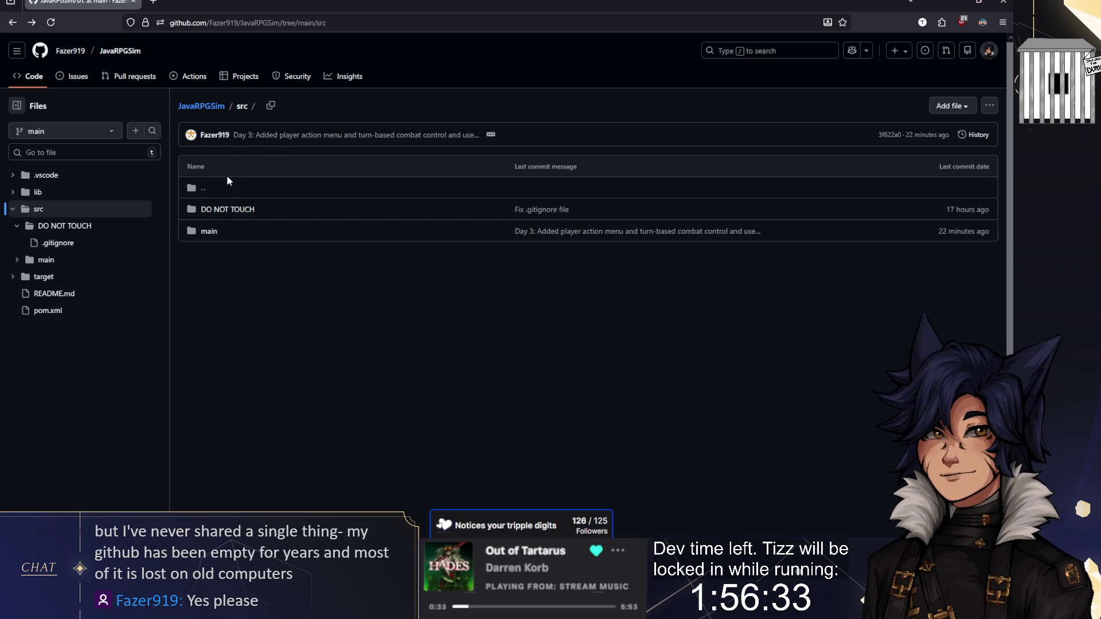
Reopen DO NOT TOUCH/.gitignore and select its two .DS_Store lines
left_click(220, 212)
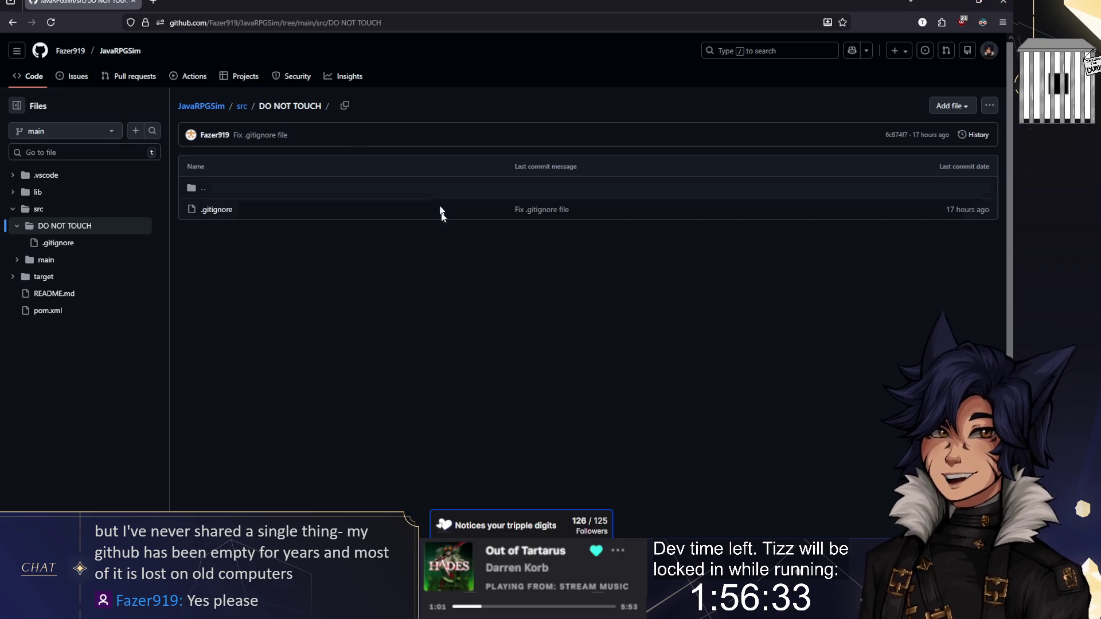
triple_click(207, 209)
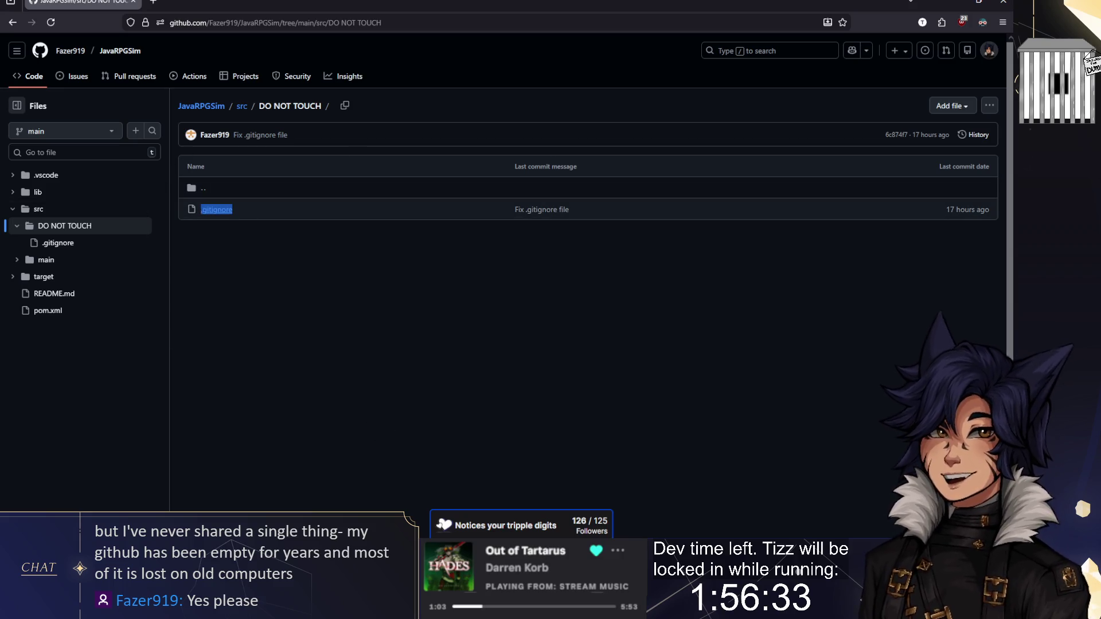
left_click(224, 211)
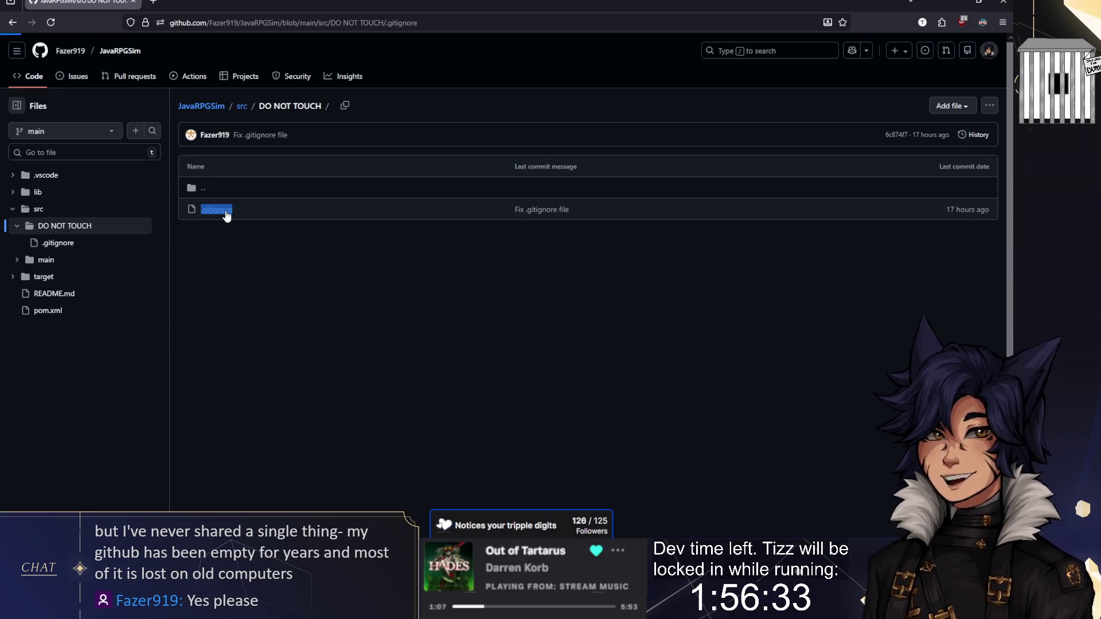
left_click_drag(271, 202, 229, 189)
left_click(269, 200)
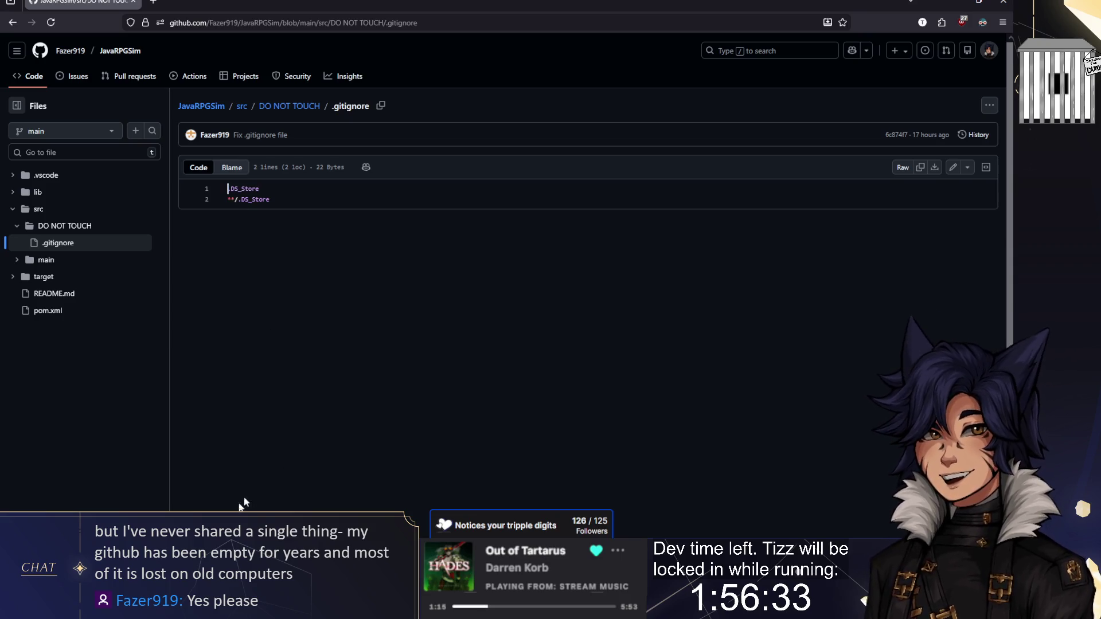
left_click(284, 509)
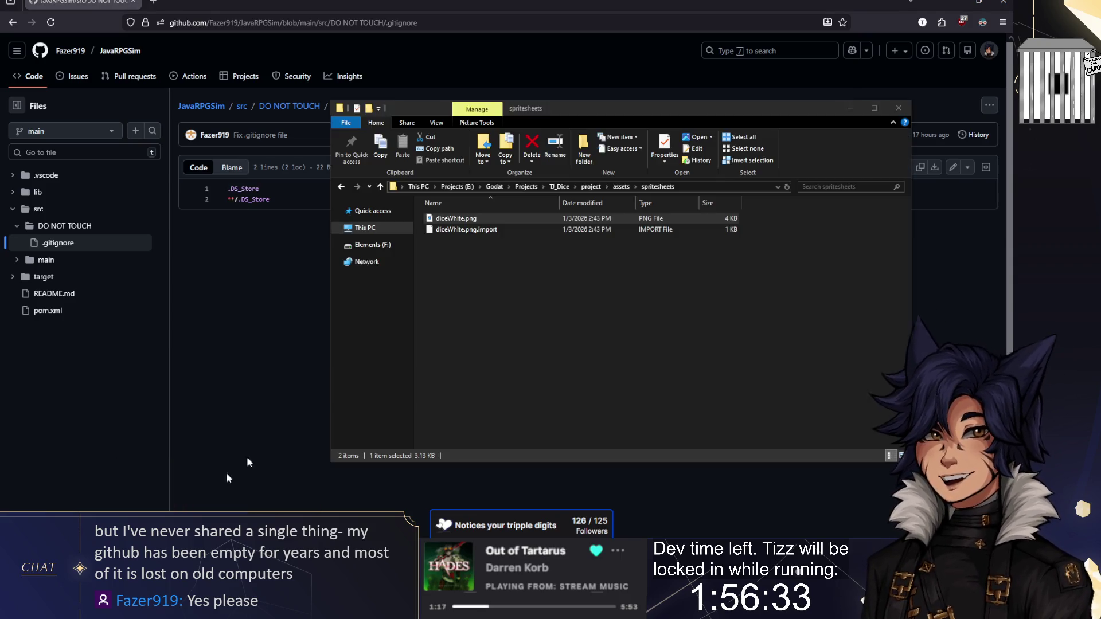
Go to ChatCommandBuilder via Quick access and open its .gitignore in Notepad++
left_click(525, 186)
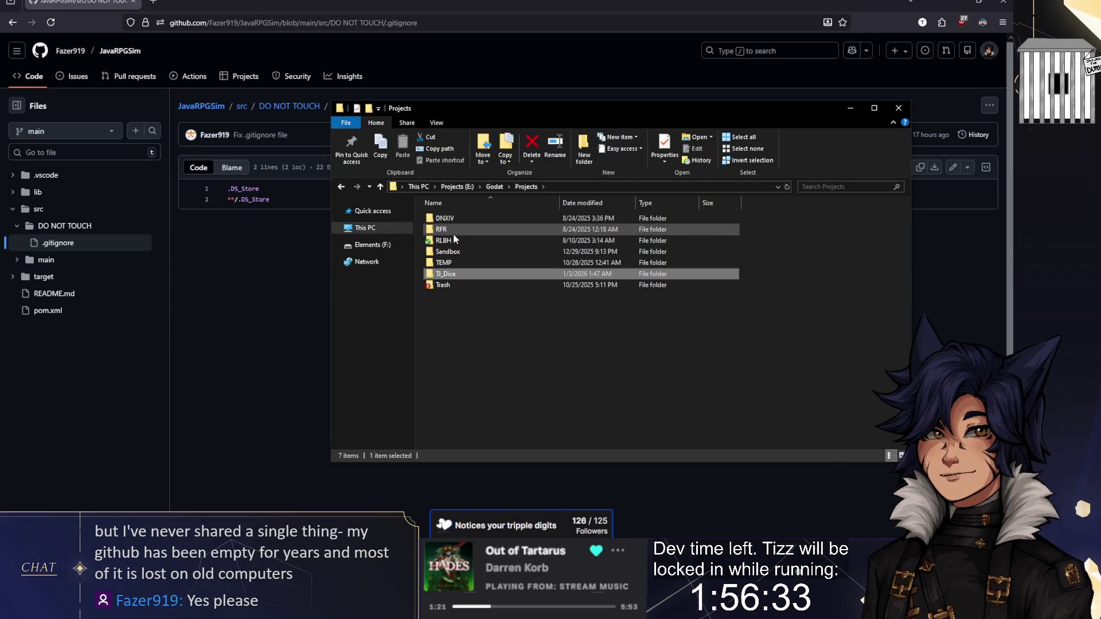
left_click(343, 213)
left_click(370, 314)
left_click(344, 213)
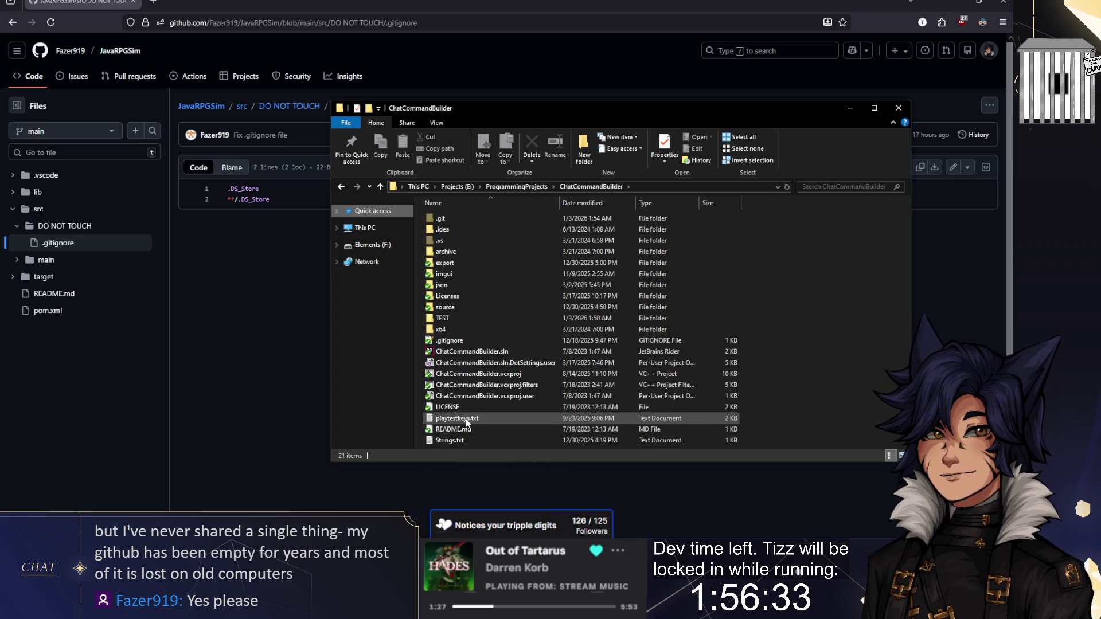
right_click(456, 341)
left_click(505, 87)
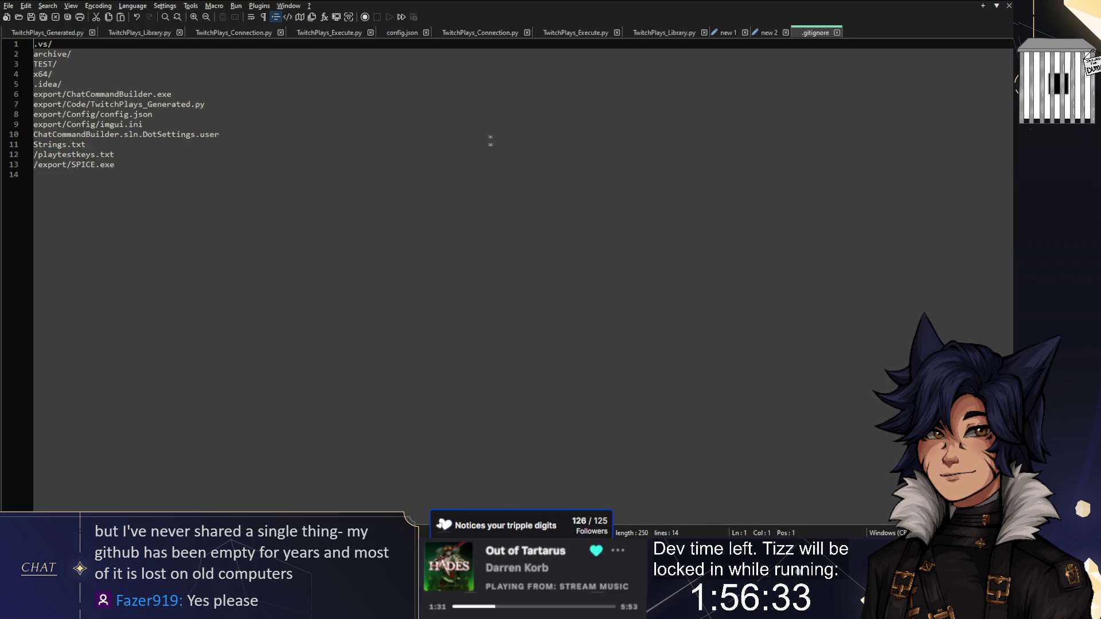
Reposition the Explorer window and highlight the ignored folder entries on lines 1–5
left_click(277, 172)
key("alt+Tab")
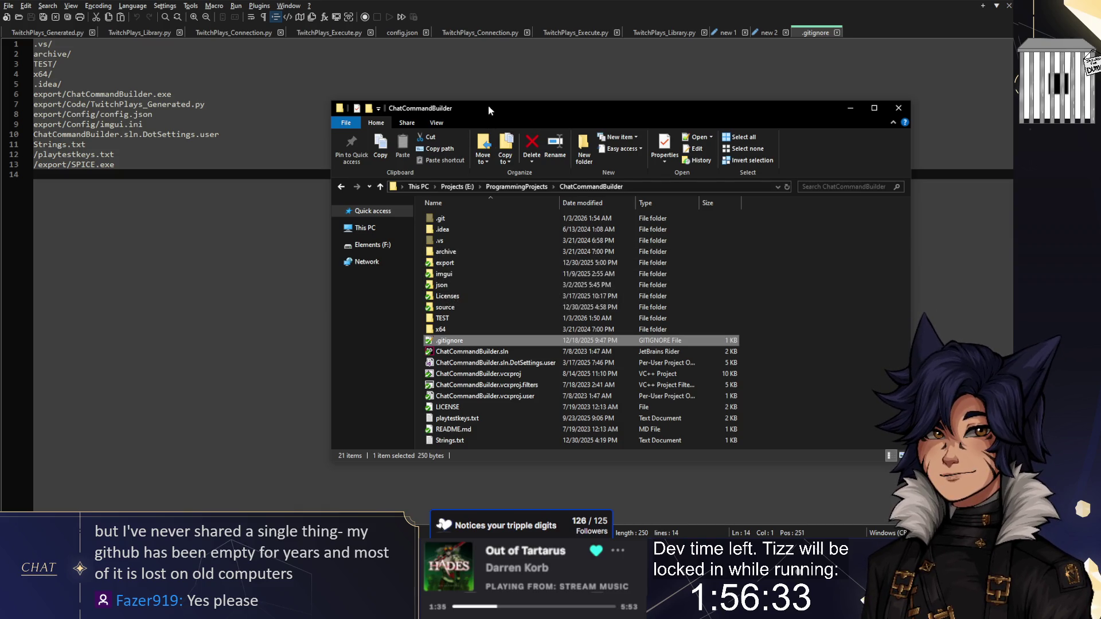
left_click_drag(487, 105, 439, 41)
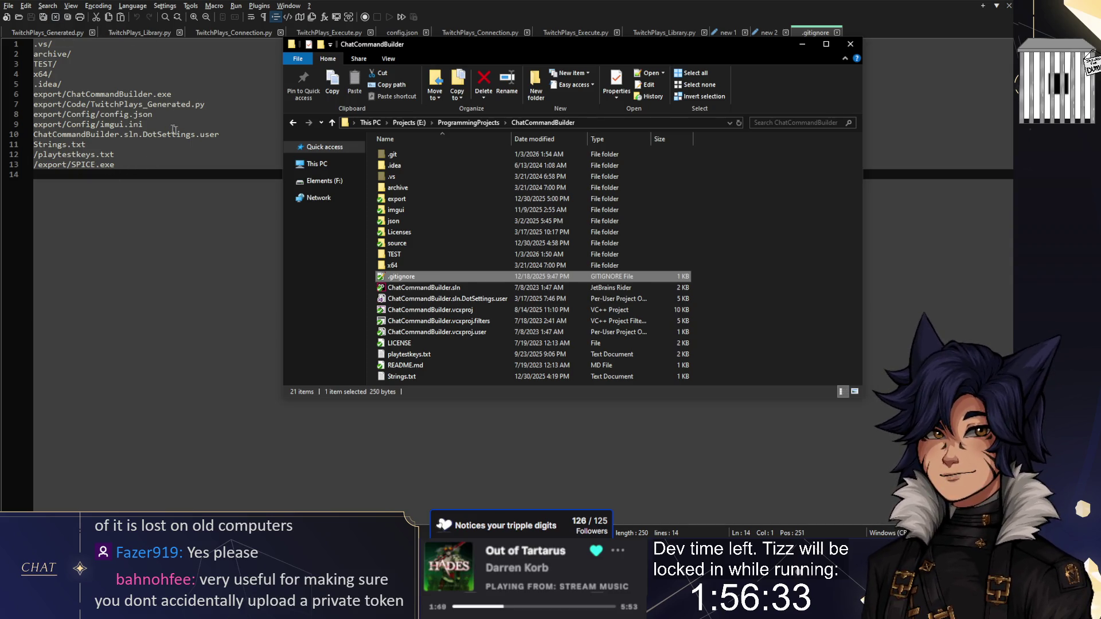
left_click_drag(62, 84, 35, 44)
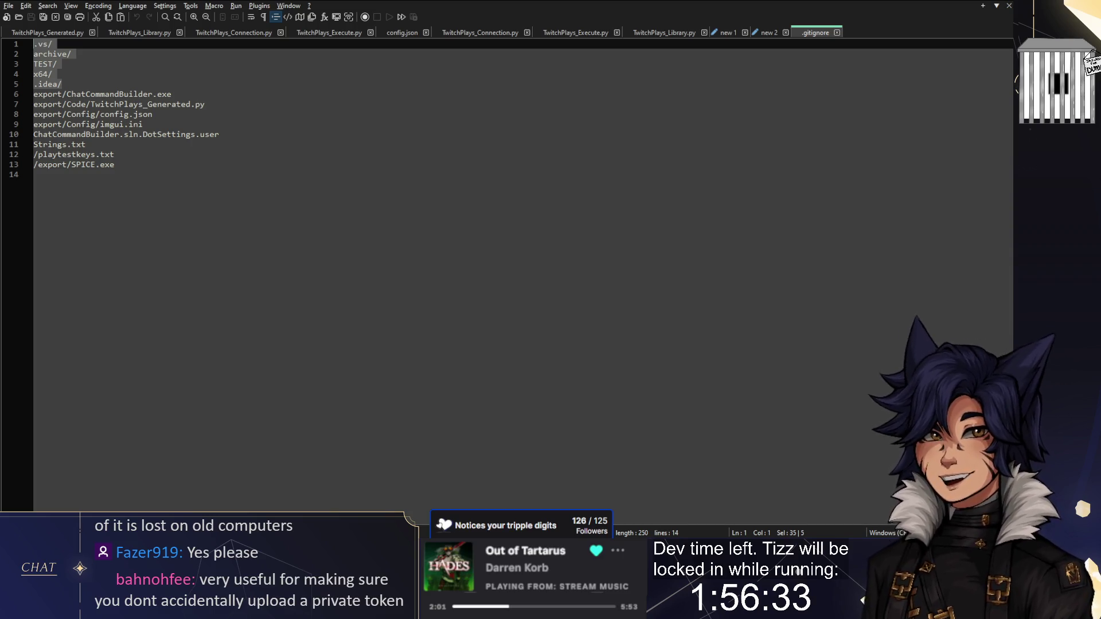
left_click(87, 85)
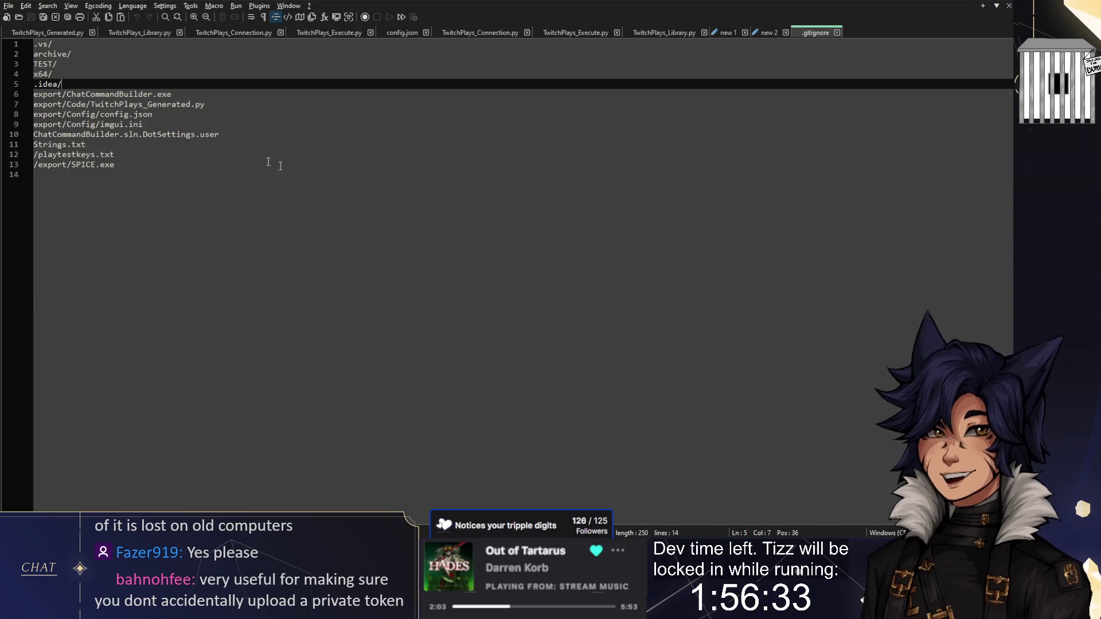
Select the .git, .vs, x64, TEST and archive folders, then look inside TEST
key("alt+Tab")
left_click(401, 153)
left_click(392, 177, "ctrl")
left_click(397, 265, "ctrl")
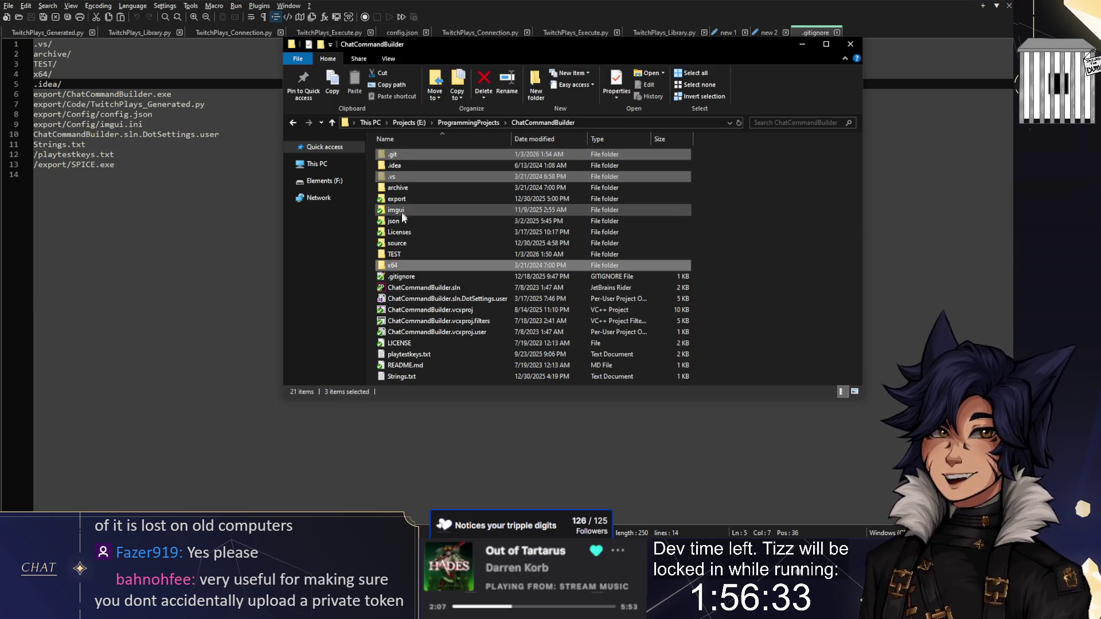
left_click(394, 252, "ctrl")
left_click(415, 188, "ctrl")
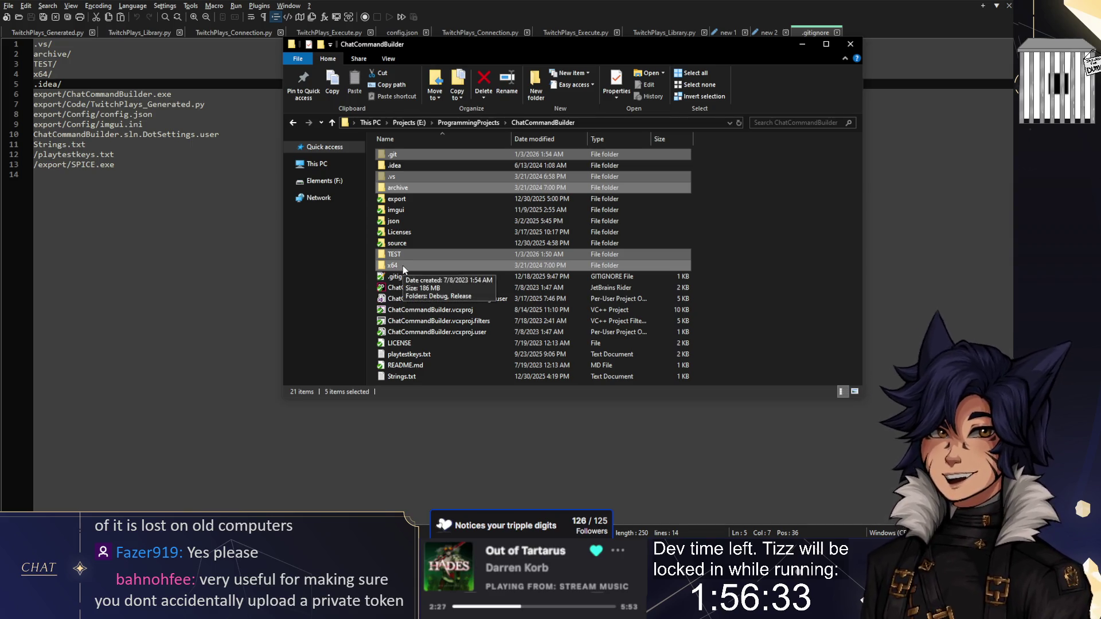
left_click(403, 266)
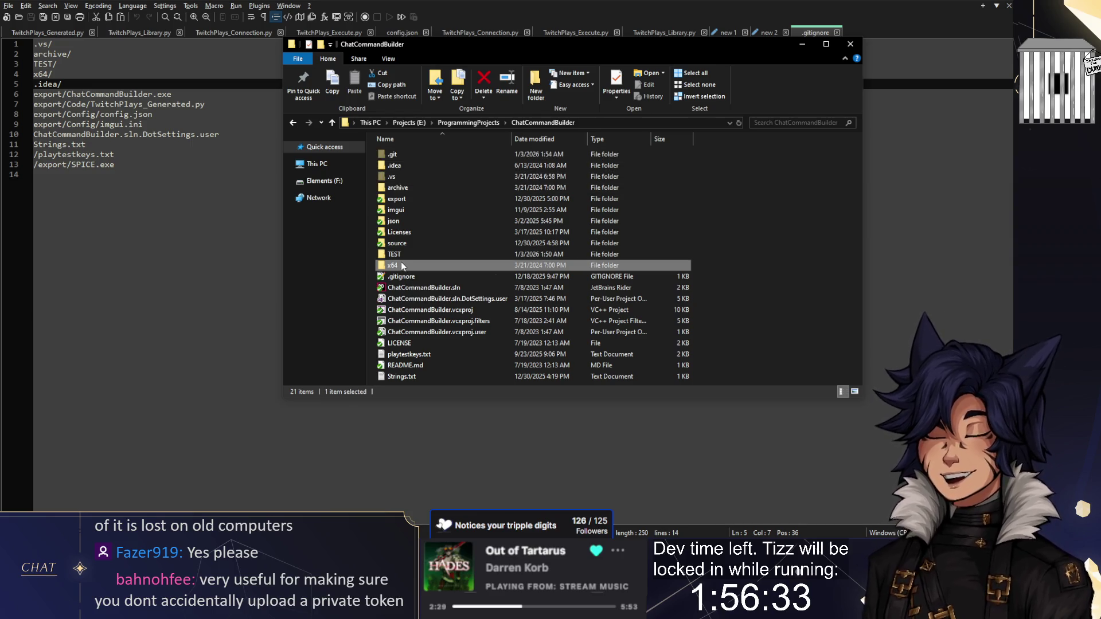
double_click(400, 256)
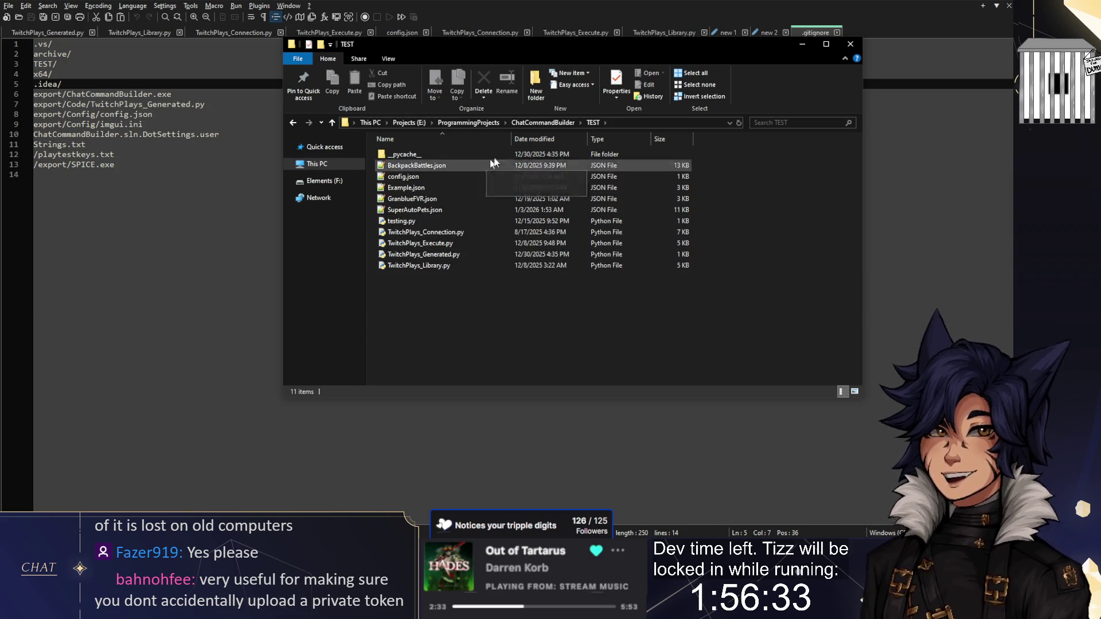
left_click(528, 124)
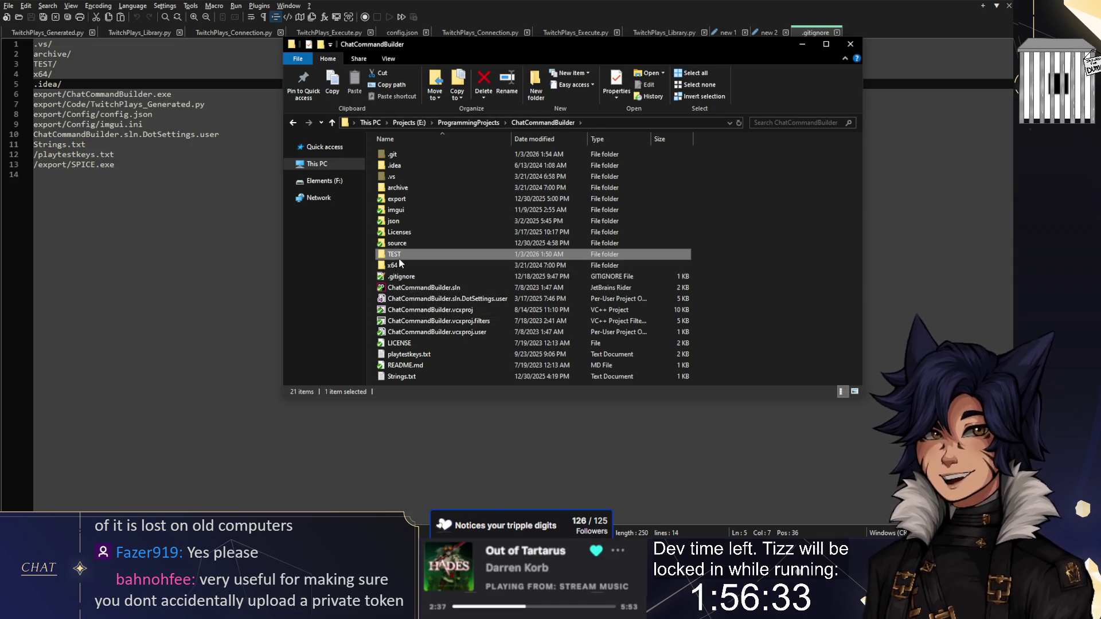
Drill into .vs/ChatCommandBuilder/v17/ipch/AutoPCH cache folders, then return to the project folder
double_click(404, 176)
double_click(411, 153)
double_click(409, 156)
double_click(409, 156)
double_click(409, 155)
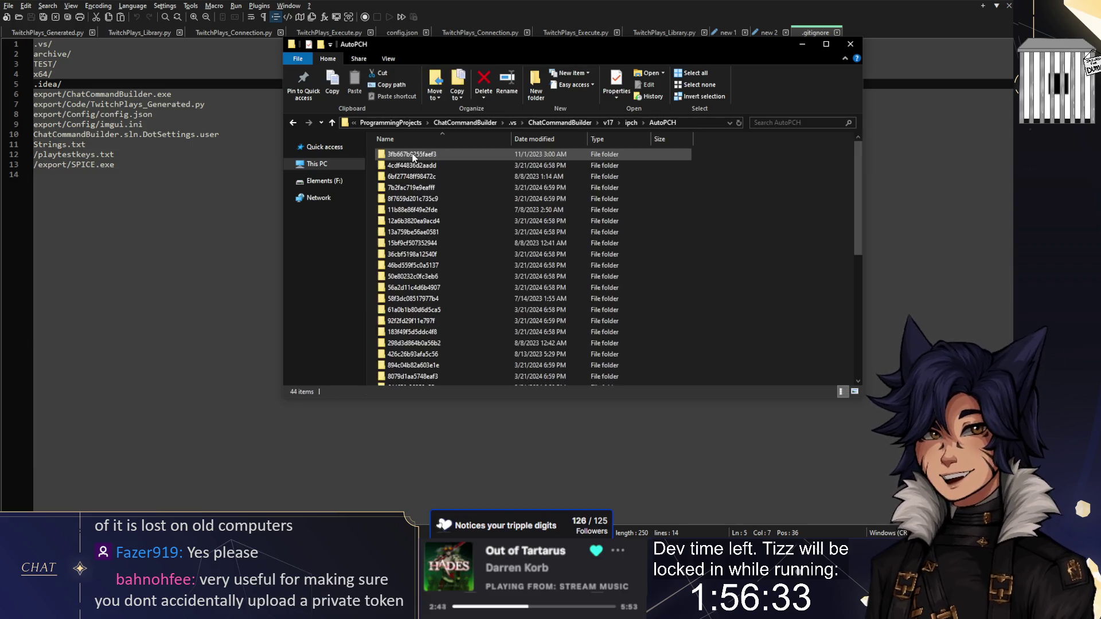
scroll(430, 211, "down", 2)
scroll(424, 247, "up", 2)
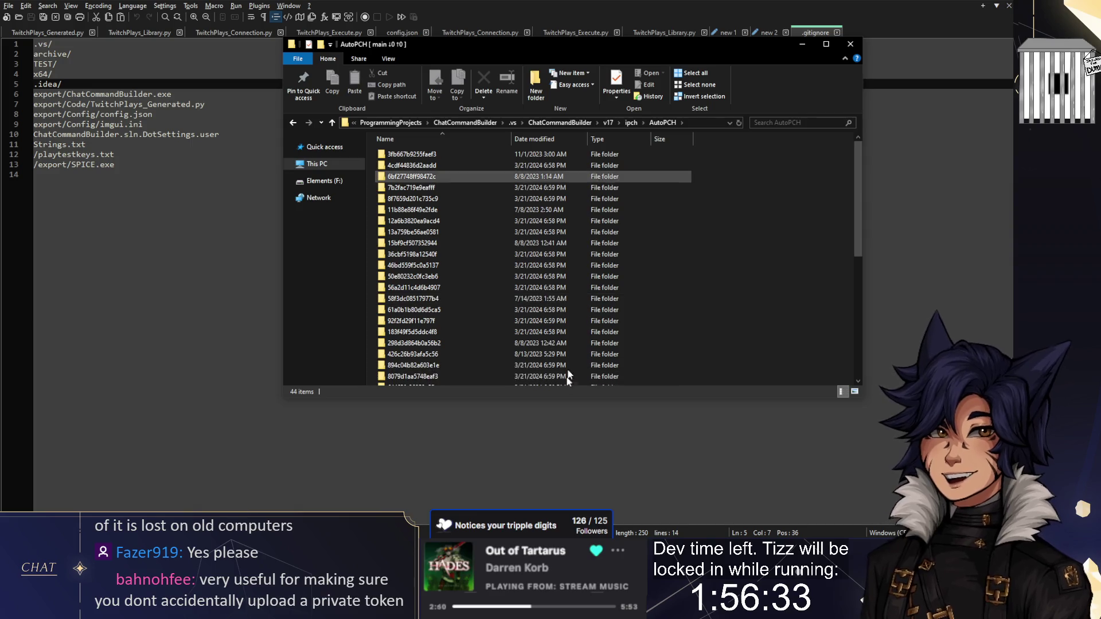
double_click(413, 222)
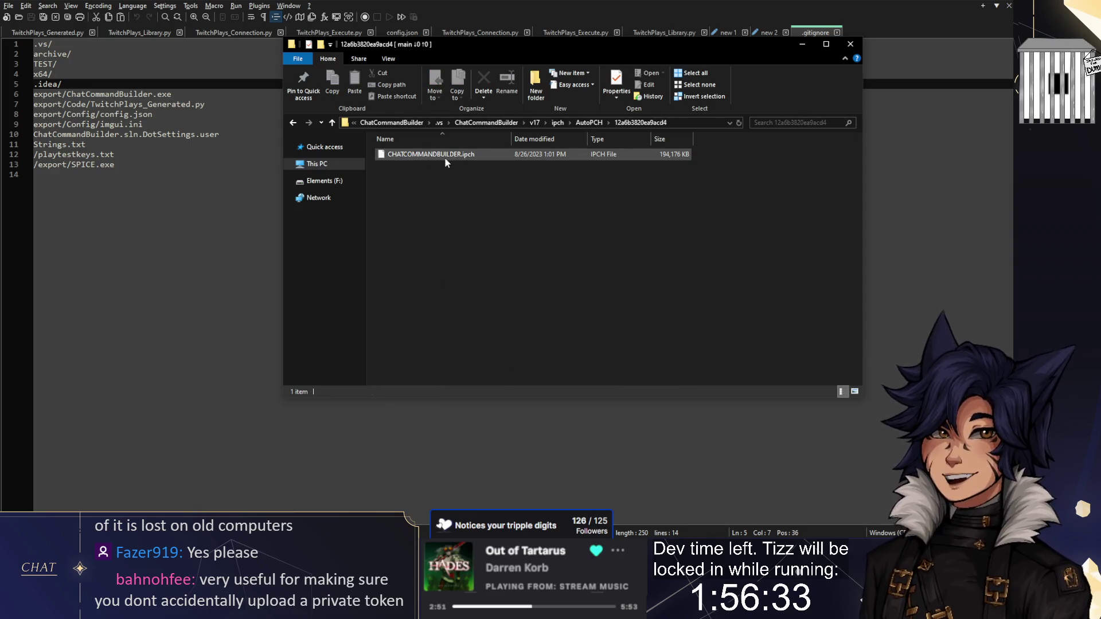
left_click(588, 122)
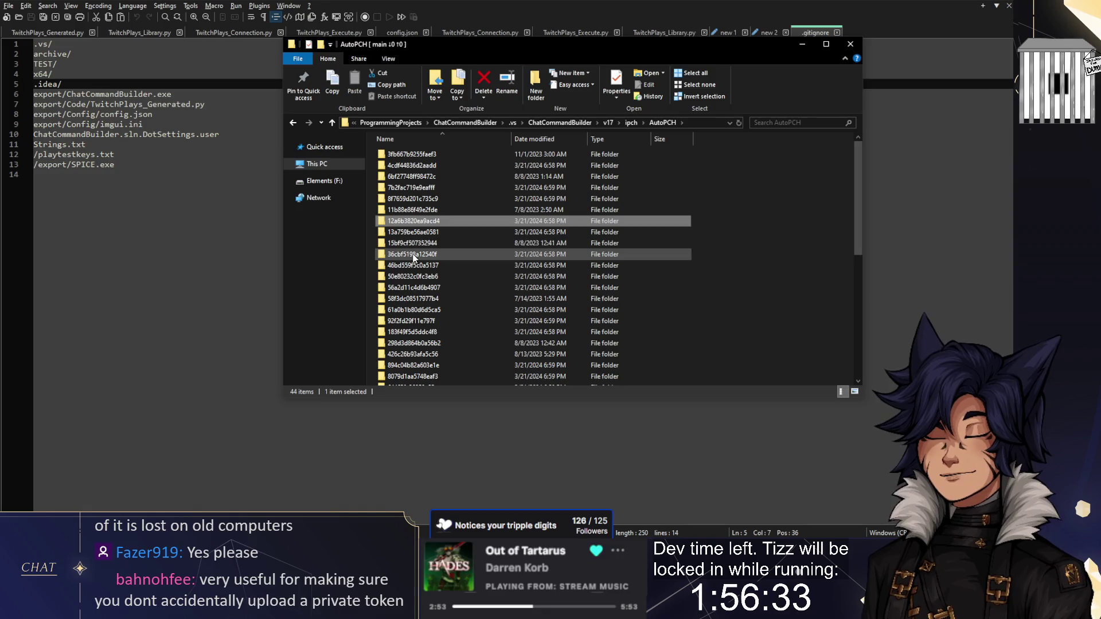
left_click(477, 121)
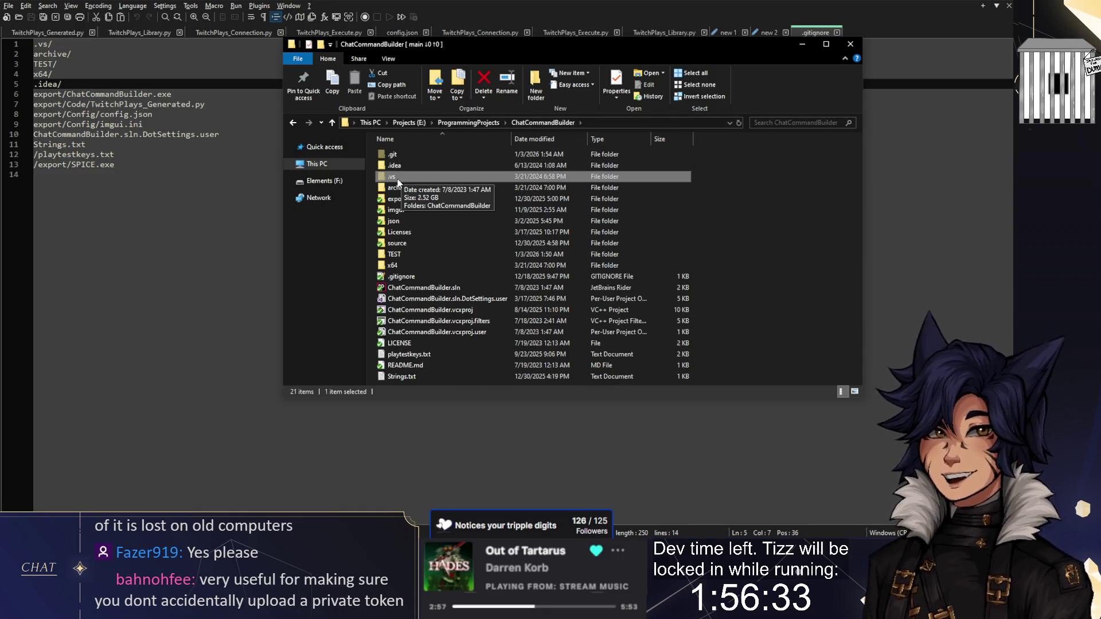
Highlight the export entries, /export/SPICE.exe and /playtestkeys.txt, then return to GitHub's .gitignore page
mouse_move(143, 166)
left_mouse_down()
mouse_move(86, 139)
mouse_move(71, 105)
left_mouse_up()
left_click_drag(120, 165, 33, 165)
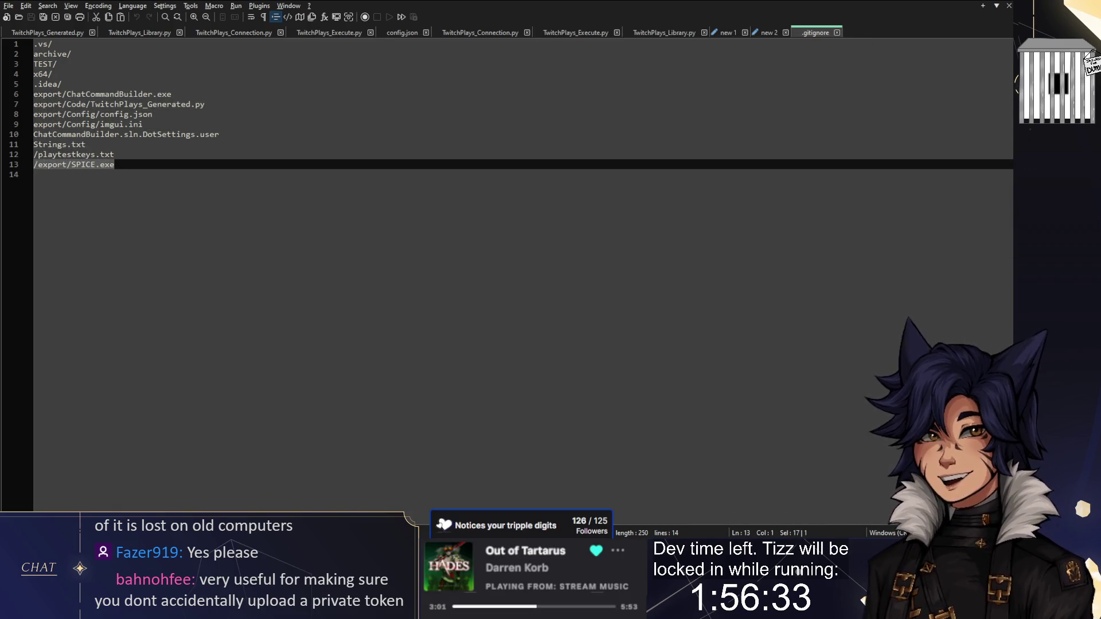
mouse_move(121, 155)
left_mouse_down()
mouse_move(63, 145)
mouse_move(15, 156)
left_mouse_up()
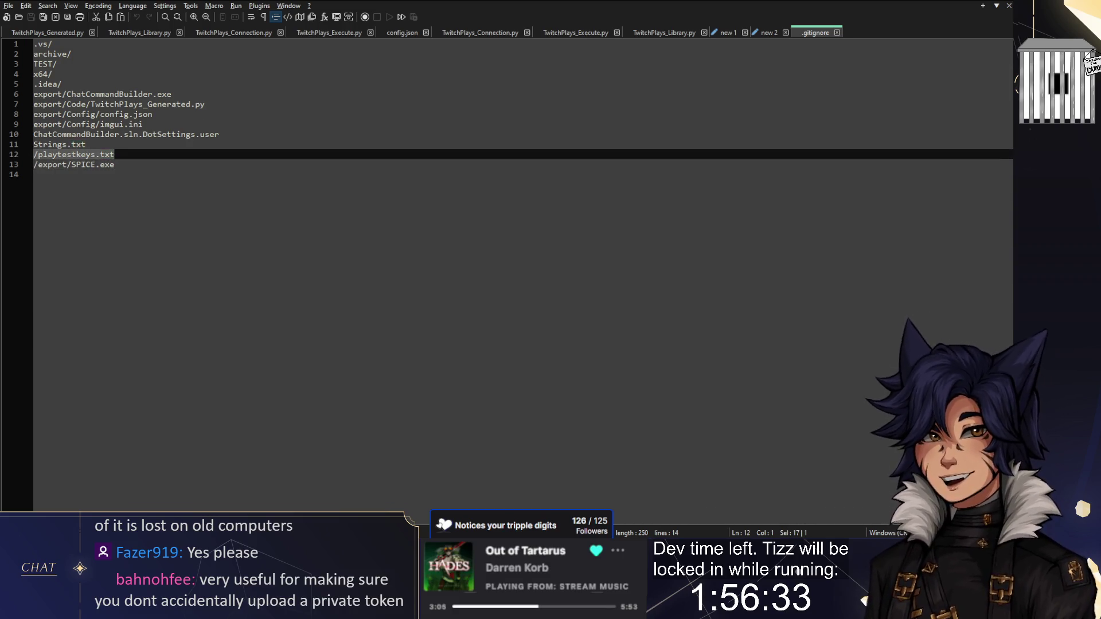
left_click(100, 134)
key("alt+Tab")
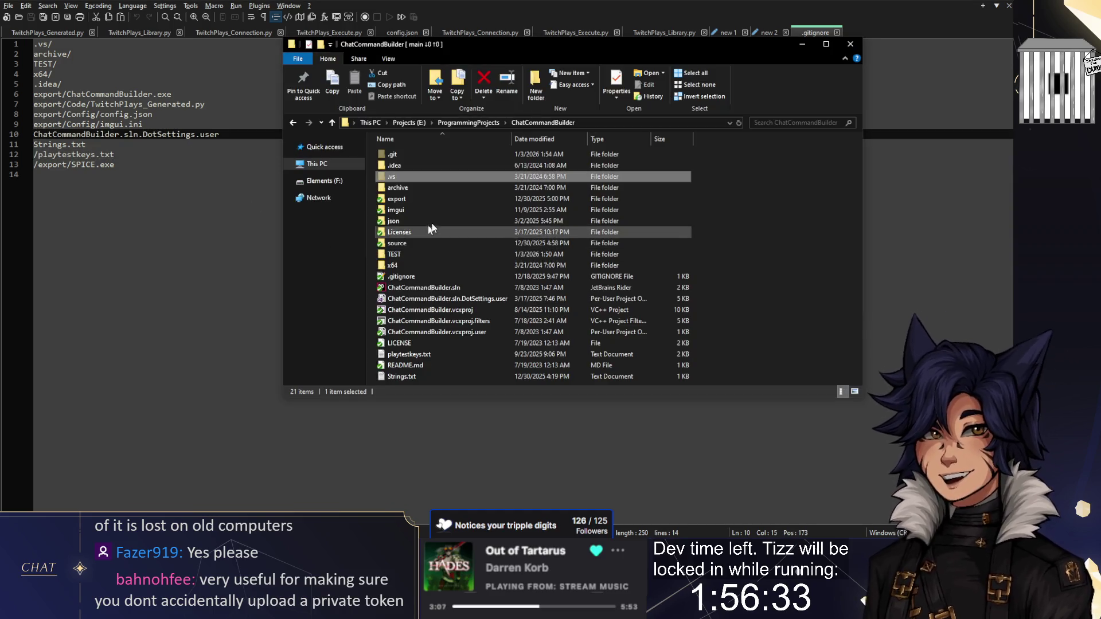
key("alt+Tab")
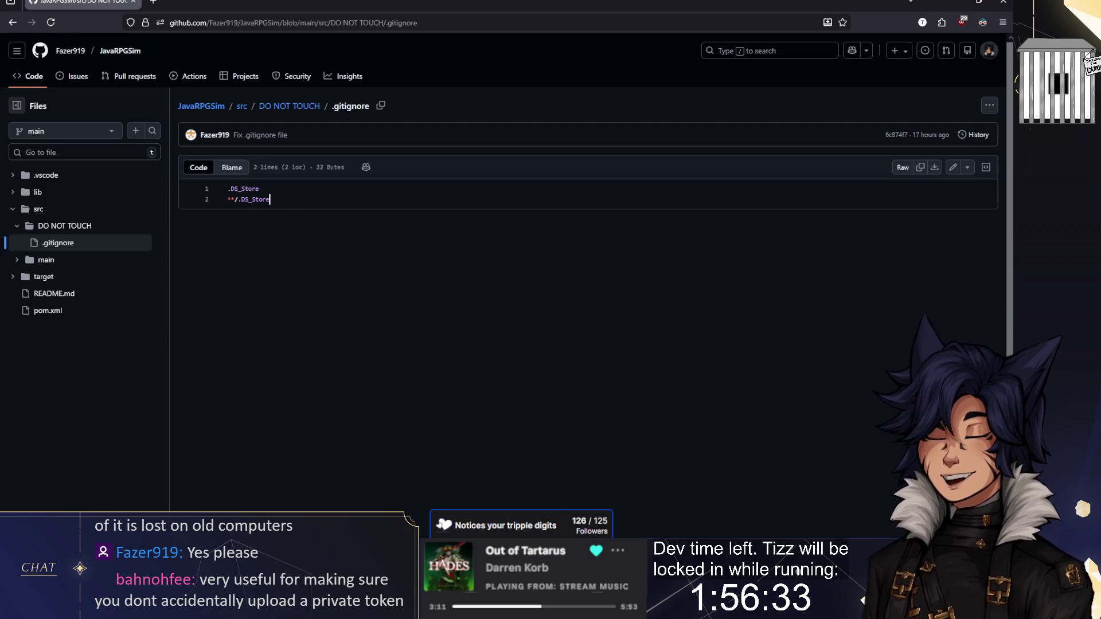
left_click_drag(259, 188, 238, 188)
left_click(260, 189)
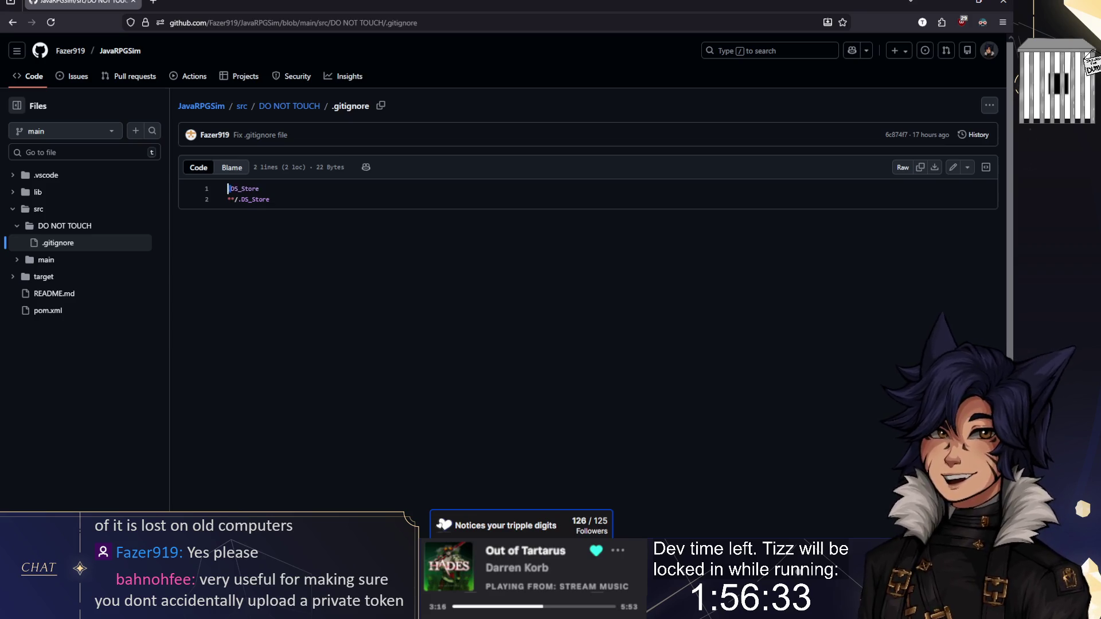
mouse_move(259, 188)
left_mouse_down()
mouse_move(227, 188)
mouse_move(246, 188)
mouse_move(238, 199)
left_mouse_up()
left_click(241, 189)
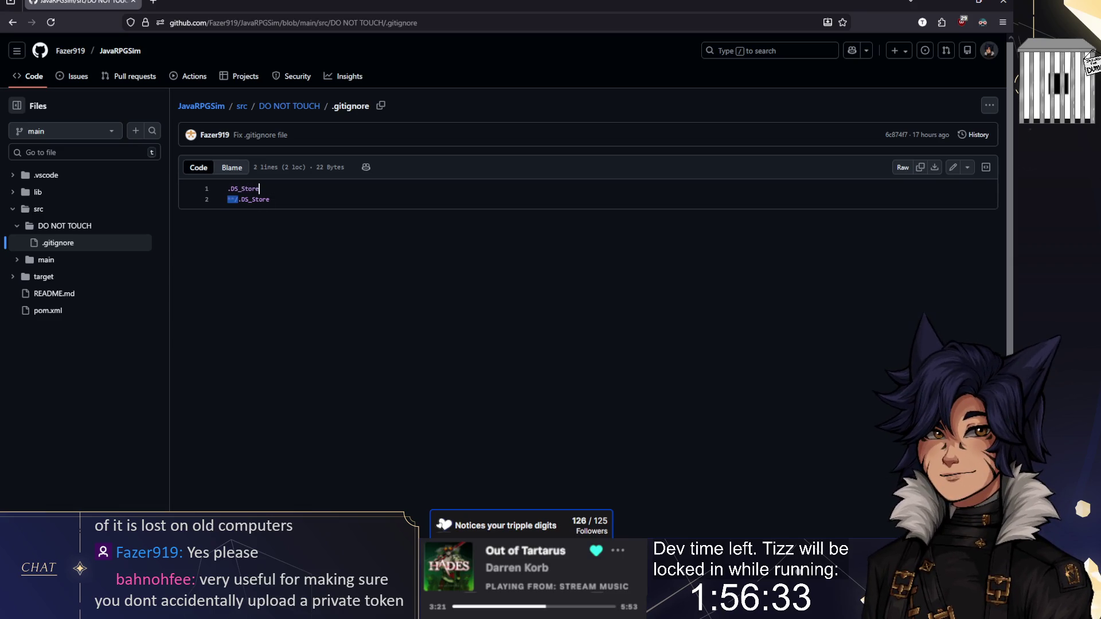
triple_click(252, 199)
key("ctrl+a")
left_click(241, 199)
key("alt+Tab")
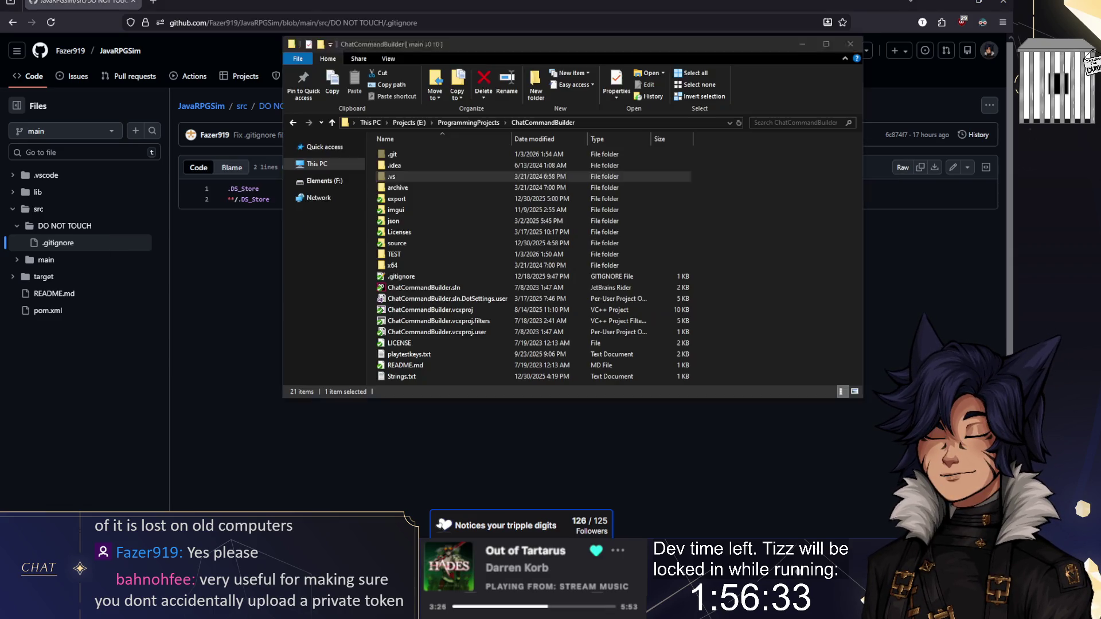
key("alt+Tab")
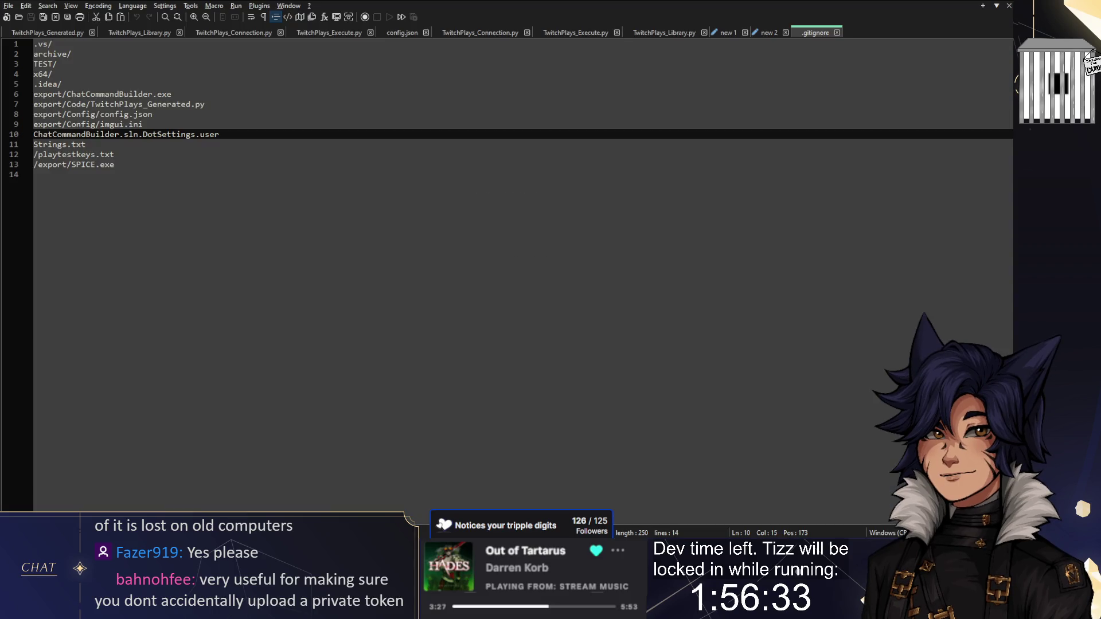
key("alt+Tab")
left_click_drag(232, 200, 229, 199)
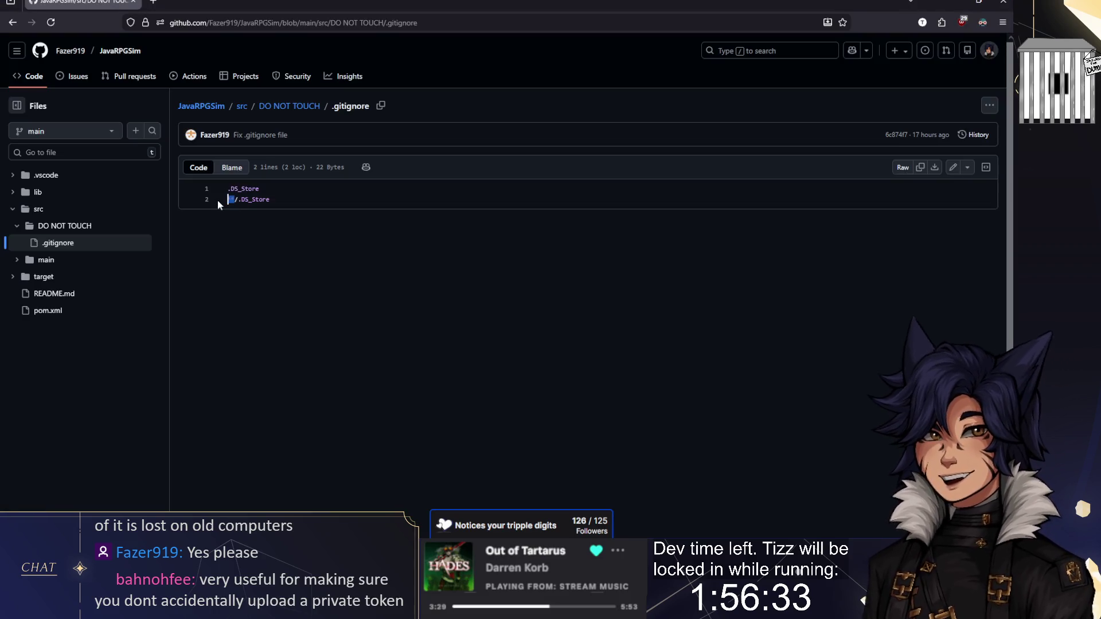
key("End")
key("alt+Tab")
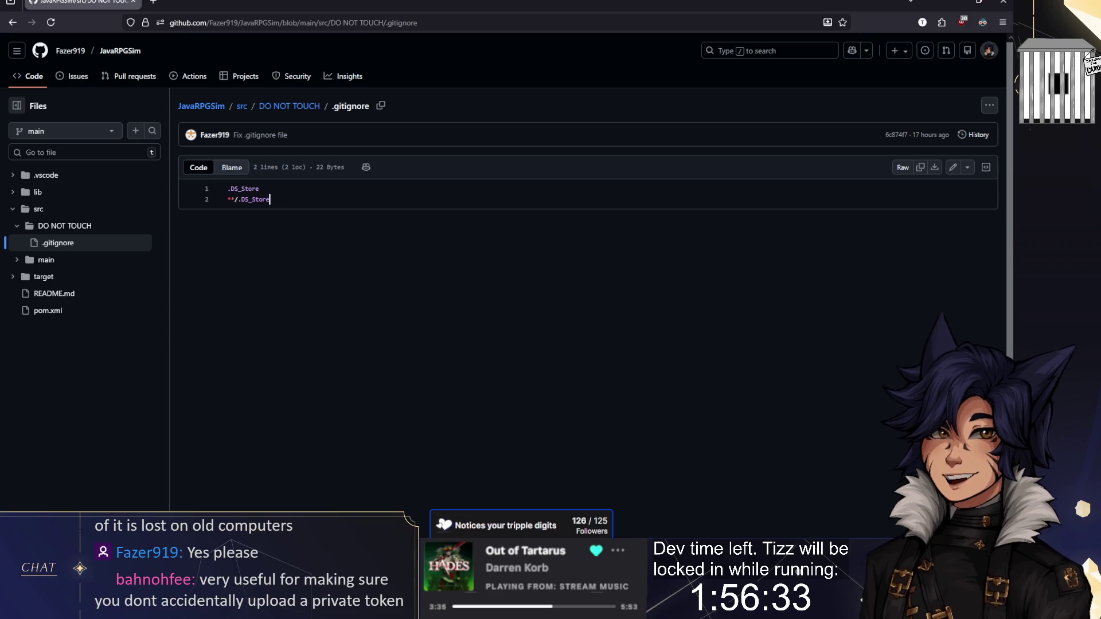
key("ctrl+a")
left_click(228, 188)
double_click(234, 189)
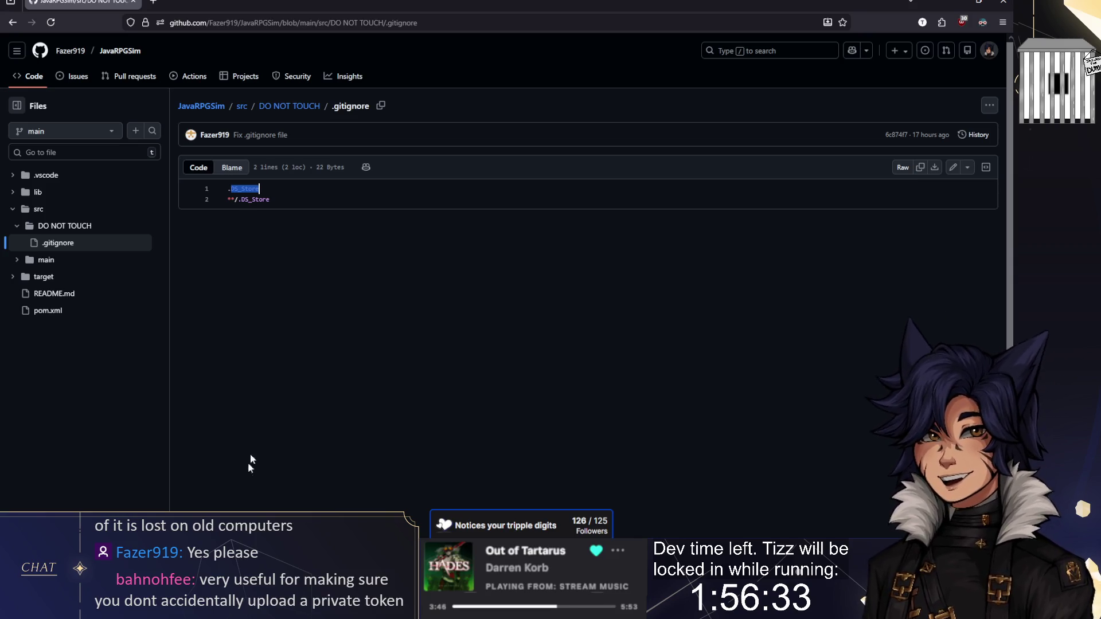
left_click(176, 500)
left_click(421, 354)
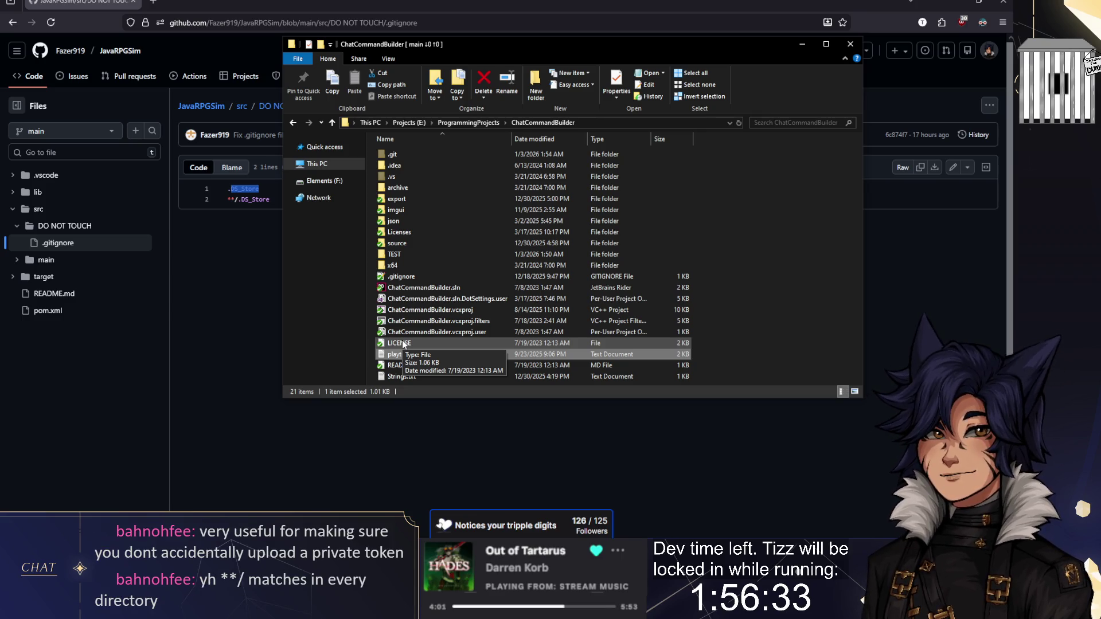
left_click(238, 301)
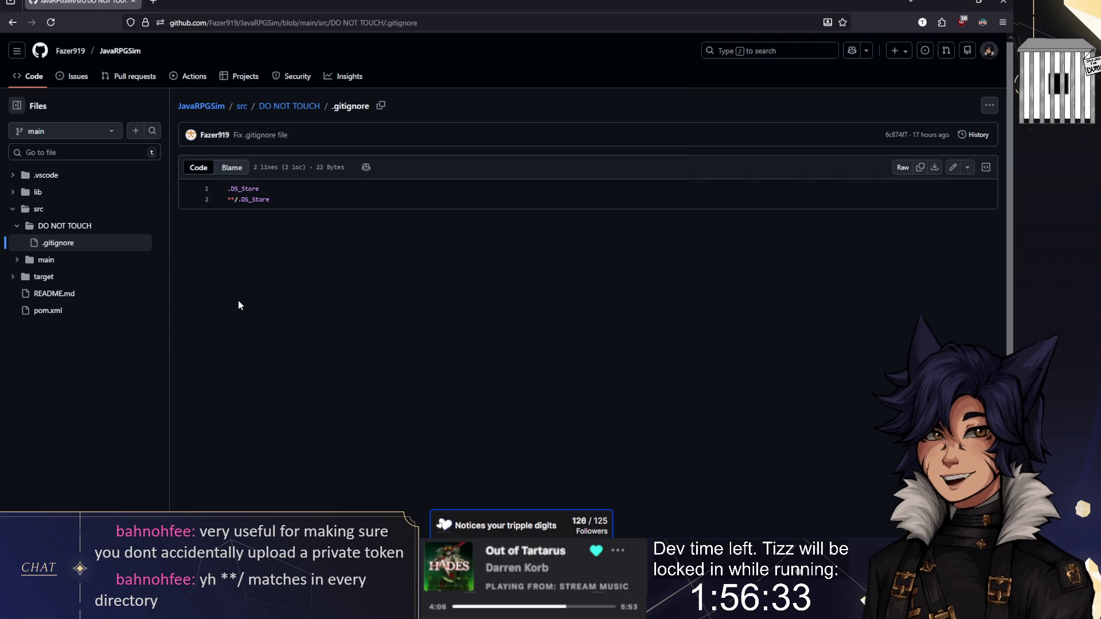
left_click_drag(228, 199, 228, 189)
left_click(228, 189)
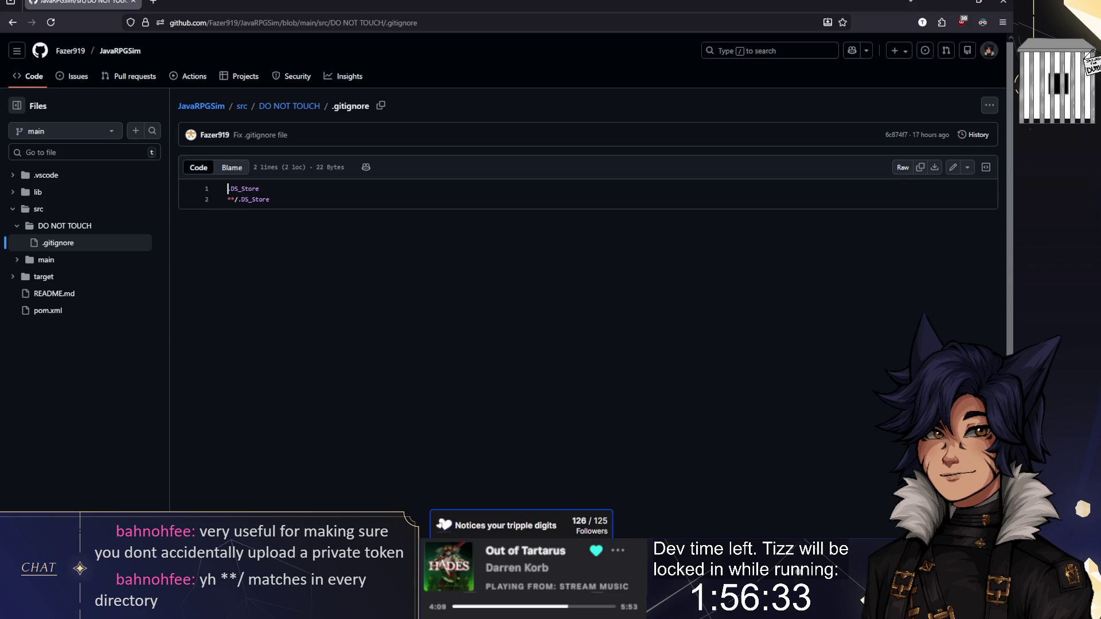
double_click(235, 199)
key("Right")
double_click(254, 200)
key("Right")
double_click(247, 198)
key("Right")
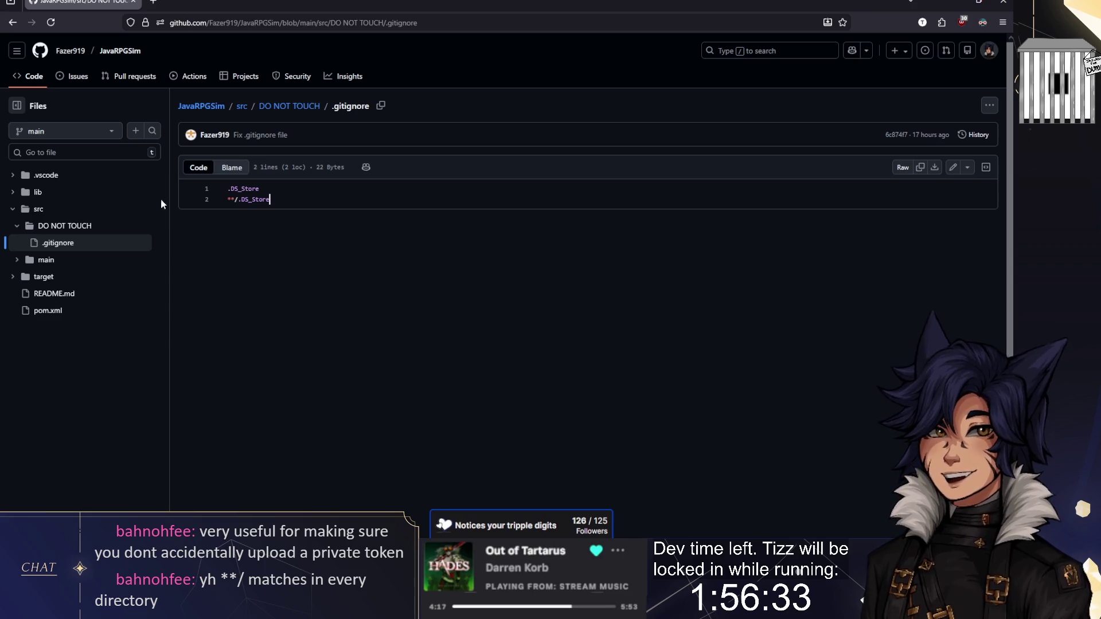
View lib/.DS_Store, then reopen the DO NOT TOUCH .gitignore and select its two rules
left_click(32, 192)
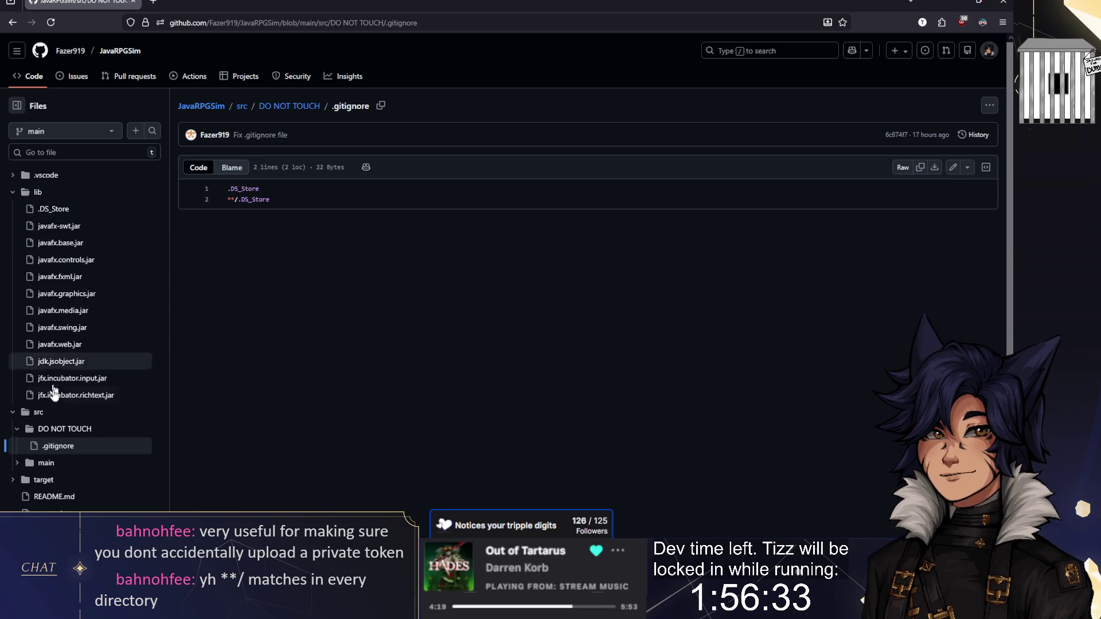
left_click(56, 209)
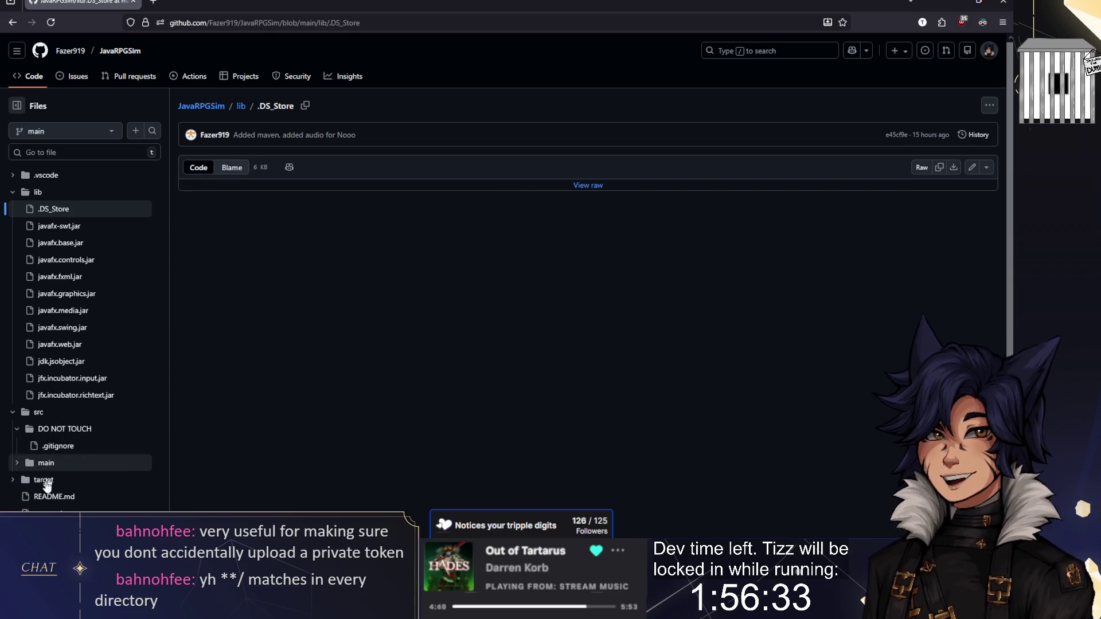
left_click(50, 451)
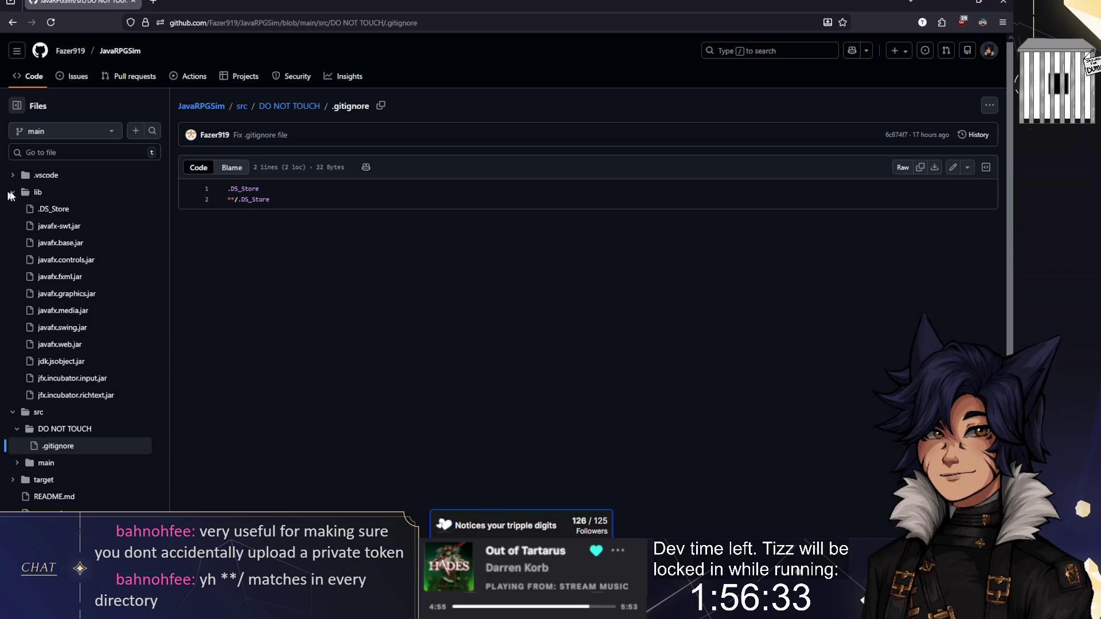
left_click_drag(270, 199, 220, 185)
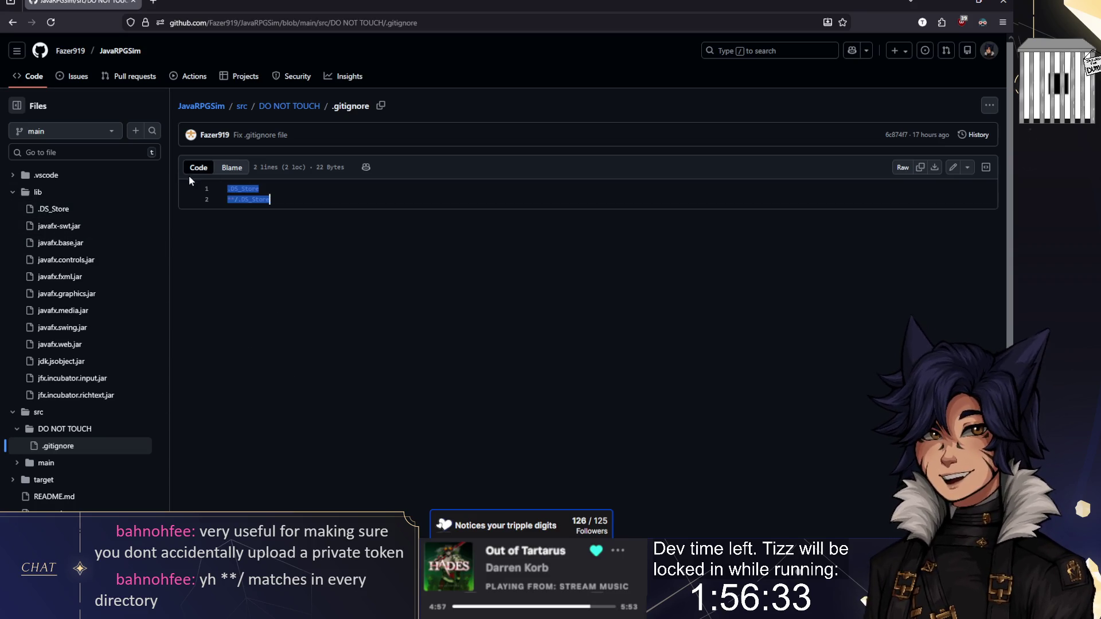
key("Right")
left_click_drag(284, 199, 228, 188)
left_click(245, 199)
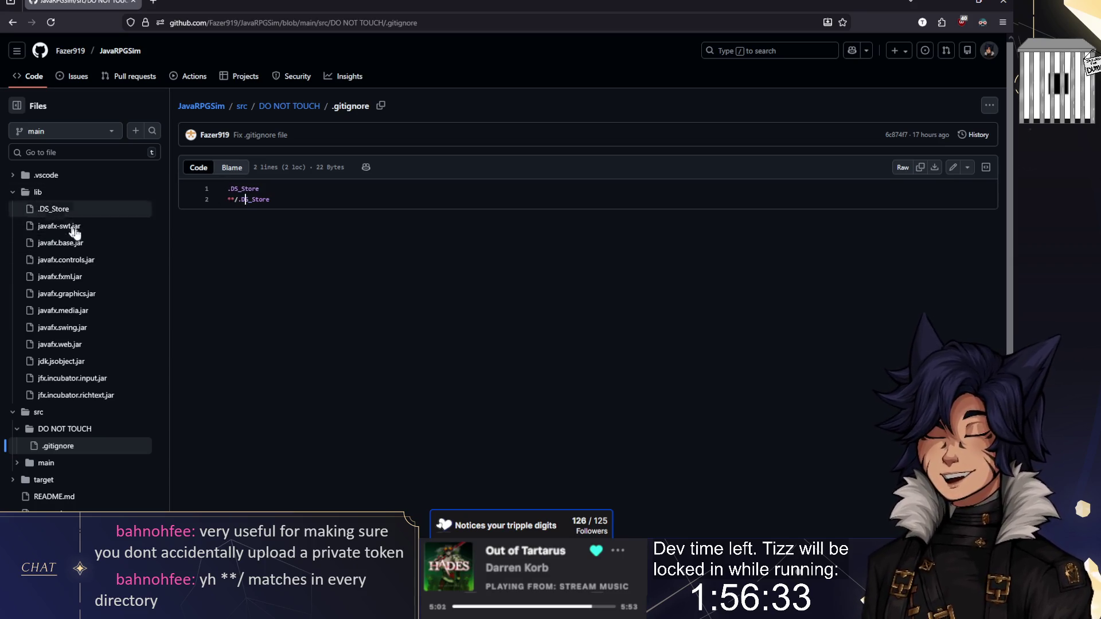
Revisit lib's .DS_Store and folder listing, then reopen the DO NOT TOUCH .gitignore
left_click(13, 195)
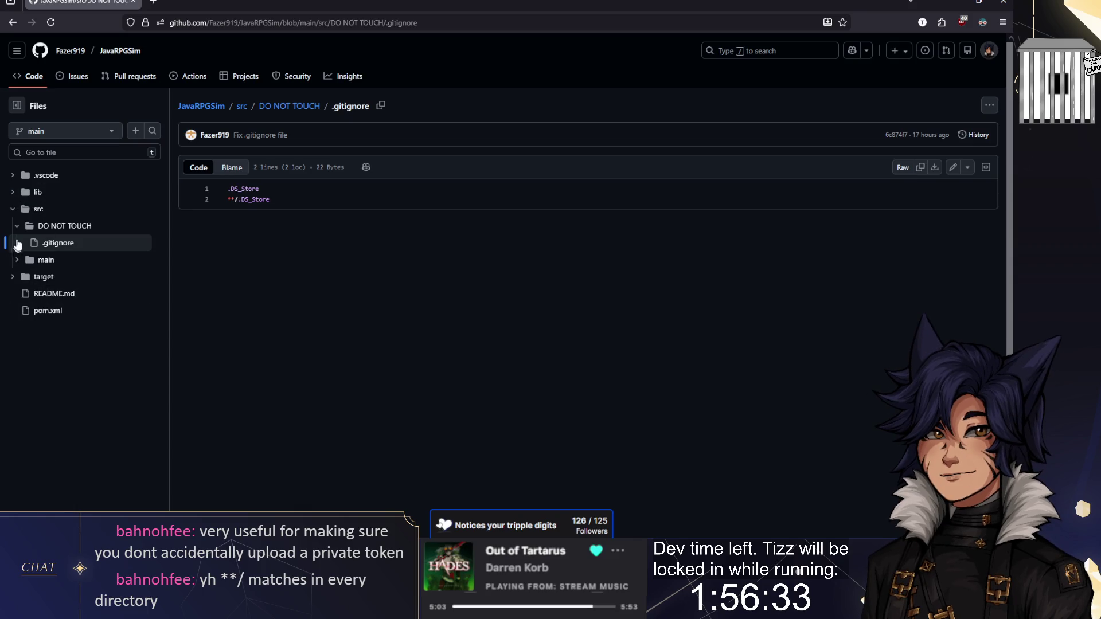
left_click(16, 227)
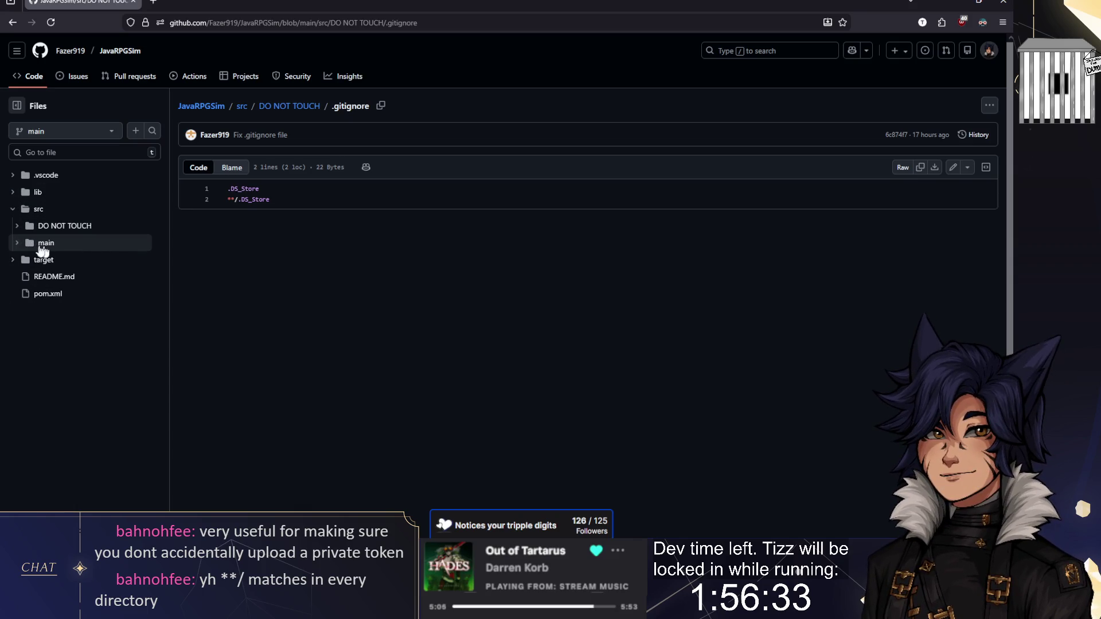
left_click(13, 192)
left_click(57, 212)
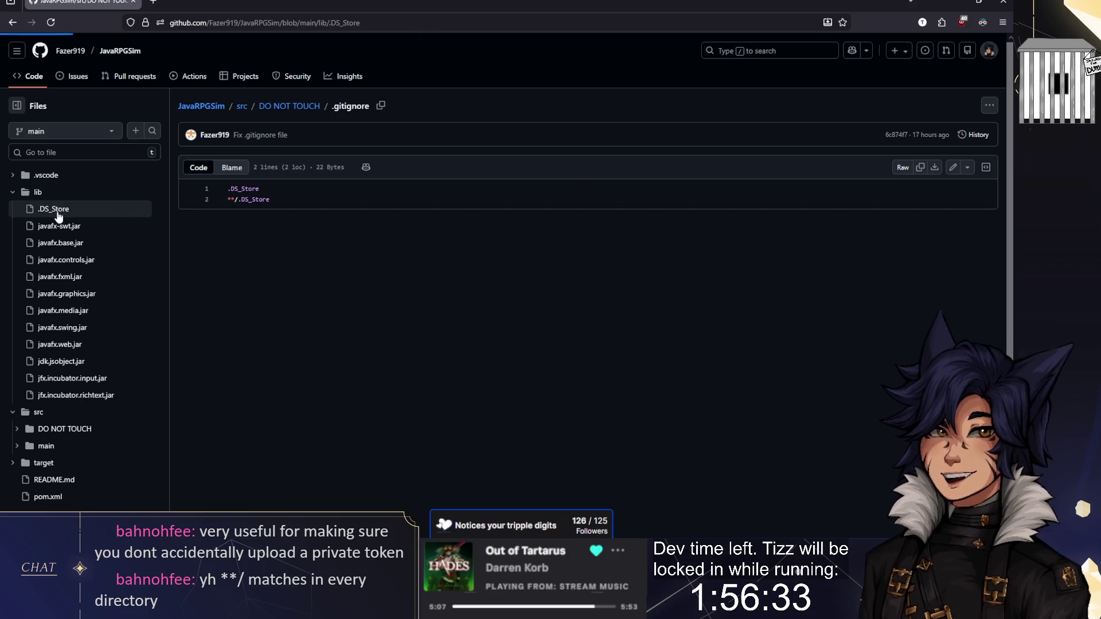
left_click(238, 106)
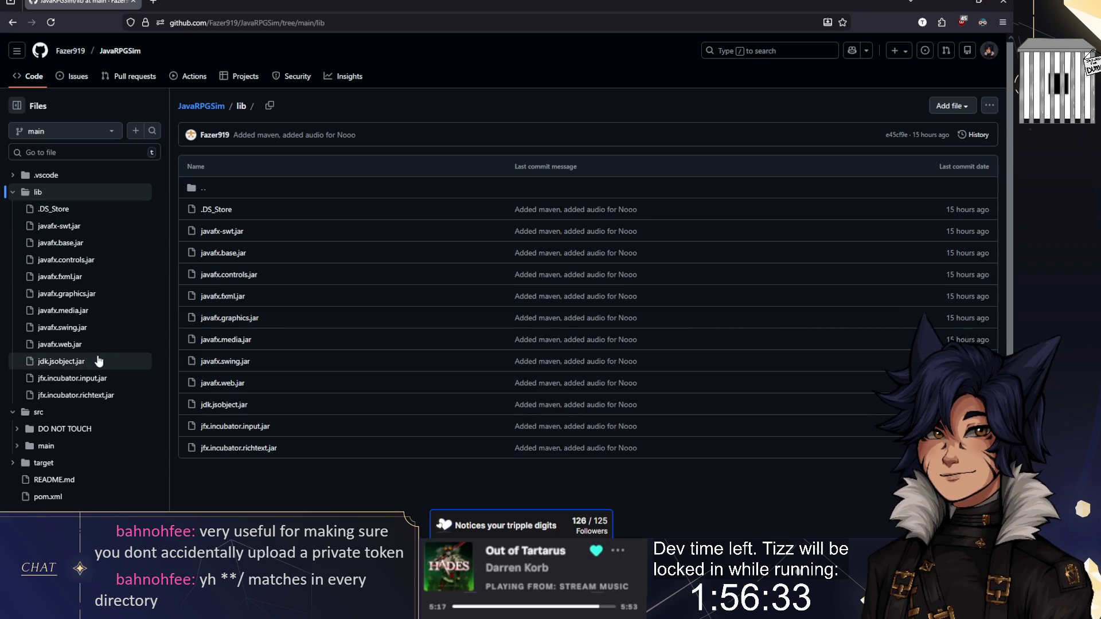
left_click(13, 192)
left_click(16, 226)
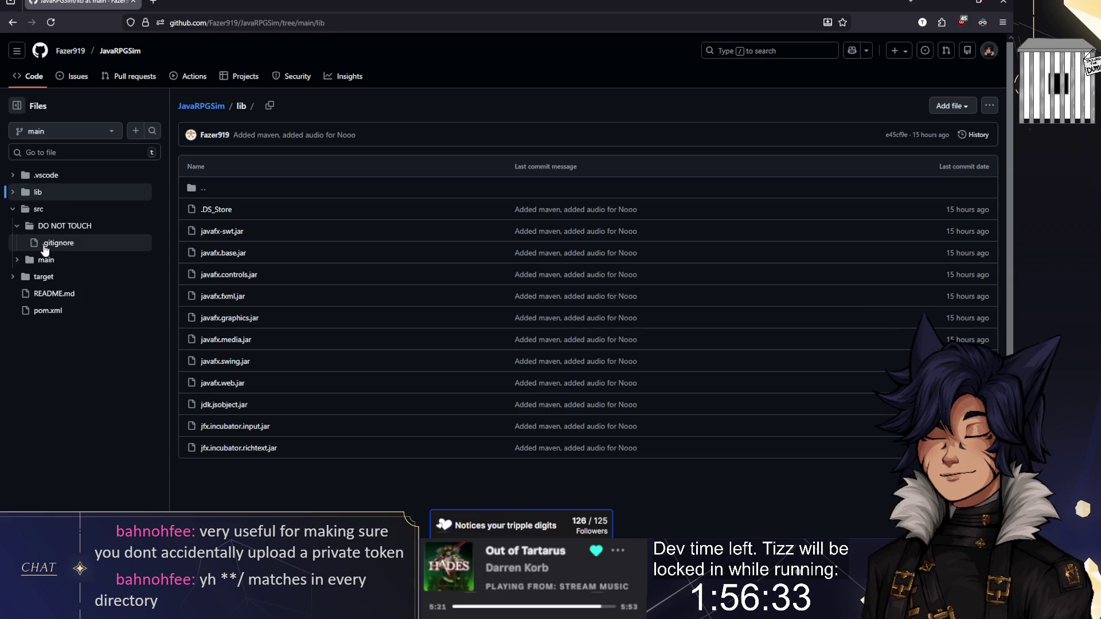
left_click(44, 246)
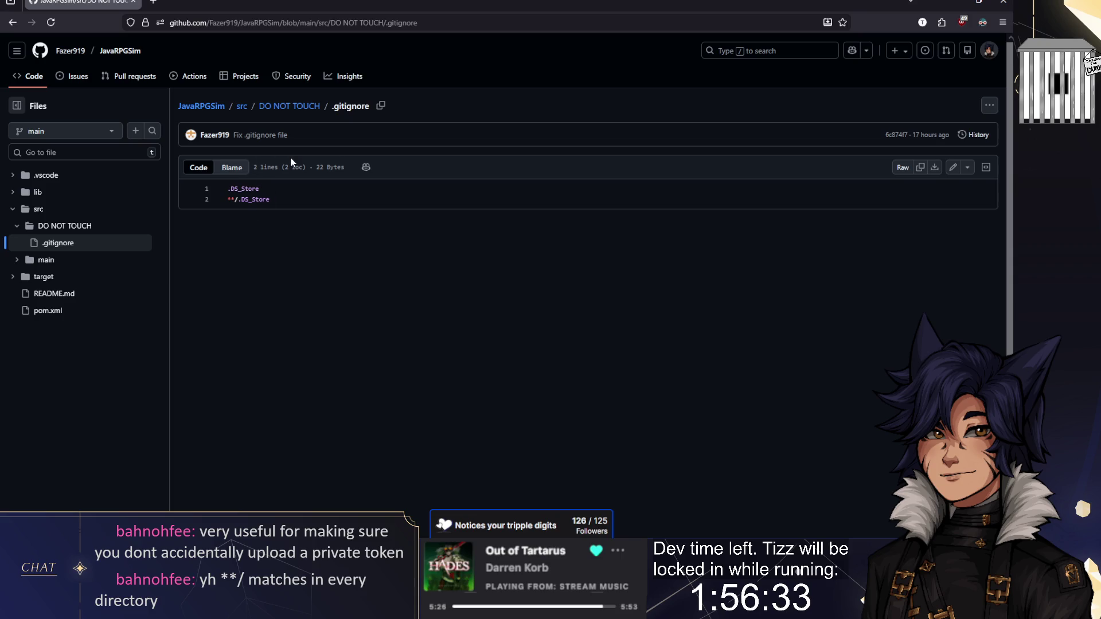
Collapse lib and src in the file tree and open the src/main/java/Characters folder
left_click(16, 193)
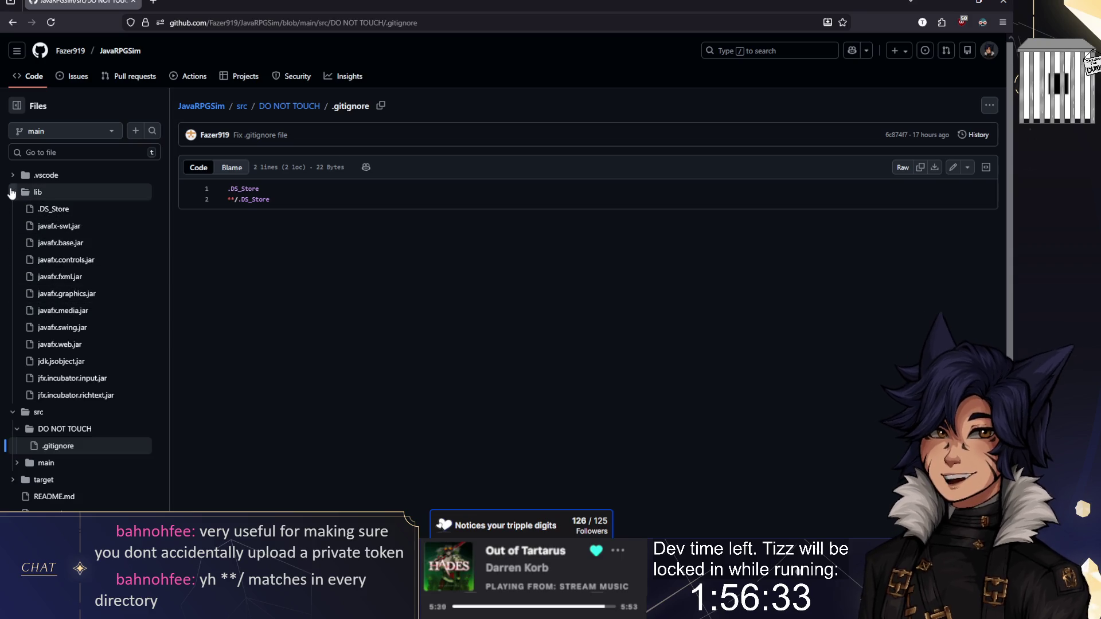
left_click(13, 193)
left_click(11, 209)
left_click(11, 210)
left_click(46, 259)
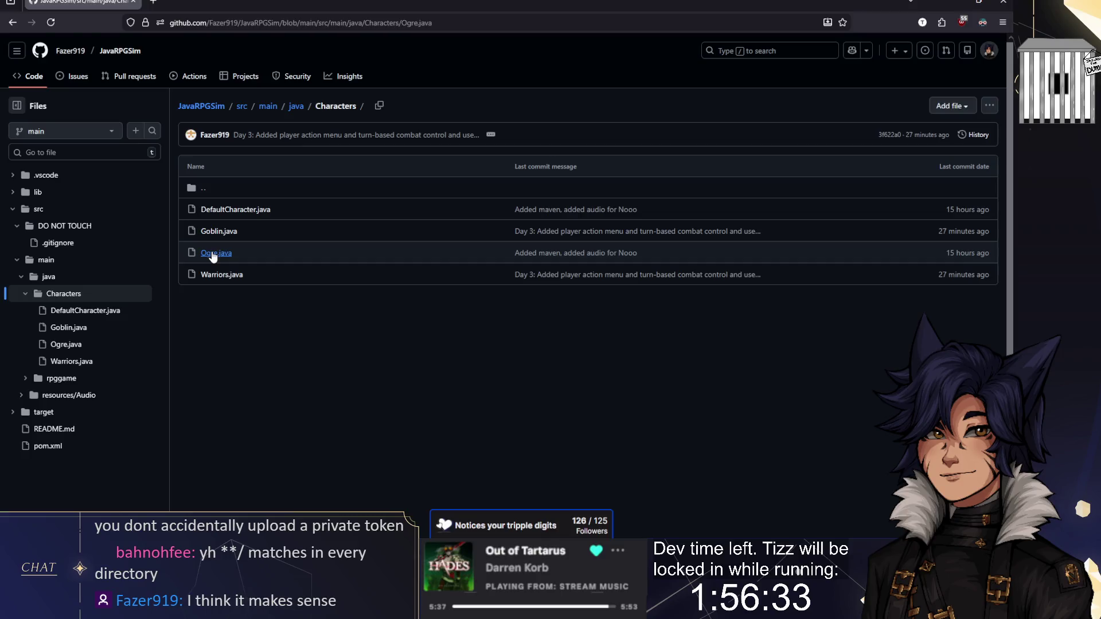
Read Ogre.java's constructor, then glance at Goblin.java from the Characters listing
left_click(212, 253)
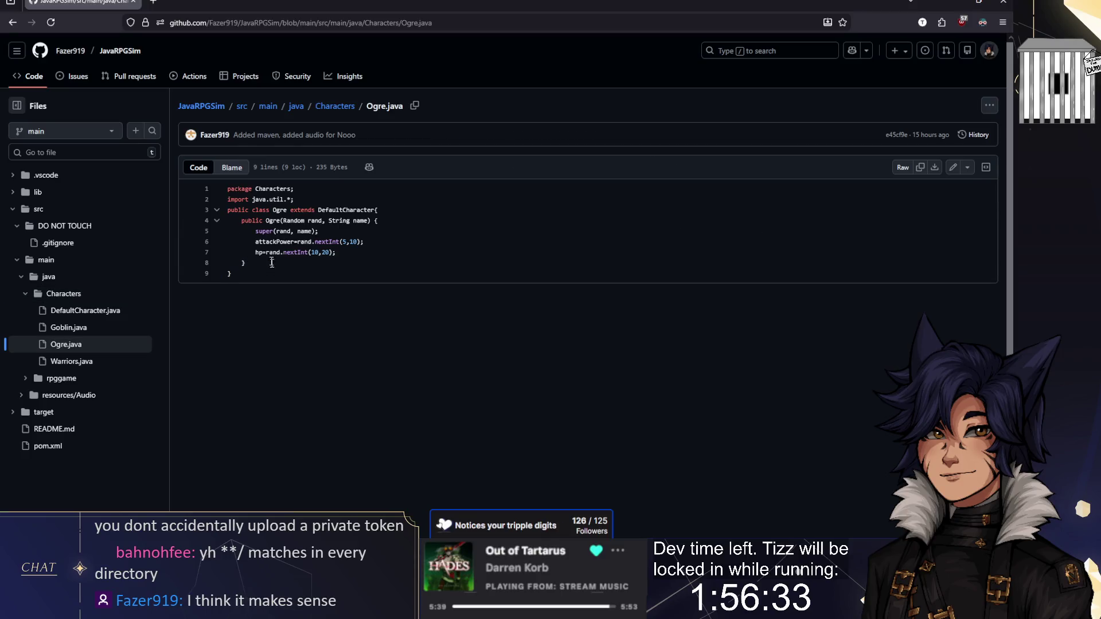
left_click_drag(227, 188, 247, 261)
left_click(245, 263)
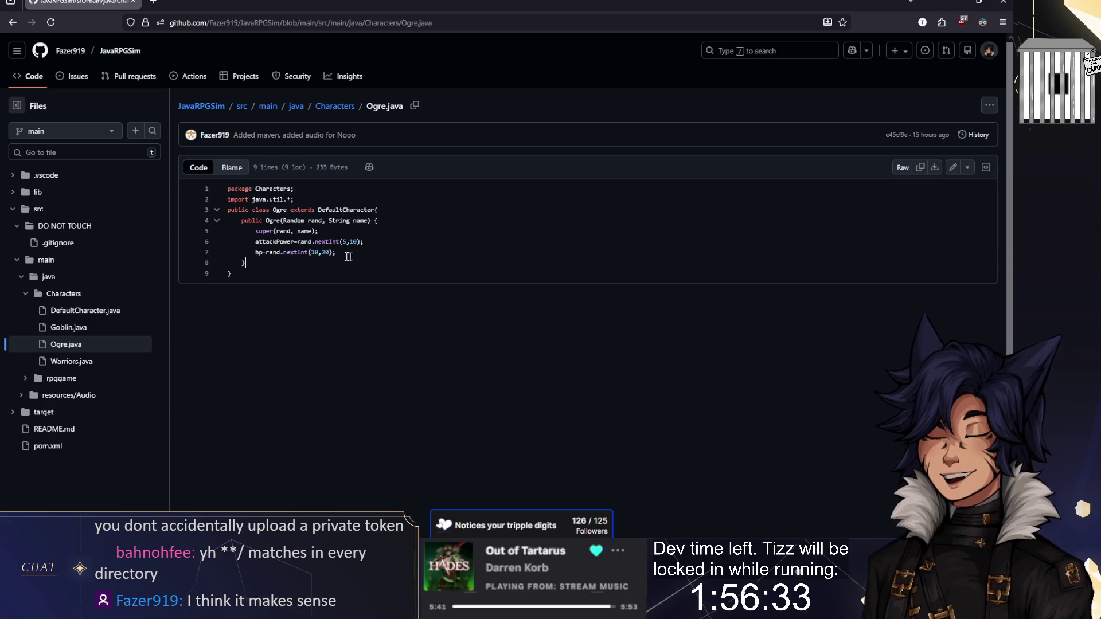
left_click(11, 23)
left_click(216, 229)
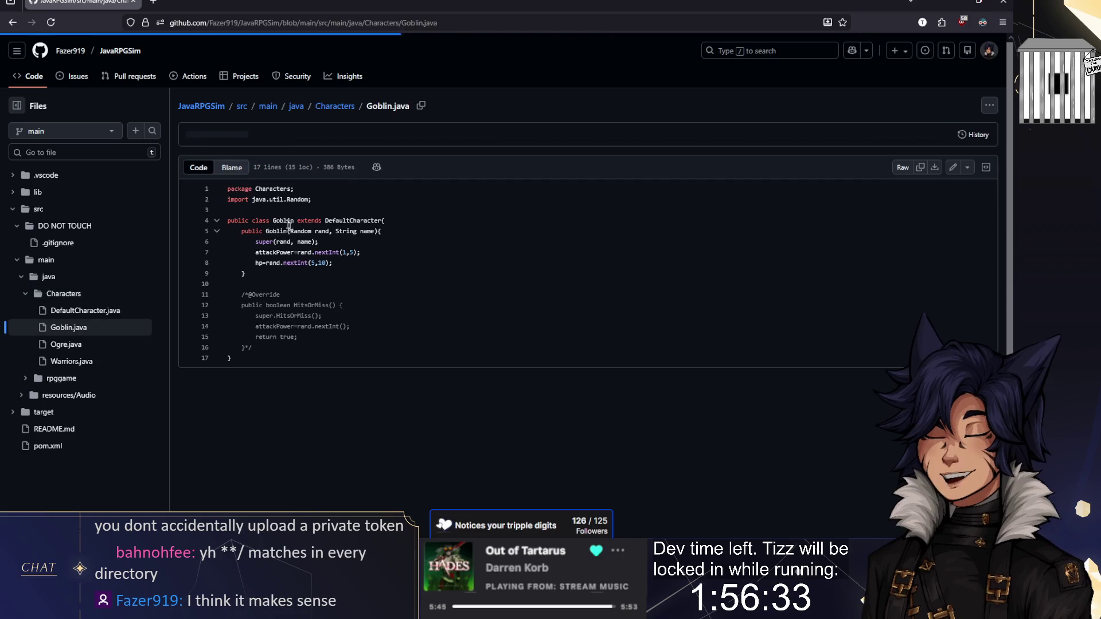
left_click(11, 23)
Check Goblin.java's DefaultCharacter and attackPower references, then open rpggame/Battle.java
left_click(219, 231)
left_click(352, 220)
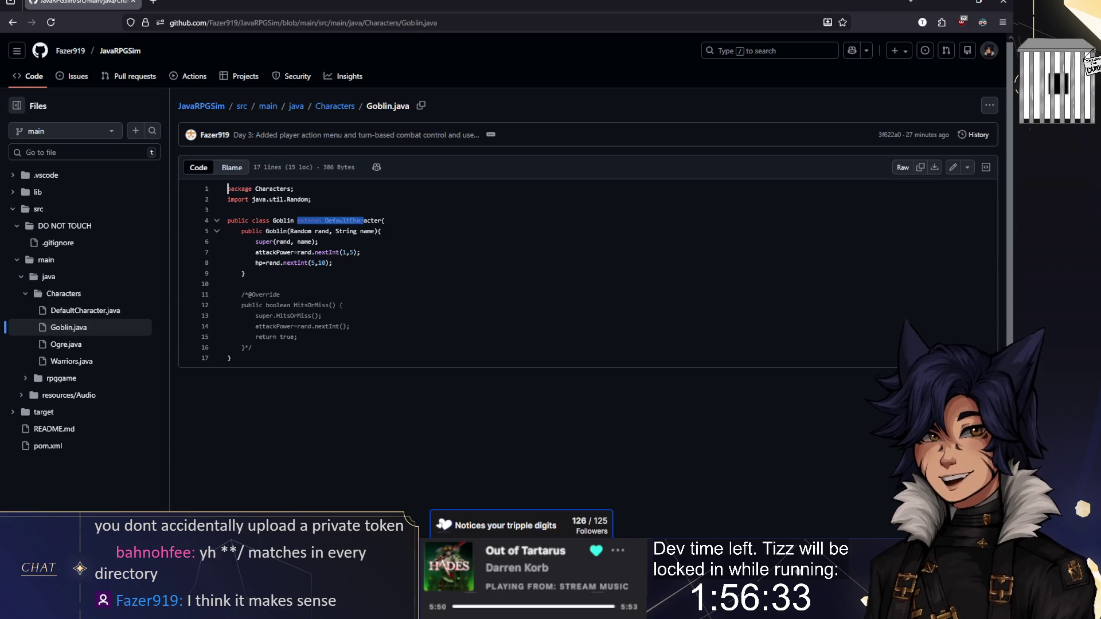
left_click(342, 252)
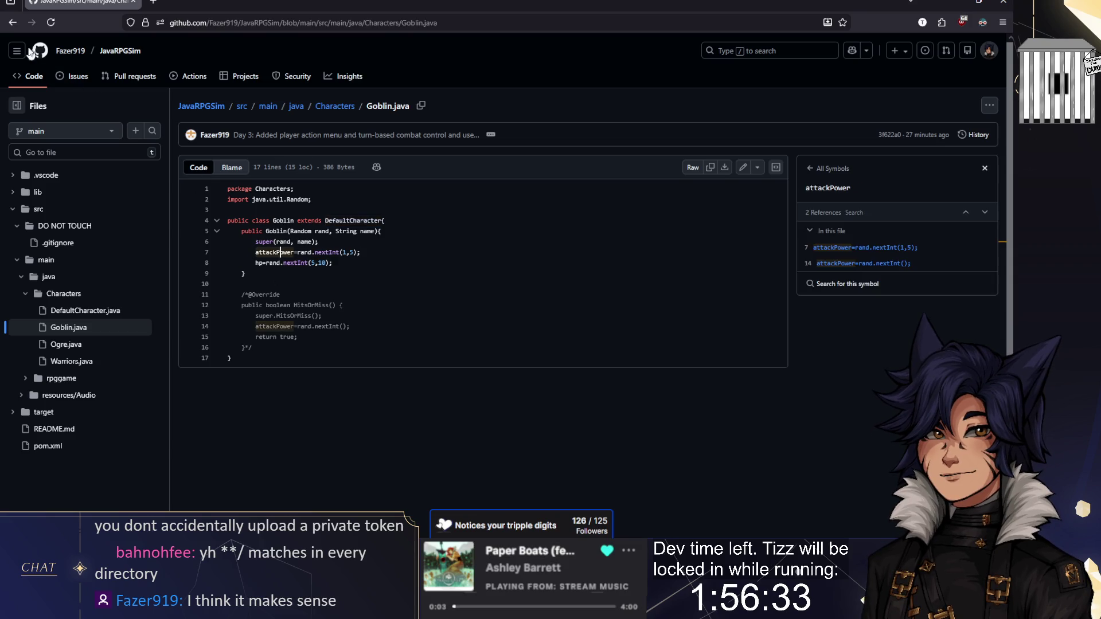
left_click(13, 22)
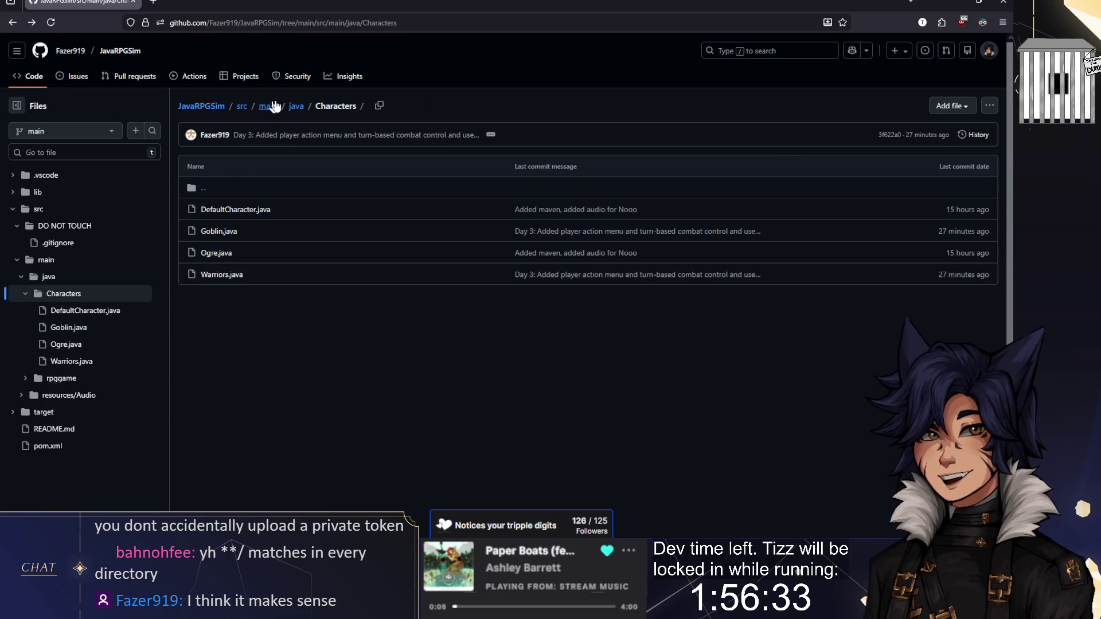
left_click(295, 108)
left_click(217, 234)
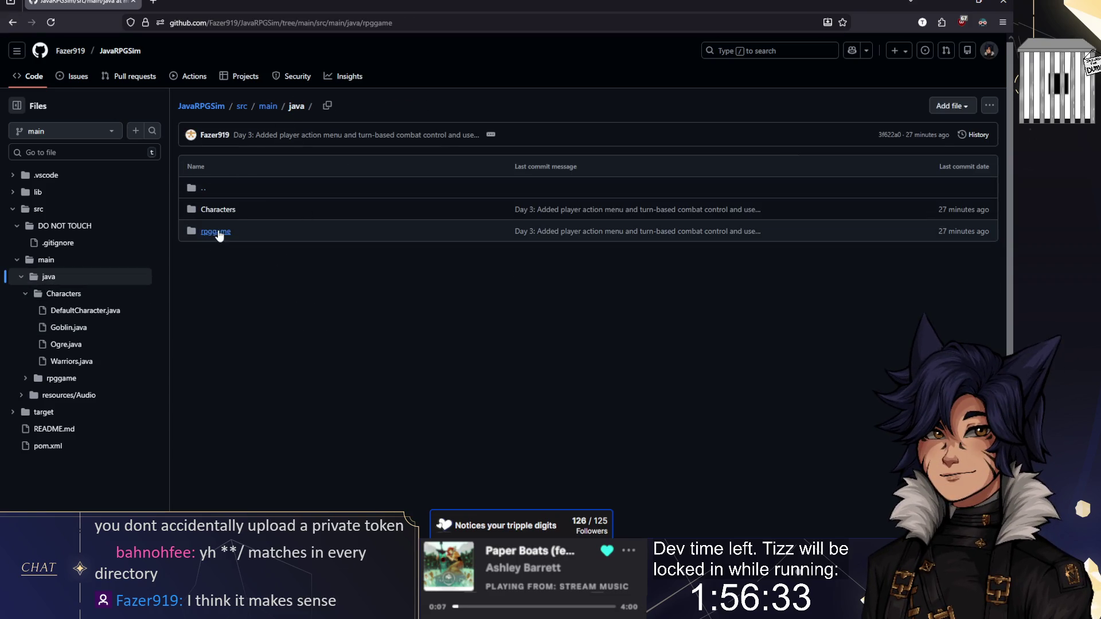
left_click(219, 231)
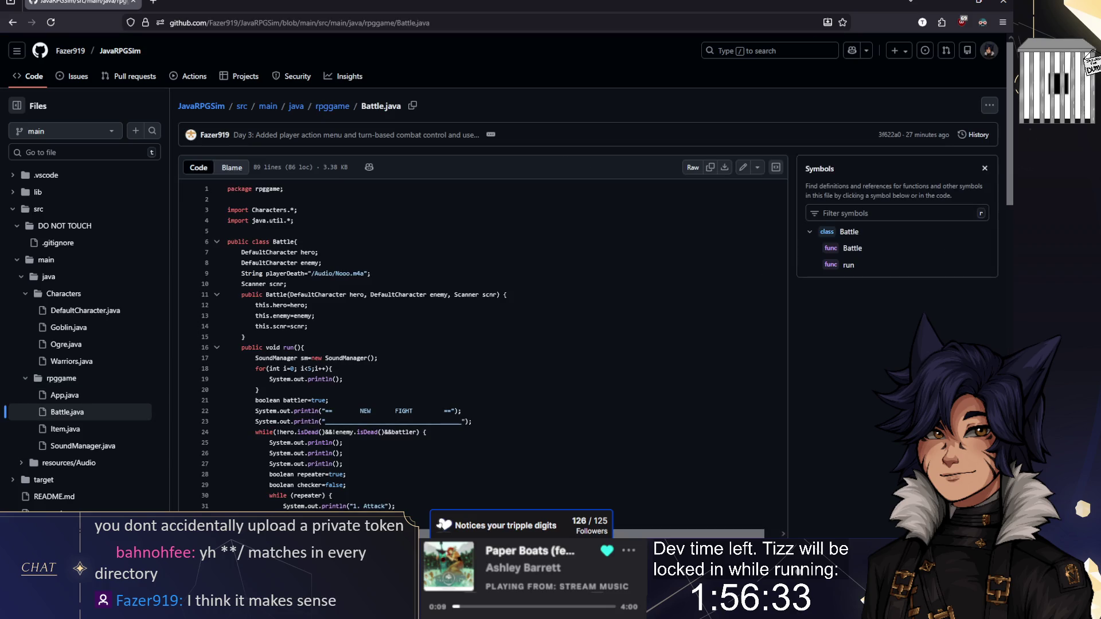
Scroll through Battle.java's run method and select the battle loop starting at line 24
scroll(383, 262, "down", 1)
scroll(528, 281, "down", 6)
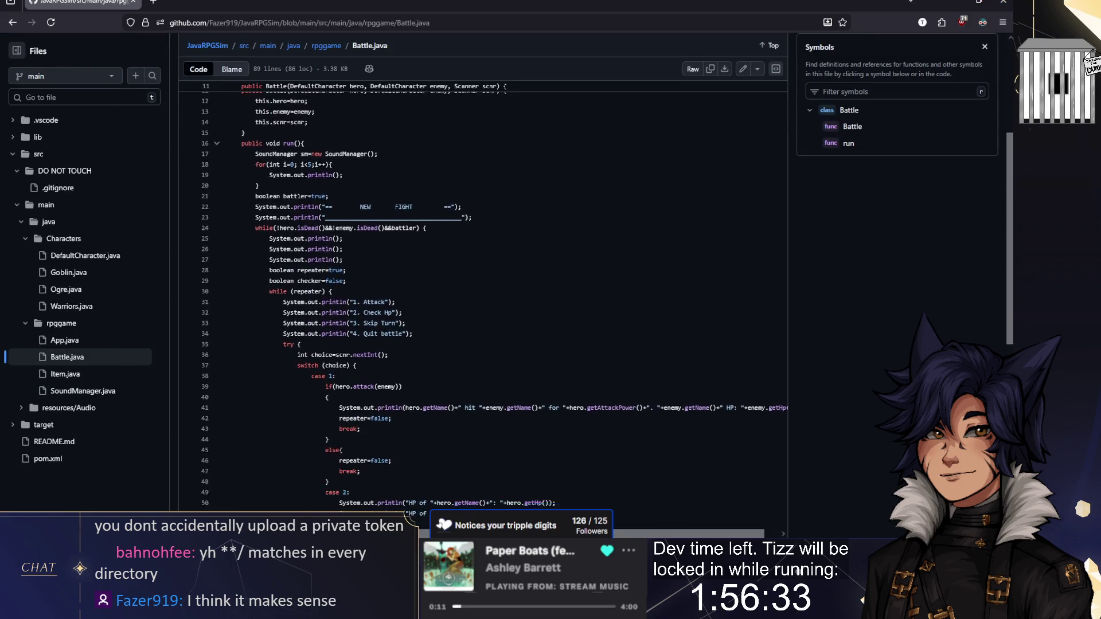
scroll(499, 284, "down", 7)
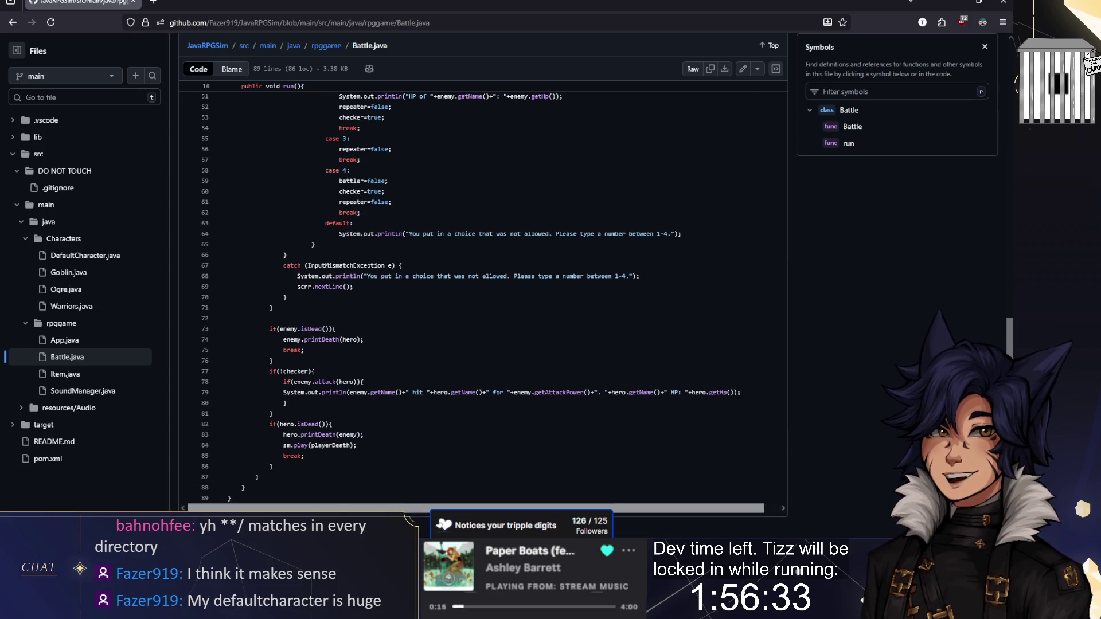
scroll(483, 298, "up", 1)
scroll(349, 263, "up", 12)
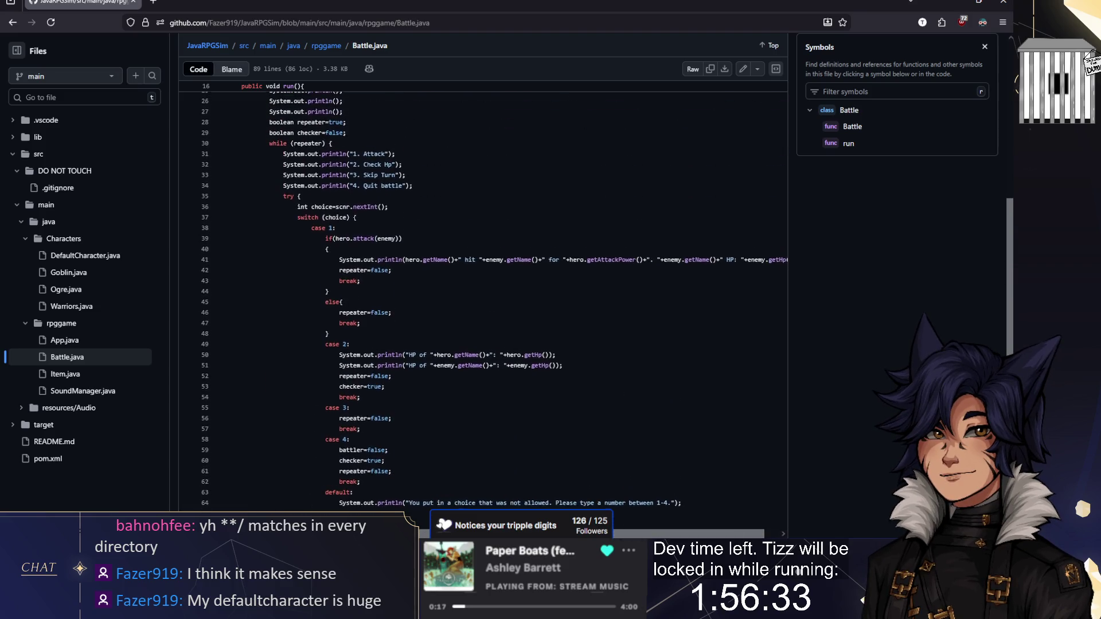
scroll(349, 263, "up", 3)
scroll(339, 252, "down", 3)
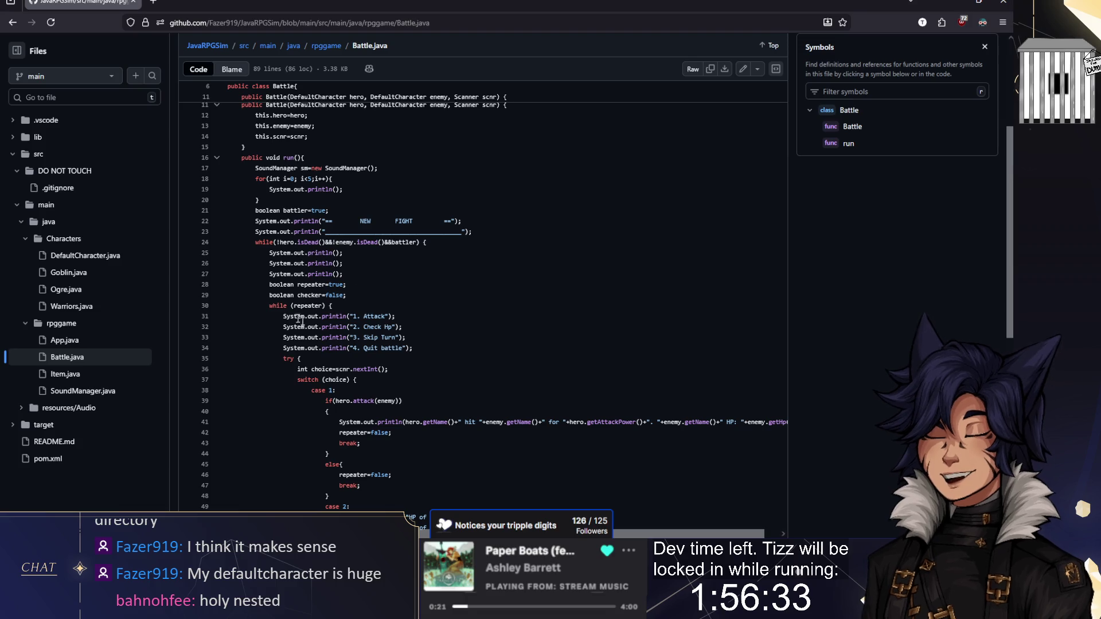
mouse_move(331, 237)
left_mouse_down()
mouse_move(344, 295)
mouse_move(404, 343)
left_mouse_up()
left_click(356, 379)
Review the Attack/Check Hp/Skip Turn/Quit battle switch, then open DefaultCharacter.java
scroll(481, 298, "down", 5)
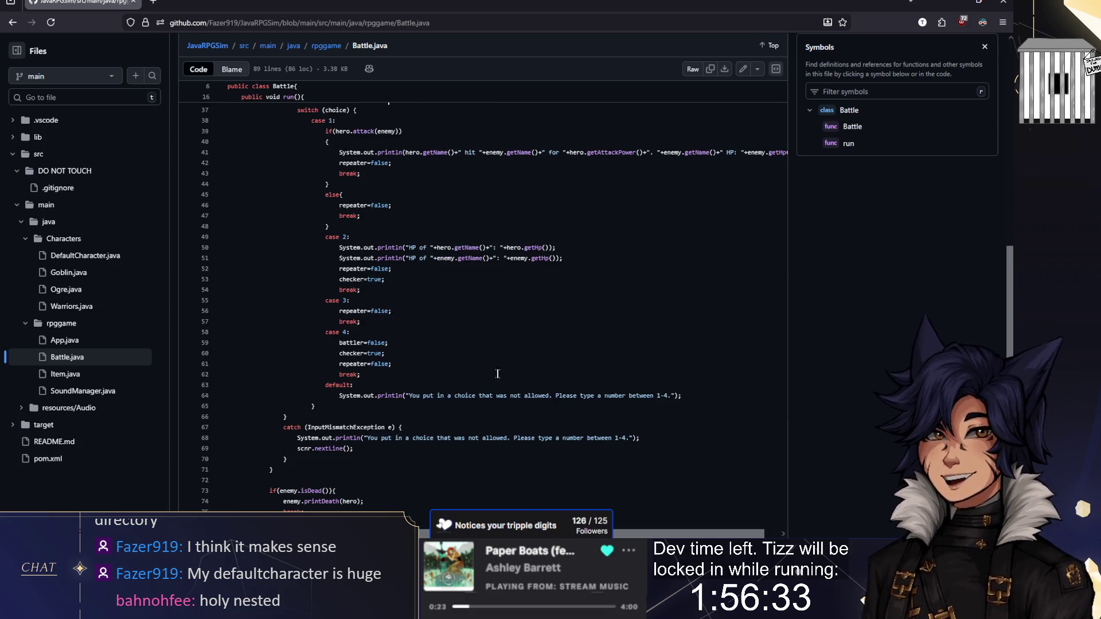
scroll(481, 298, "up", 10)
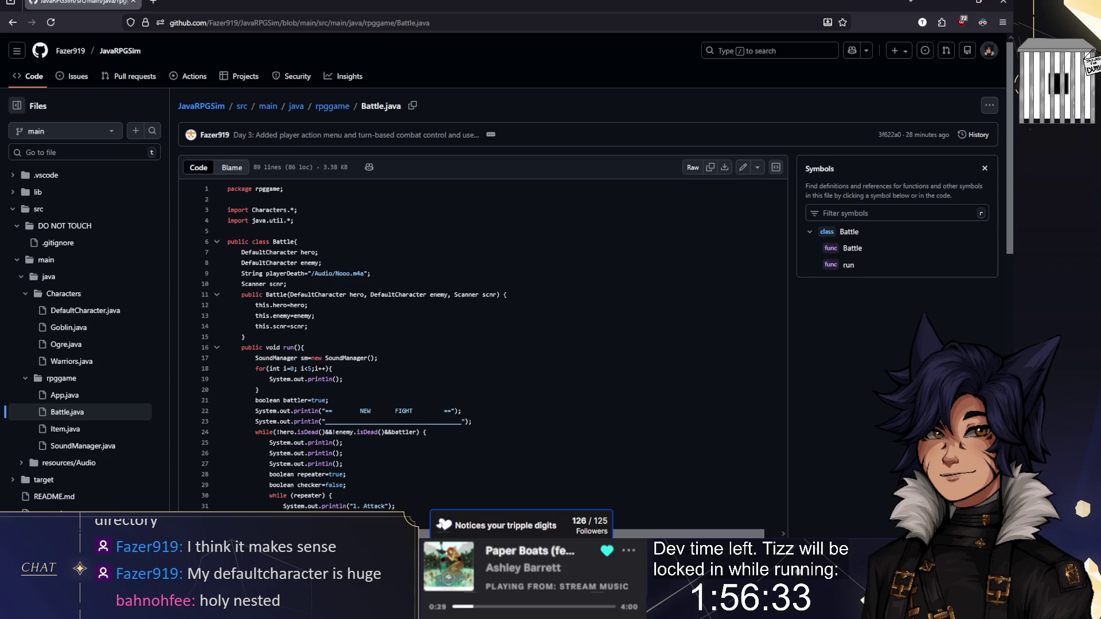
scroll(389, 289, "down", 5)
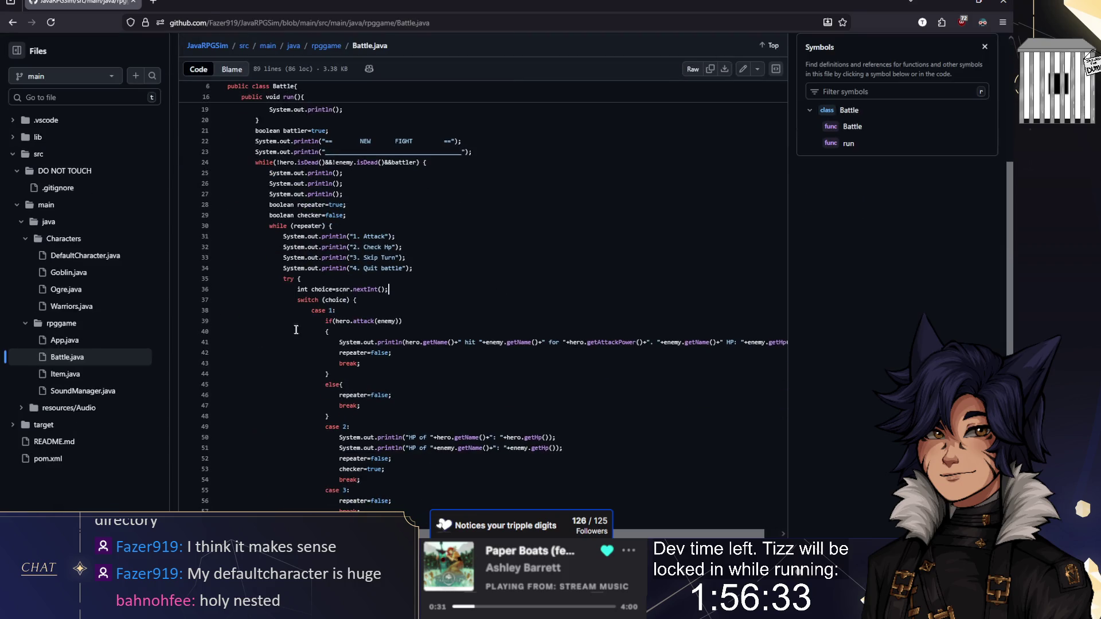
scroll(389, 289, "up", 5)
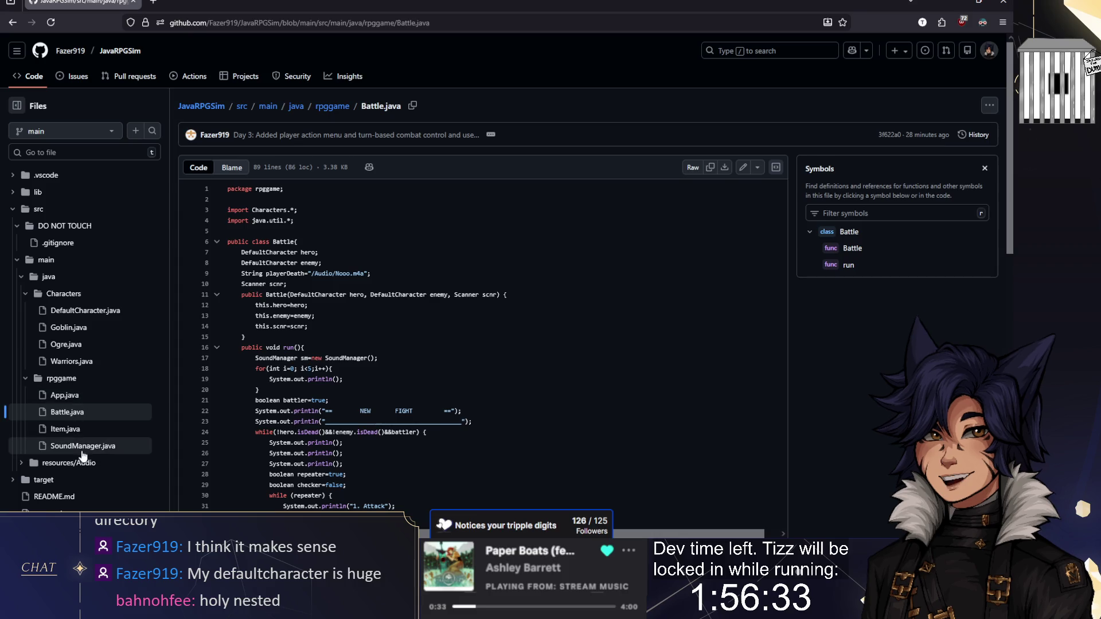
left_click(75, 311)
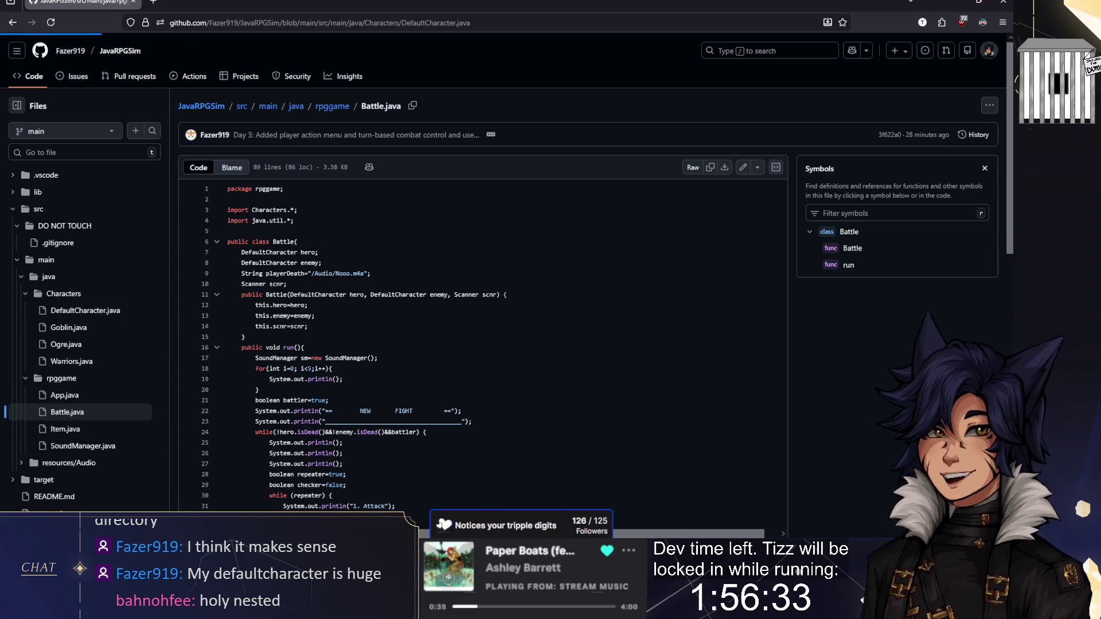
scroll(484, 344, "down", 8)
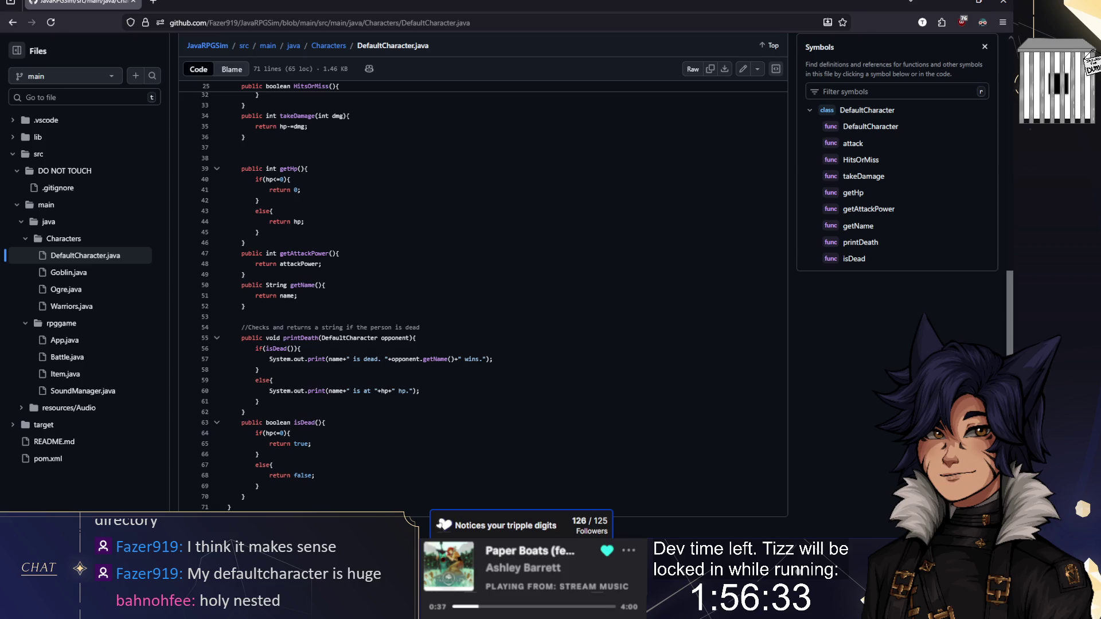
scroll(484, 344, "up", 10)
scroll(484, 344, "down", 10)
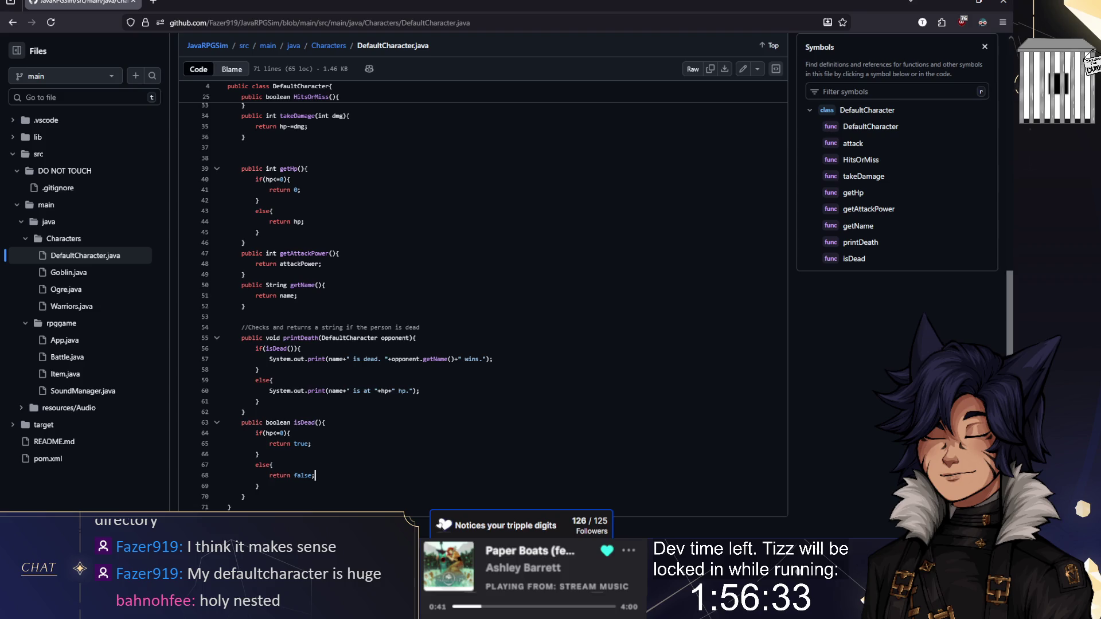
scroll(344, 285, "up", 15)
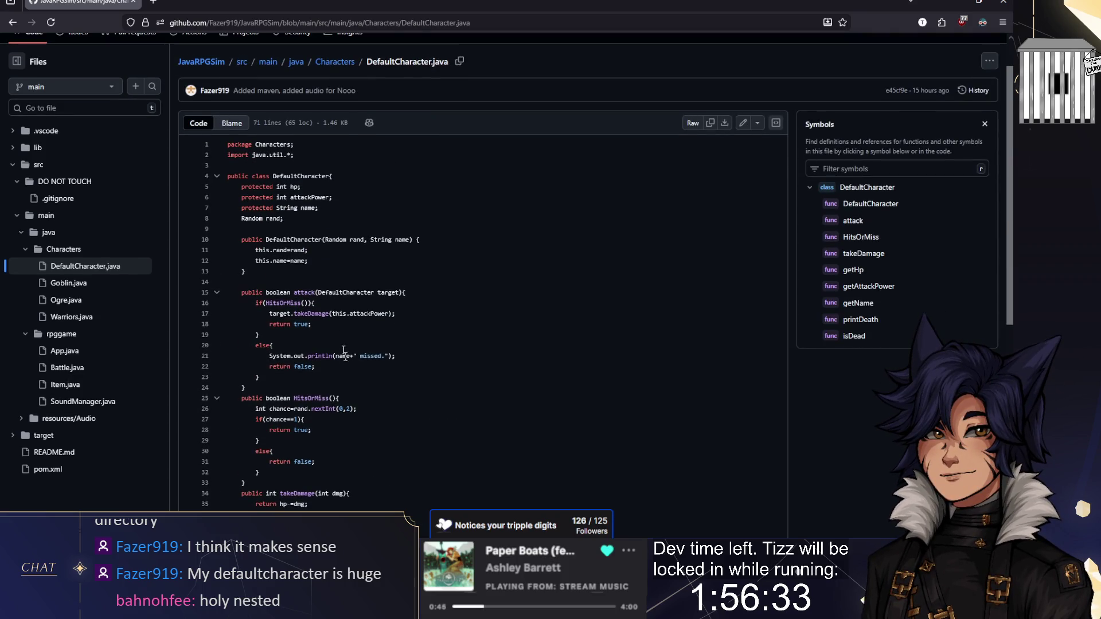
scroll(344, 351, "down", 2)
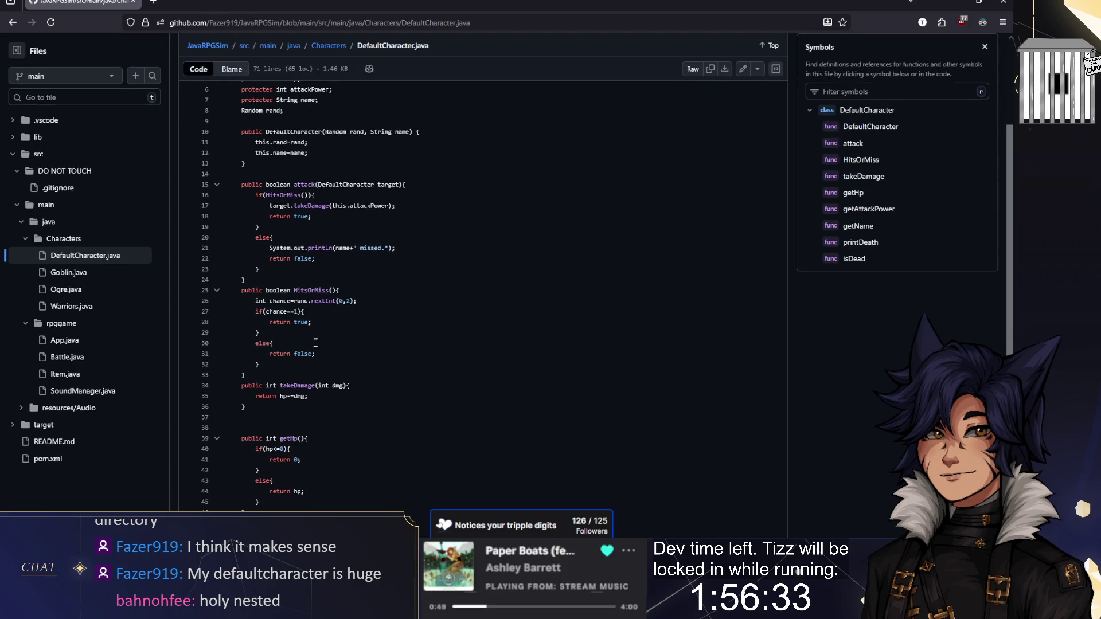
scroll(315, 342, "down", 1)
scroll(482, 298, "down", 1)
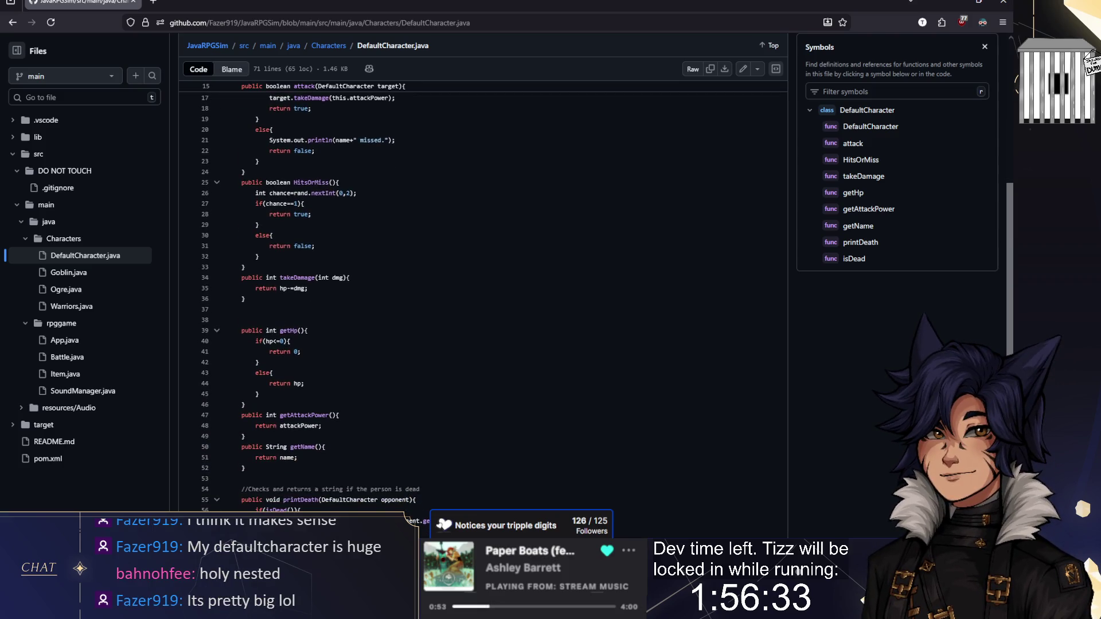
scroll(315, 475, "down", 3)
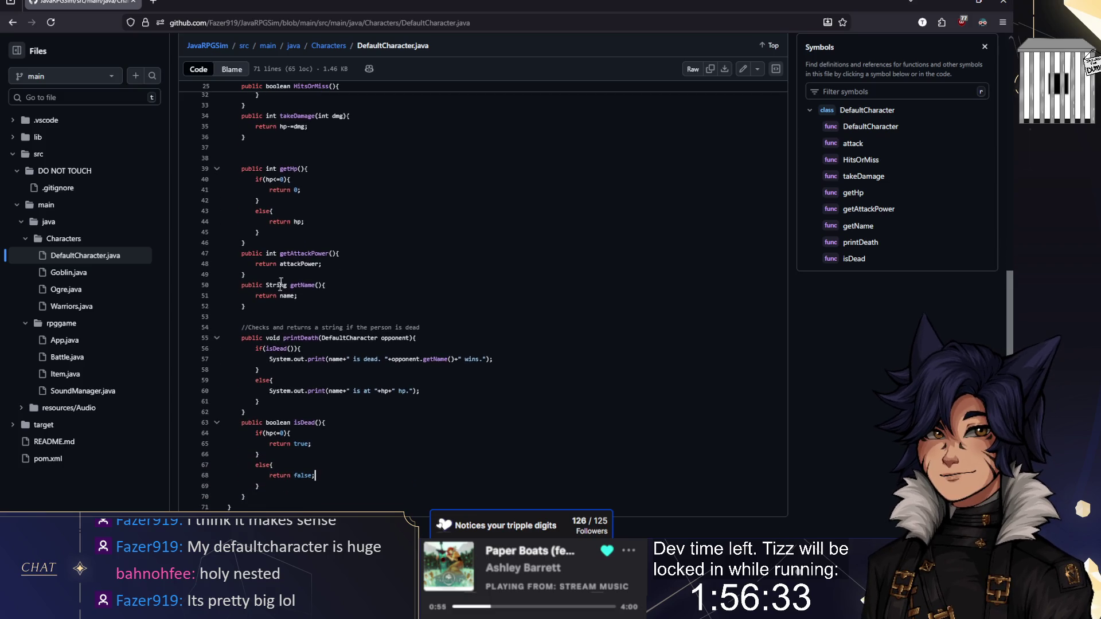
left_click_drag(229, 178, 260, 232)
left_click(260, 232)
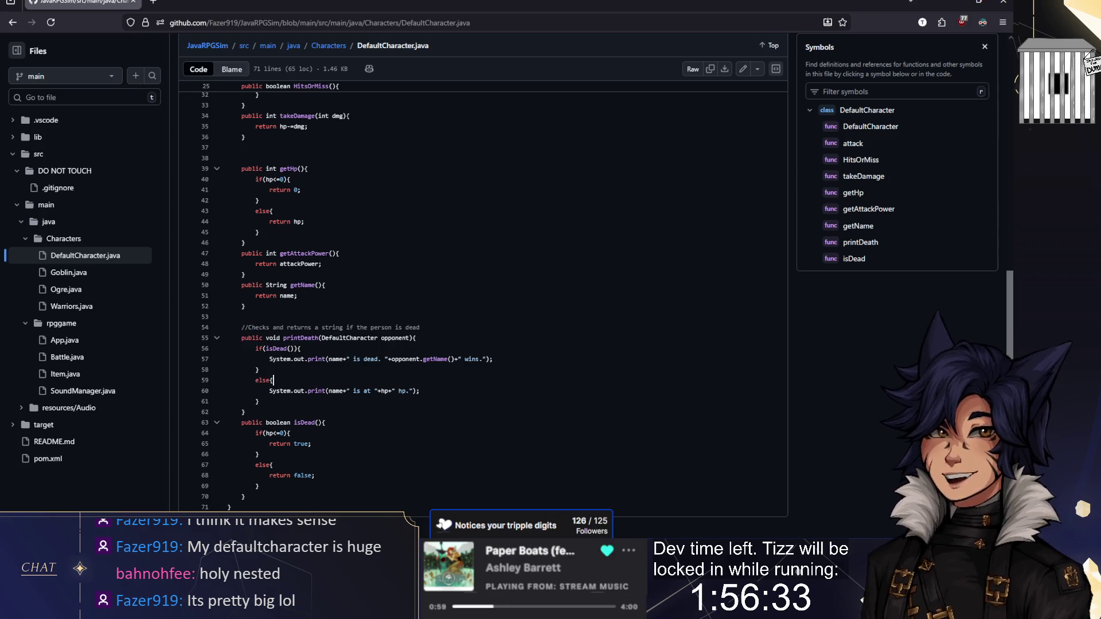
scroll(335, 236, "up", 4)
scroll(336, 237, "up", 3)
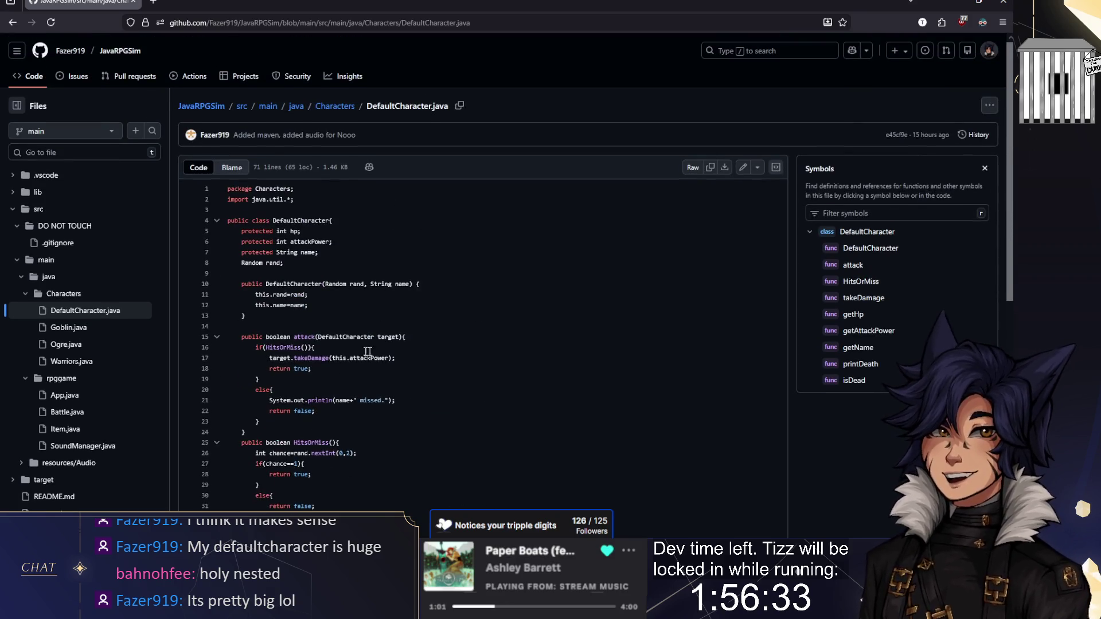
left_click(218, 315)
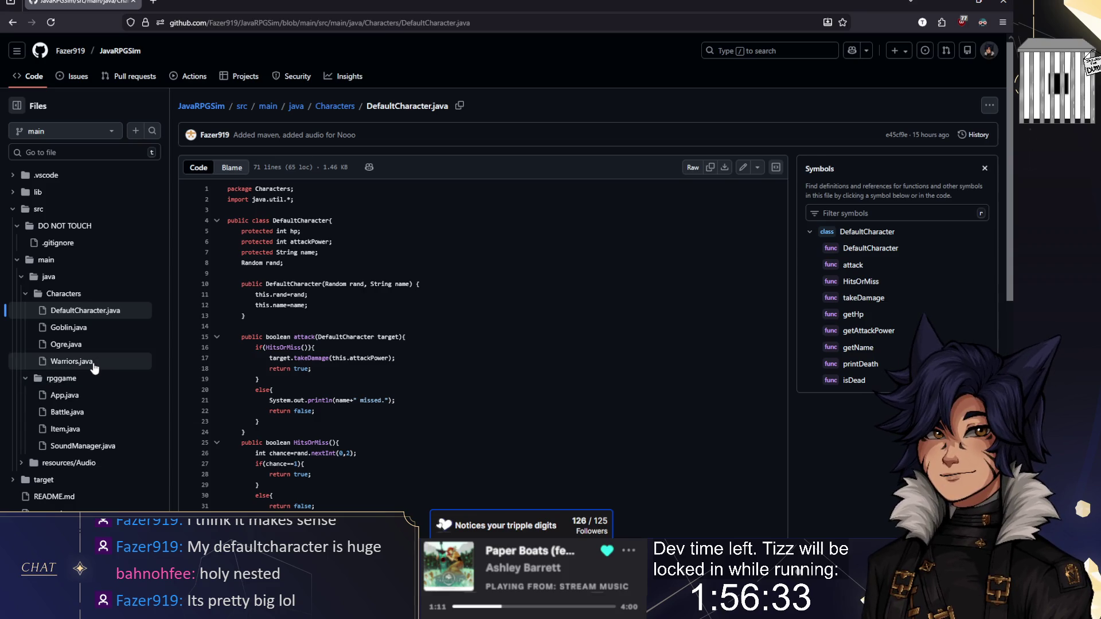
Open SoundManager.java and look up references to player (line 20) and javafx (line 6)
left_click(79, 448)
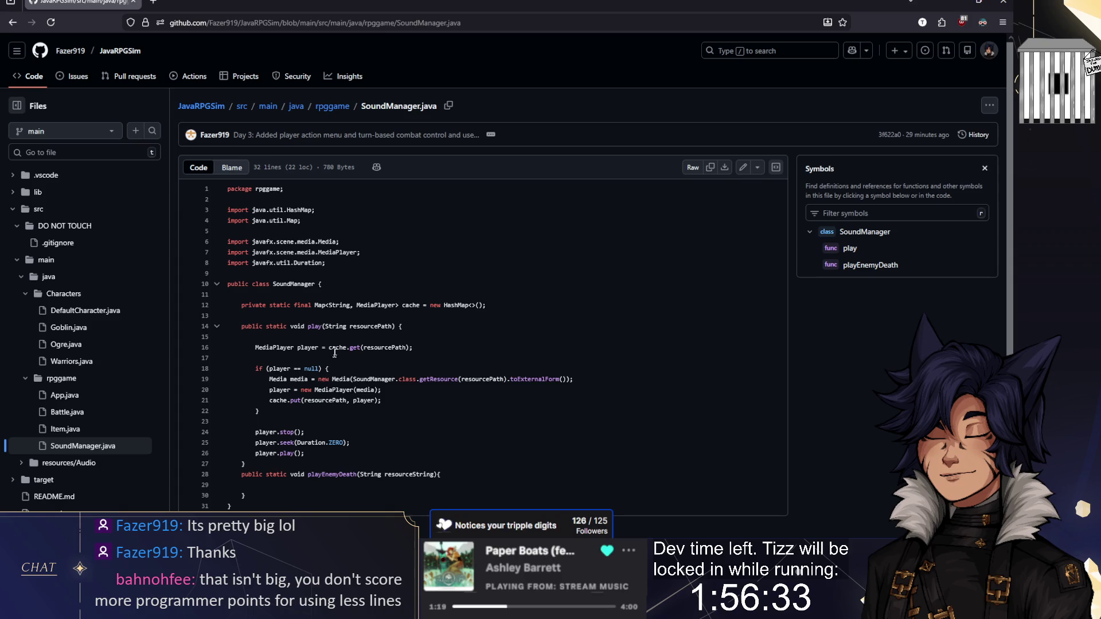
left_click_drag(332, 379, 433, 379)
left_click(467, 379)
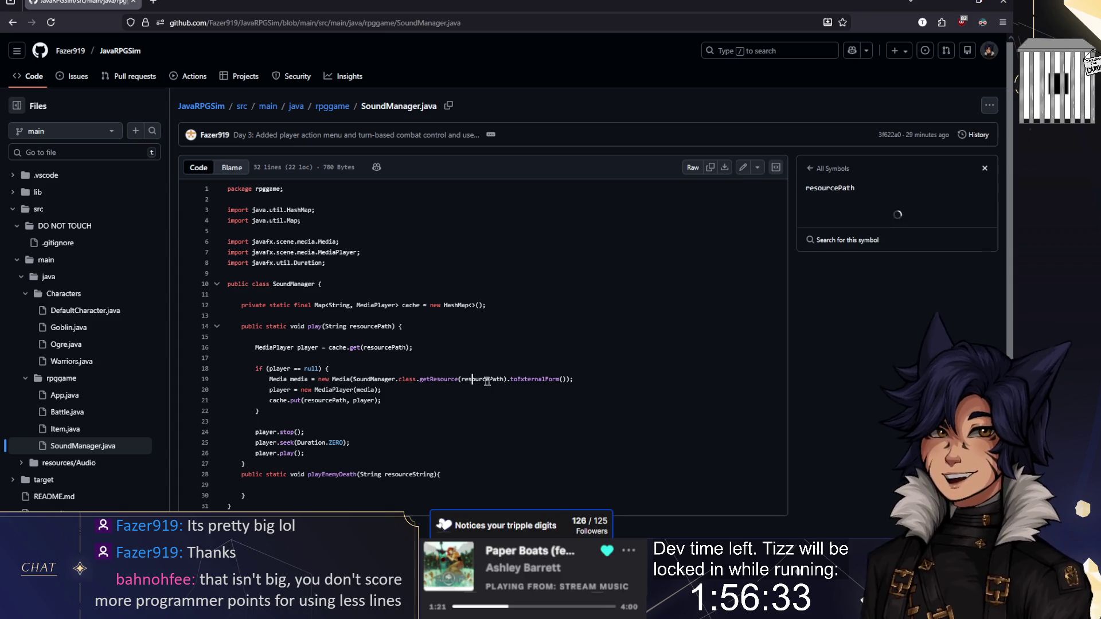
left_click(273, 390)
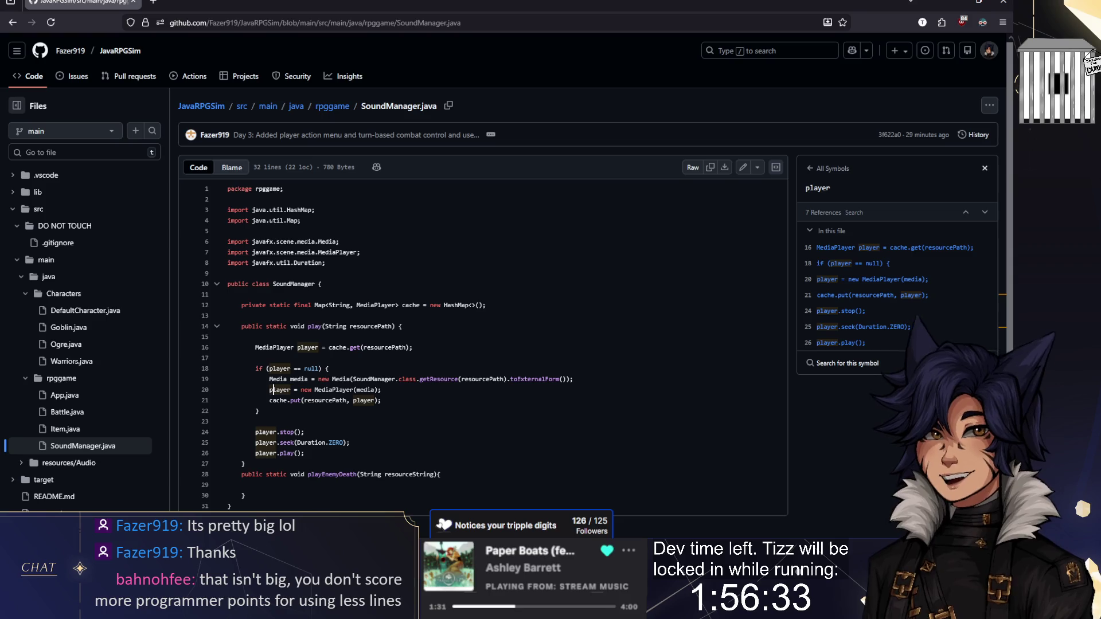
left_click(262, 241)
double_click(274, 241)
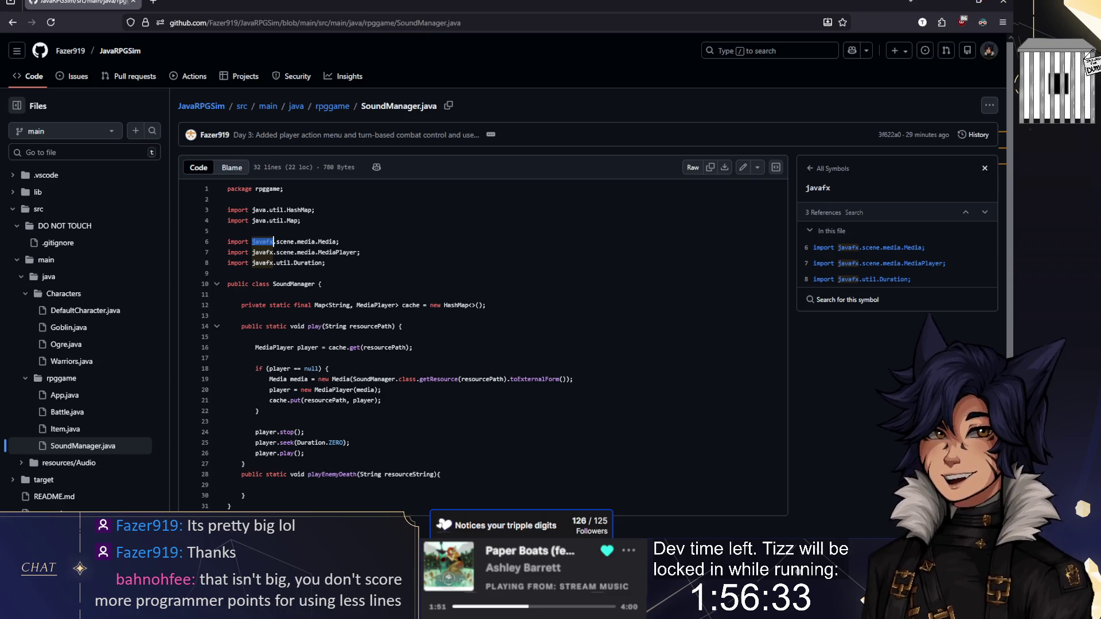
Inspect line 19's new Media call and look up the toExternalForm symbol
double_click(263, 263)
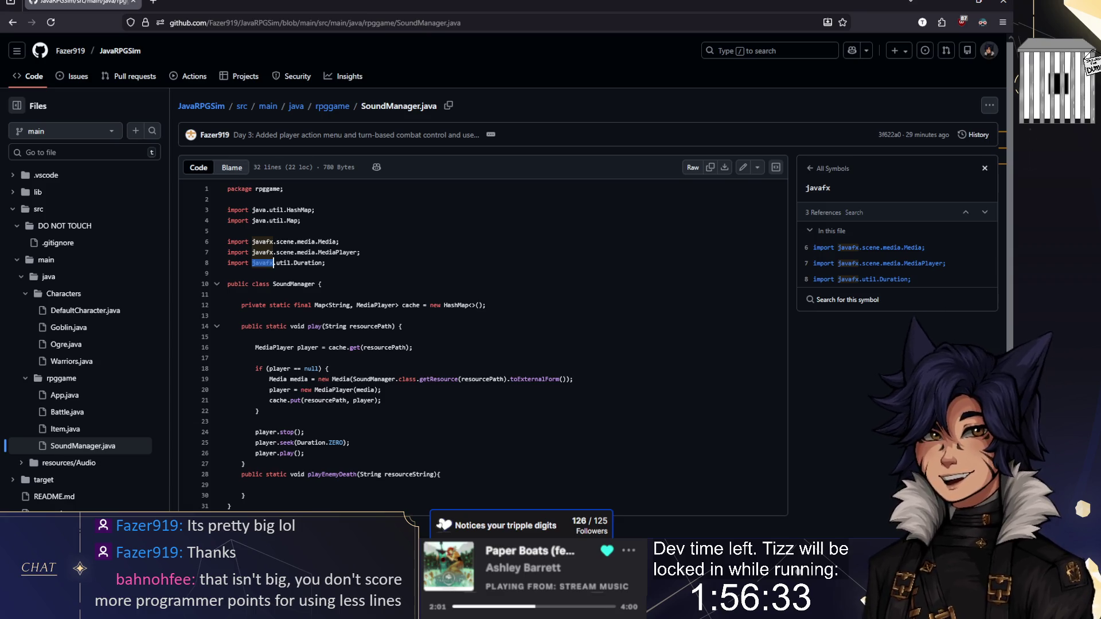
left_click_drag(315, 379, 560, 379)
left_click(510, 379)
left_click_drag(336, 379, 568, 380)
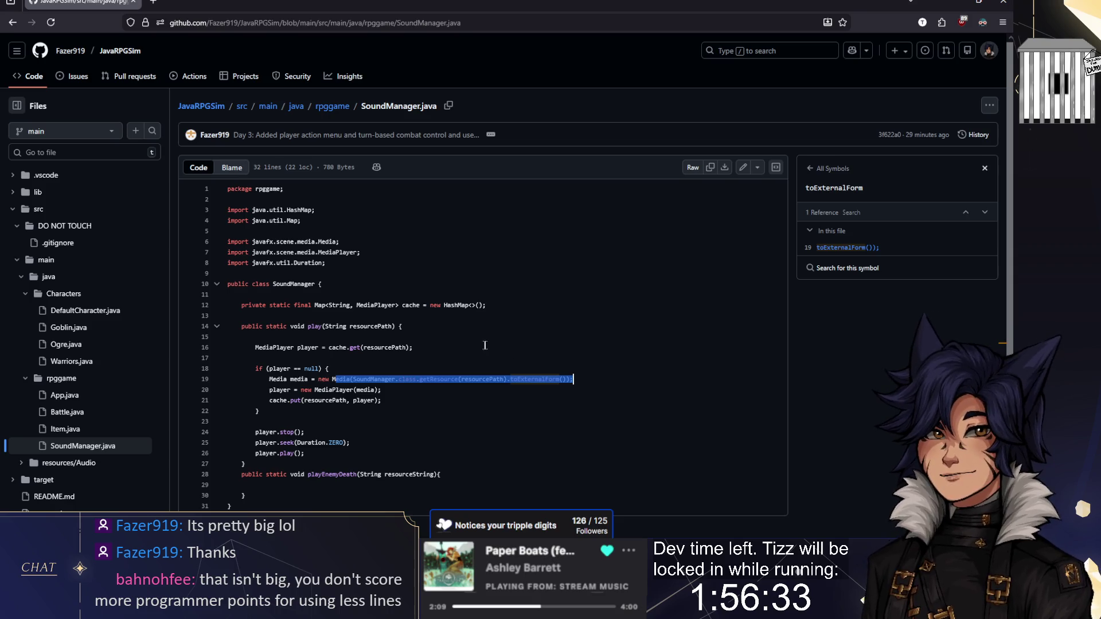
left_click(228, 358)
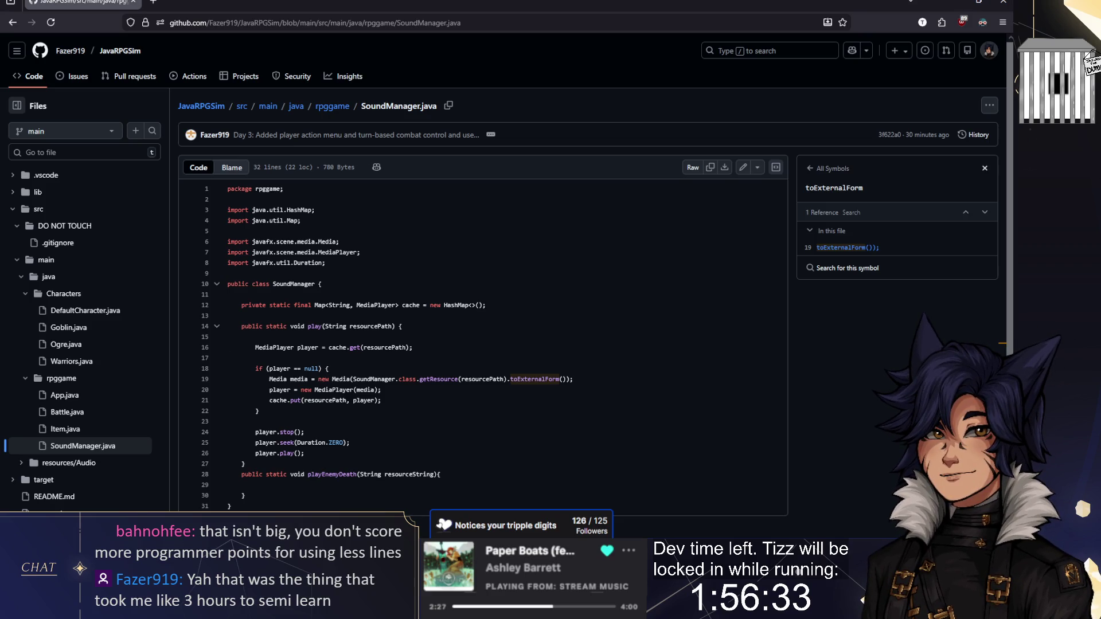
Open ChatCommandBuilder's source/CommandList.cpp in Notepad++ from the Explorer window
mouse_move(217, 608)
left_click(188, 489)
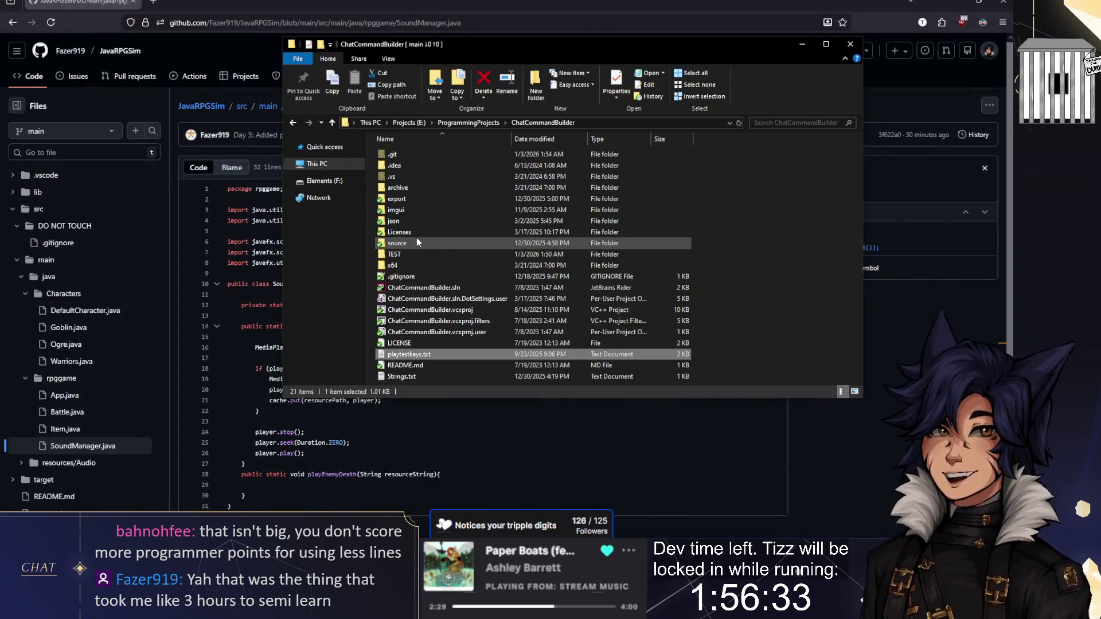
double_click(407, 223)
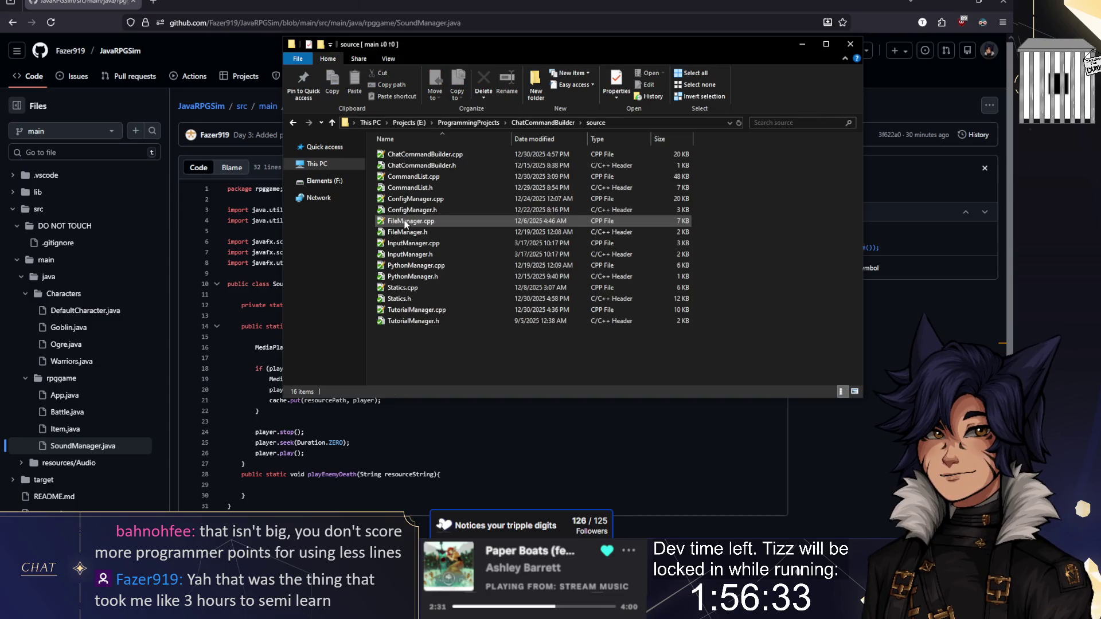
right_click(431, 178)
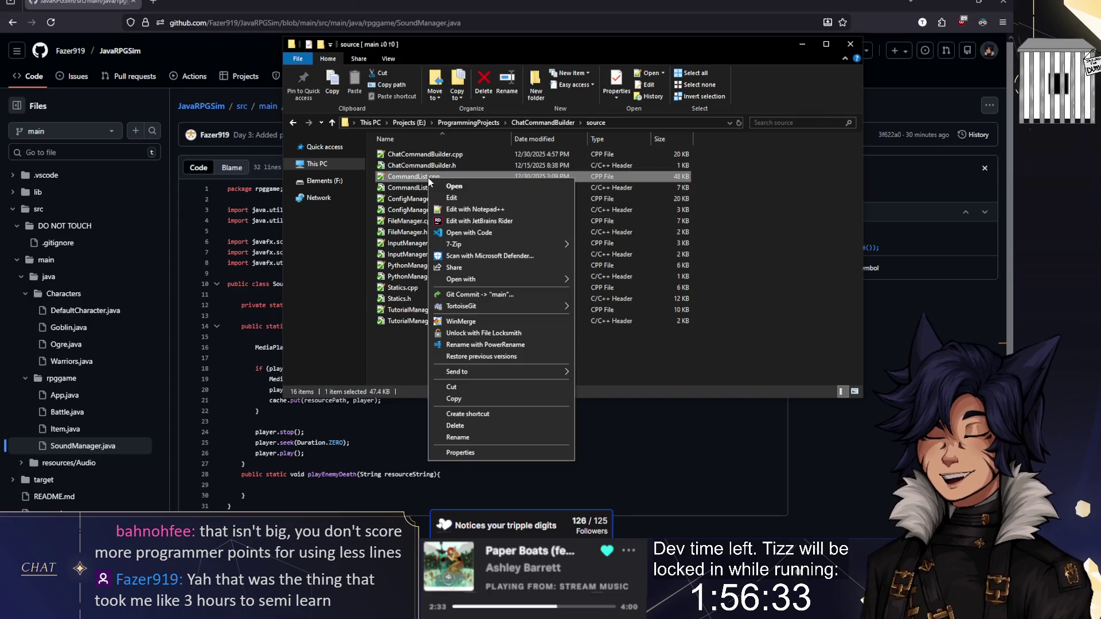
left_click(456, 209)
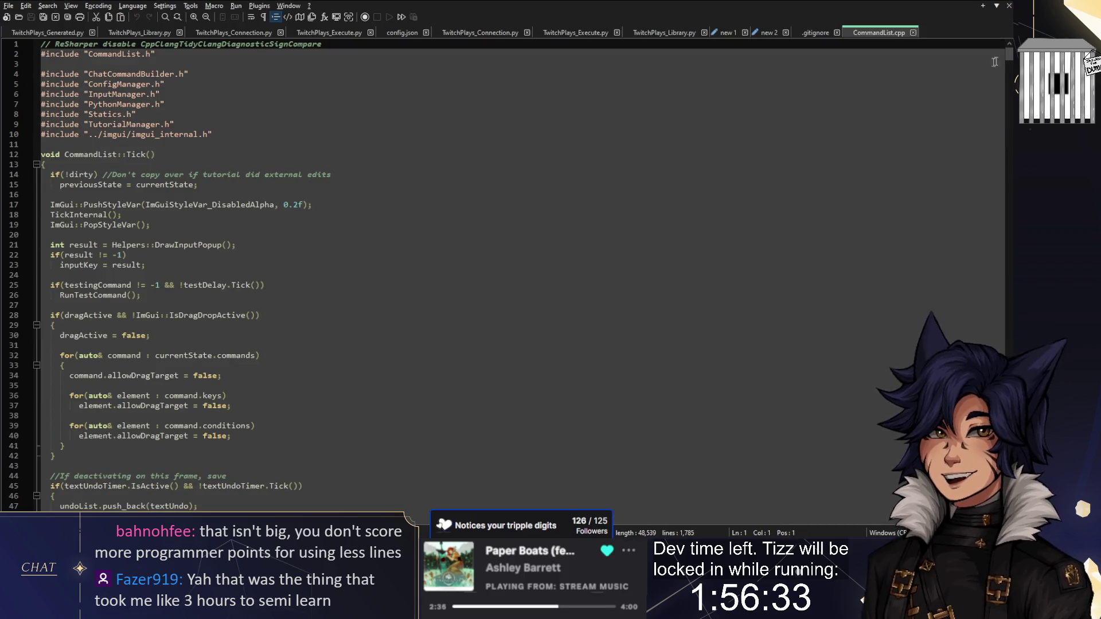
Skim CommandList.cpp, close it in Notepad++, and switch back to SoundManager.java in Firefox
left_click_drag(1006, 53, 1008, 502)
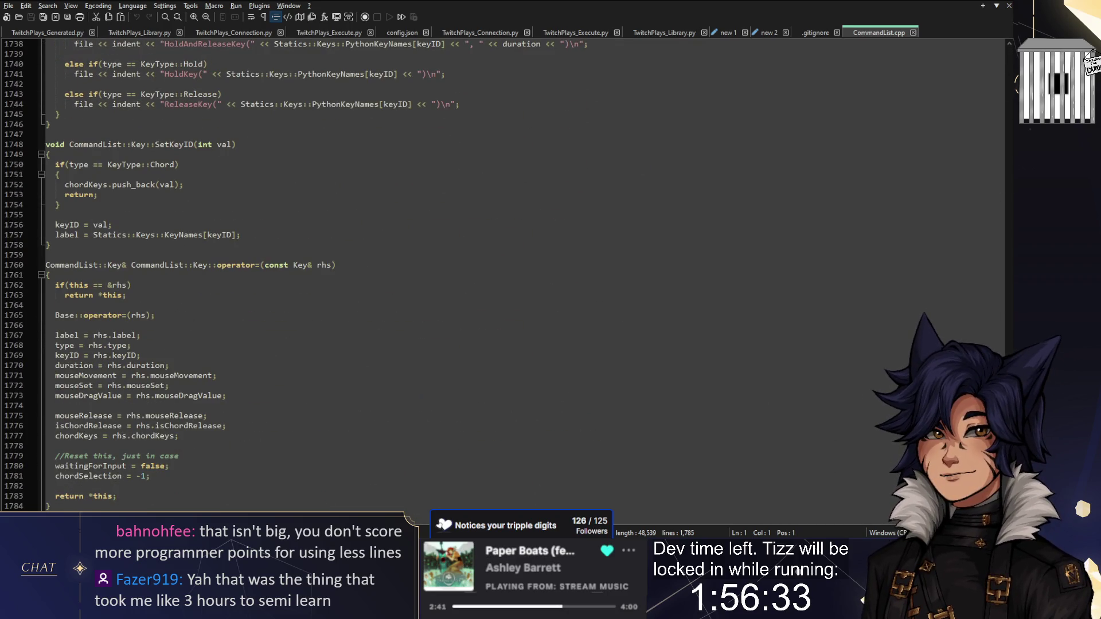
scroll(296, 275, "up", 4)
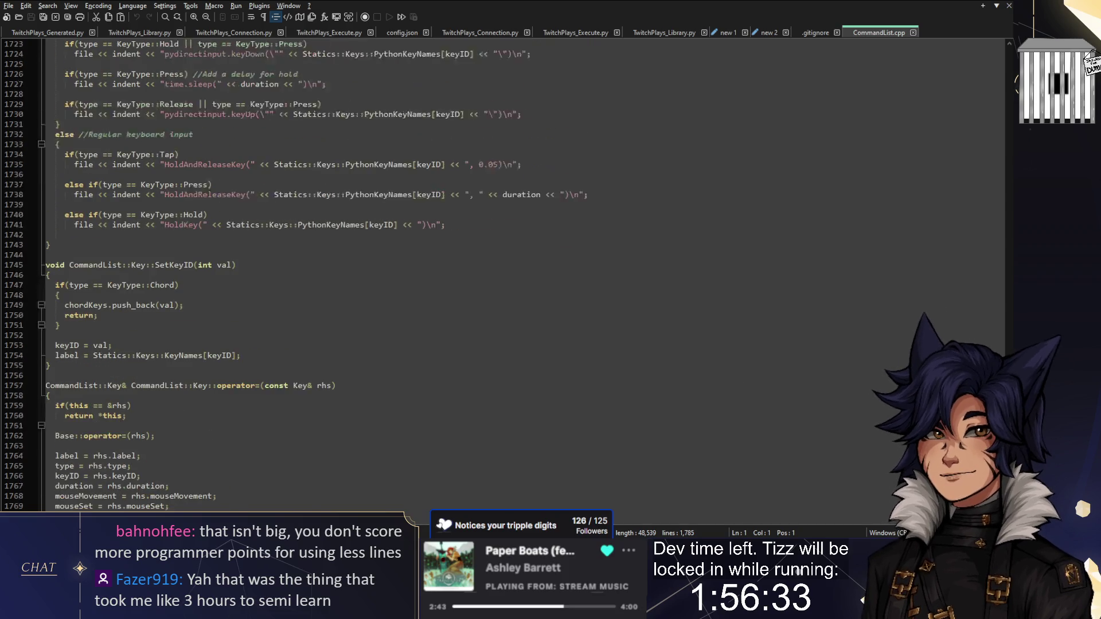
scroll(296, 275, "down", 4)
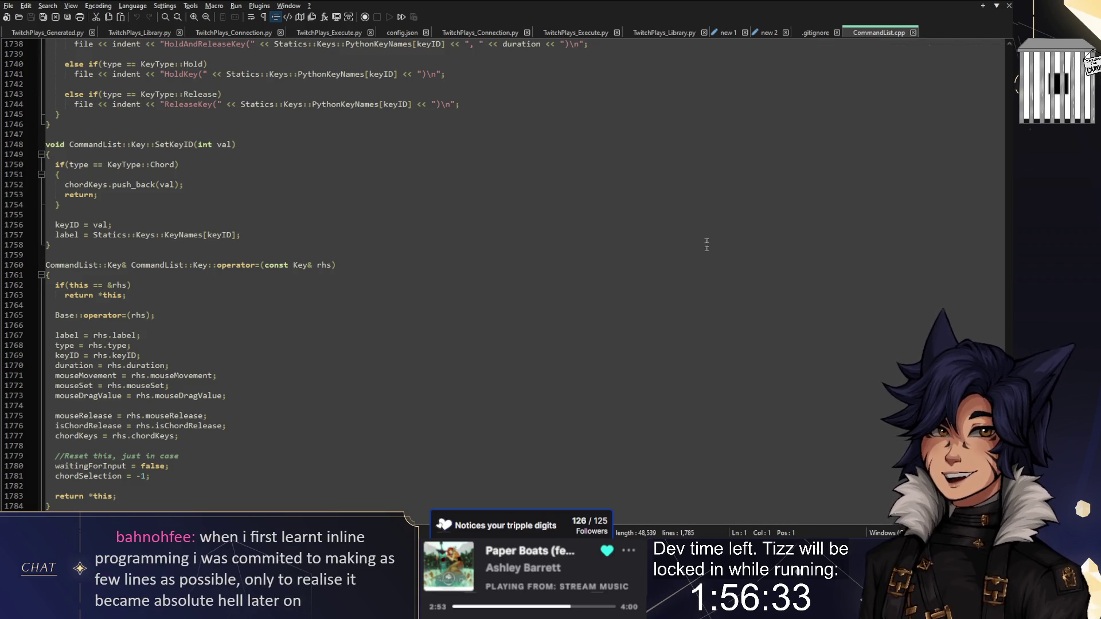
left_click(914, 32)
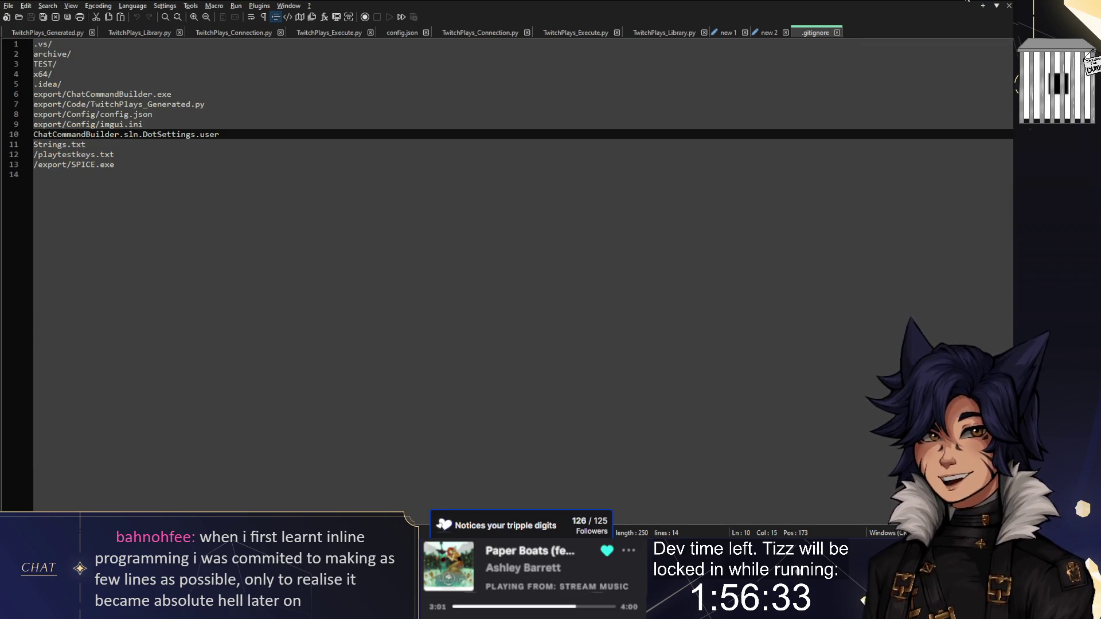
key("alt+Tab")
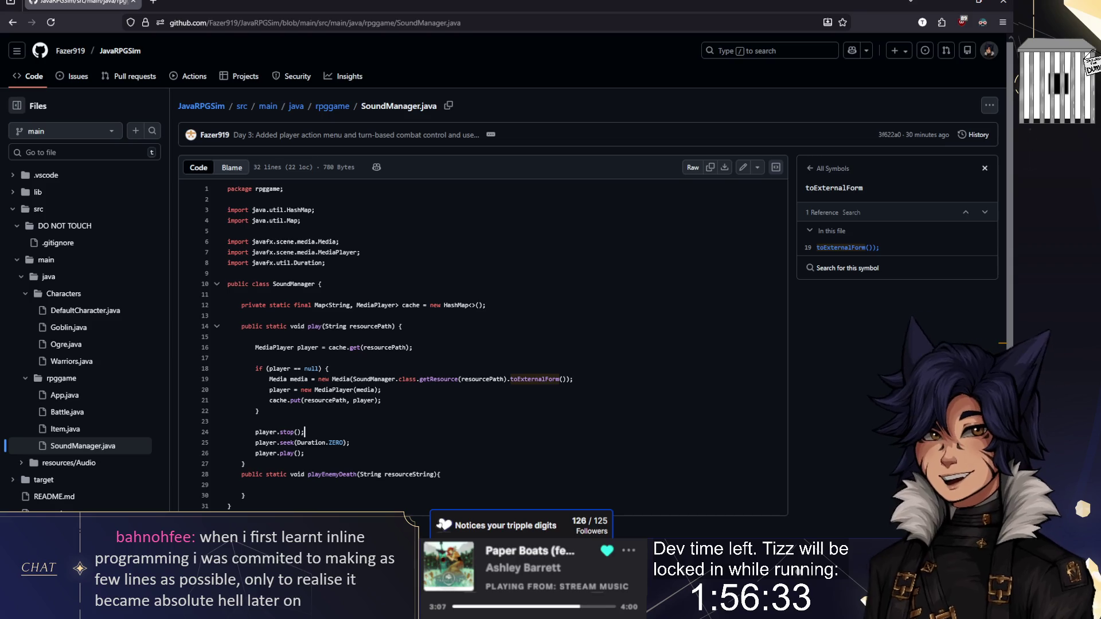
left_click(381, 401)
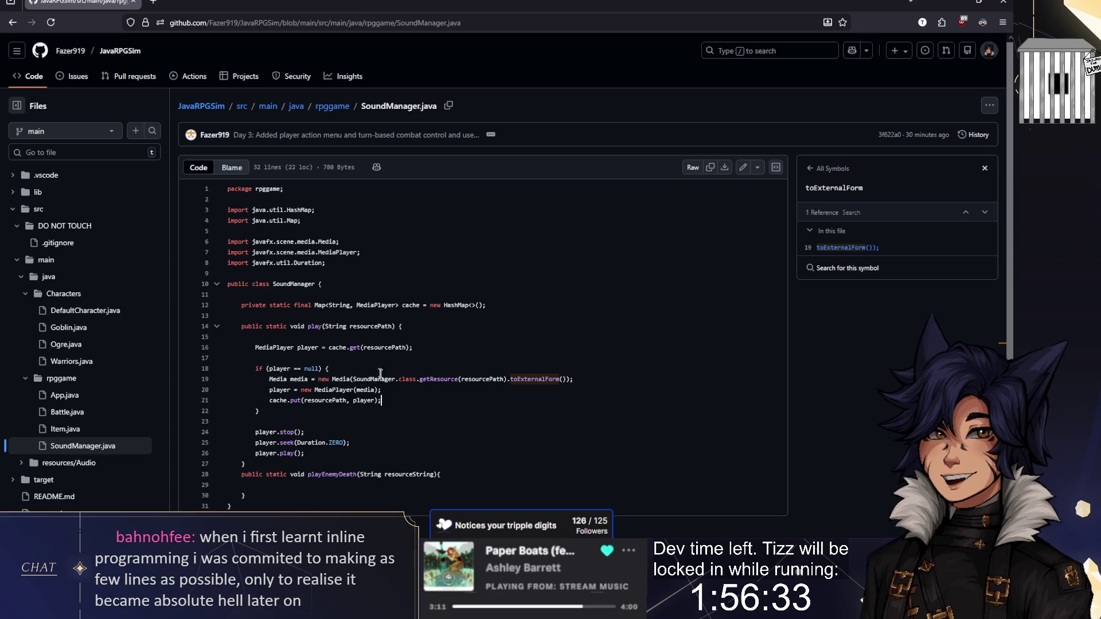
left_click_drag(363, 379, 433, 376)
left_click(520, 379)
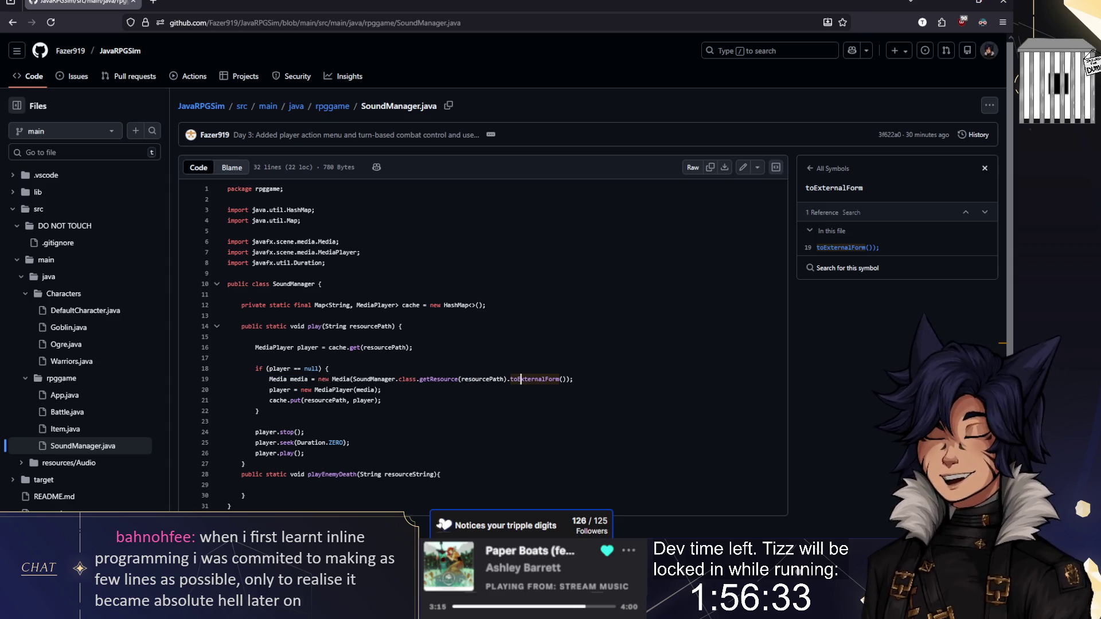
left_click(390, 400)
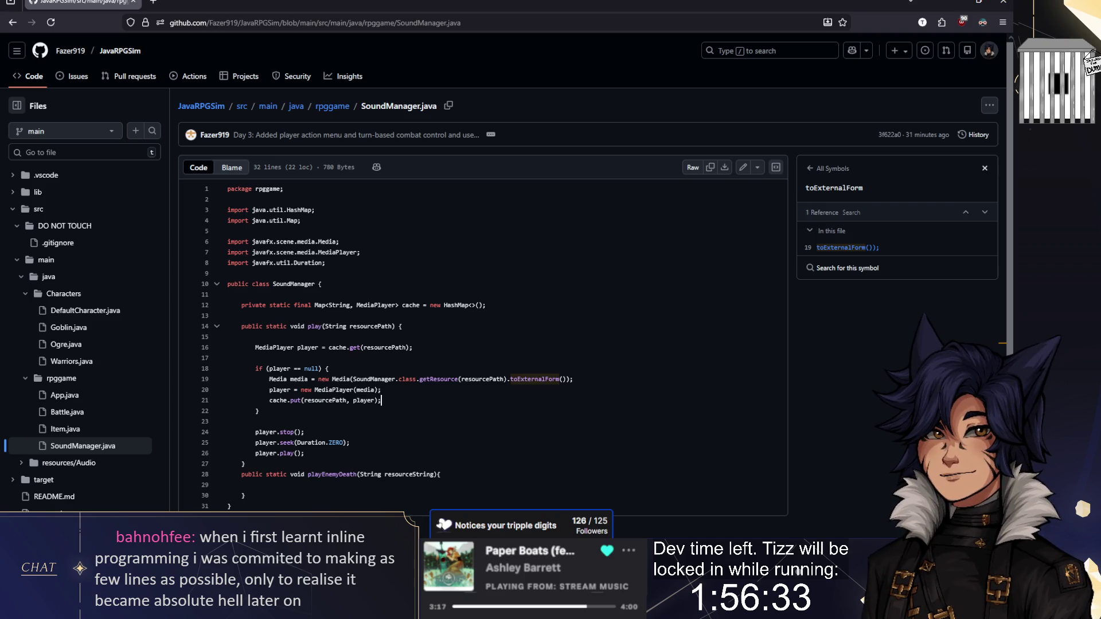
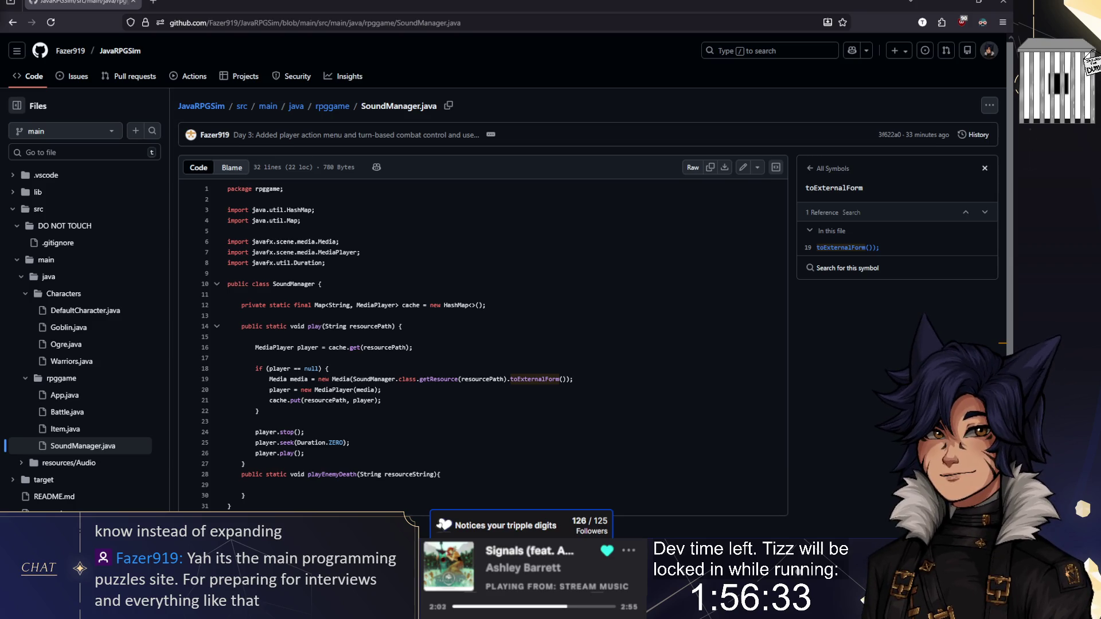
Leave the browser and bring the Godot editor's dice-game main scene to the front
key("alt+Tab")
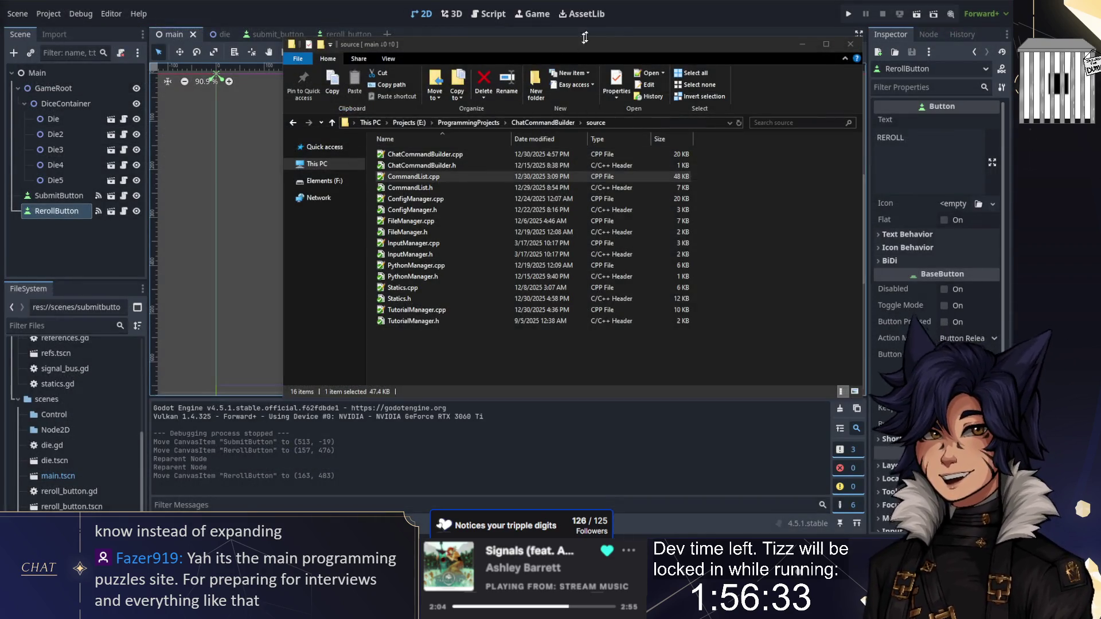
left_click(669, 16)
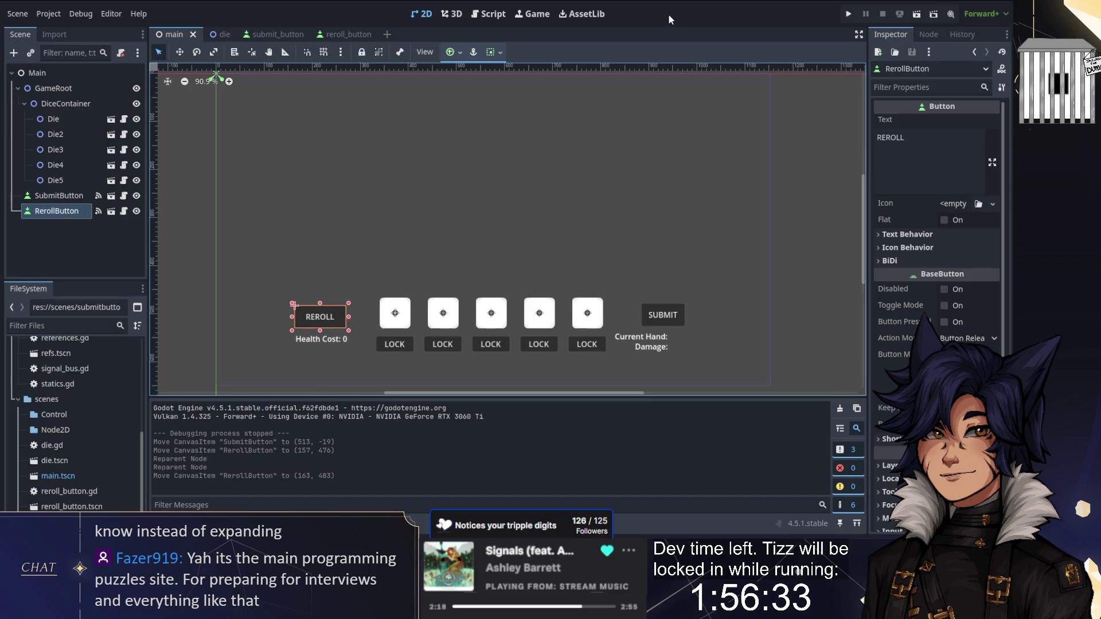
left_click(561, 203)
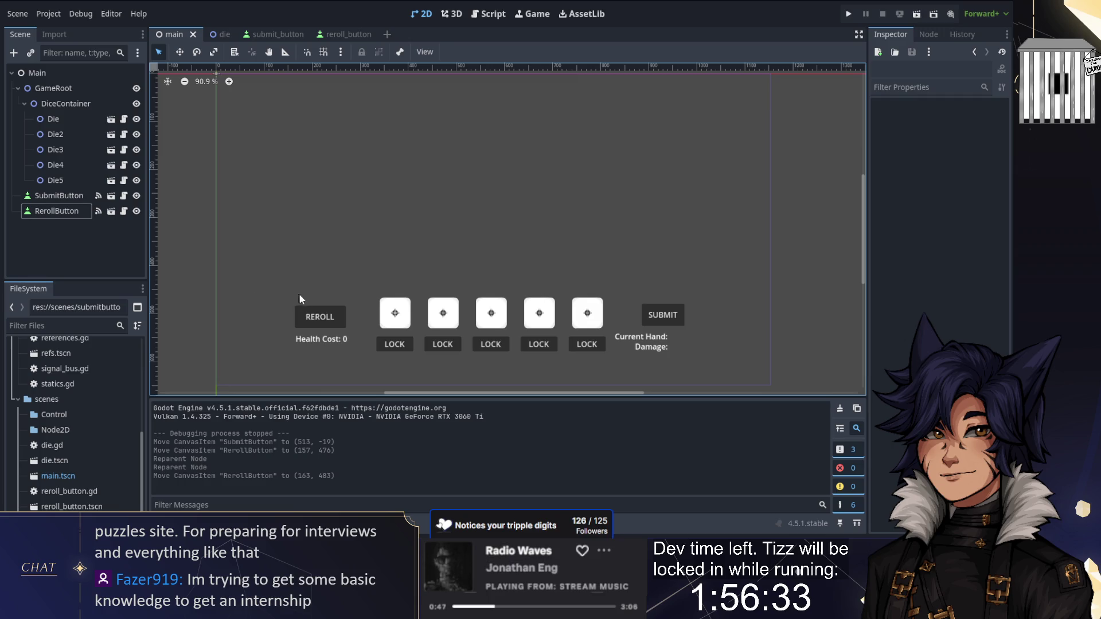
Nudge the REROLL button slightly up and right in the main scene
left_click(326, 318)
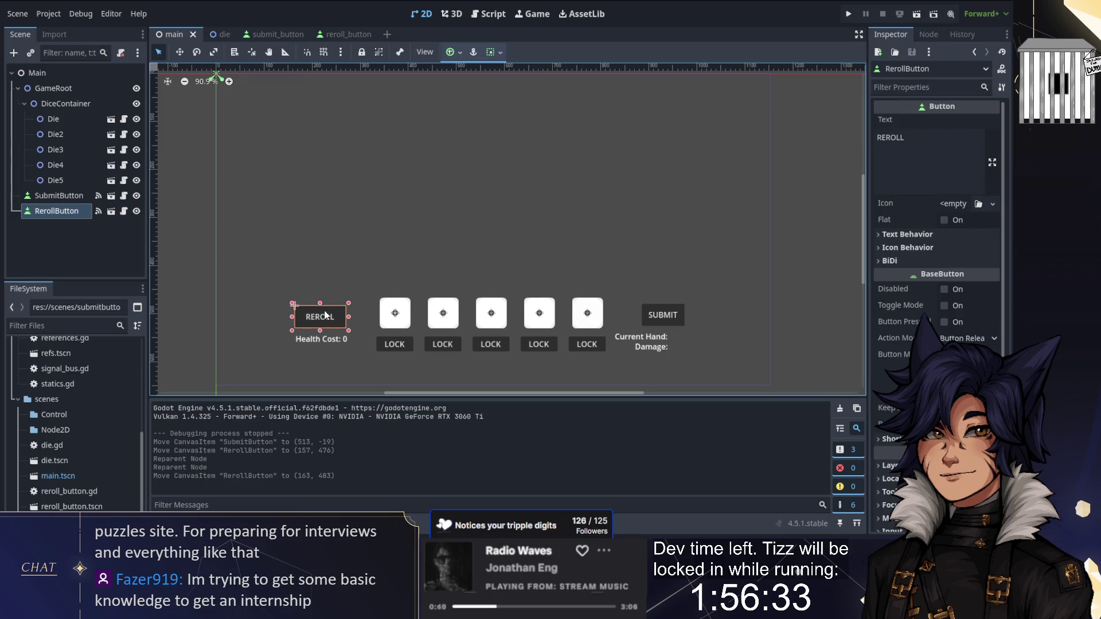
left_click_drag(324, 313, 329, 305)
left_click_drag(326, 309, 325, 312)
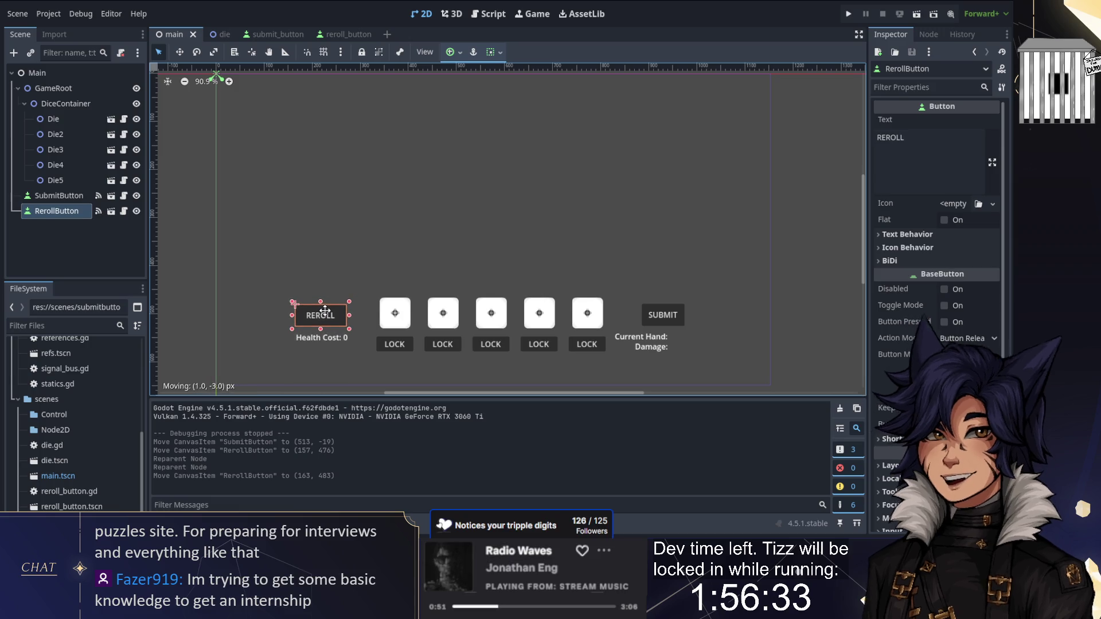
left_click(323, 331)
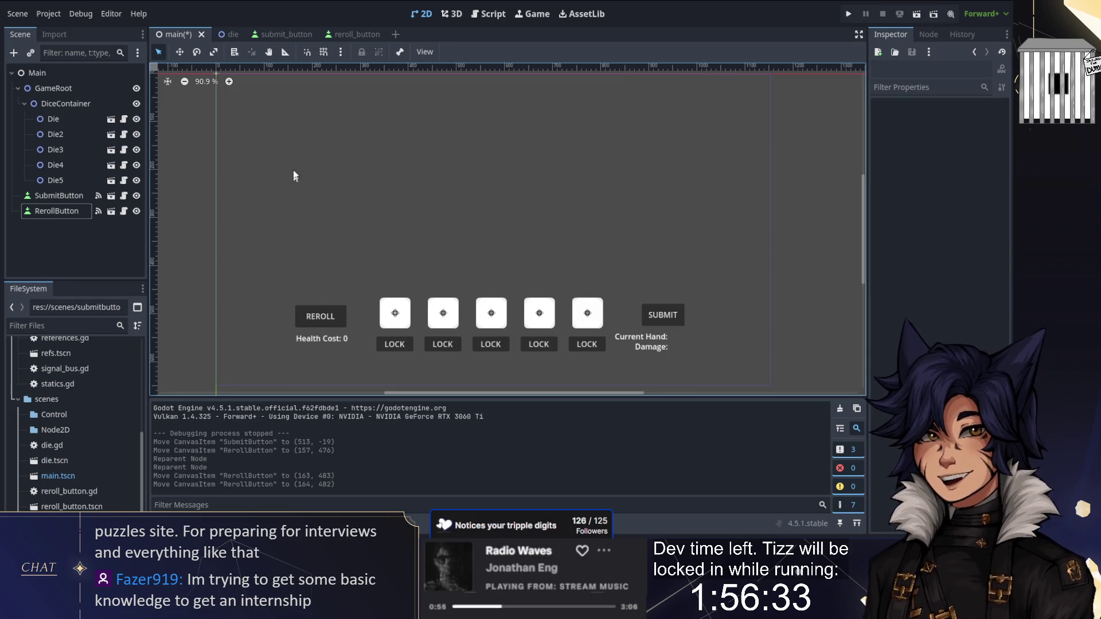
Shift the Health Cost label to (-1, 57) in reroll_button, save both scenes, open scripts
left_click(288, 35)
left_click(353, 35)
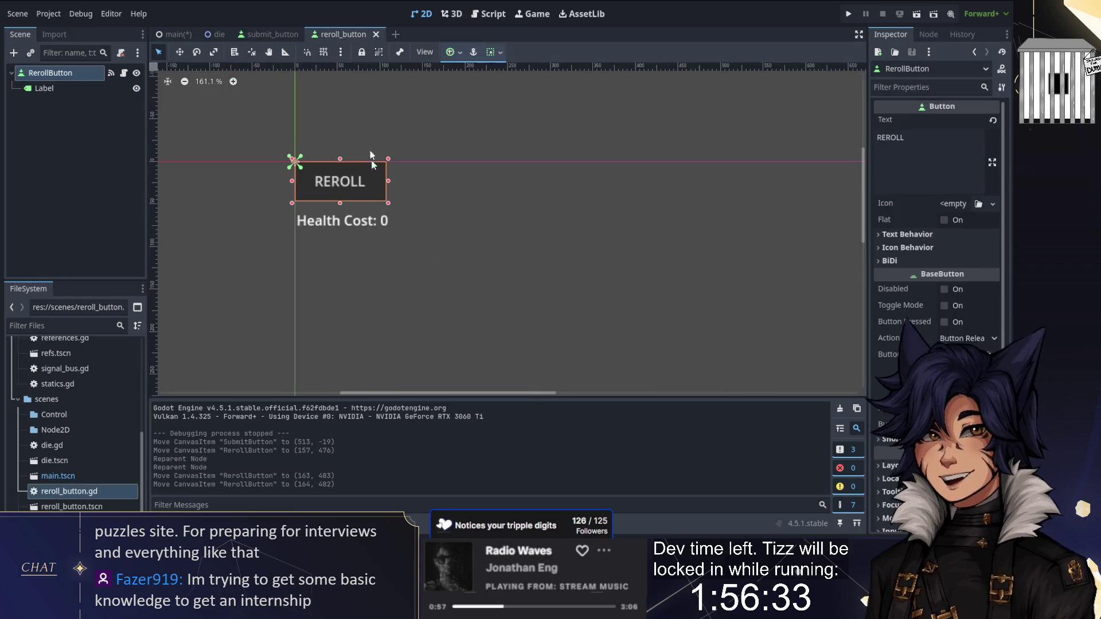
left_click_drag(361, 222, 358, 222)
left_click(424, 214)
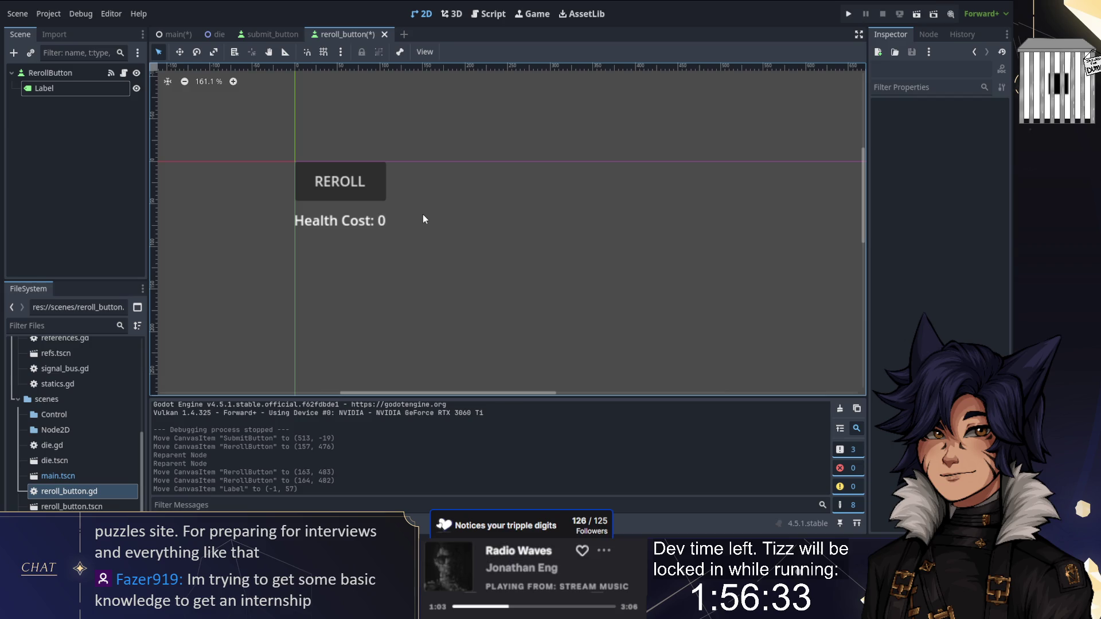
key("ctrl+F2")
key("ctrl+s")
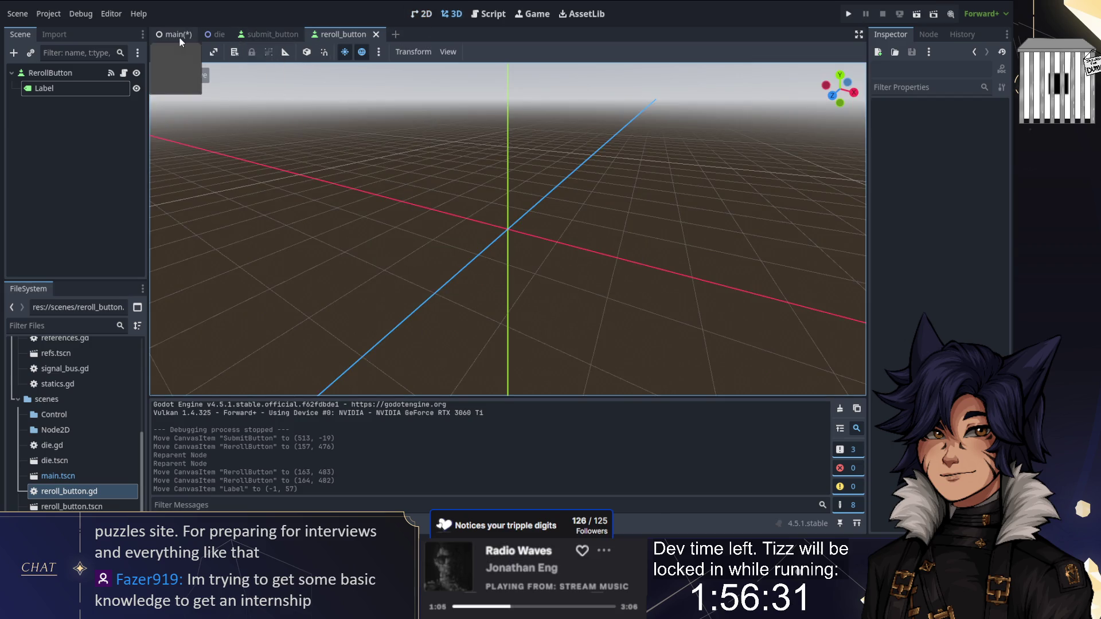
left_click(179, 37)
key("ctrl+s")
key("ctrl+F3")
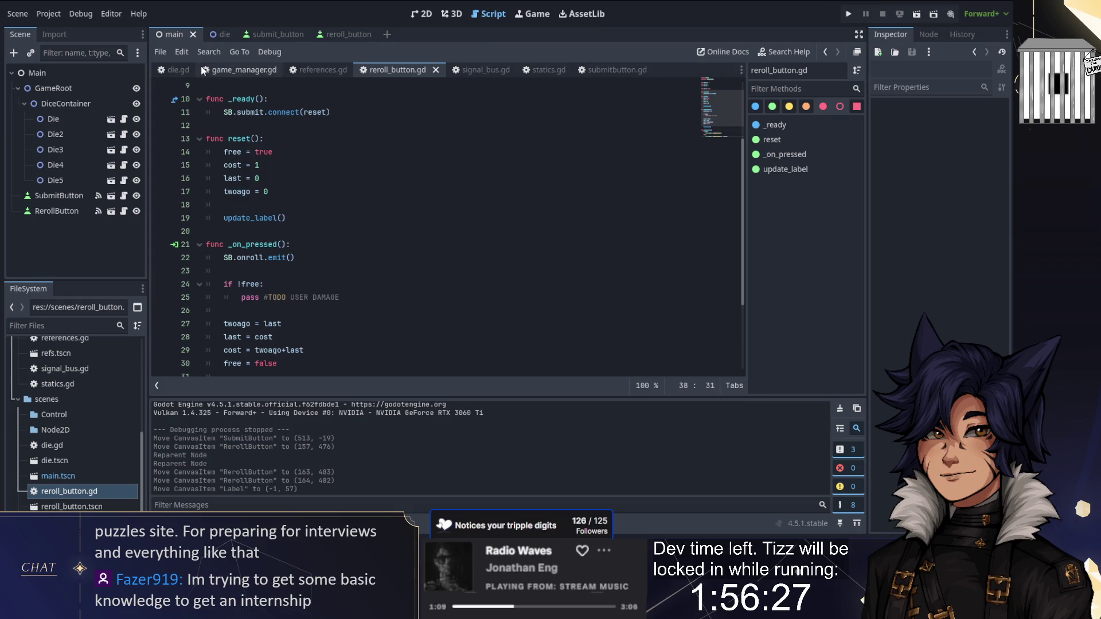
Glance at die.gd, then inspect the dice layout in the 2D view
left_click(178, 70)
key("ctrl+j")
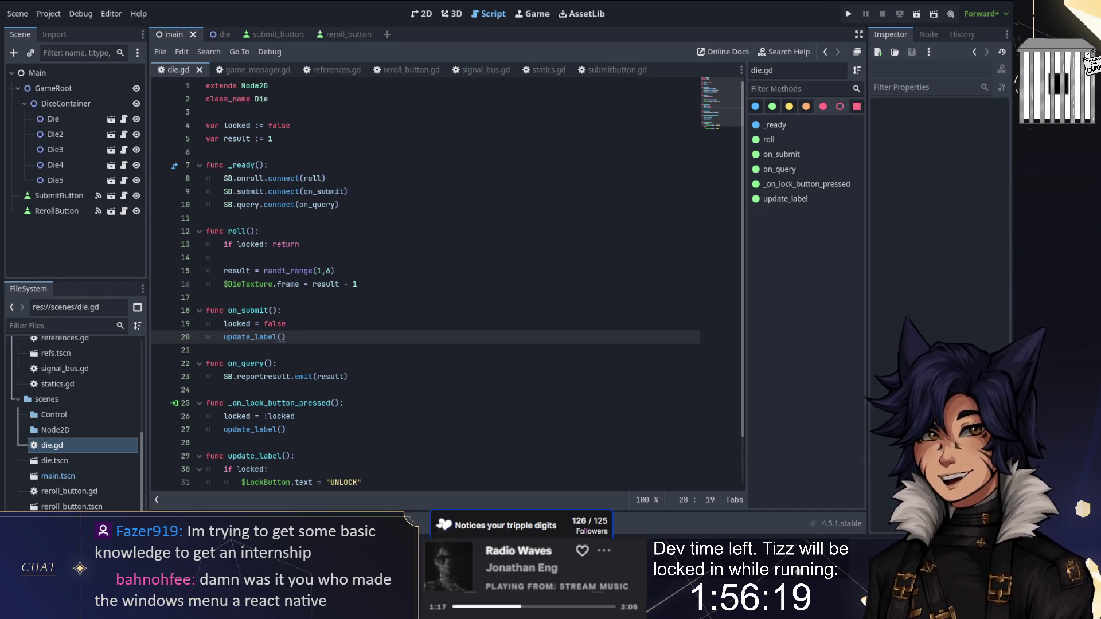
left_click(422, 13)
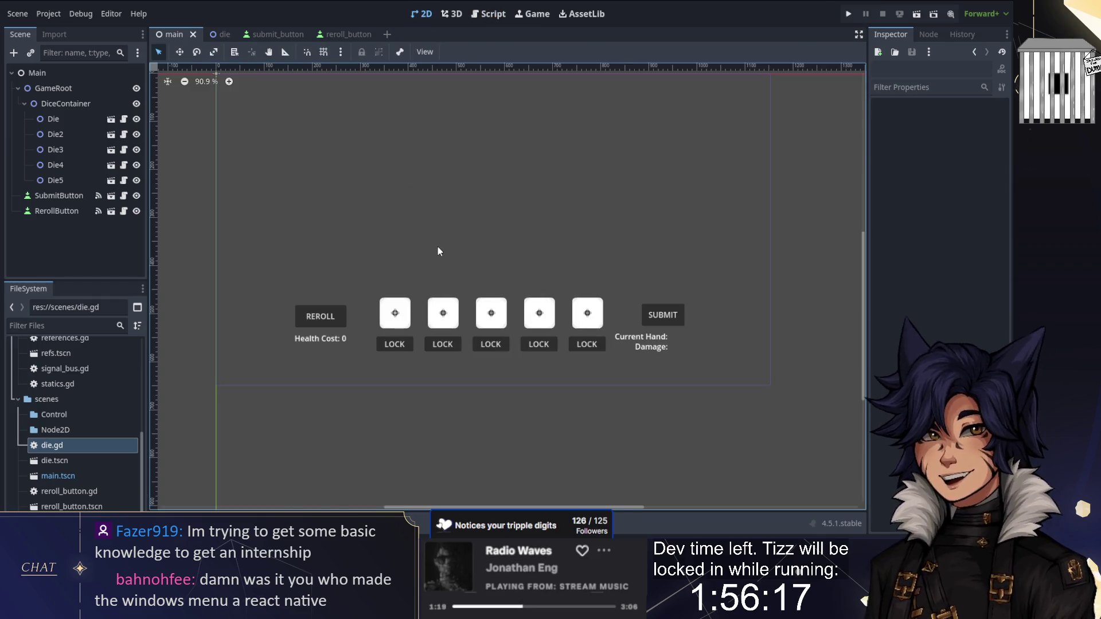
mouse_move(451, 249)
left_mouse_down()
mouse_move(433, 214)
mouse_move(432, 236)
left_mouse_up()
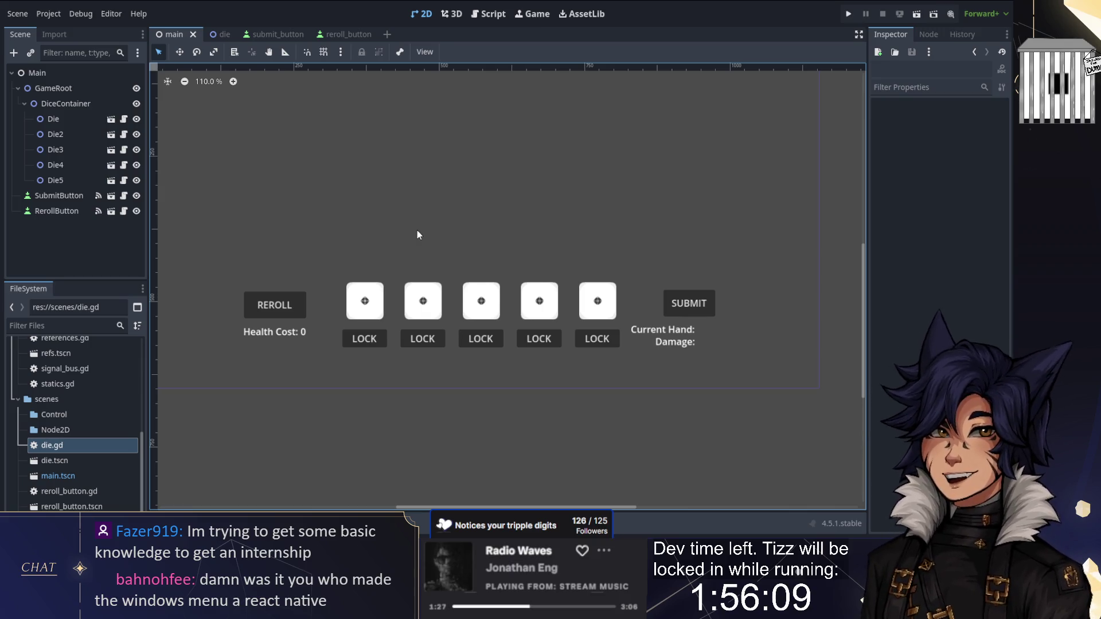
left_click_drag(412, 223, 411, 236)
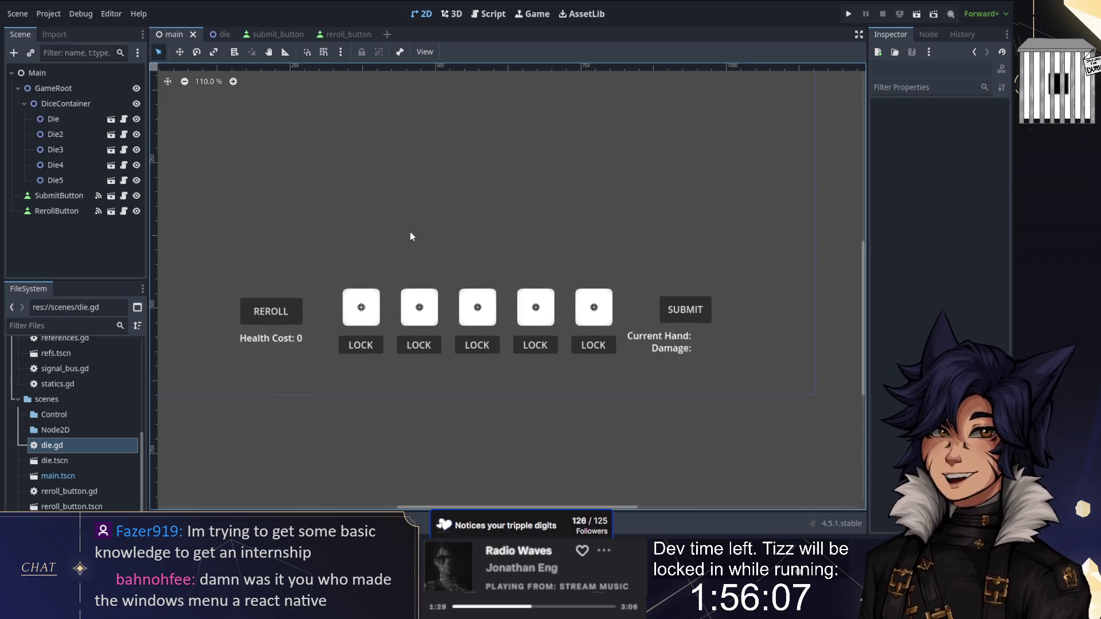
left_click_drag(408, 232, 409, 237)
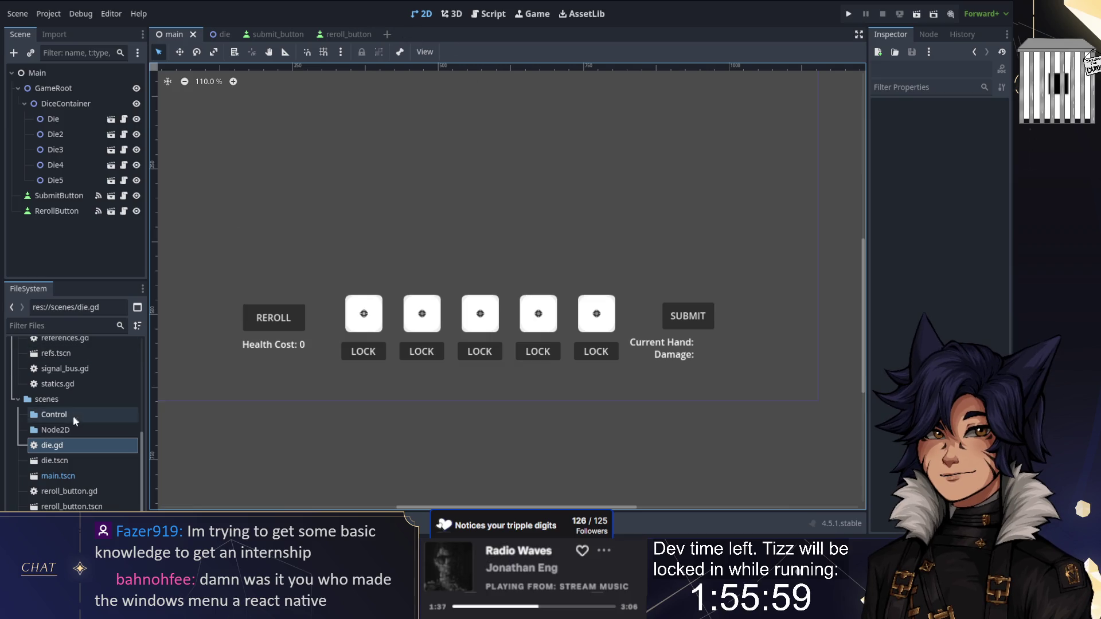
Open globals/game_manager.gd and select its roll_dice input check lines
scroll(71, 455, "up", 5)
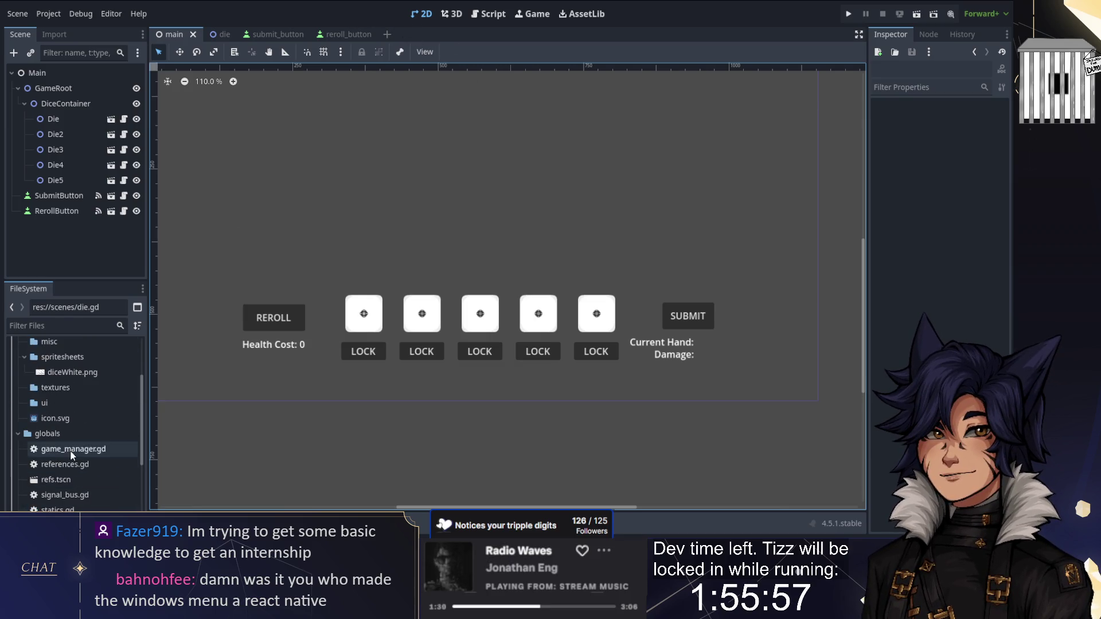
double_click(73, 450)
left_click_drag(334, 143, 232, 125)
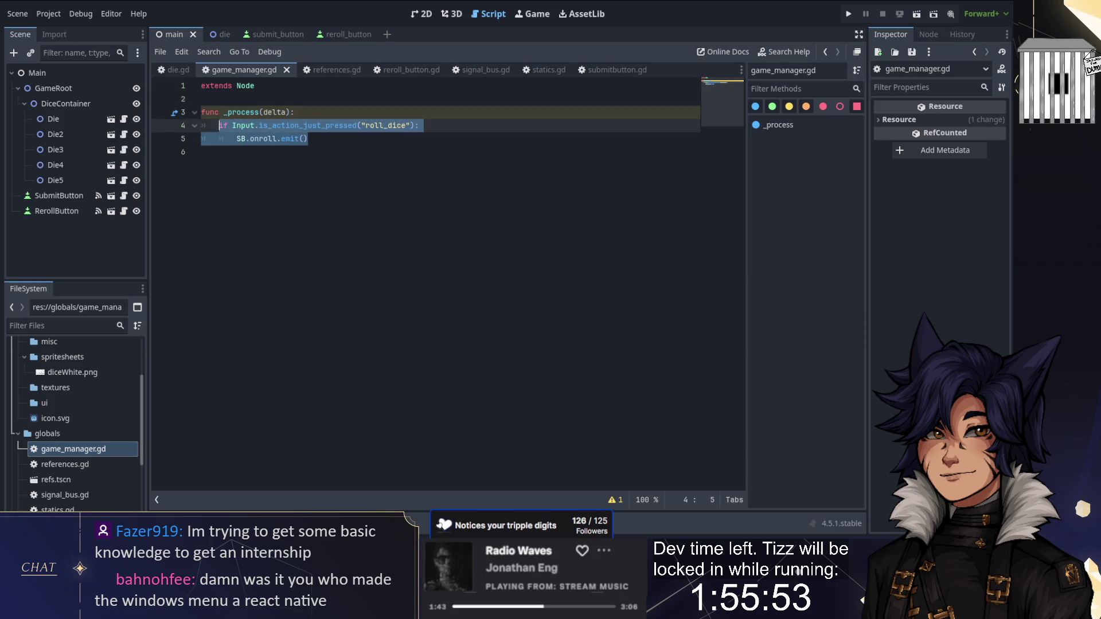
Compare with the reroll button script, then delete game_manager.gd's _process roll_dice function
left_click(201, 98)
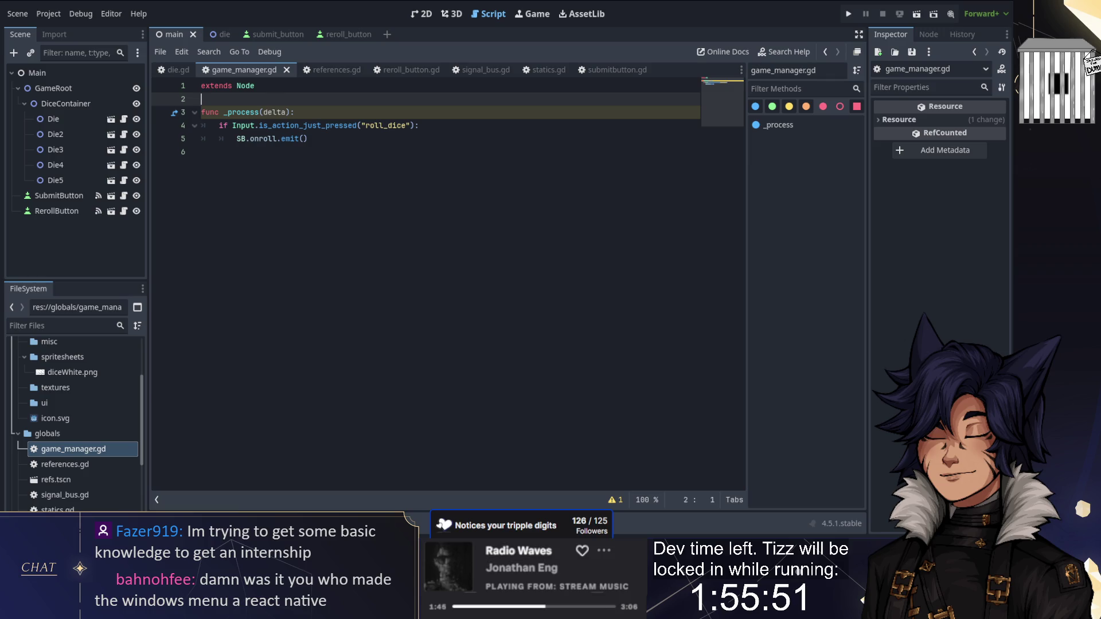
left_click(414, 69)
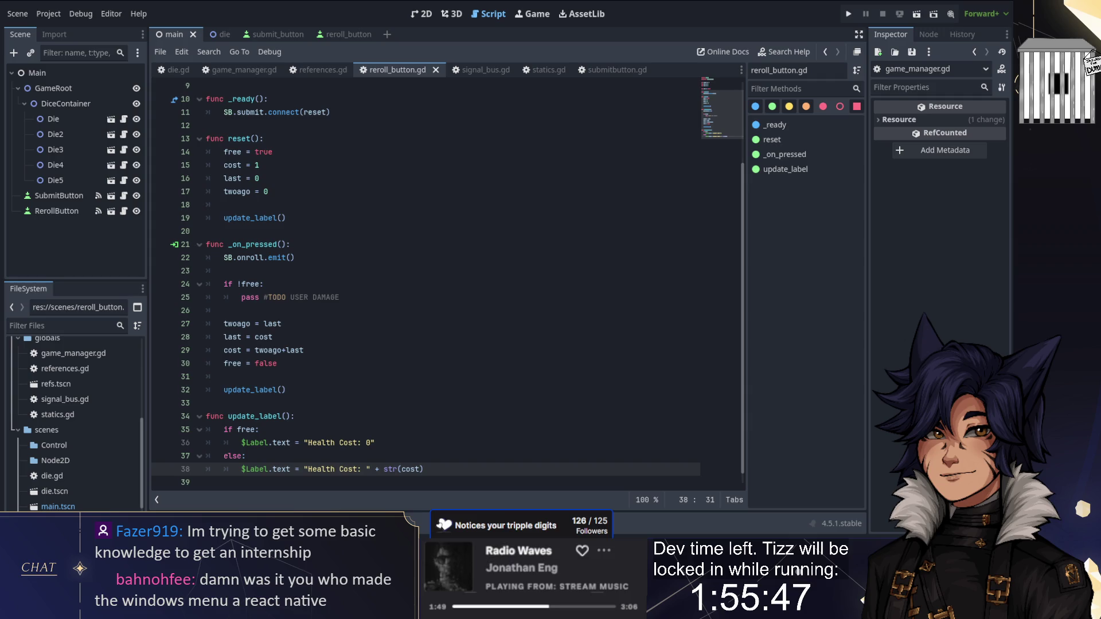
left_click(249, 71)
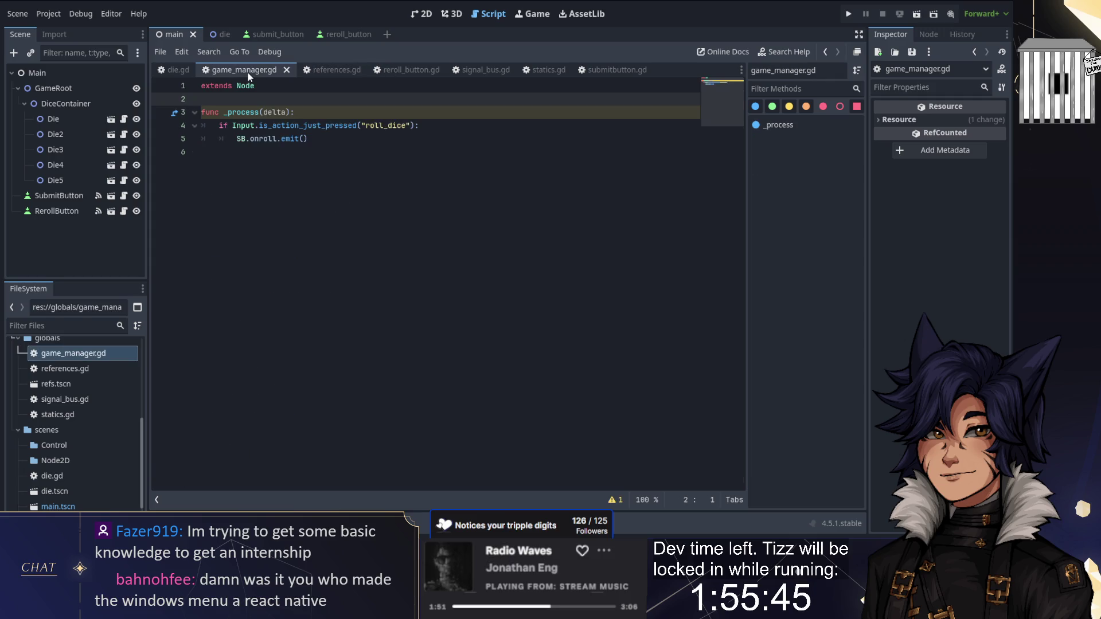
mouse_move(330, 140)
left_mouse_down()
mouse_move(219, 125)
mouse_move(201, 112)
left_mouse_up()
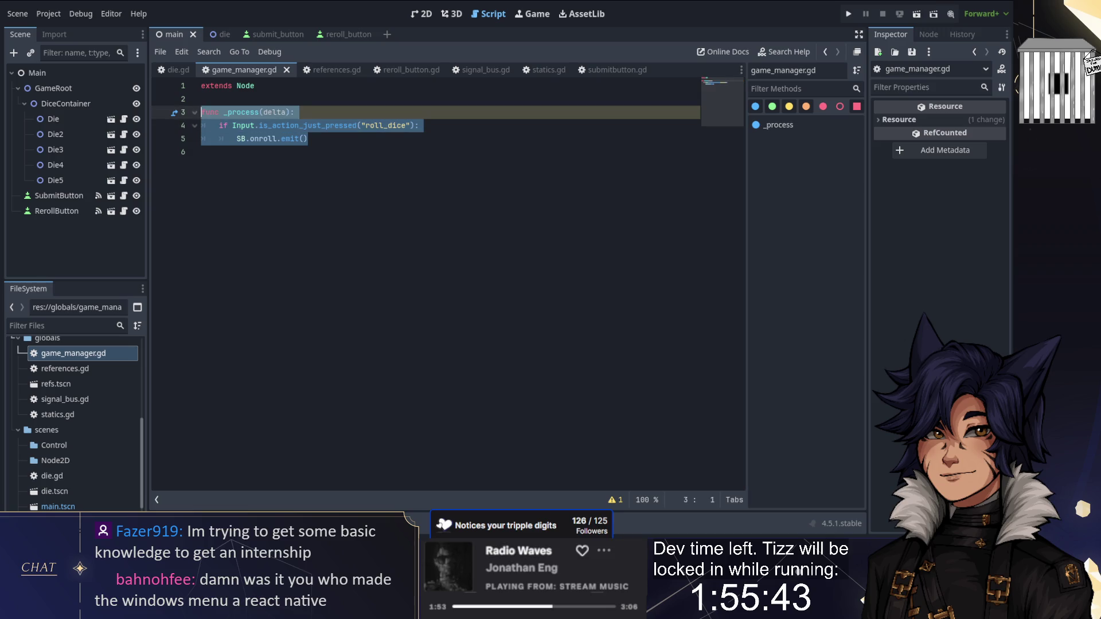
key("BackSpace")
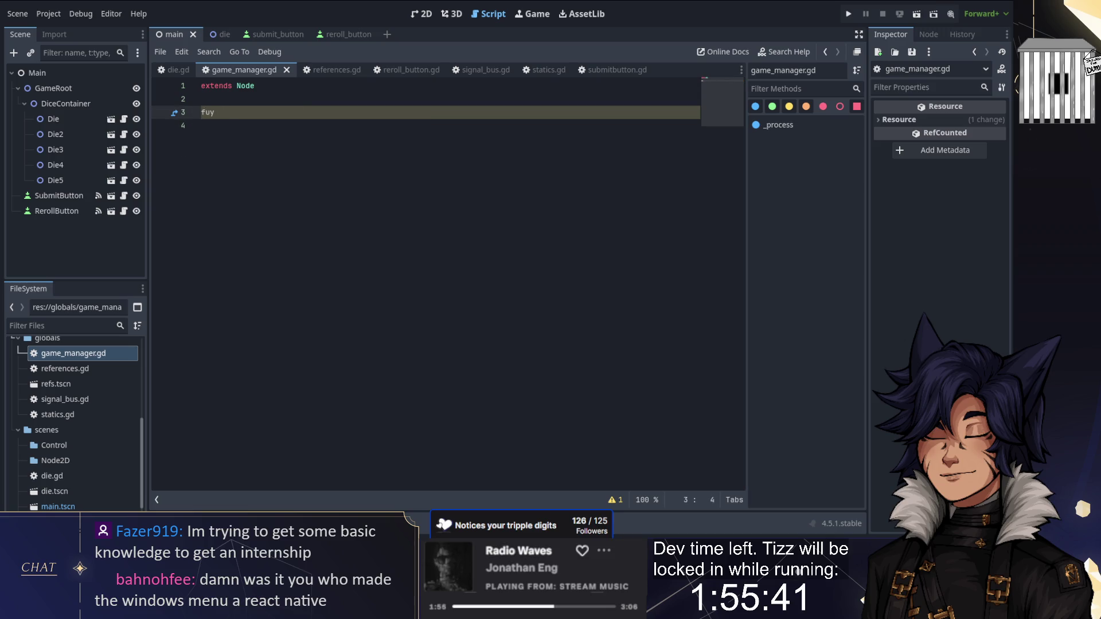
Write func _ready(): SB.onroll.emit() and run the game
type("nc _ready():")
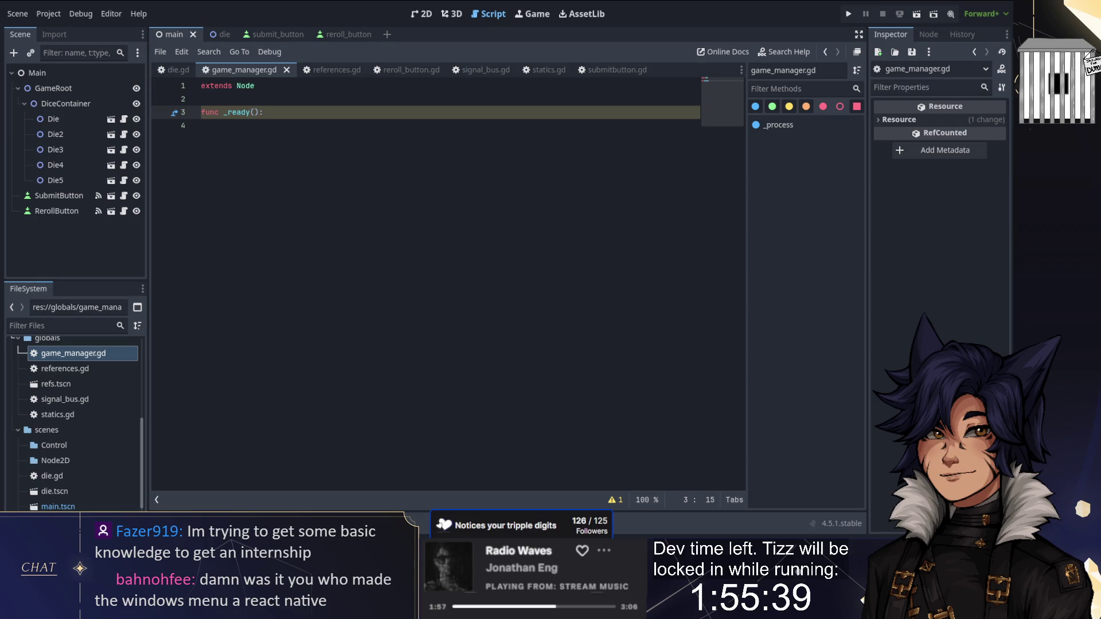
key("Return")
type("B.ro")
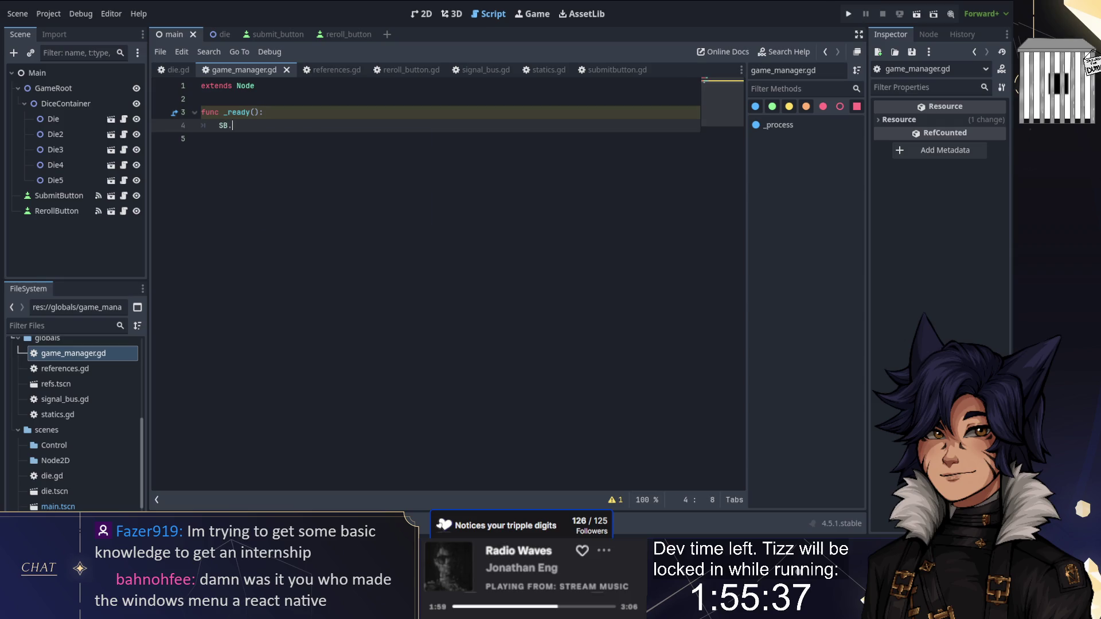
key("Return")
type(".emit()")
left_click(849, 14)
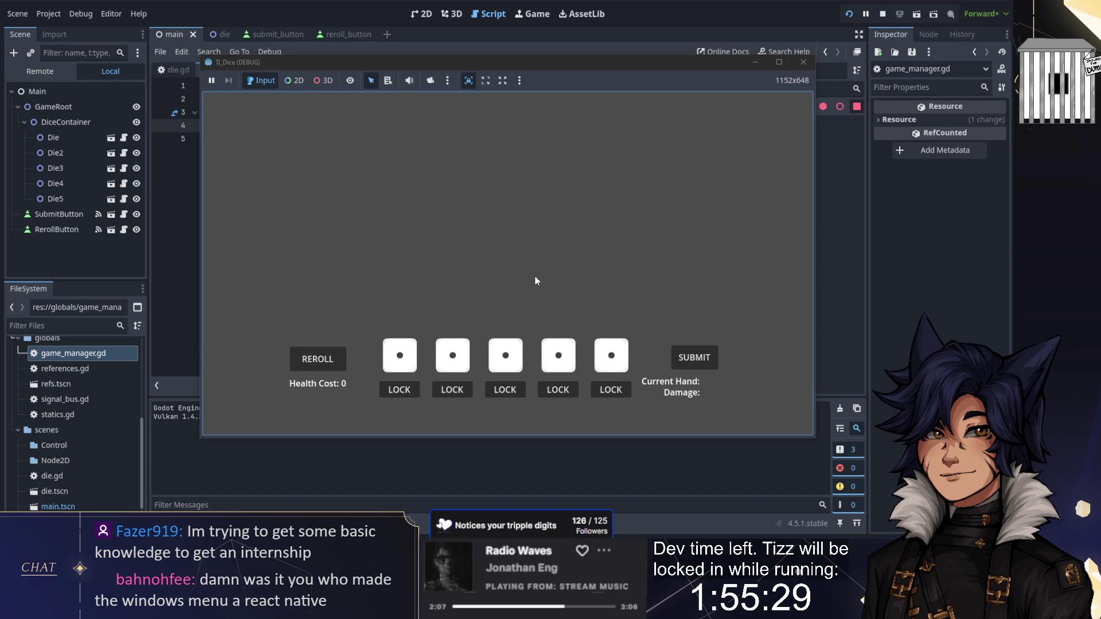
Reroll the dice four times, reaching a Pair for 2 damage, then stop the game
left_click(330, 368)
left_click(330, 369)
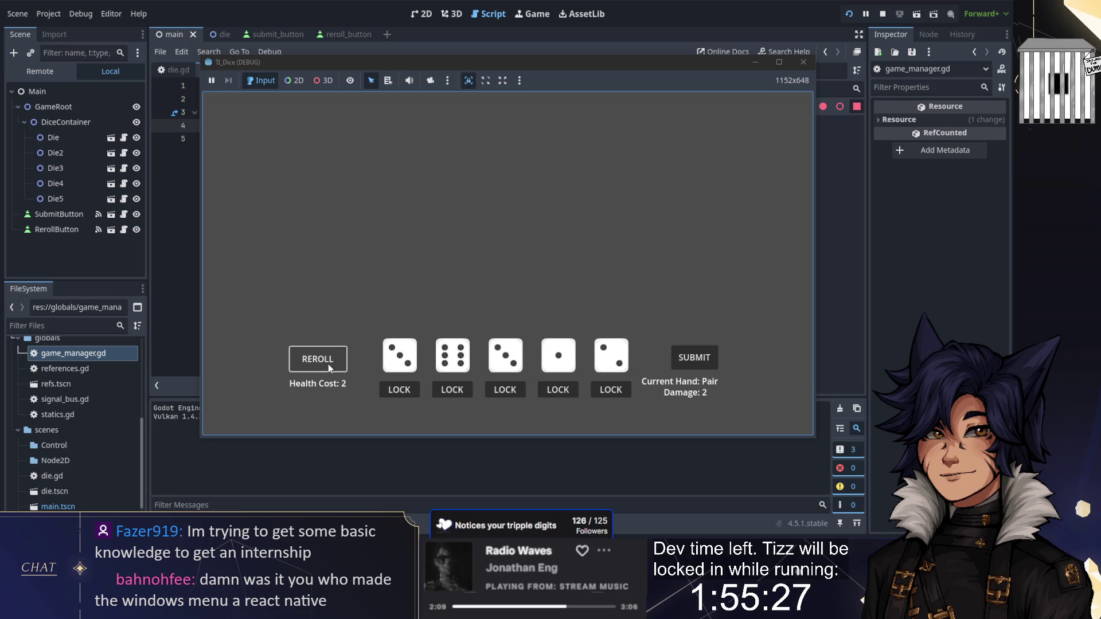
left_click(330, 368)
left_click(330, 368)
left_click(882, 13)
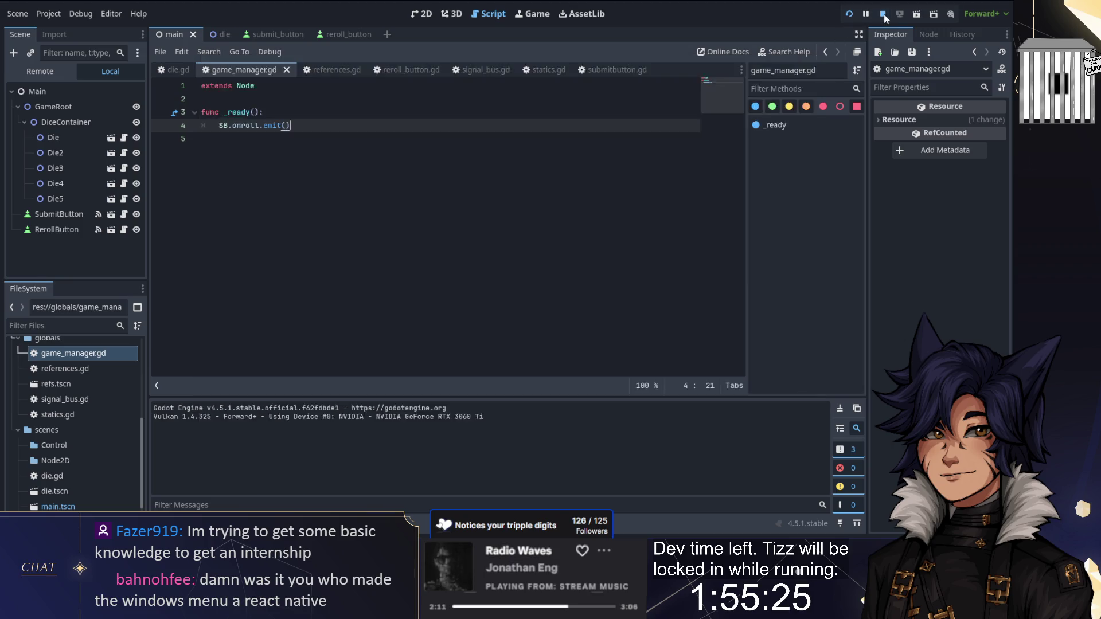
Open die.gd and review its on_submit label update line
left_click(170, 69)
left_click(285, 257)
scroll(335, 172, "up", 2)
scroll(335, 172, "down", 4)
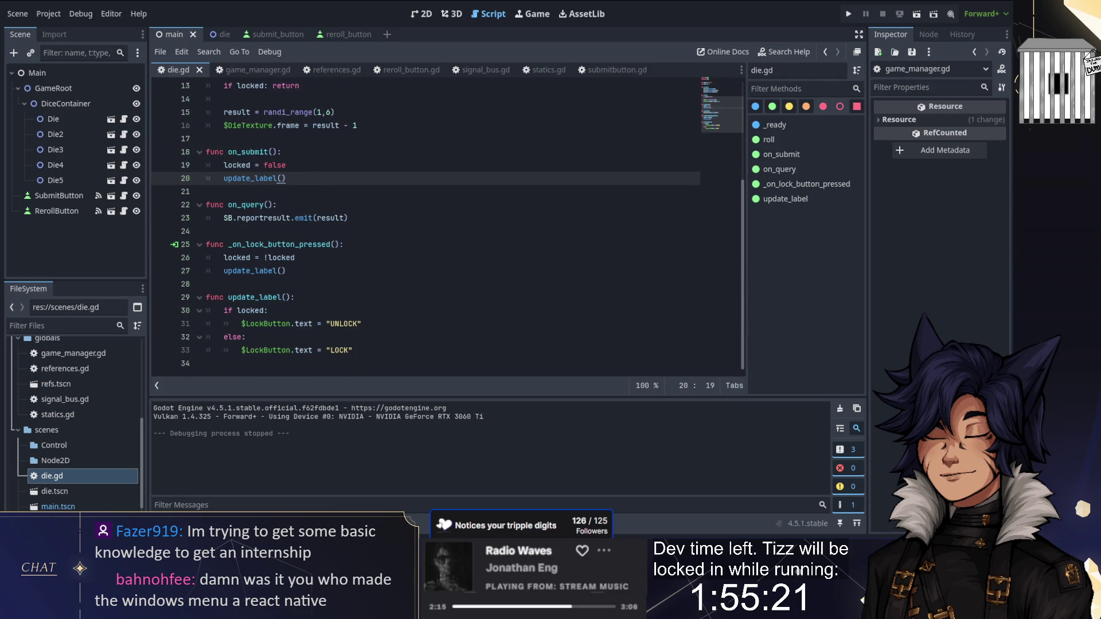
In reroll_button.gd, move the cost logic after the onroll emit into func do_press()
left_click(401, 70)
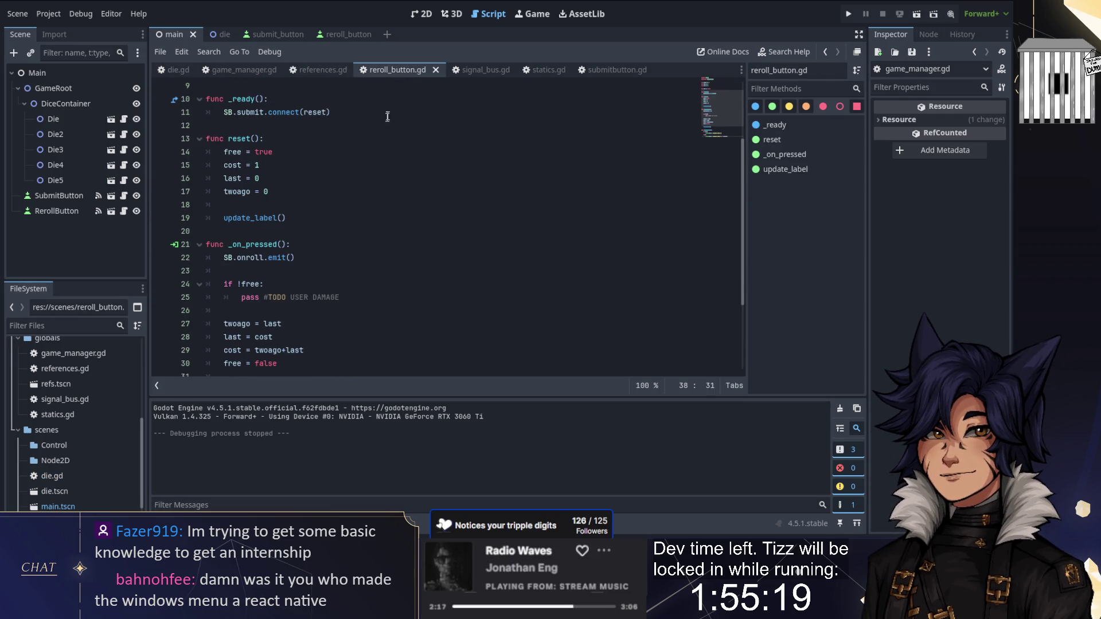
scroll(447, 224, "up", 3)
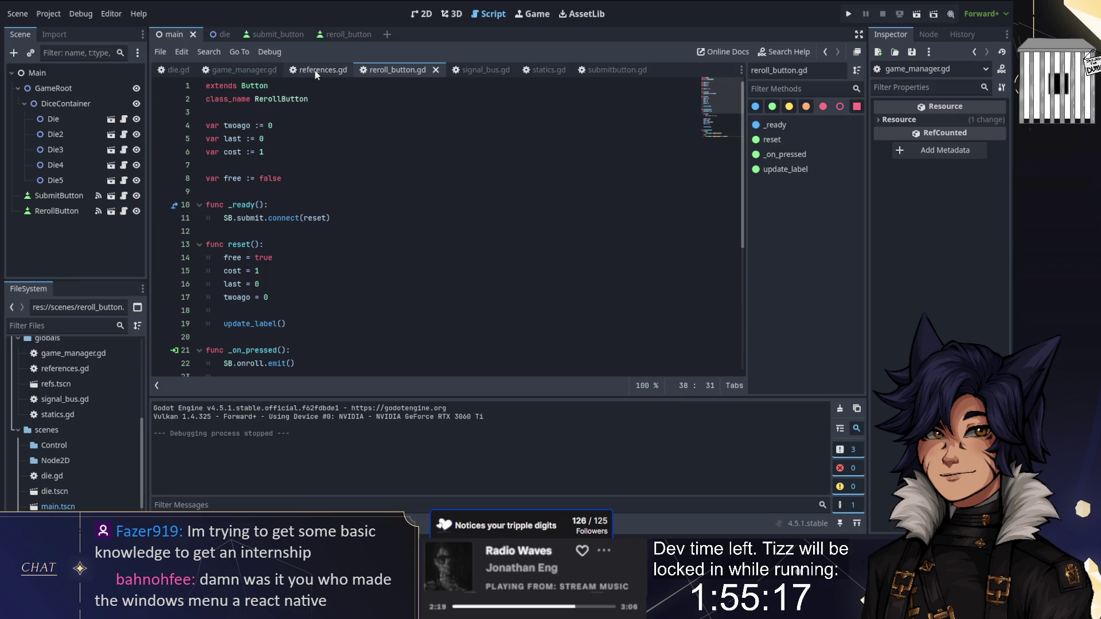
scroll(304, 285, "down", 3)
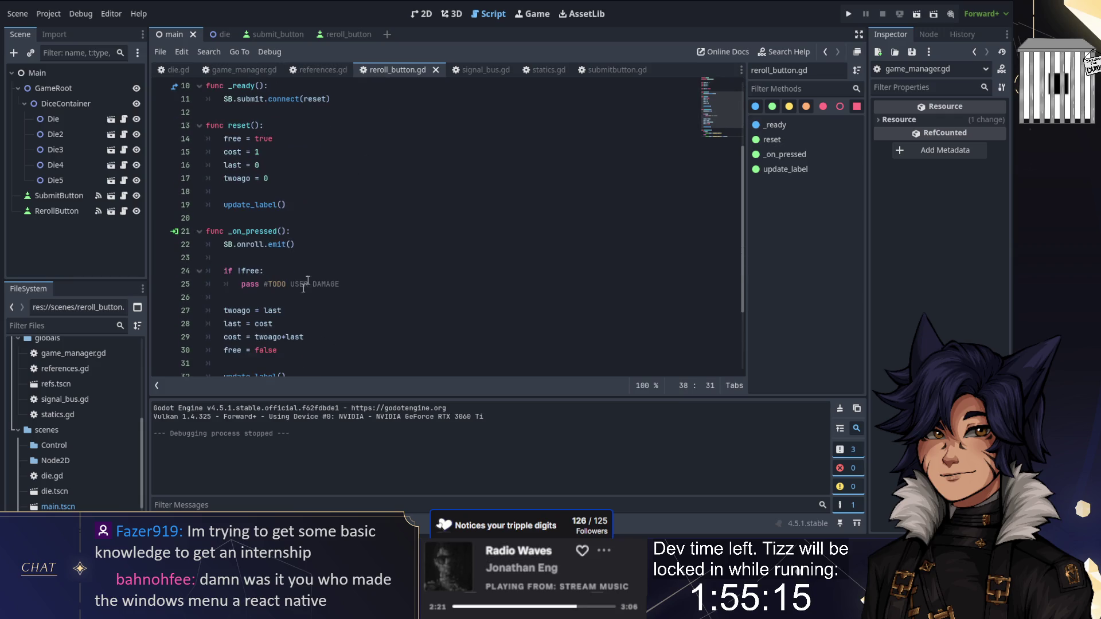
key("ctrl+j")
scroll(314, 284, "up", 1)
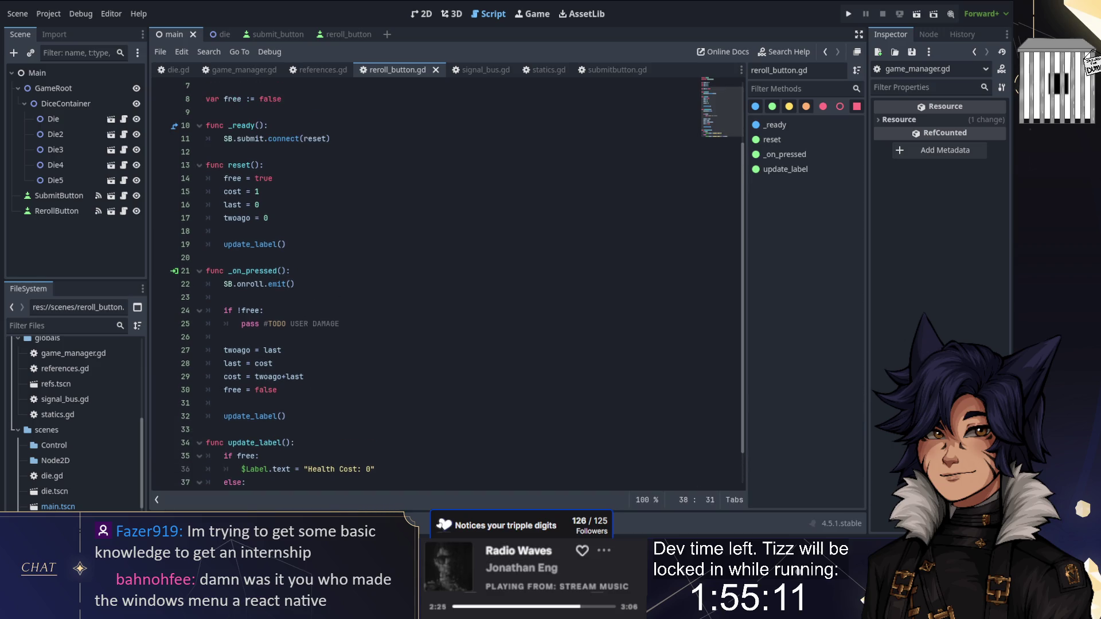
scroll(286, 272, "up", 1)
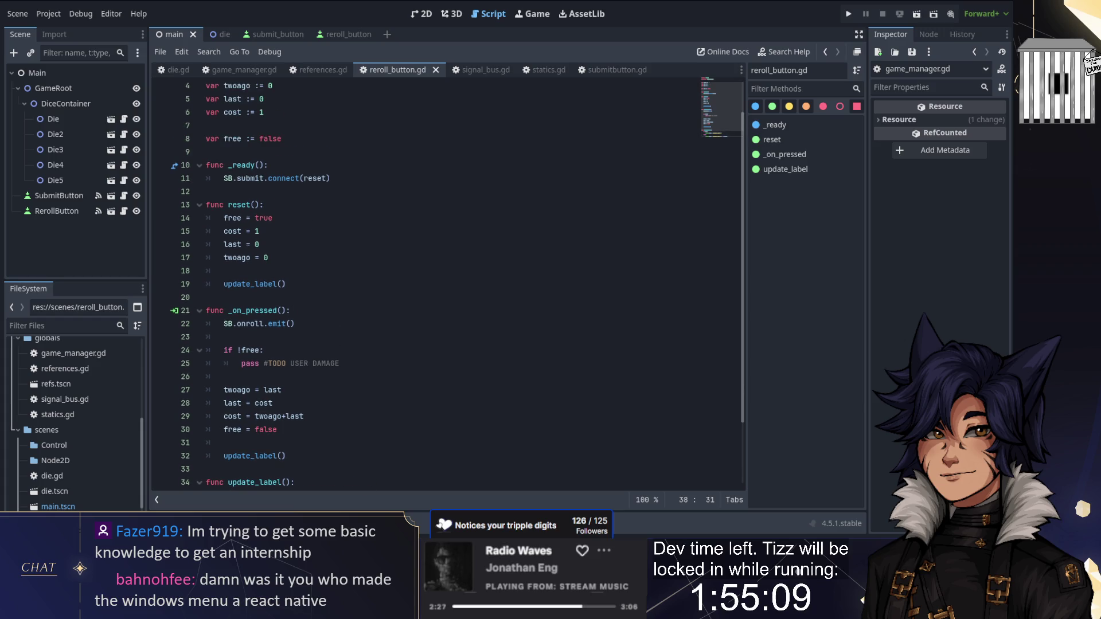
left_click(275, 297)
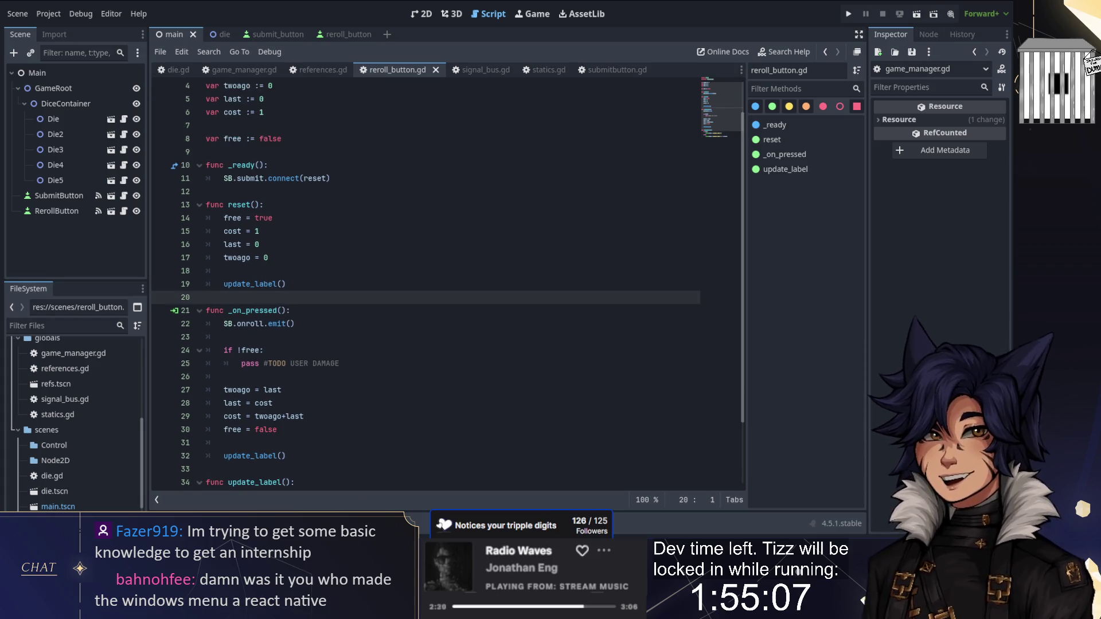
scroll(424, 287, "down", 2)
left_click(230, 258)
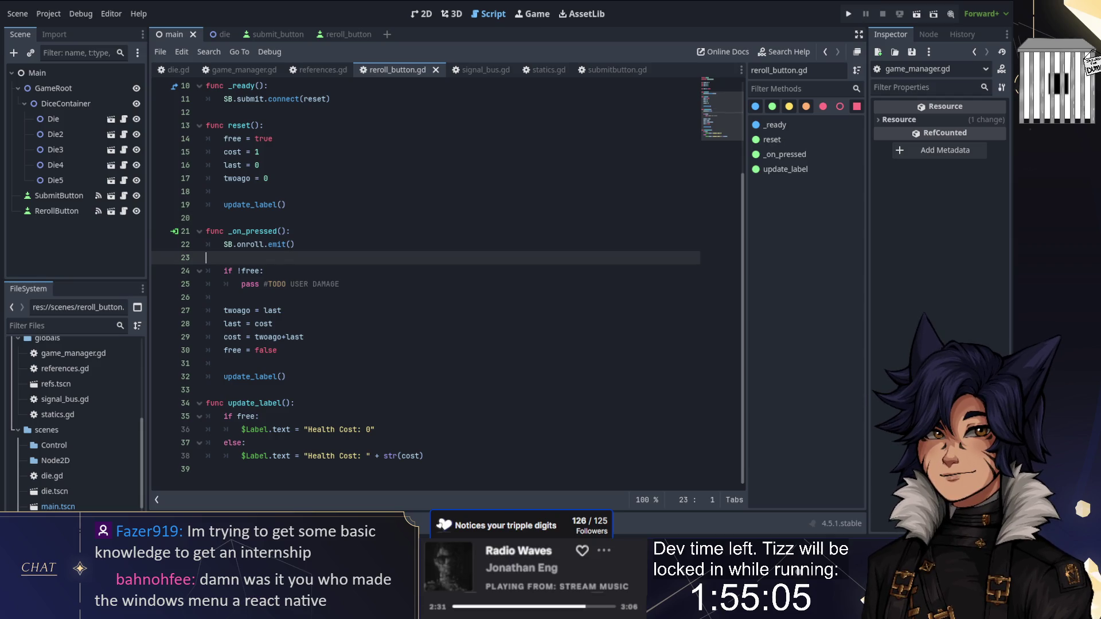
key("Return")
key("Return")
type("func ")
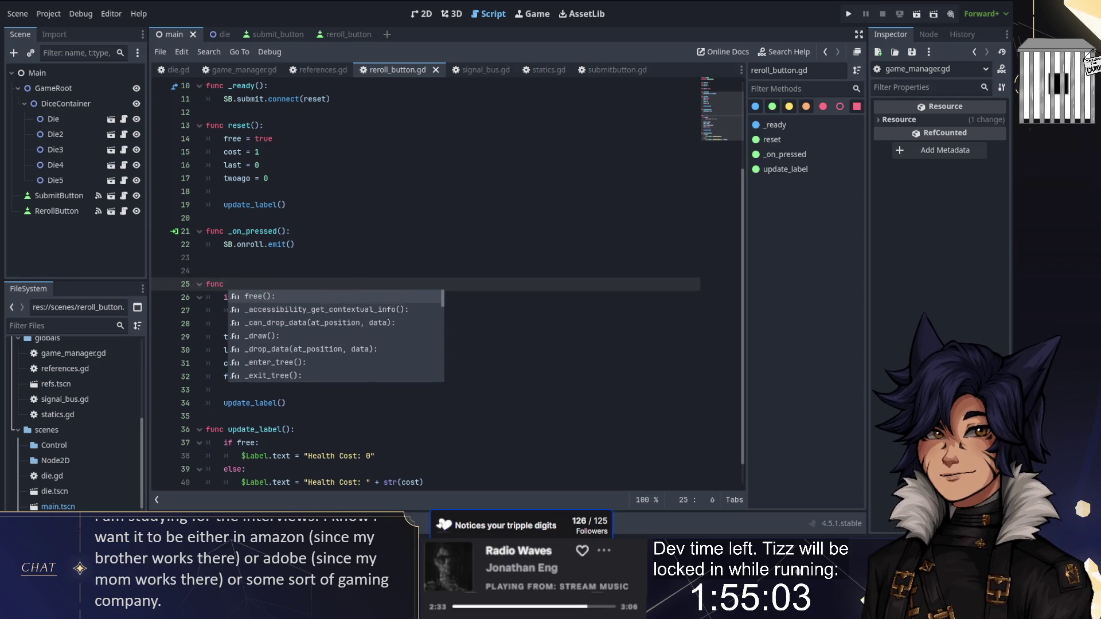
type("do_press()")
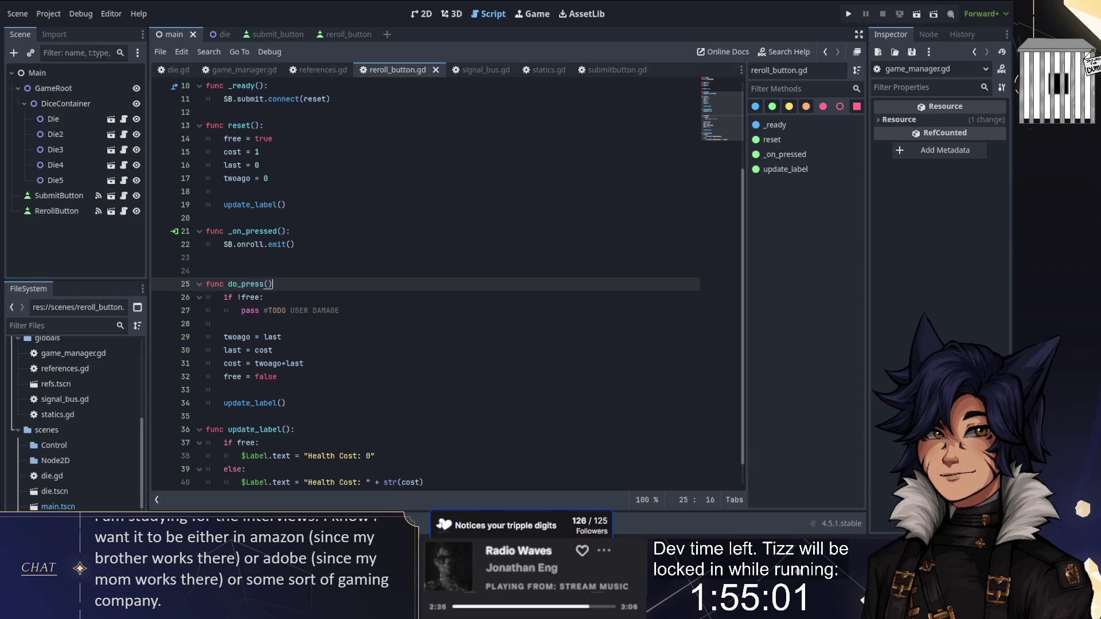
type(":")
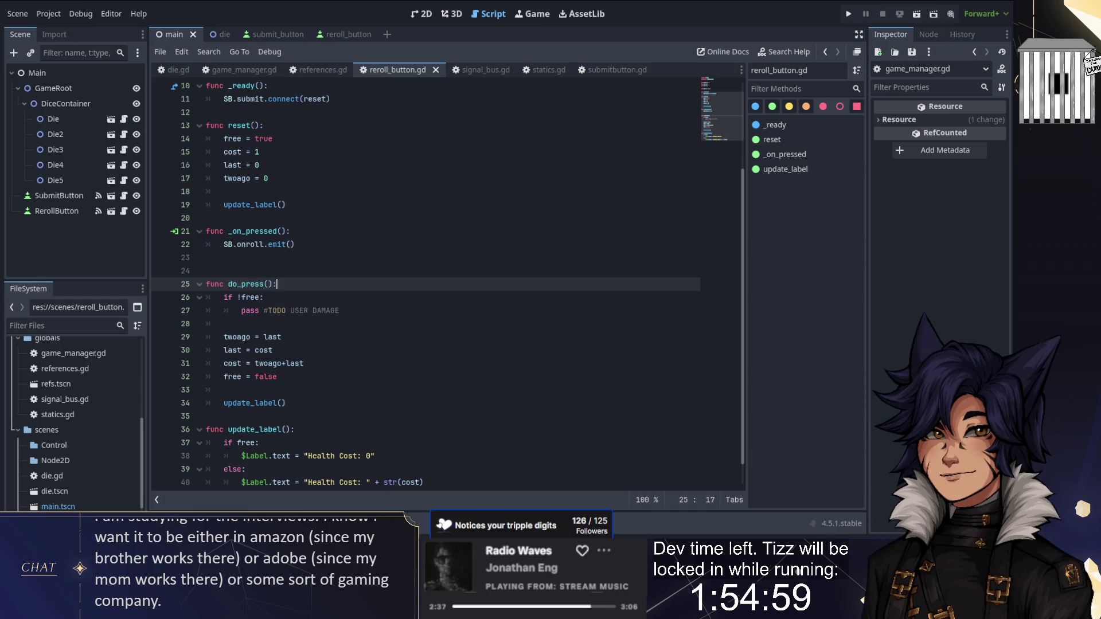
Add SB.onroll.connect(do_press) in _ready, remove the extra blank line, and save
scroll(424, 287, "up", 2)
left_click(344, 178)
key("Return")
type("SB.onroll.connect(.")
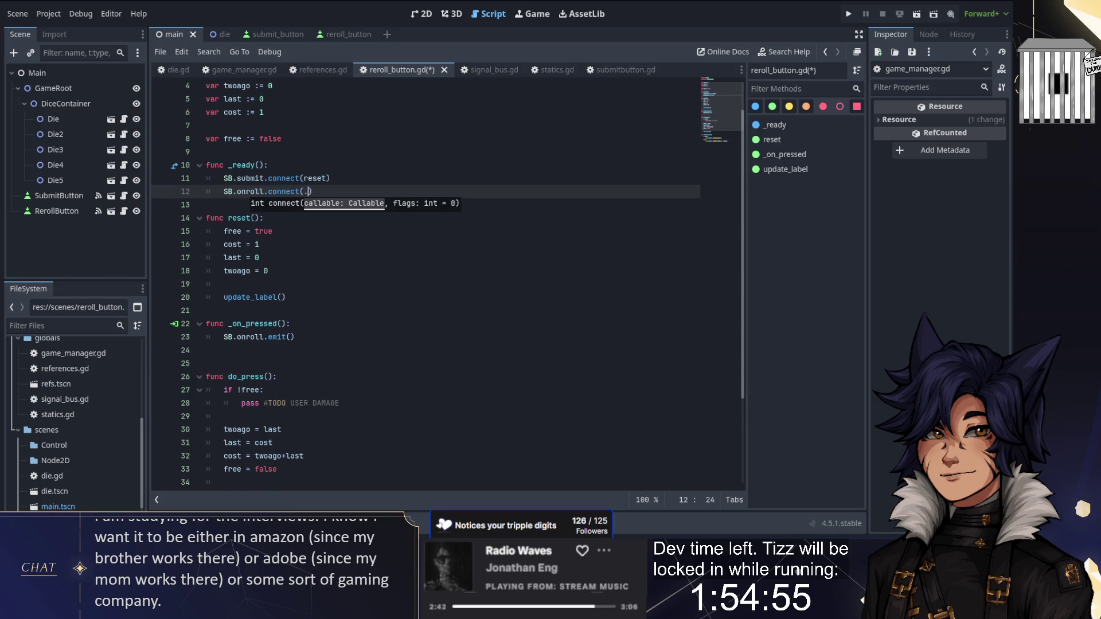
key("BackSpace")
type("do_pre")
type("ss")
left_click(304, 363)
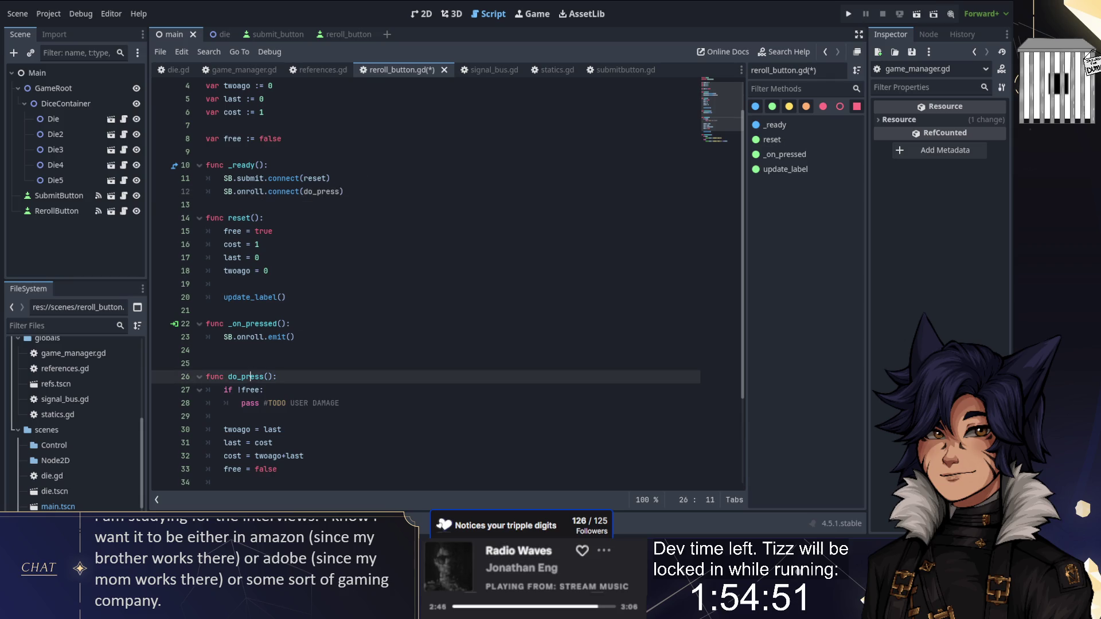
key("BackSpace")
key("ctrl+s")
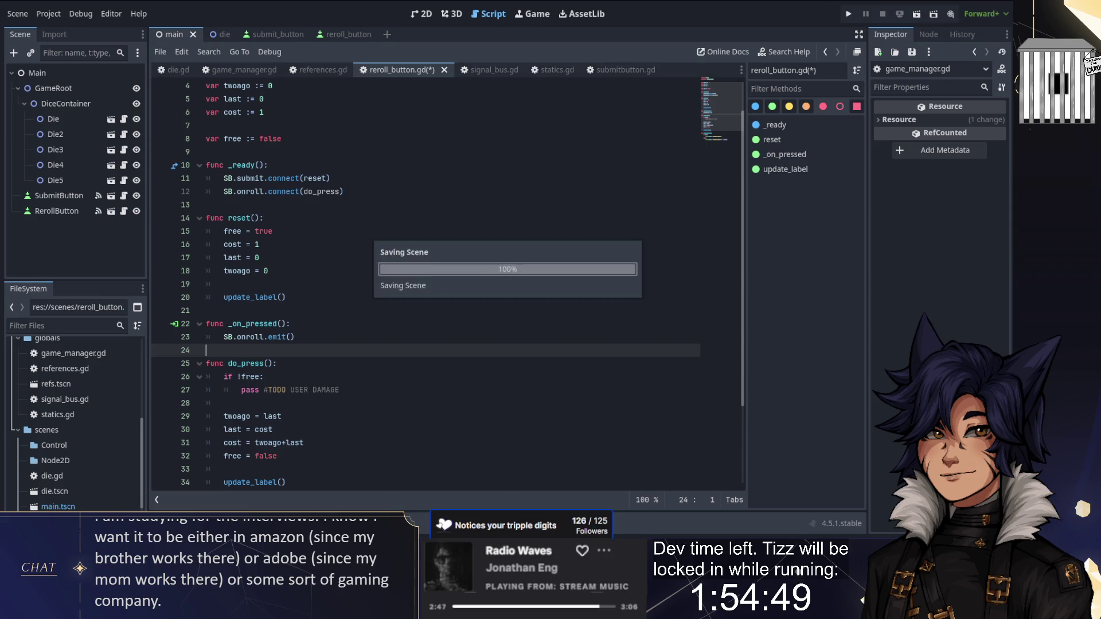
Restore game_manager.gd to its _process roll_dice version by undoing the edits
left_click(237, 70)
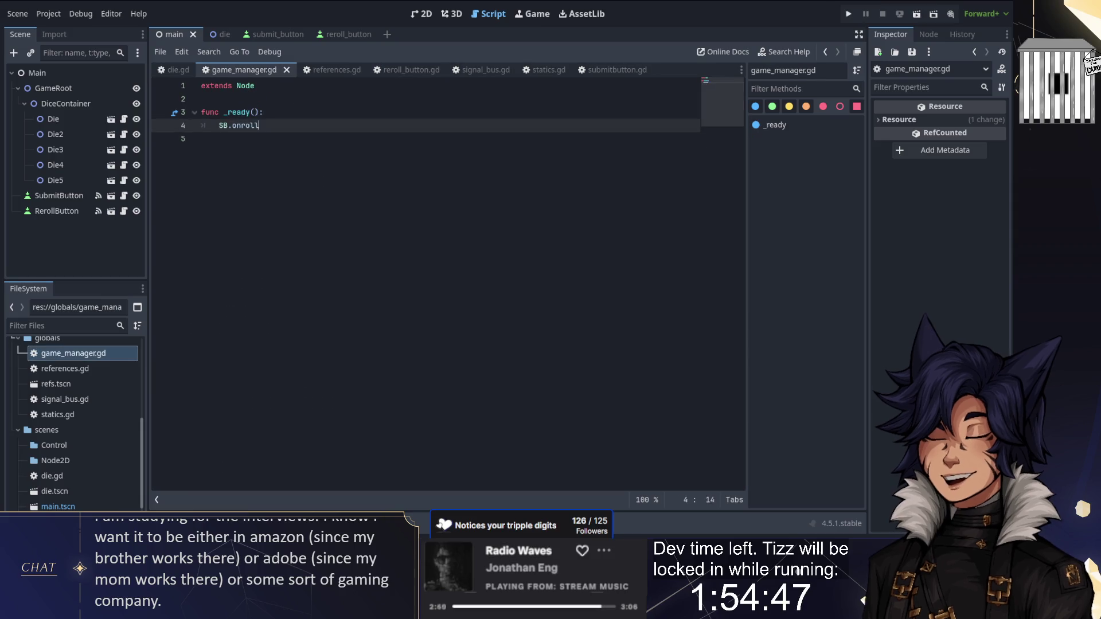
key("shift+Up")
key("shift+Home")
type("fuybnc")
key("ctrl+z")
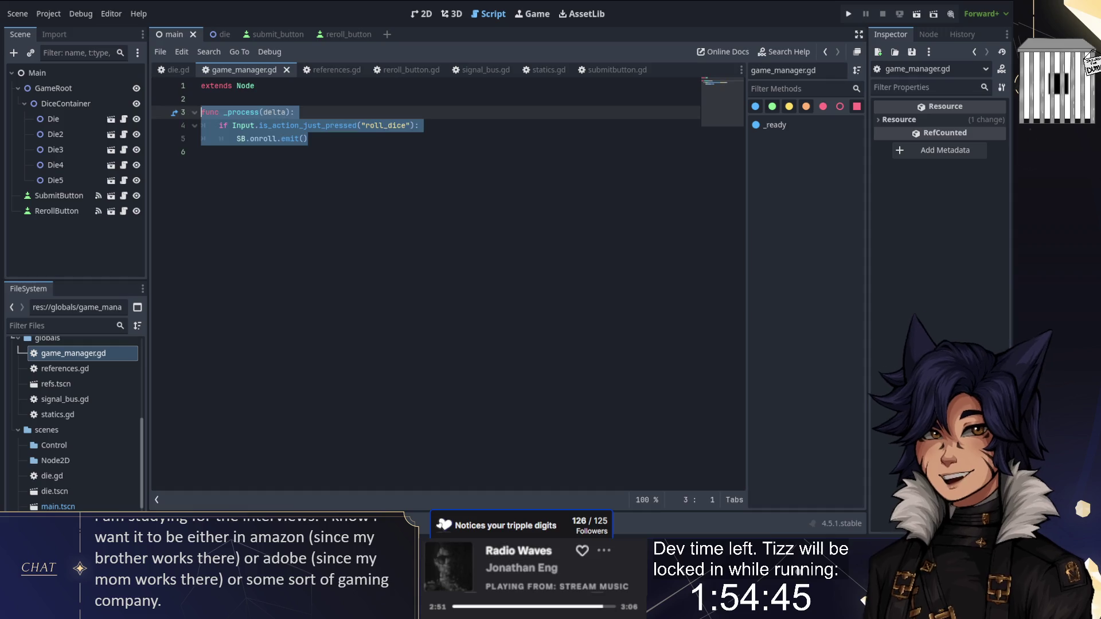
key("Left")
key("Up")
left_click(317, 115)
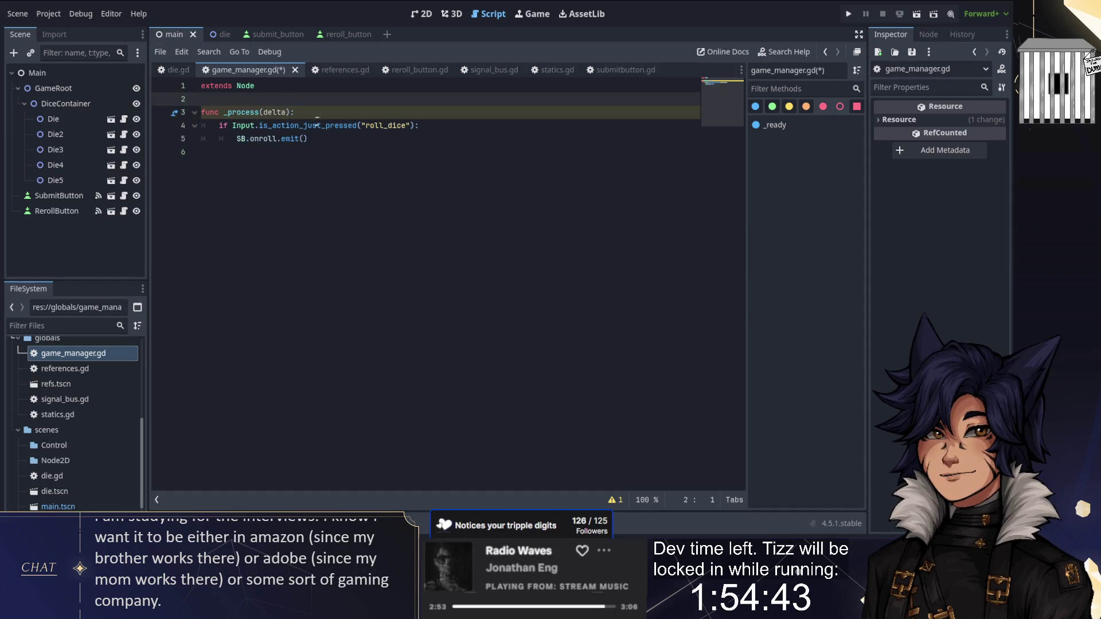
Insert func _ready() above _process in game_manager.gd, starting an SB.onroll call
key("Return")
key("Return")
key("Up")
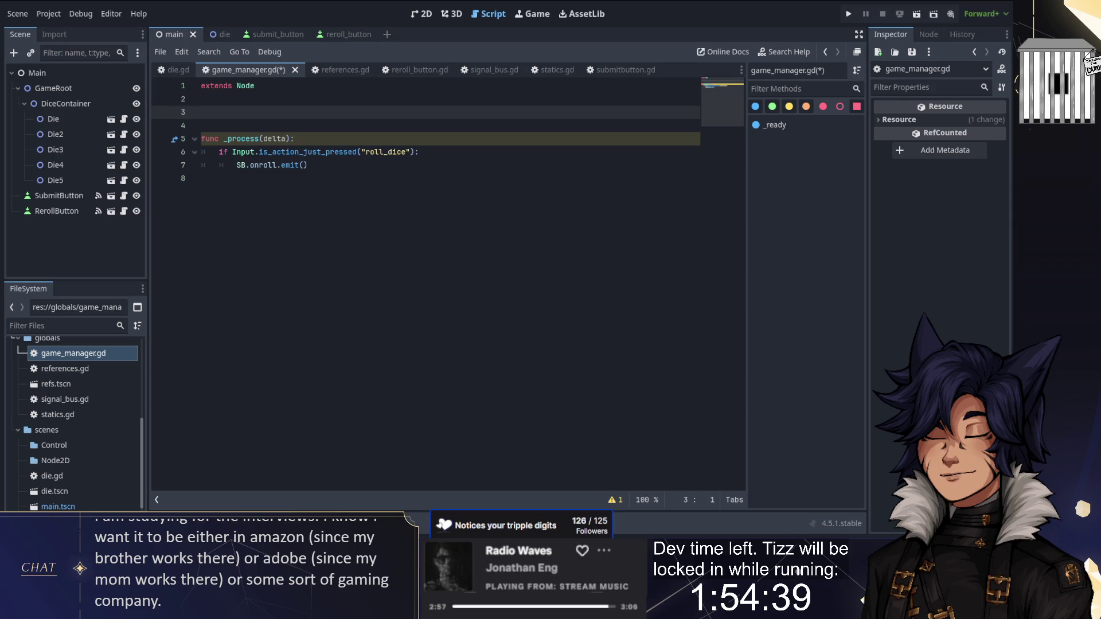
type("func ")
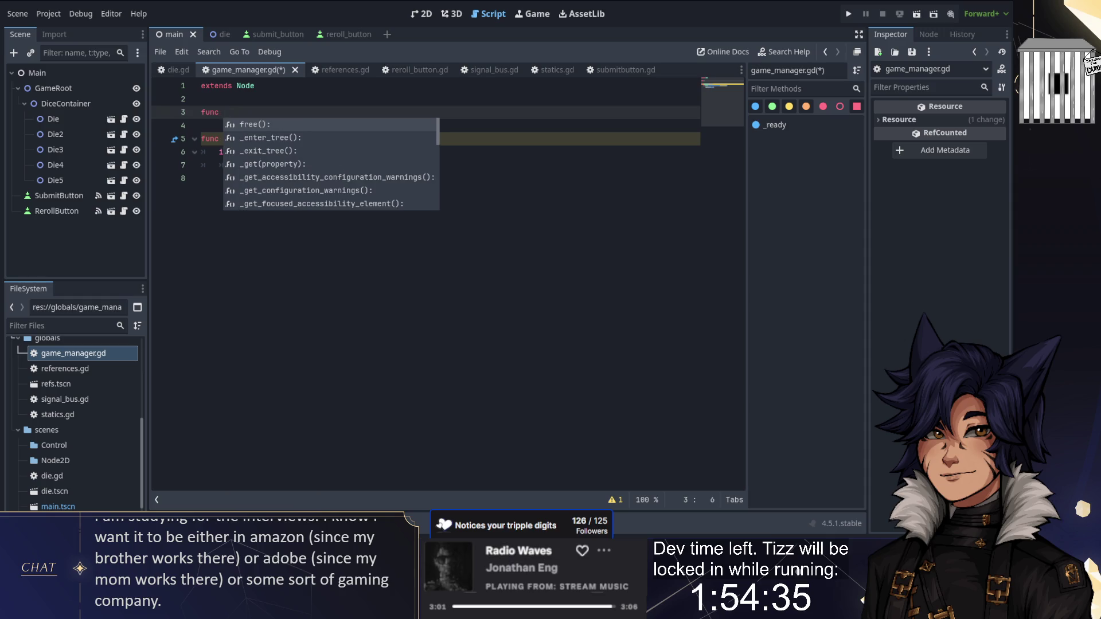
type("_rea")
key("Return")
key("Return")
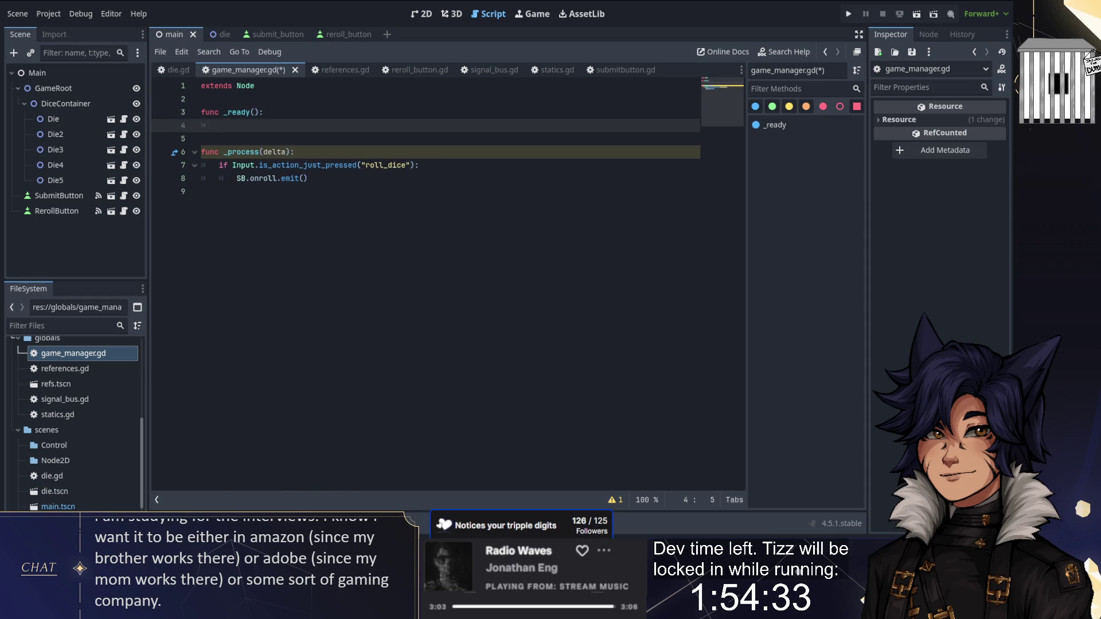
type("SB.")
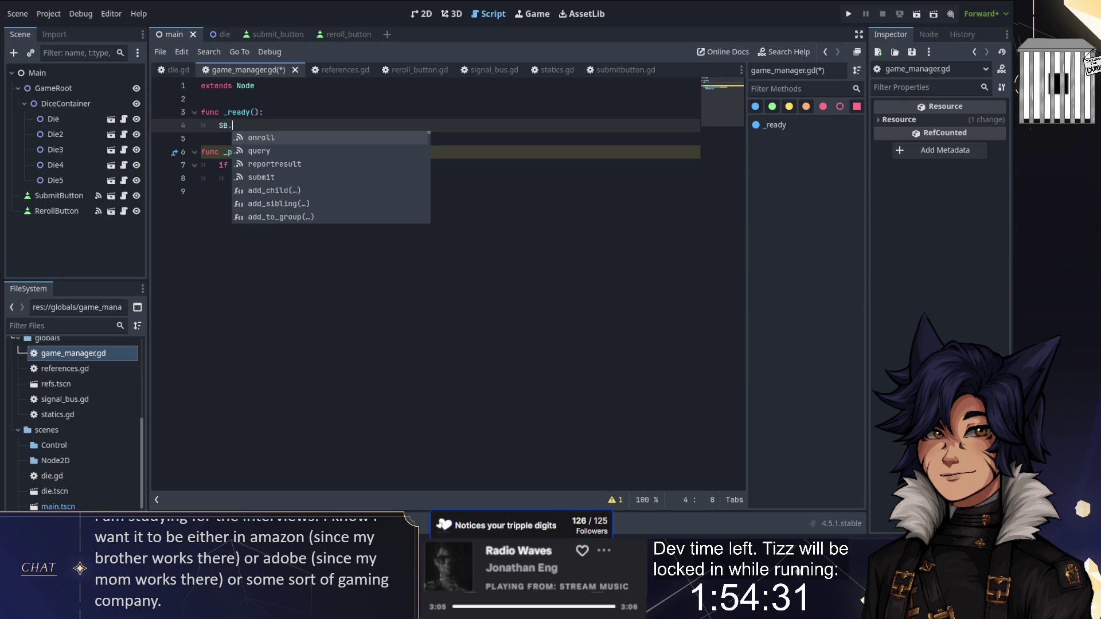
key("Return")
Complete SB.onroll.emit(), run the game and reroll the dice
type(".emit()")
left_click(849, 14)
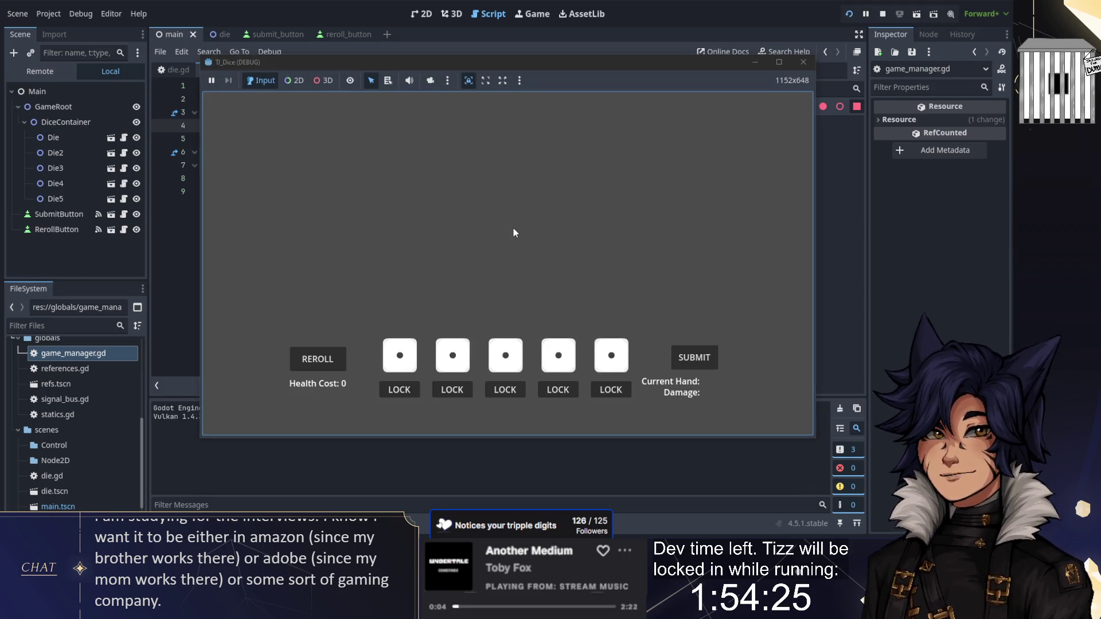
left_click(332, 358)
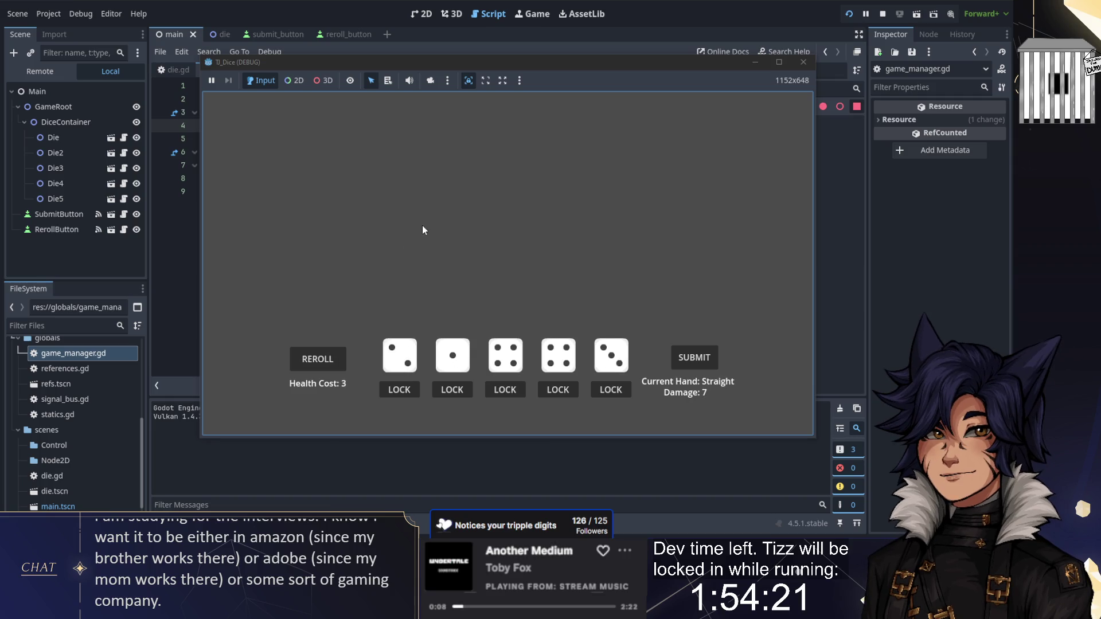
Lock the first three dice and submit the hand, reaching Four of a Kind, then stop
left_click(501, 389)
left_click(452, 389)
left_click(413, 394)
left_click(690, 363)
left_click(882, 15)
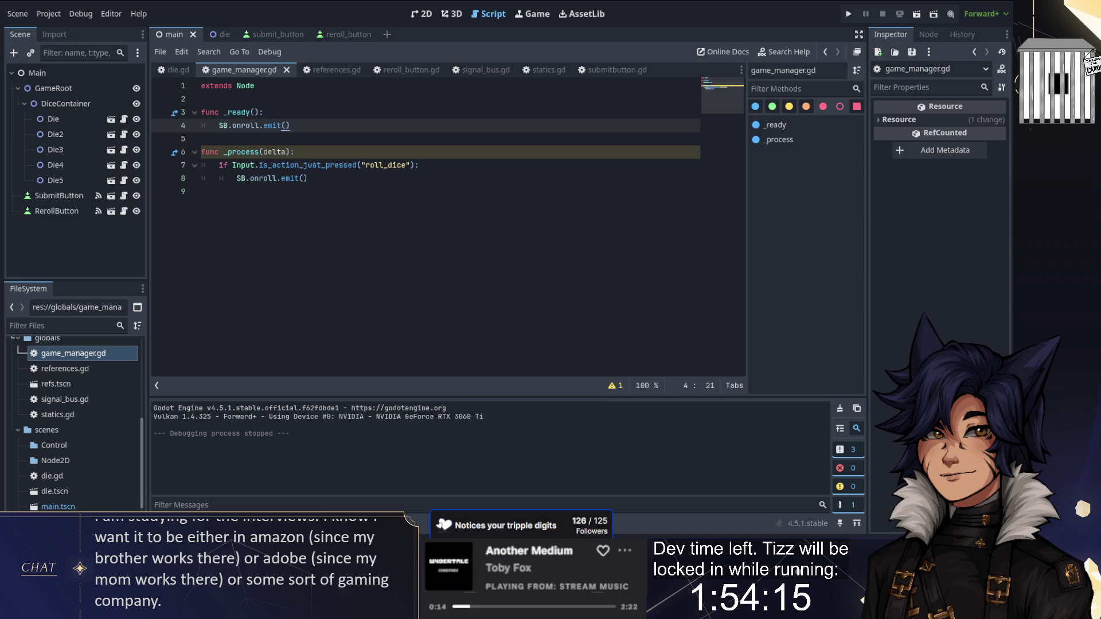
key("shift+Up")
key("shift+Up")
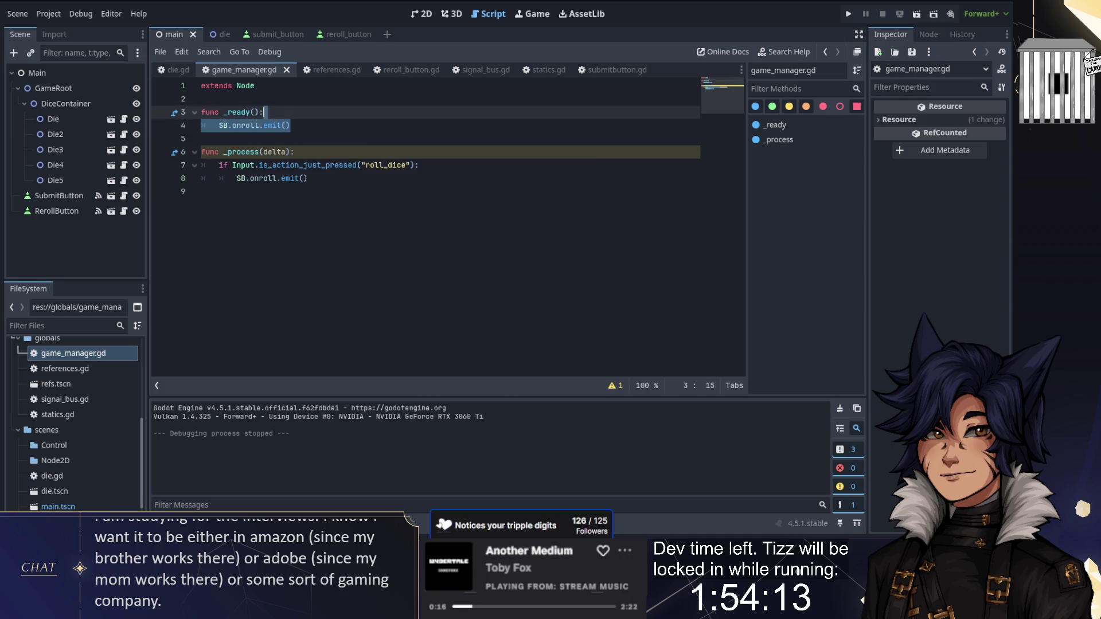
key("BackSpace")
key("BackSpace")
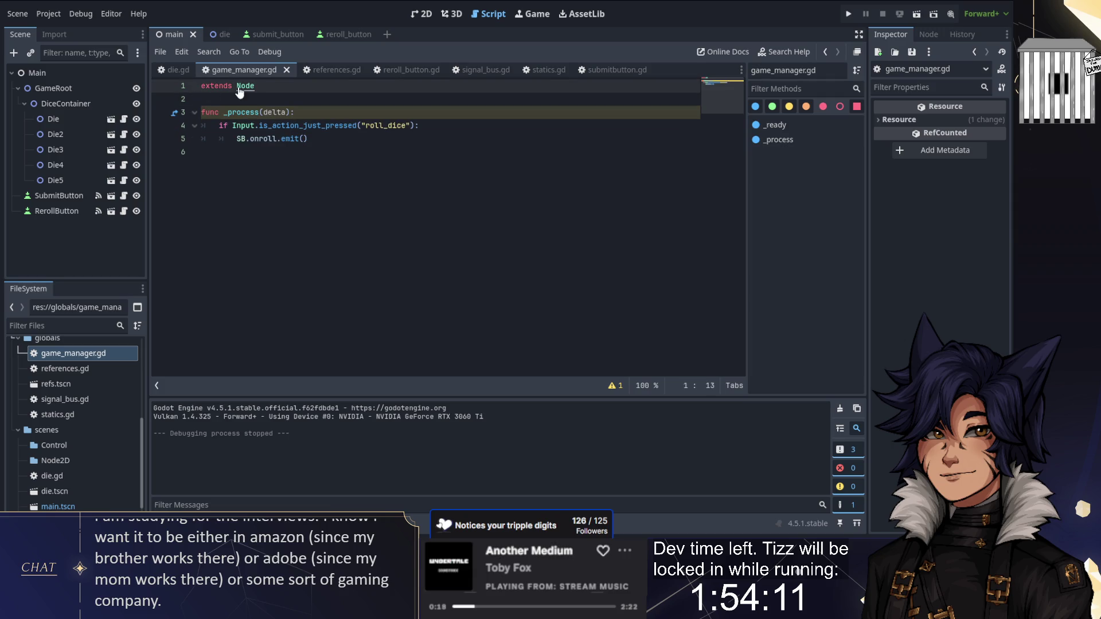
left_click(172, 70)
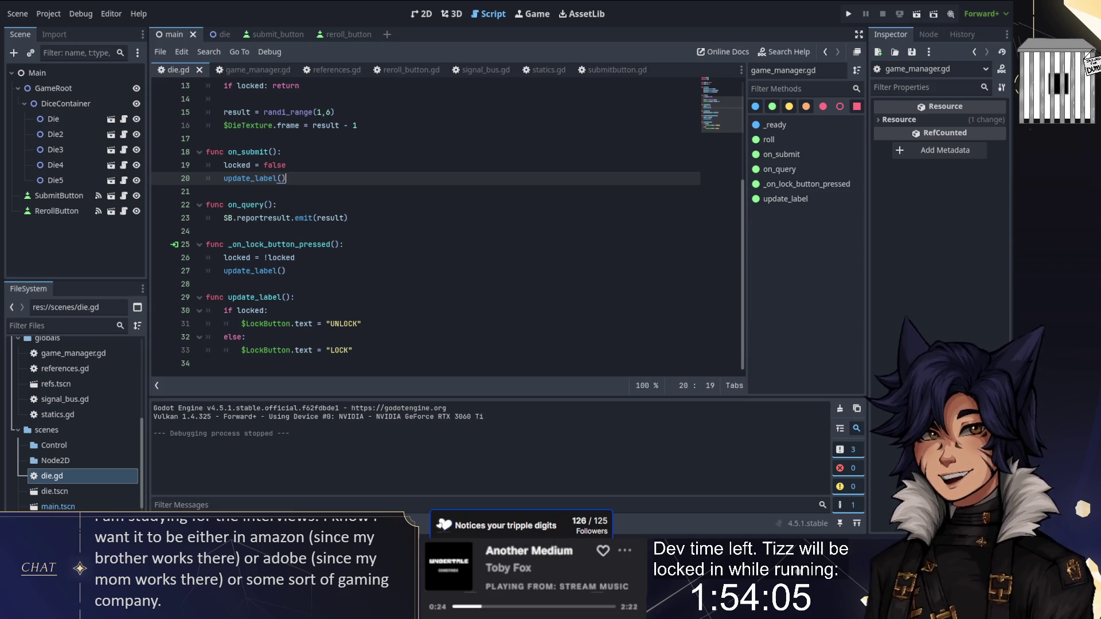
scroll(424, 229, "up", 2)
scroll(425, 230, "up", 2)
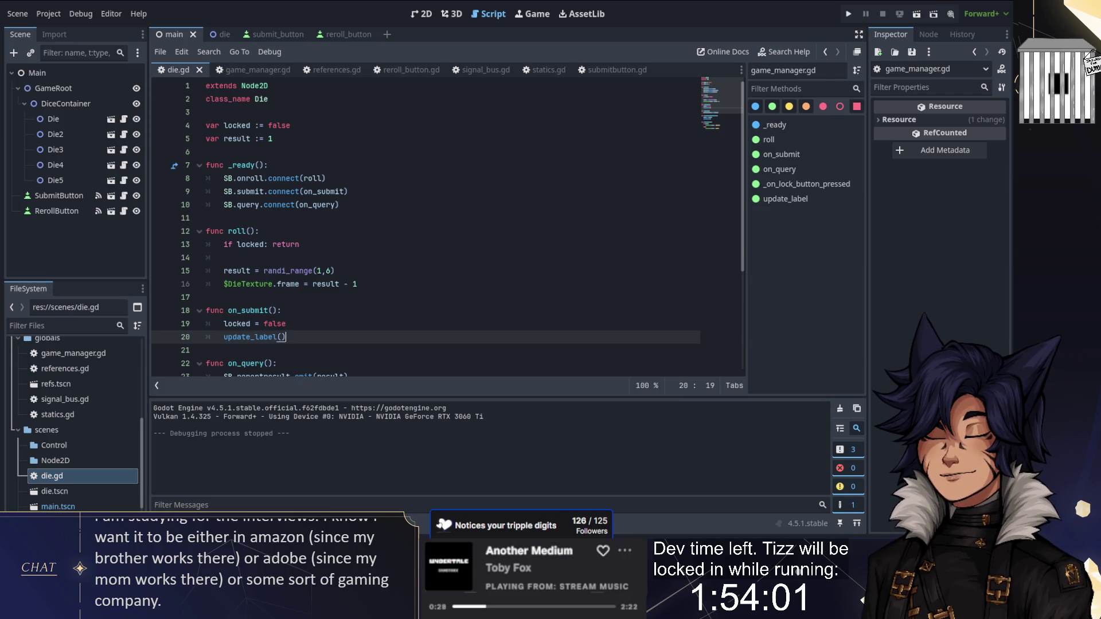
scroll(425, 229, "down", 2)
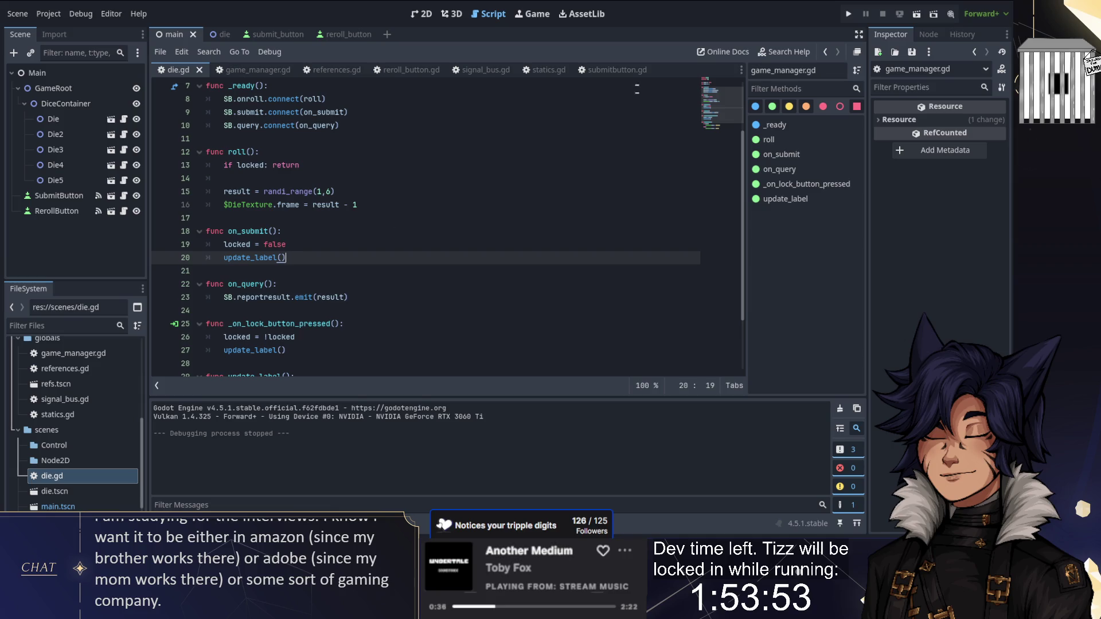
left_click(609, 74)
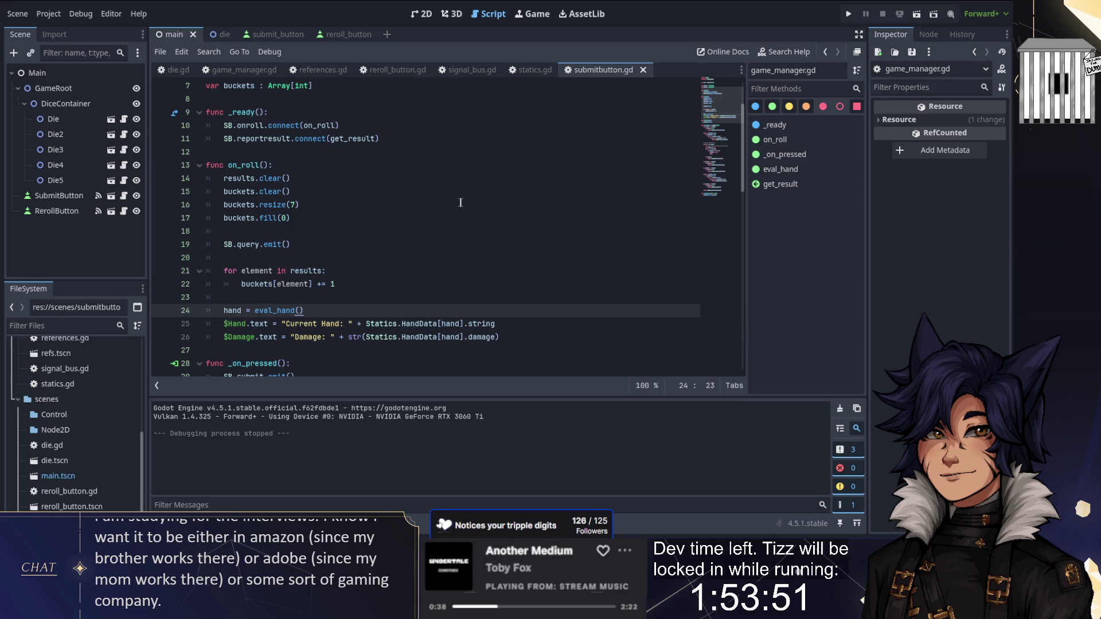
scroll(330, 217, "down", 1)
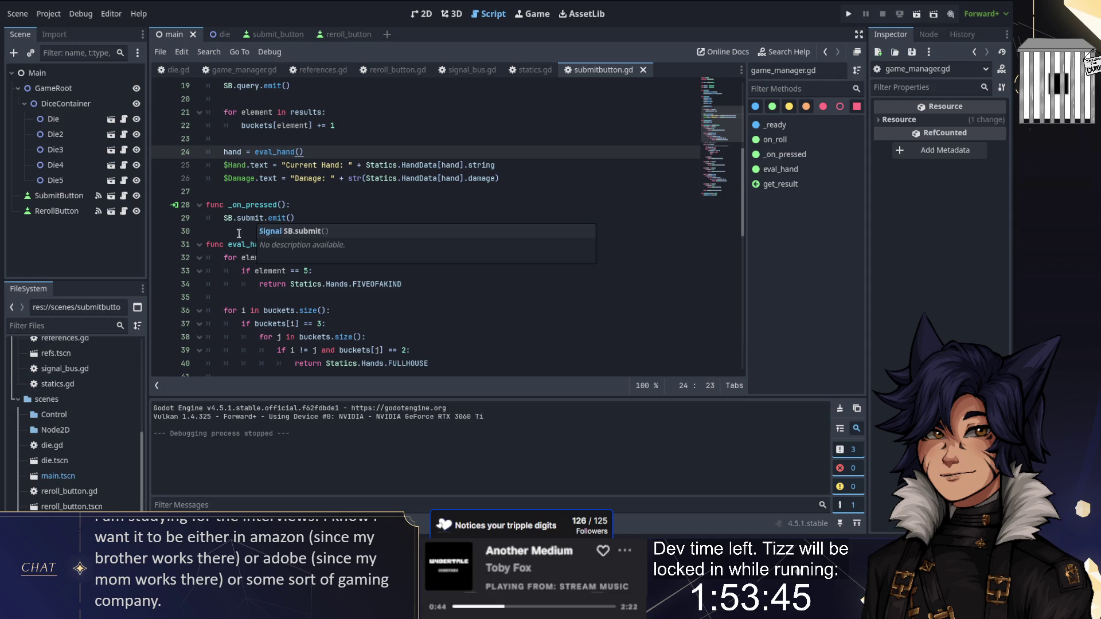
left_click(296, 218)
scroll(296, 218, "down", 2)
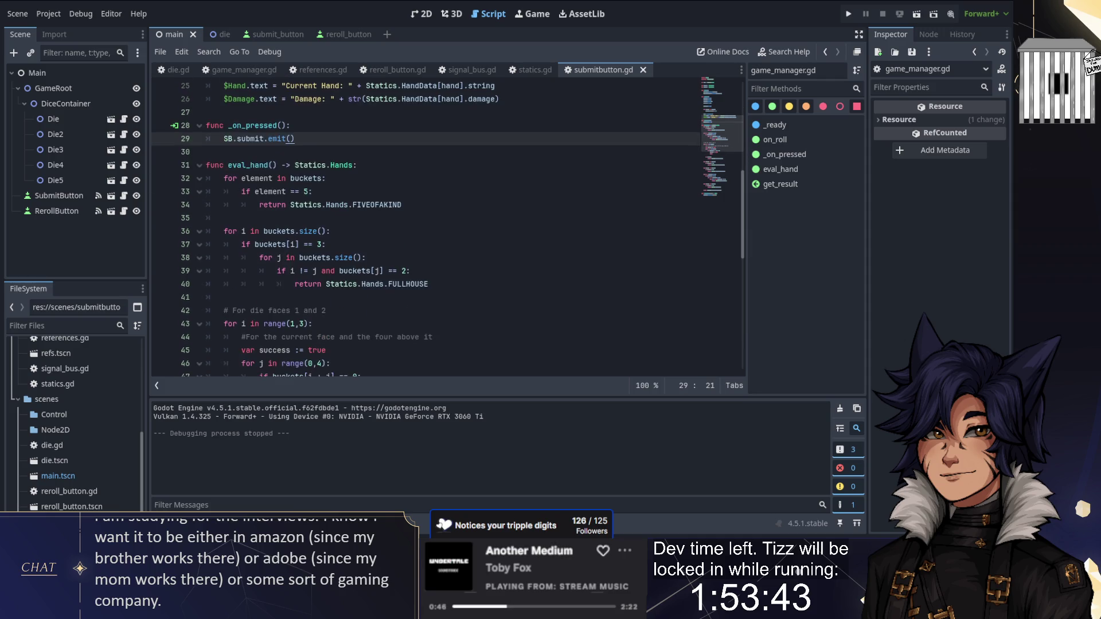
scroll(296, 218, "down", 1)
scroll(296, 218, "up", 1)
double_click(247, 165)
scroll(247, 165, "up", 5)
scroll(268, 244, "down", 3)
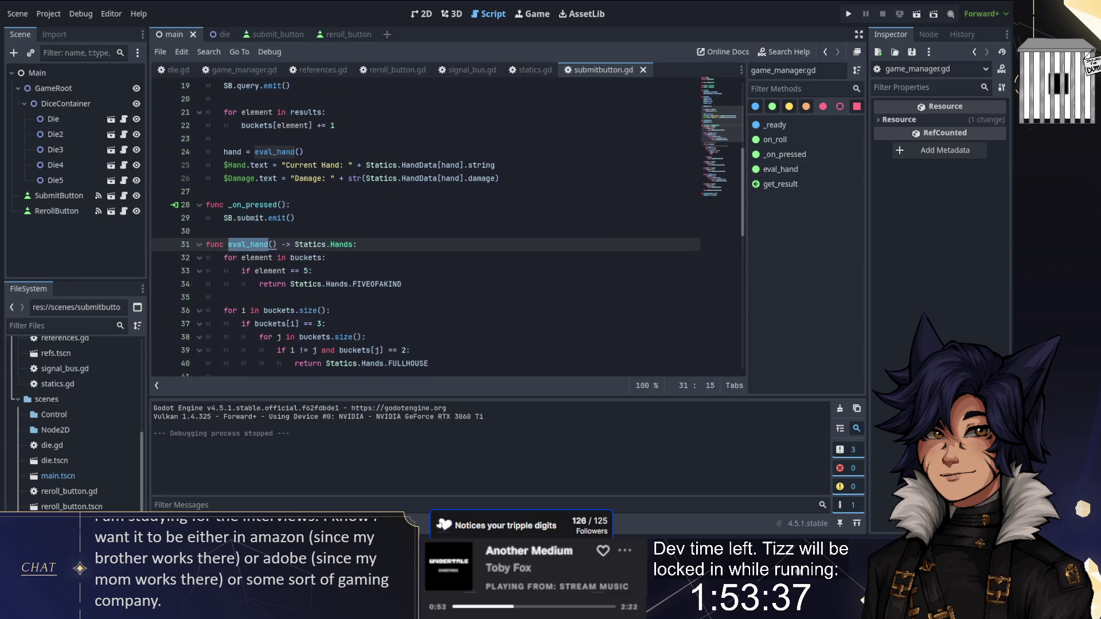
scroll(268, 244, "up", 2)
scroll(401, 227, "up", 4)
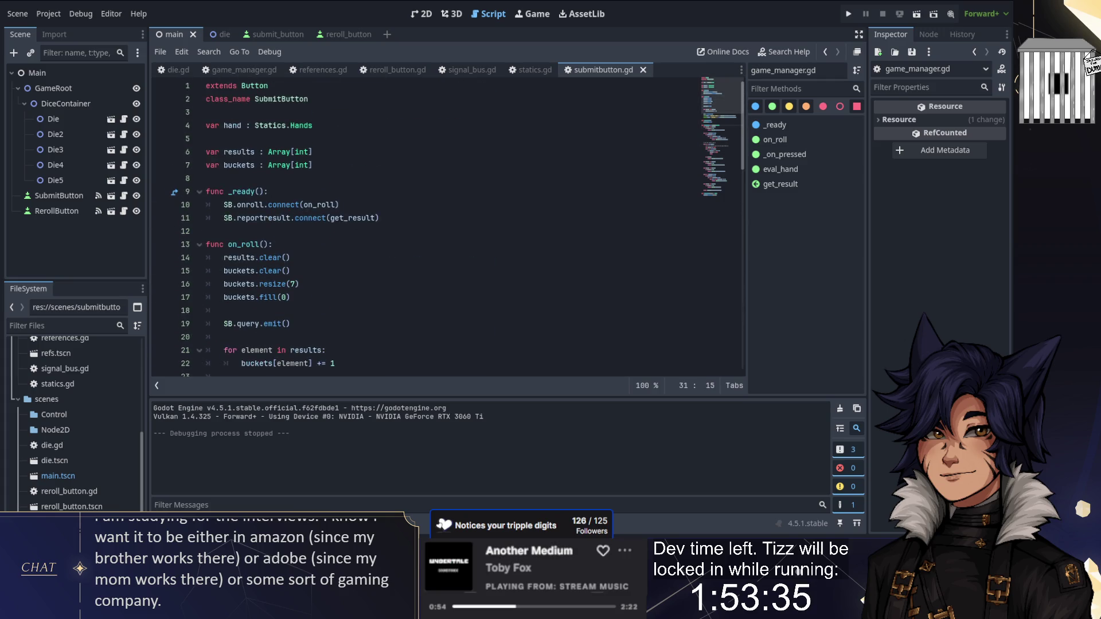
scroll(280, 220, "down", 3)
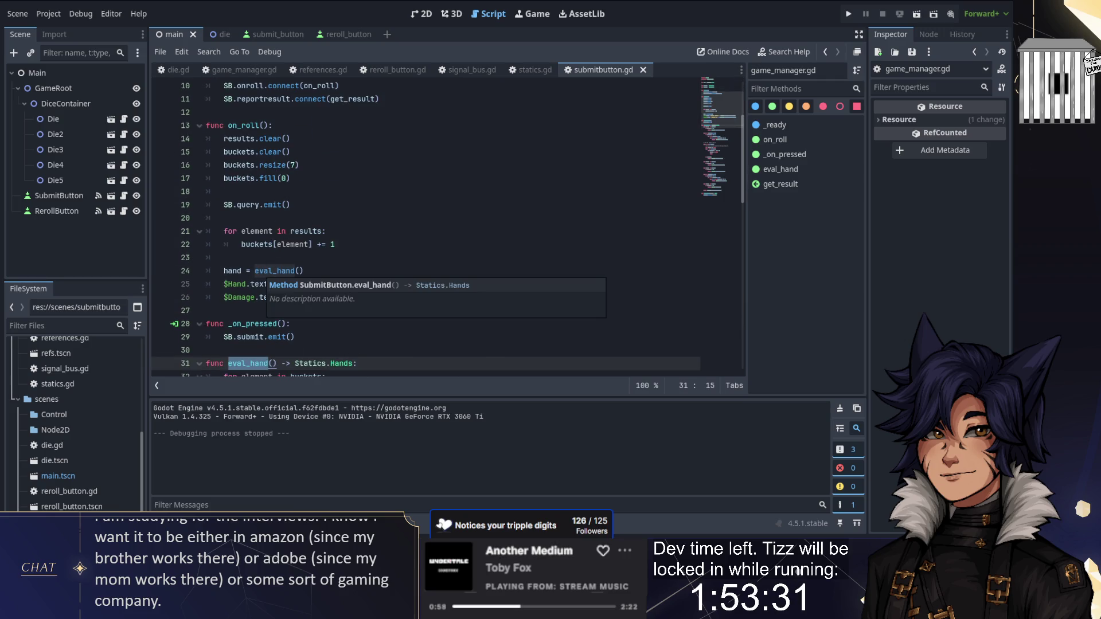
scroll(275, 281, "up", 2)
double_click(244, 204)
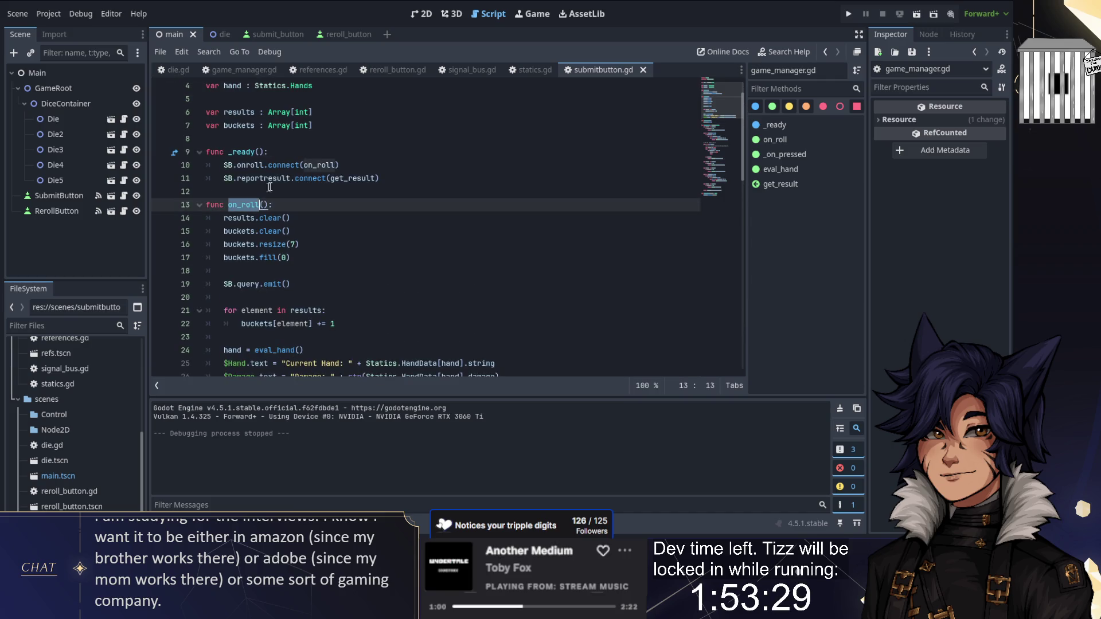
double_click(262, 166)
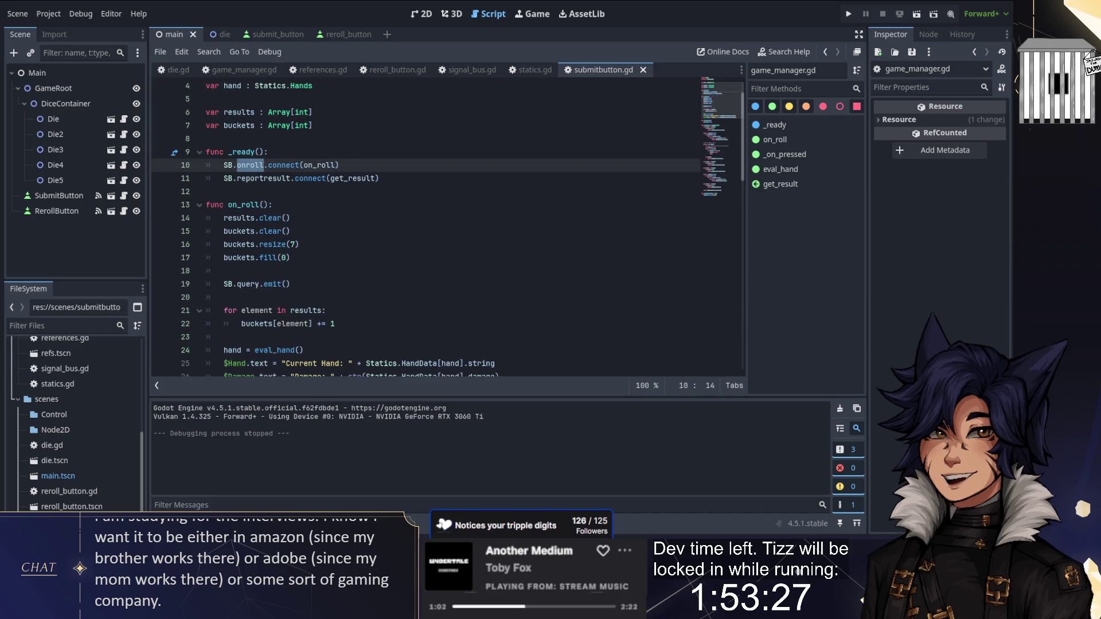
left_click(383, 69)
Show the main scene in the 2D view, zoomed out and centred on the game UI
key("ctrl+F2")
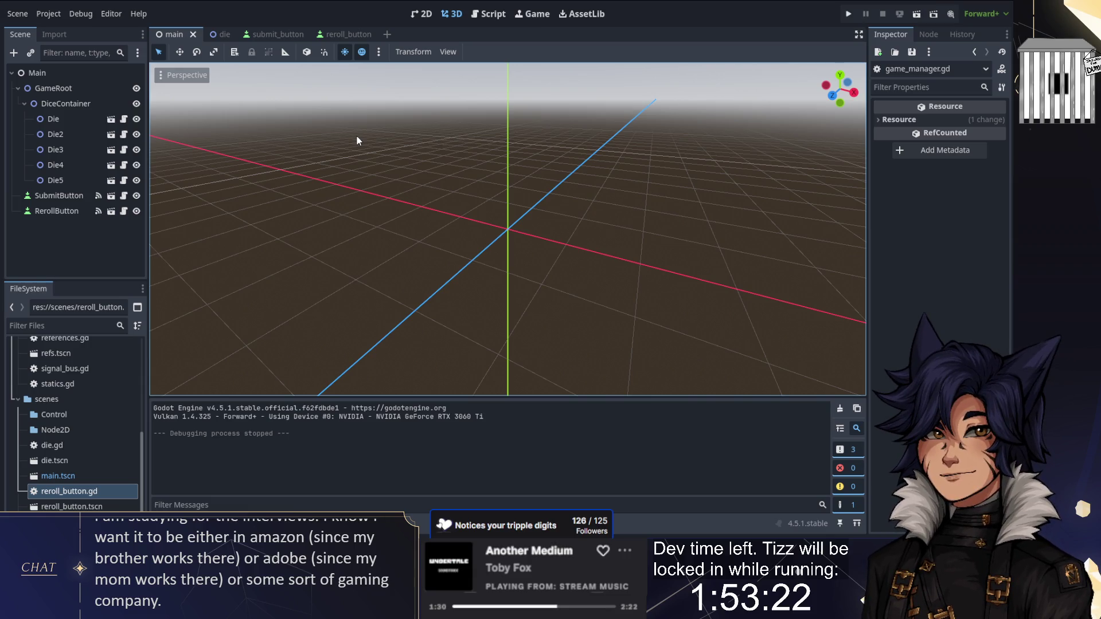
left_click(426, 16)
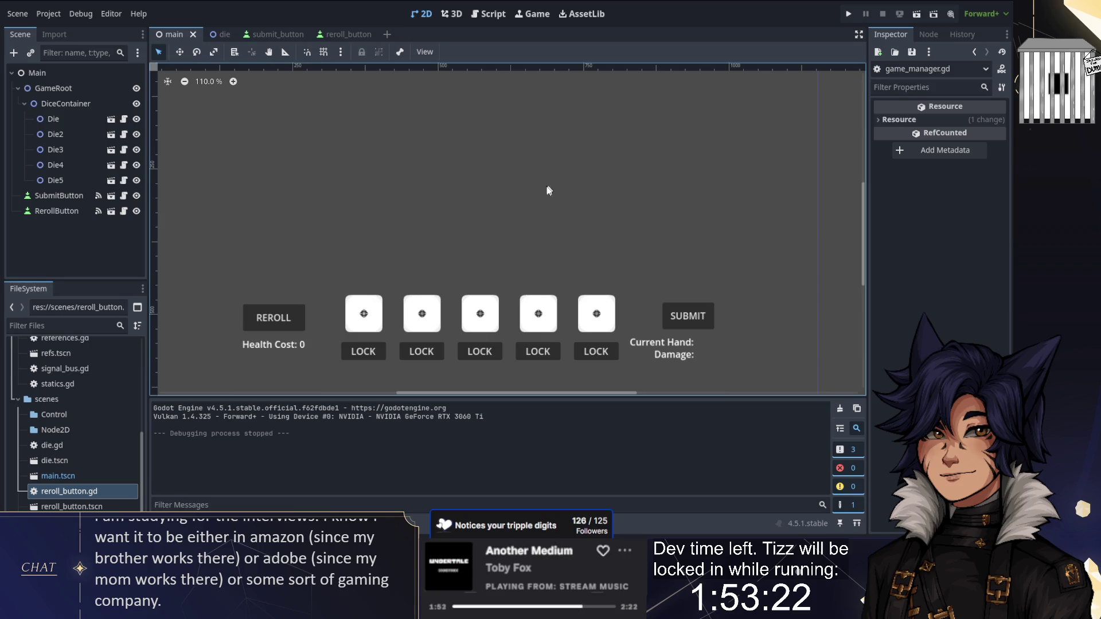
scroll(449, 211, "down", 2)
left_click_drag(450, 179, 474, 202)
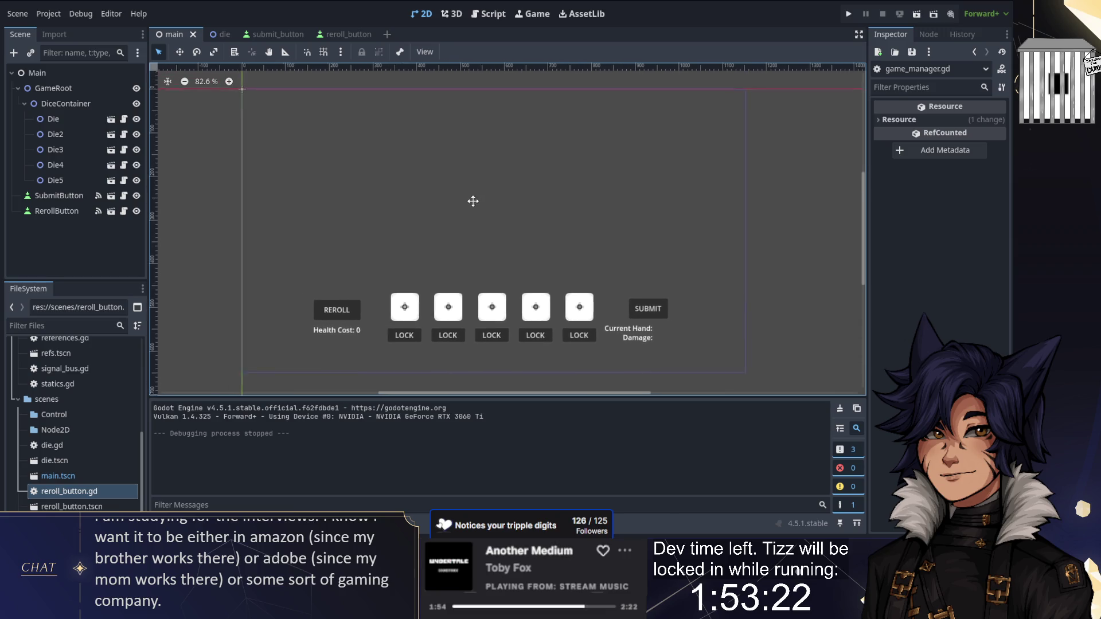
Clear the debugger's error list and hide the bottom panel to enlarge the canvas
key("alt+d")
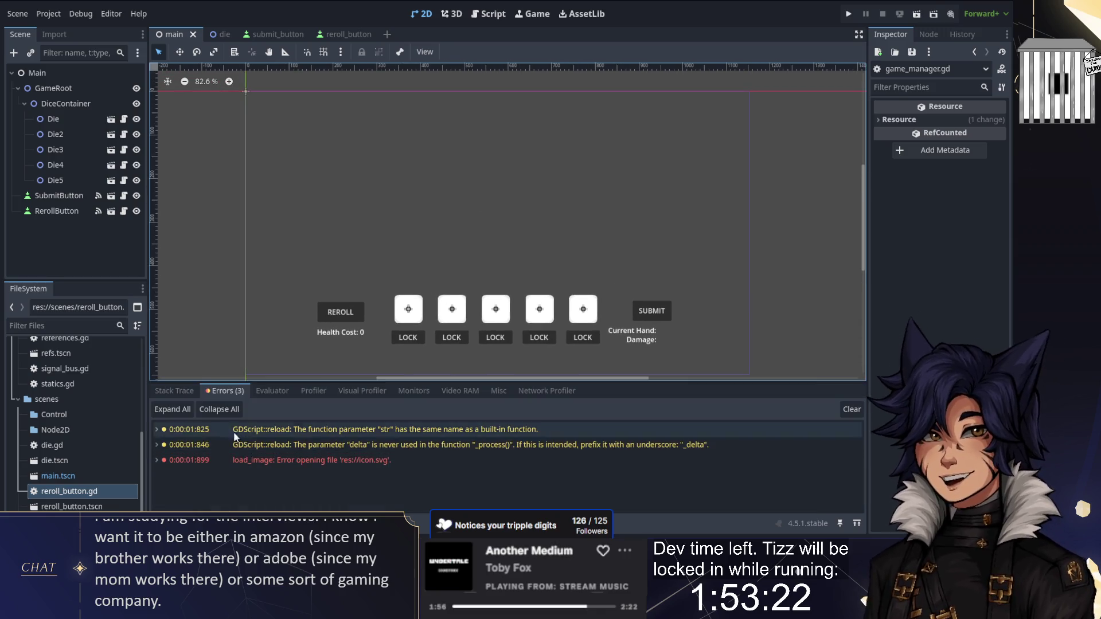
left_click(851, 409)
key("alt+o")
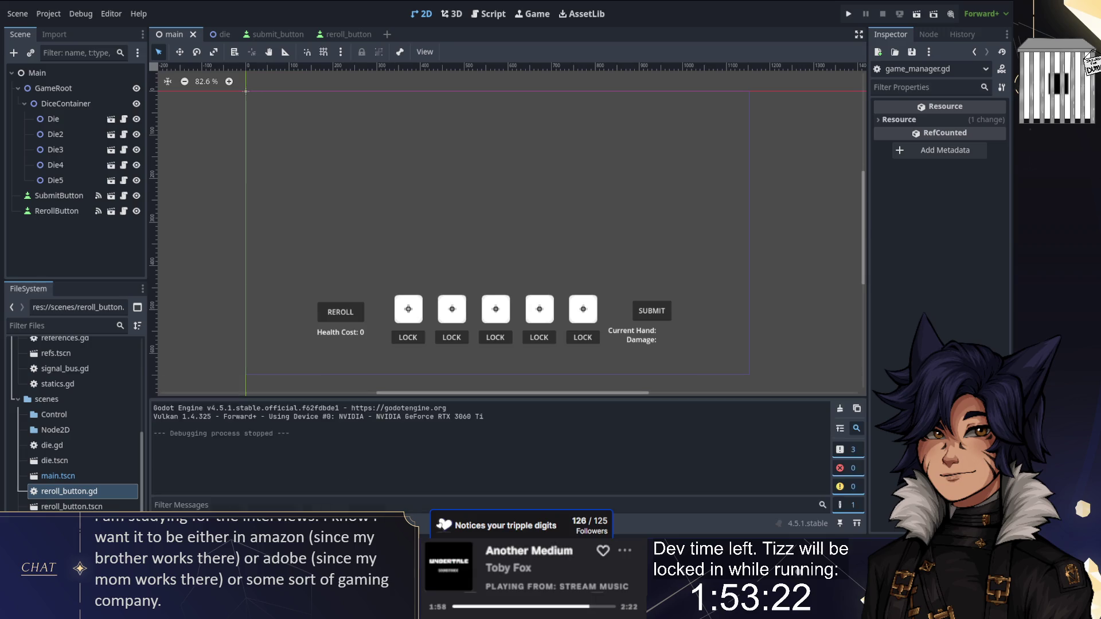
key("alt+o")
left_click_drag(335, 229, 341, 246)
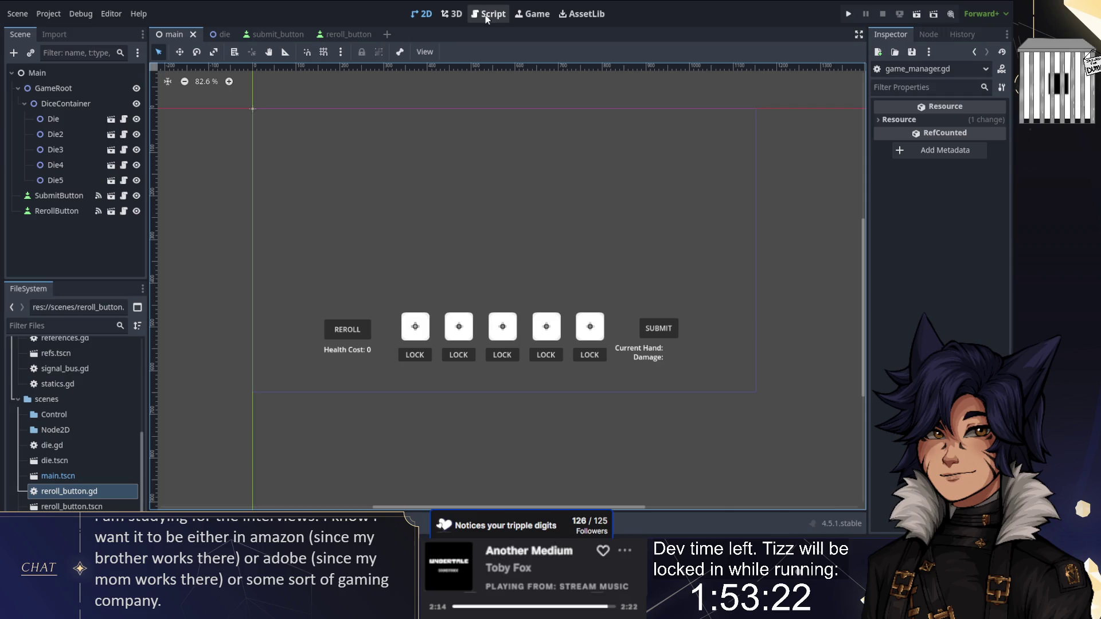
Declare var allowaction := false above _process in game_manager.gd
left_click(485, 15)
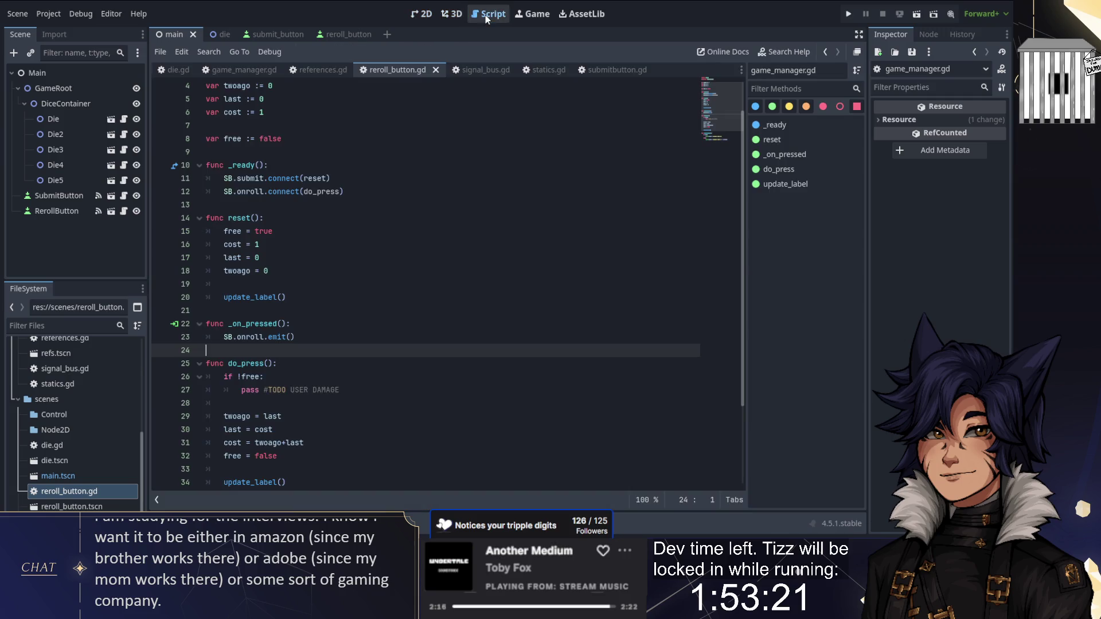
left_click(231, 71)
left_click(201, 98)
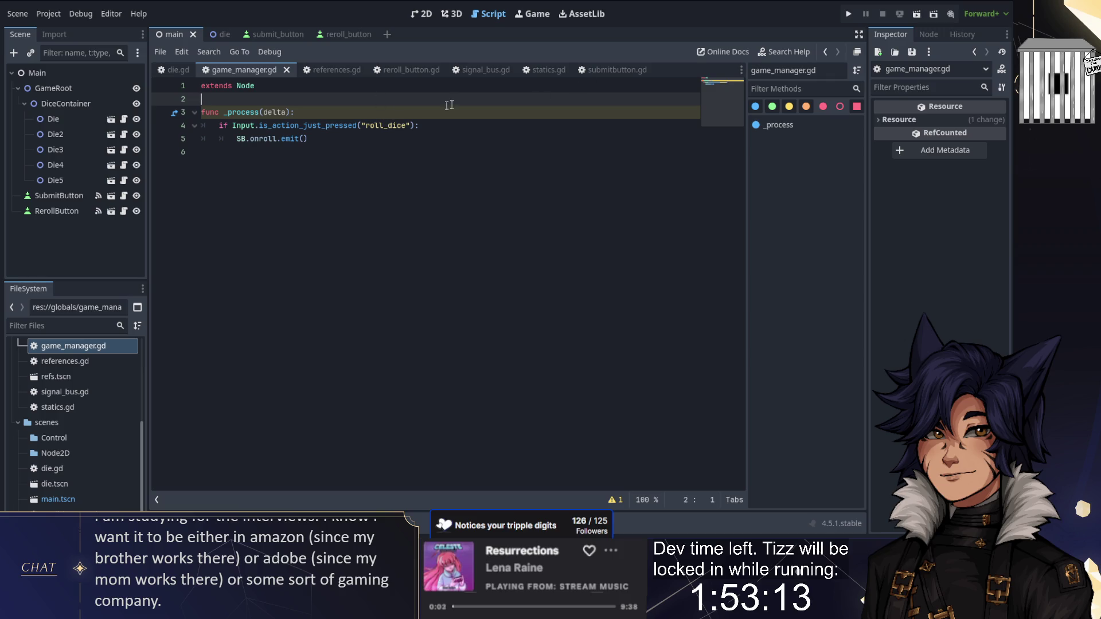
mouse_move(341, 126)
key("Return")
key("Return")
key("Up")
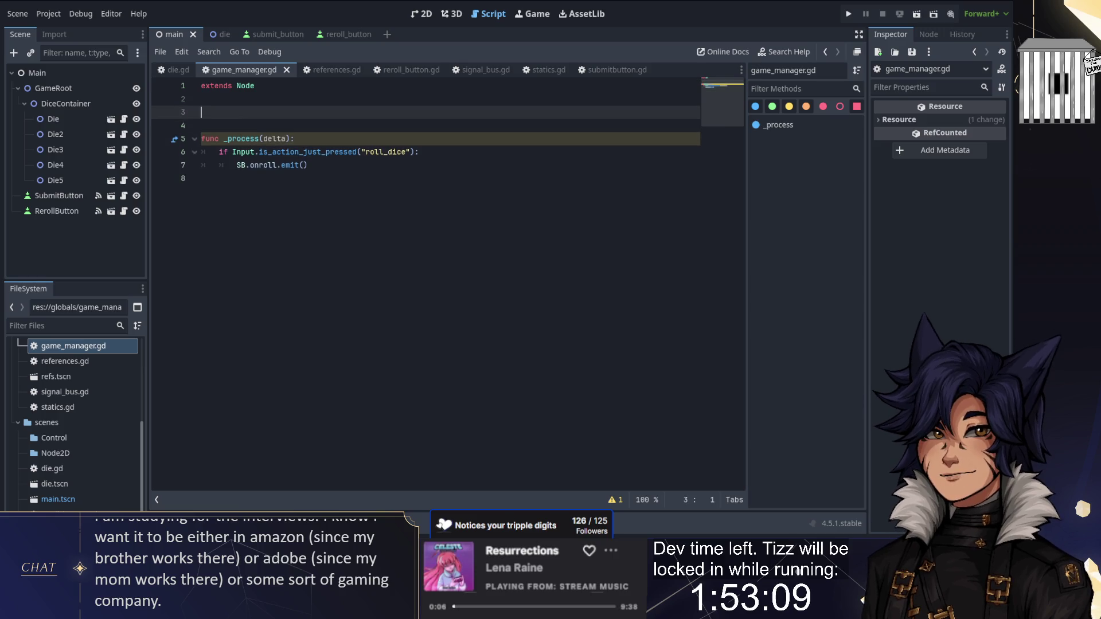
type("func")
key("BackSpace")
key("BackSpace")
key("BackSpace")
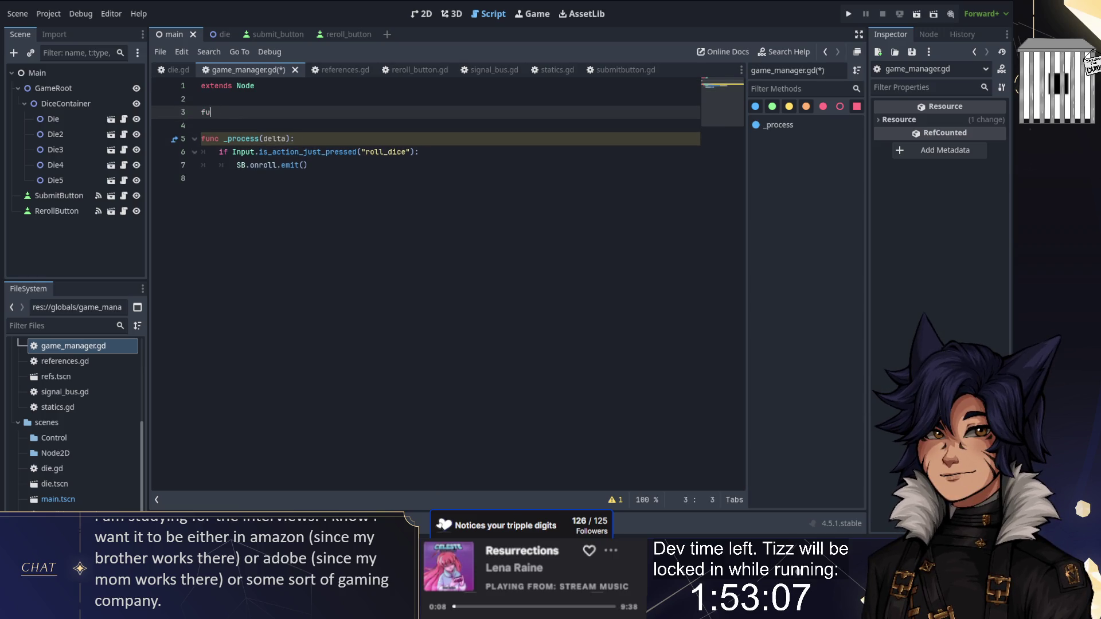
type("var allow:")
key("BackSpace")
type("action ")
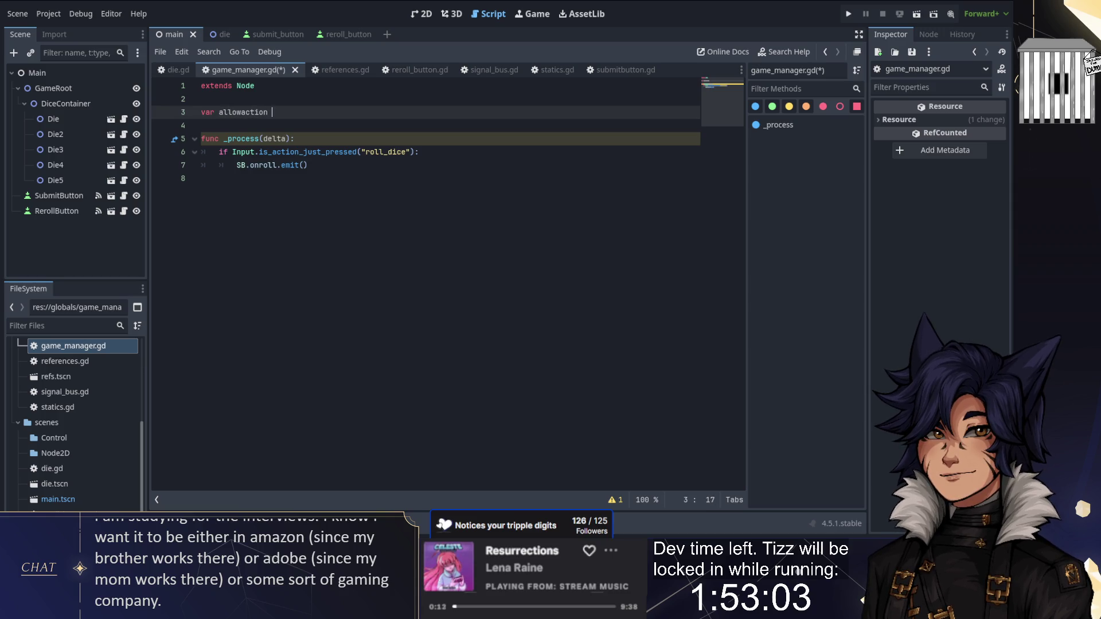
type(":= false")
Add a _ready function that sets allowaction = true
key("Return")
key("Return")
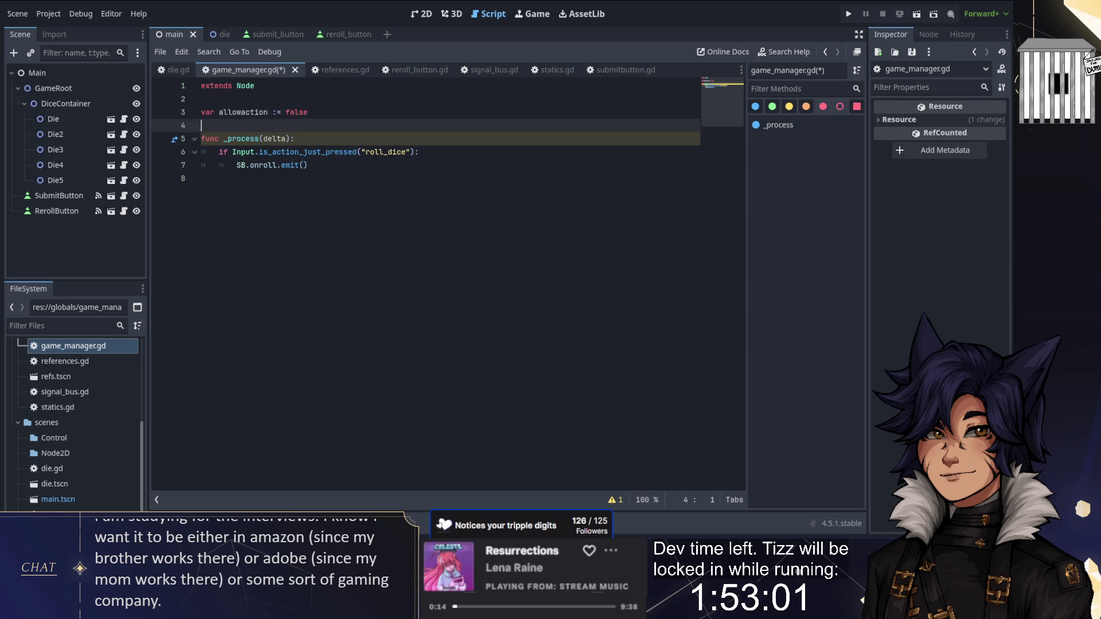
type("func _r")
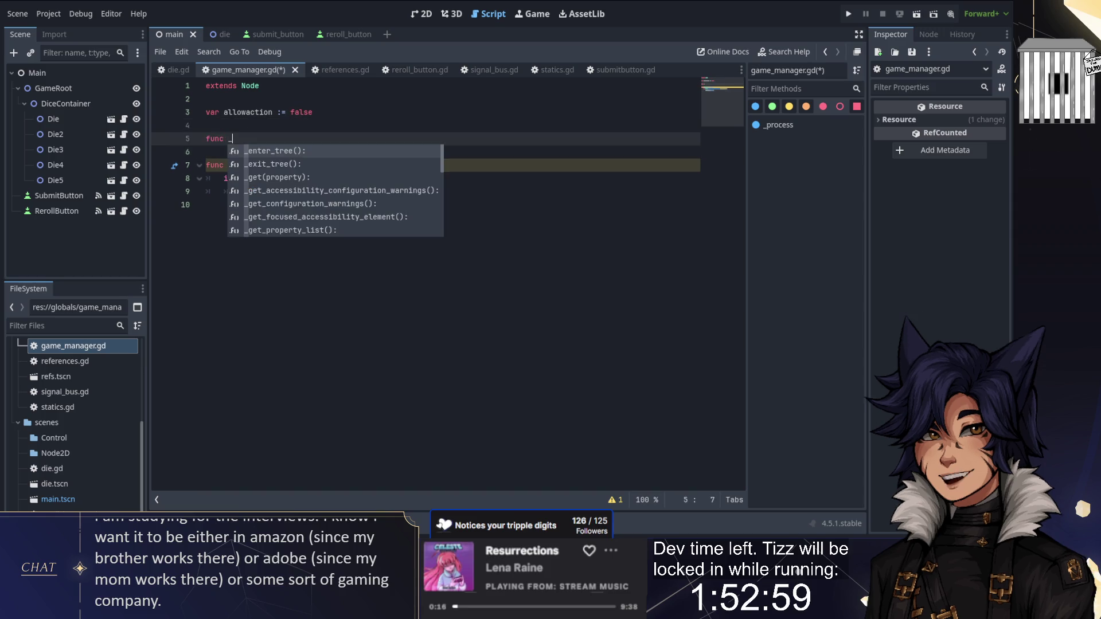
key("Return")
key("Return")
type("allo")
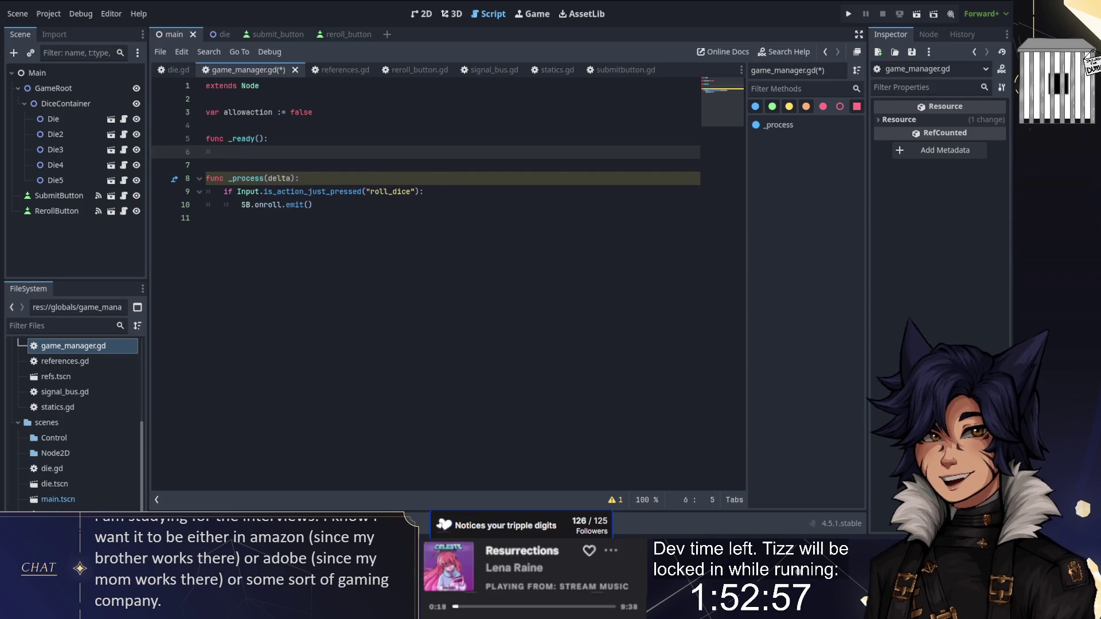
key("Return")
type("waction = true")
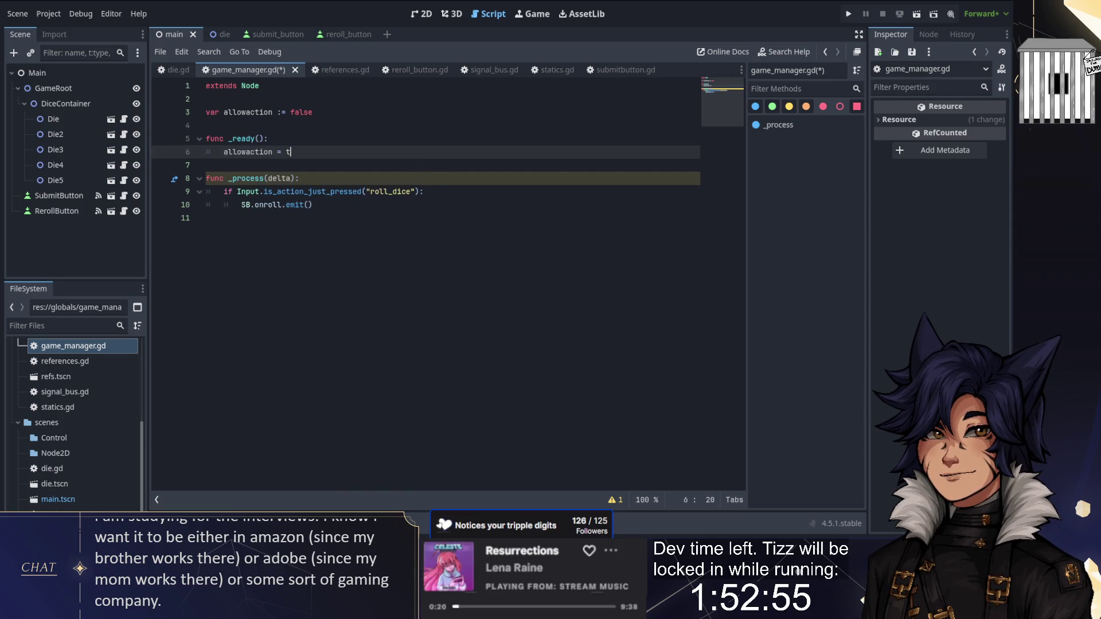
Make _ready also call SB.onroll.emit() after setting allowaction, then view die.gd
left_click(386, 110)
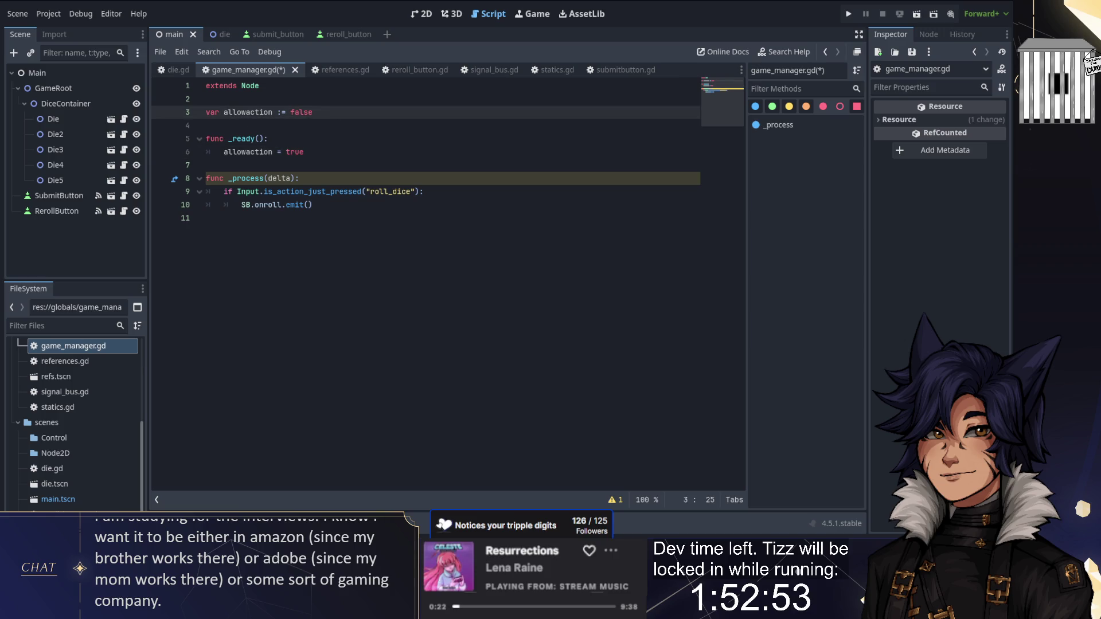
mouse_move(237, 138)
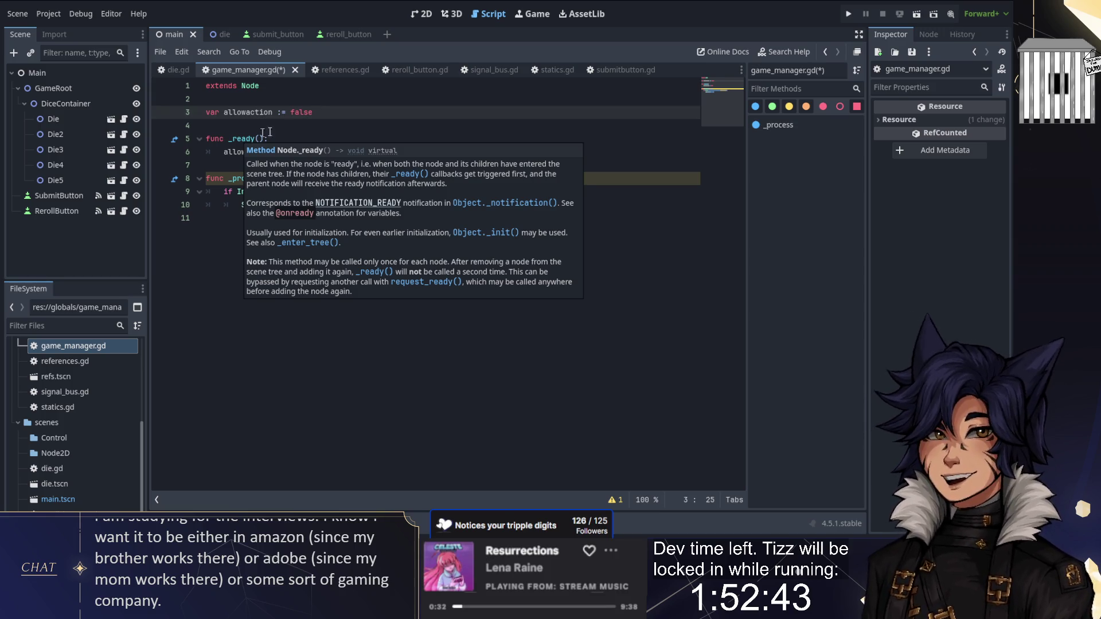
left_click(304, 151)
key("Return")
type("SB")
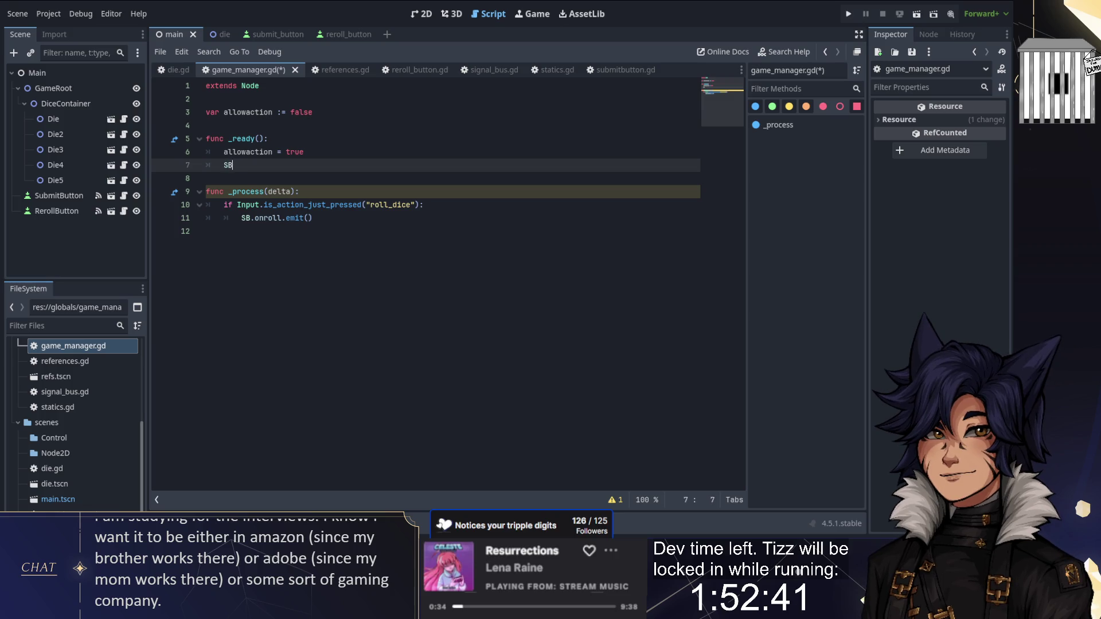
type(".onroll.emit()")
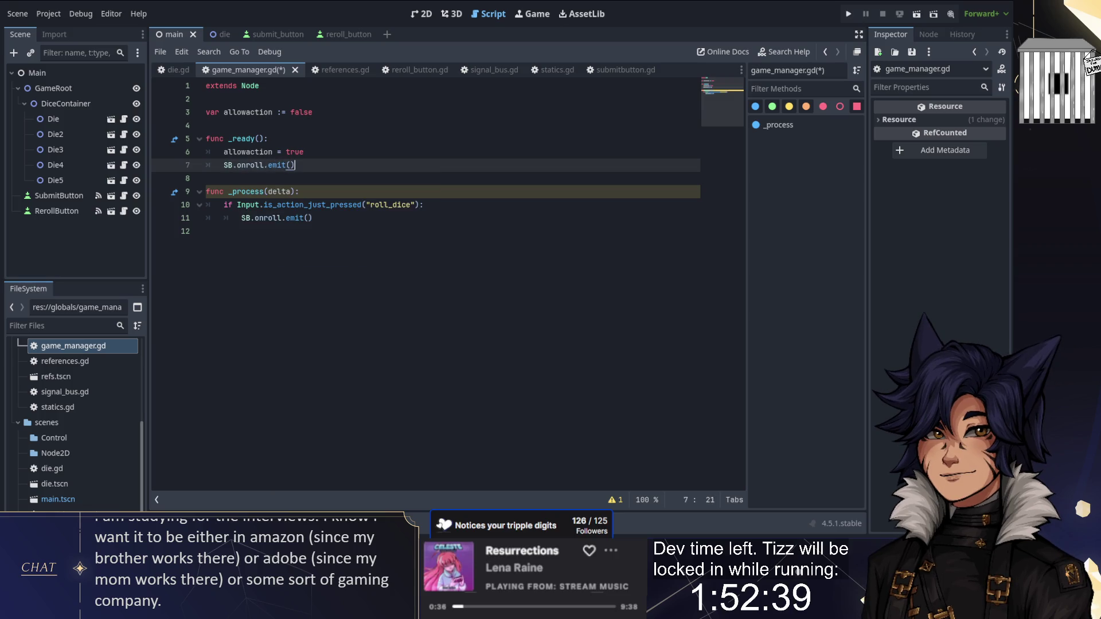
left_click(175, 69)
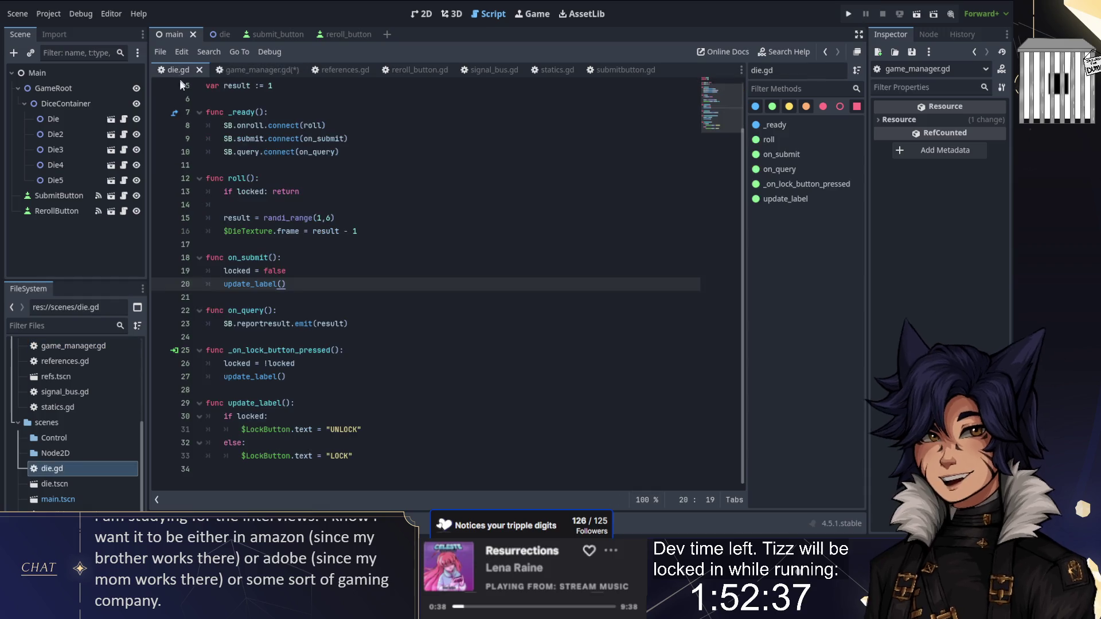
scroll(177, 177, "up", 2)
Set a line 8 breakpoint, debug-run and stop the game, then open die.gd at that breakpoint
left_click(166, 165)
key("F5")
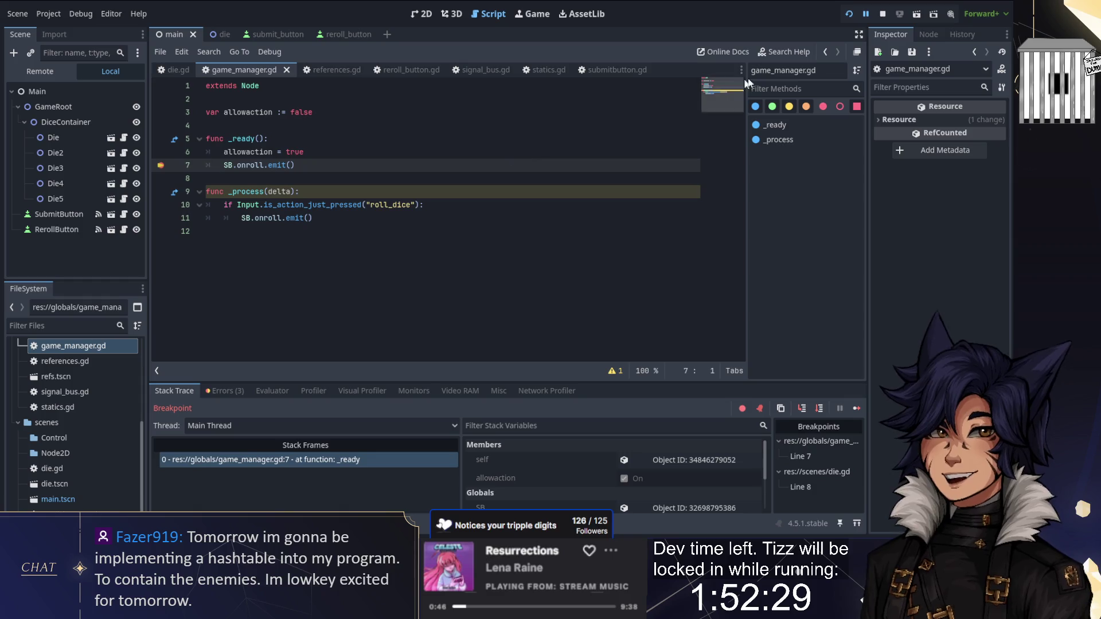
left_click(883, 13)
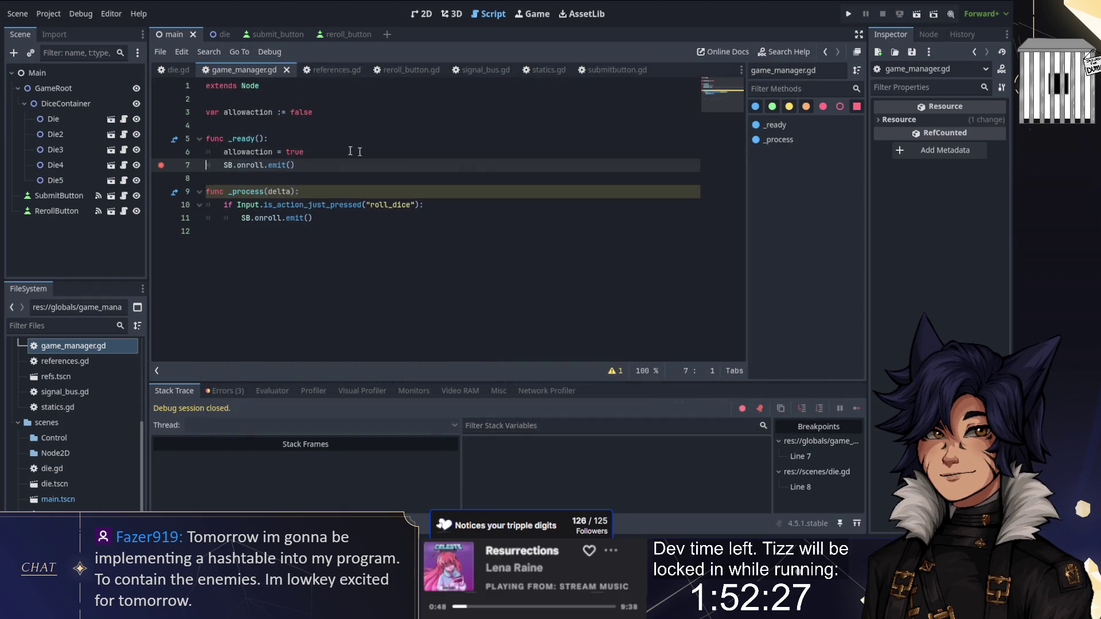
left_click(304, 151)
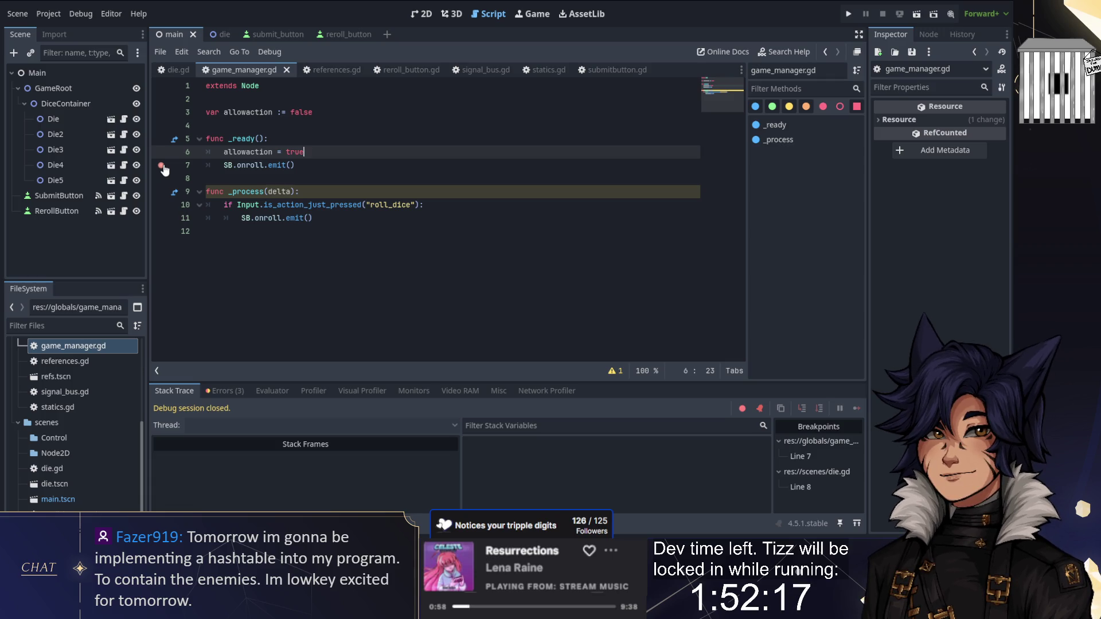
left_click(178, 69)
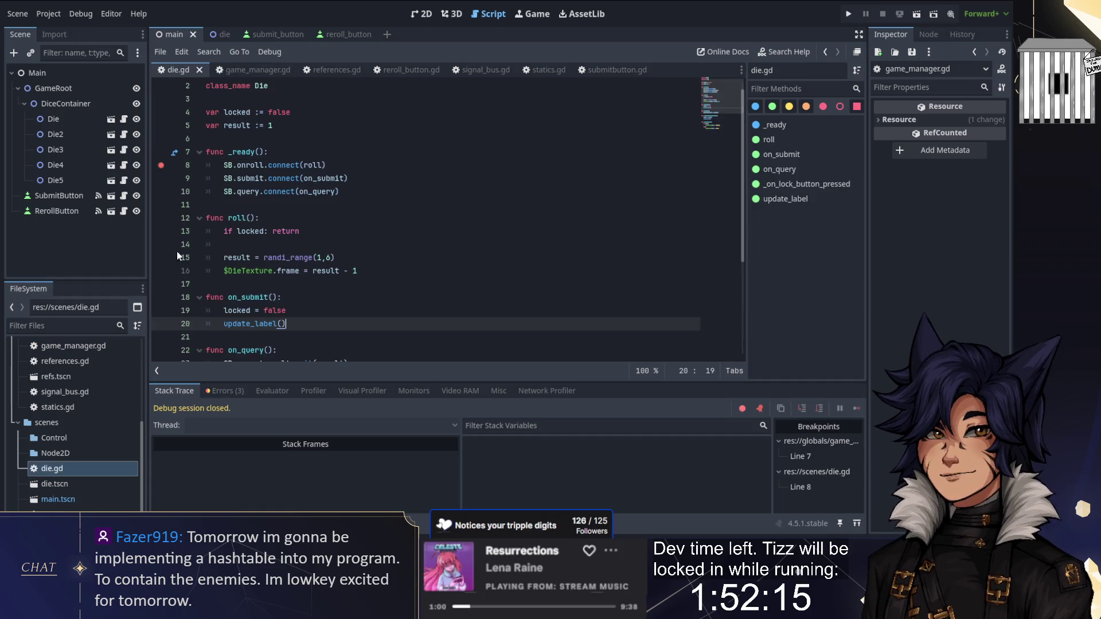
Clear the breakpoints and delete the game manager's _ready function
left_click(163, 166)
left_click(240, 69)
left_click(161, 165)
mouse_move(293, 165)
left_mouse_down()
mouse_move(336, 109)
mouse_move(206, 125)
left_mouse_up()
key("BackSpace")
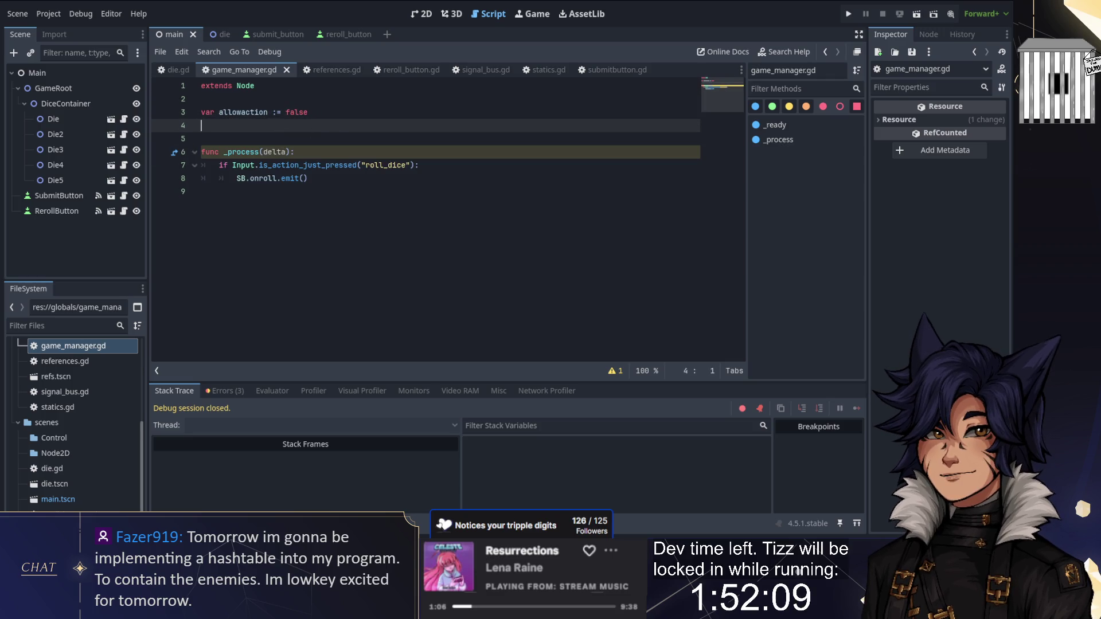
Declare var do_activate := true and add an if do_activate: check at the top of _process
type("var ")
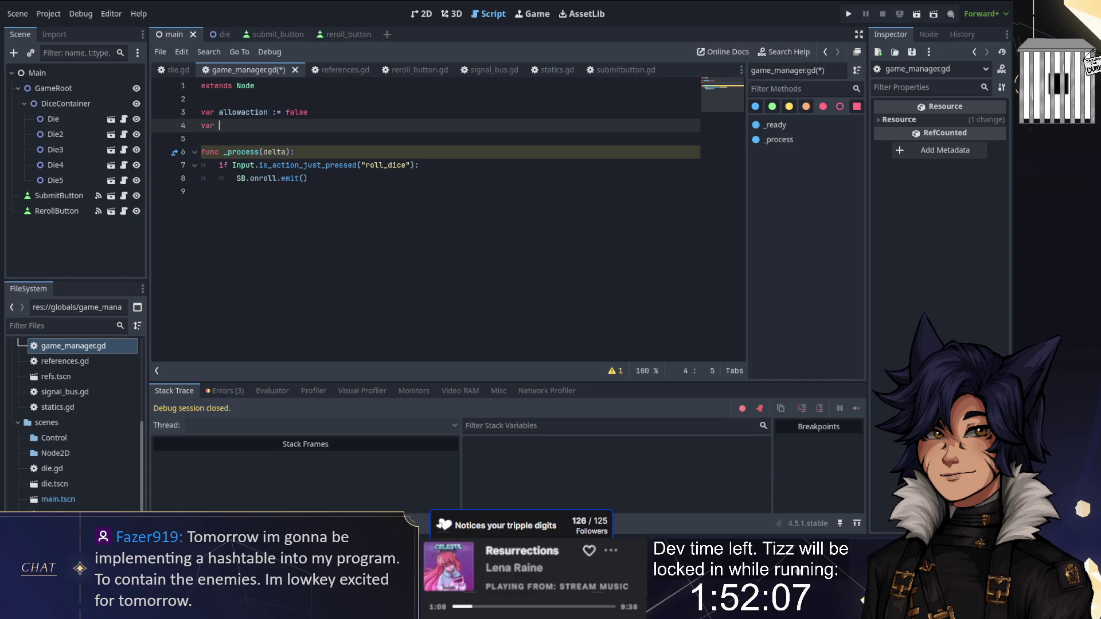
type("Ac_activate")
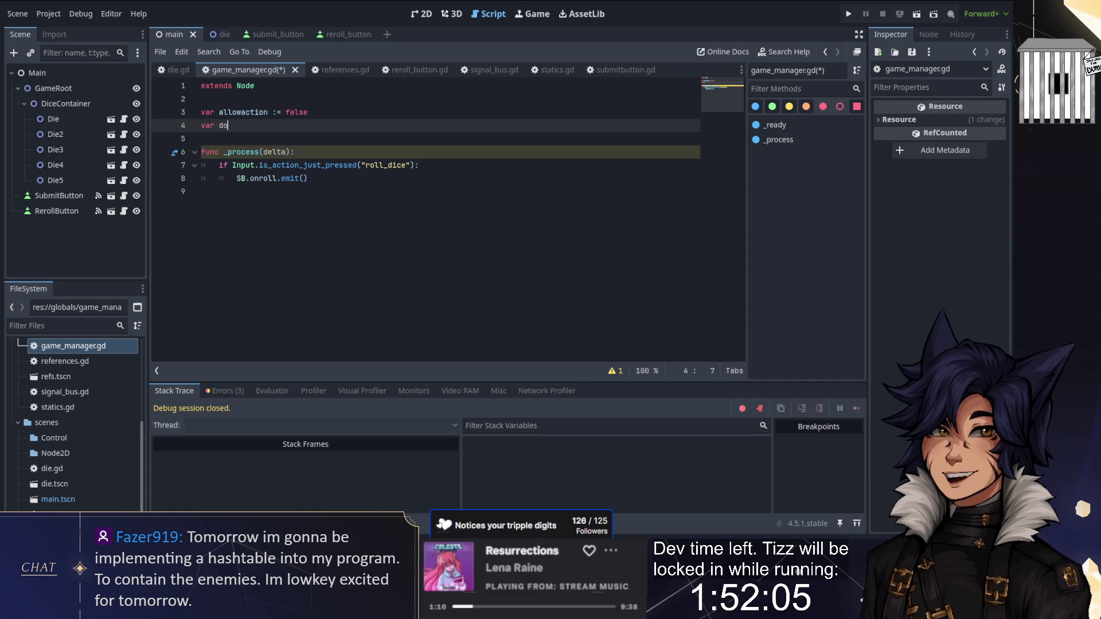
type(":= true")
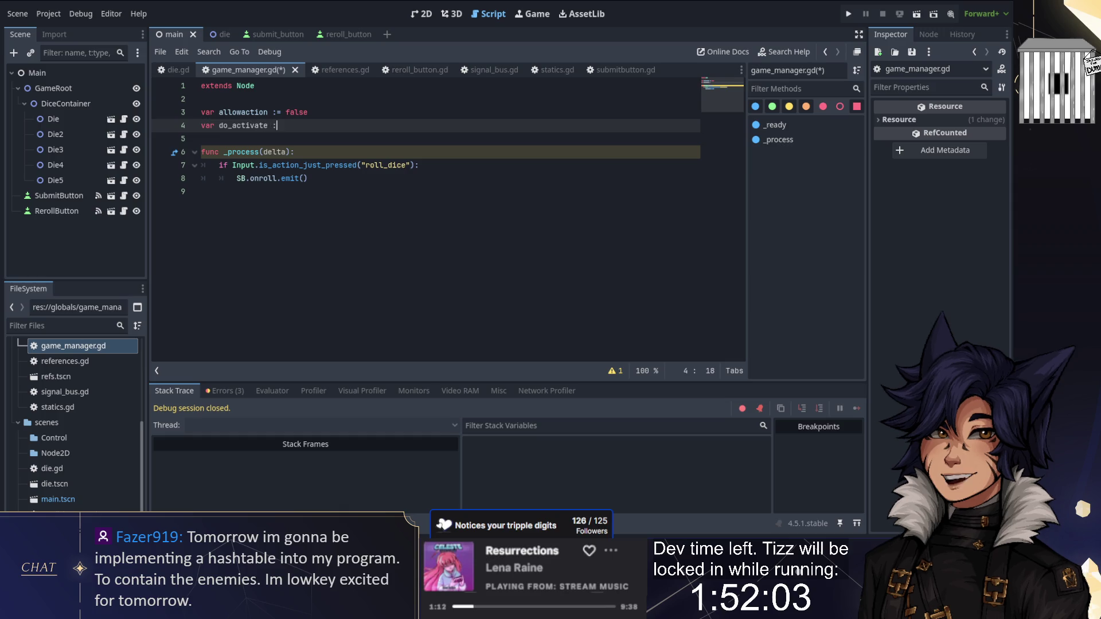
left_click(294, 152)
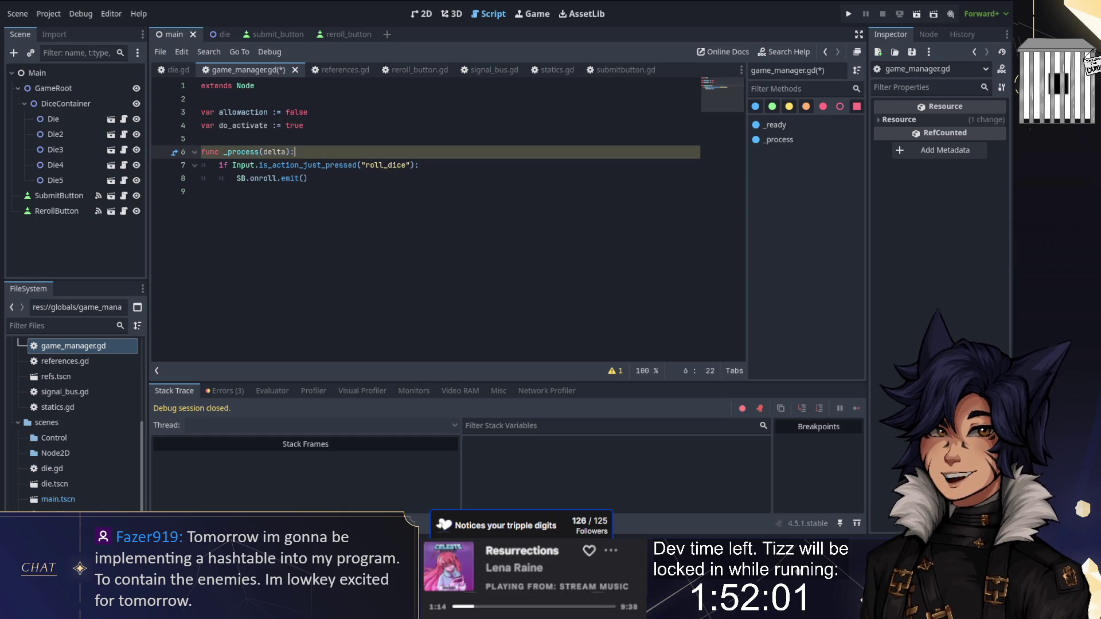
key("Return")
key("Return")
key("Up")
type("do")
key("BackSpace")
key("BackSpace")
type("if do_")
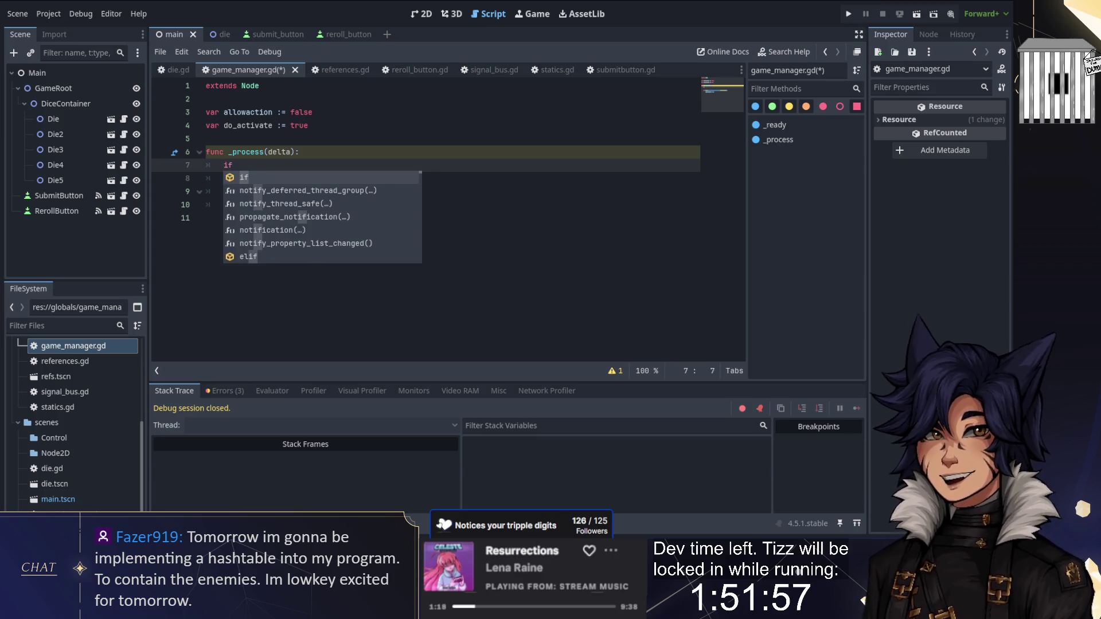
type("a")
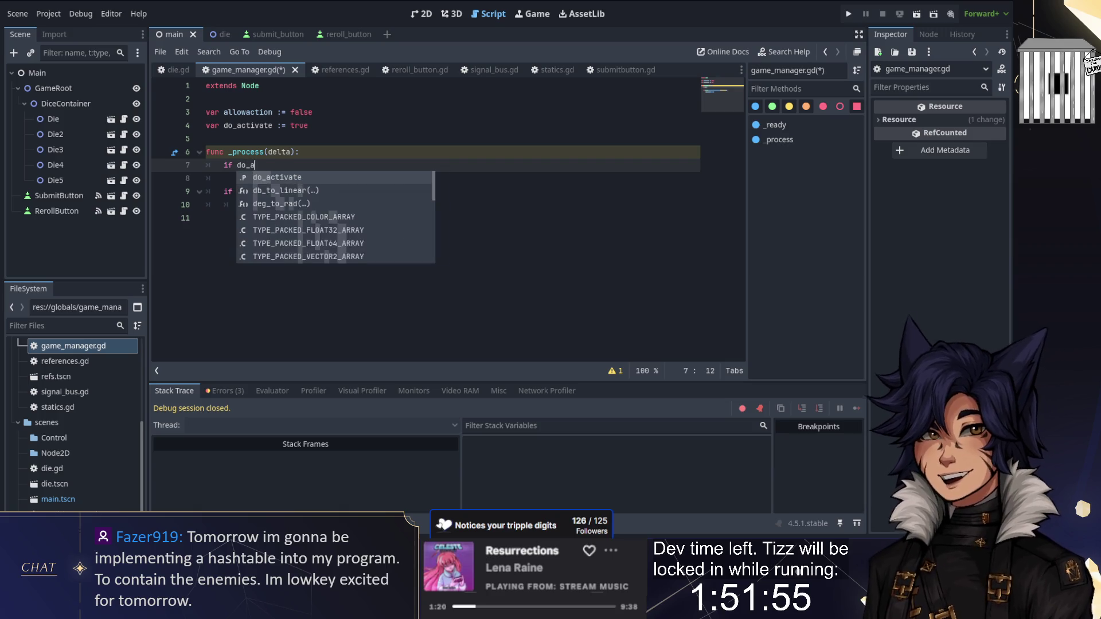
key("Return")
type(":")
Inside the if block, set do_activate = false so it runs only once
key("Return")
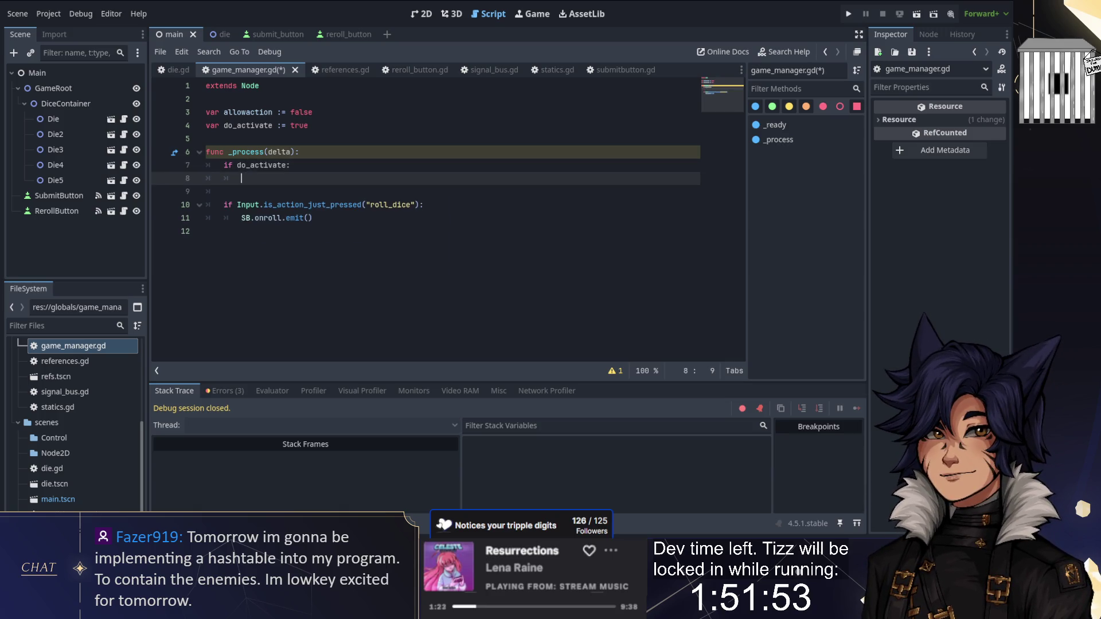
type("do")
key("Return")
type("= tr")
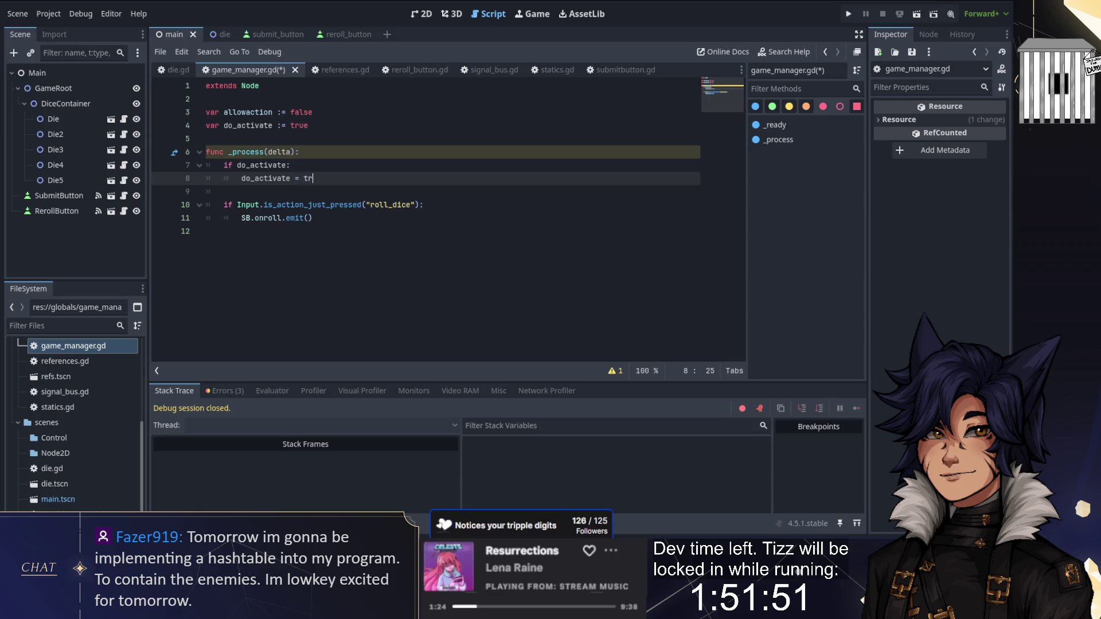
type("falsse")
key("Return")
key("ctrl+z")
key("BackSpace")
key("BackSpace")
type("e")
key("Return")
Add allowaction = true and SB.onroll.emit() to the block, save, and run the game
type("allow")
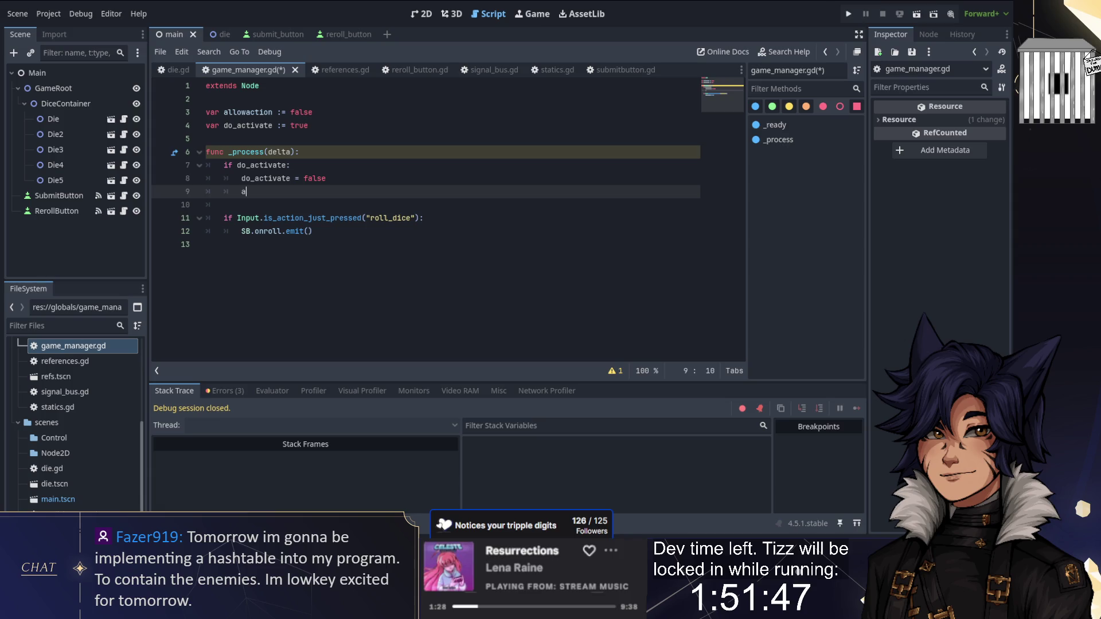
key("Return")
type("= true")
key("Return")
type("SB.onroll")
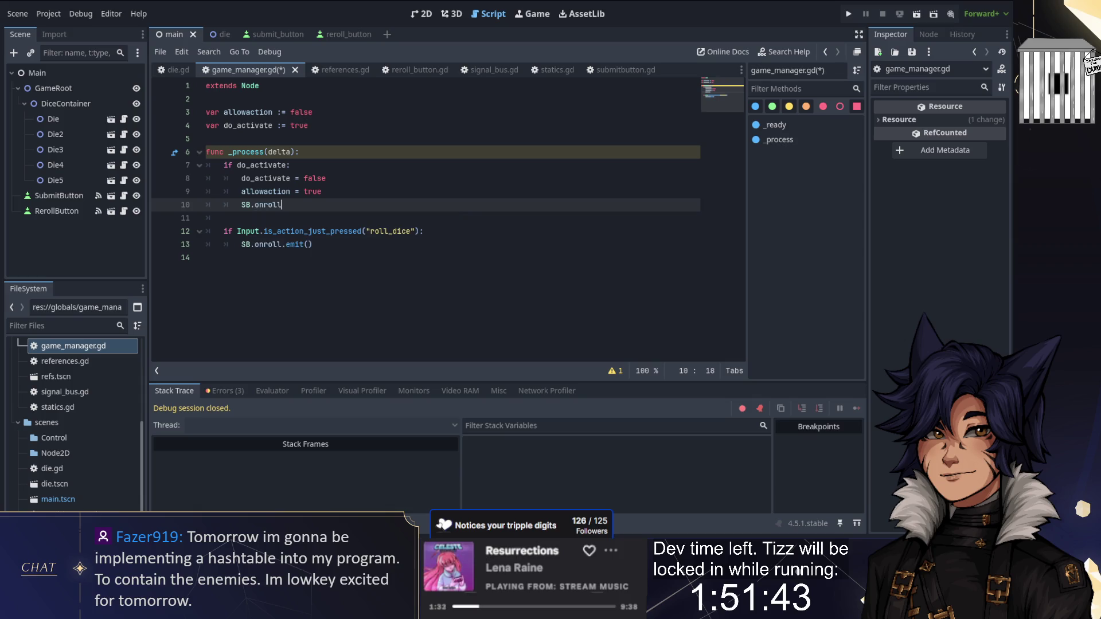
key("BackSpace")
key("BackSpace")
key("BackSpace")
type("= true")
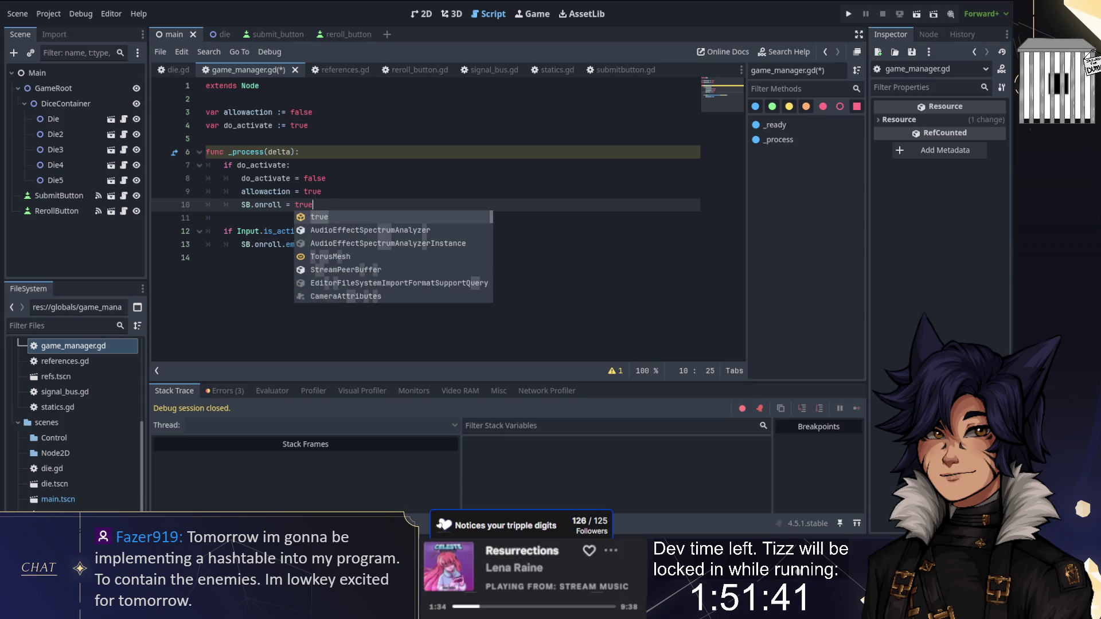
type("r")
key("BackSpace")
key("BackSpace")
type(".emit()")
key("ctrl+s")
key("F5")
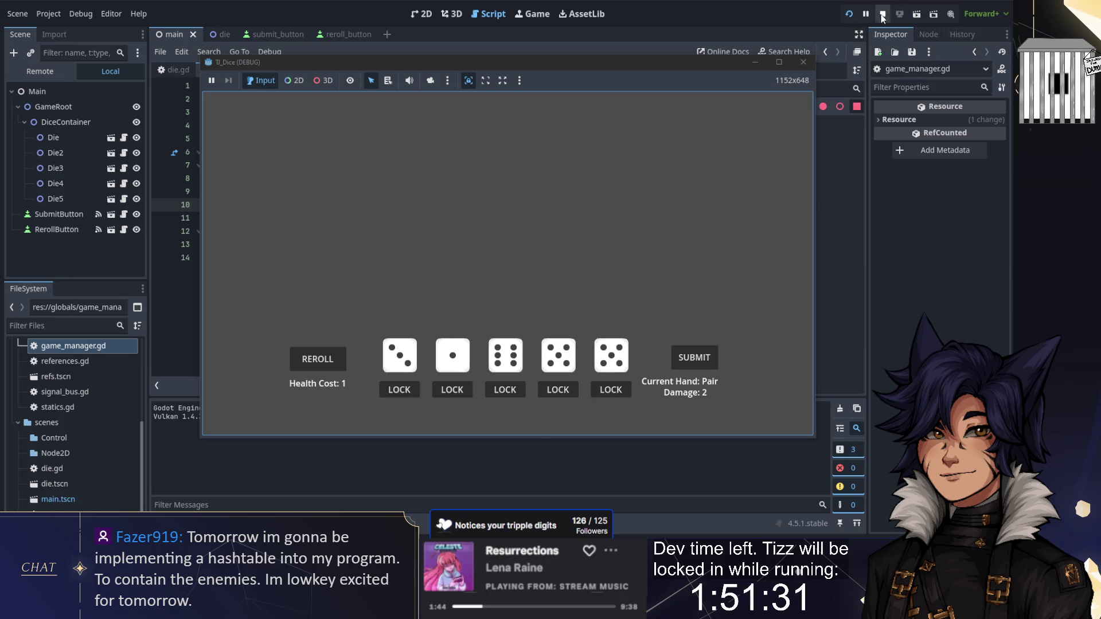
Stop the game and review die.gd with the output panel hidden
left_click(883, 16)
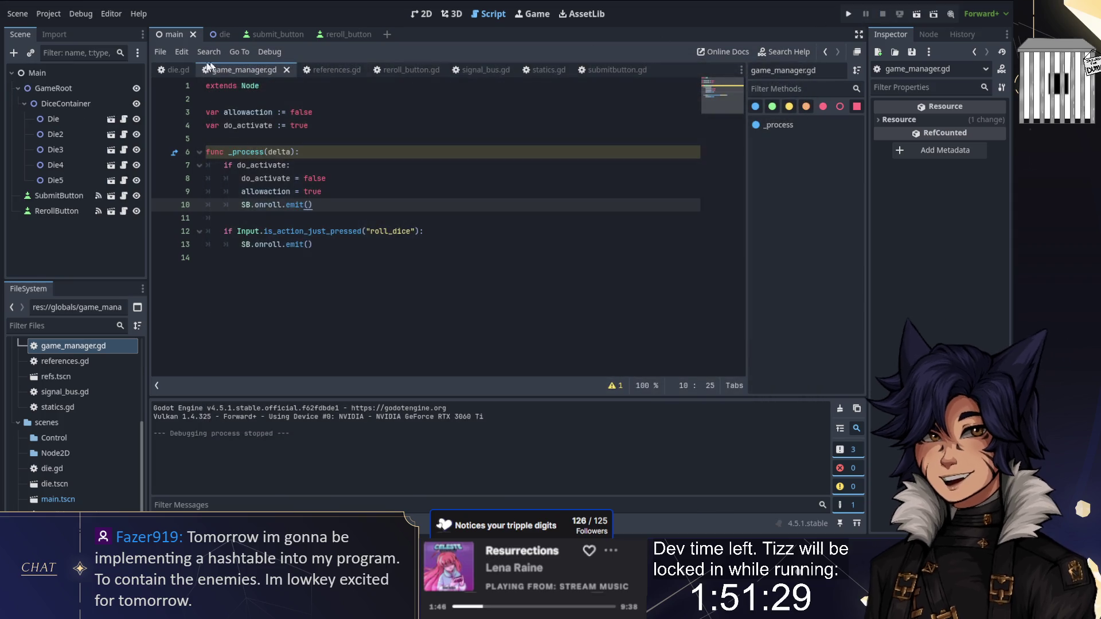
left_click(176, 70)
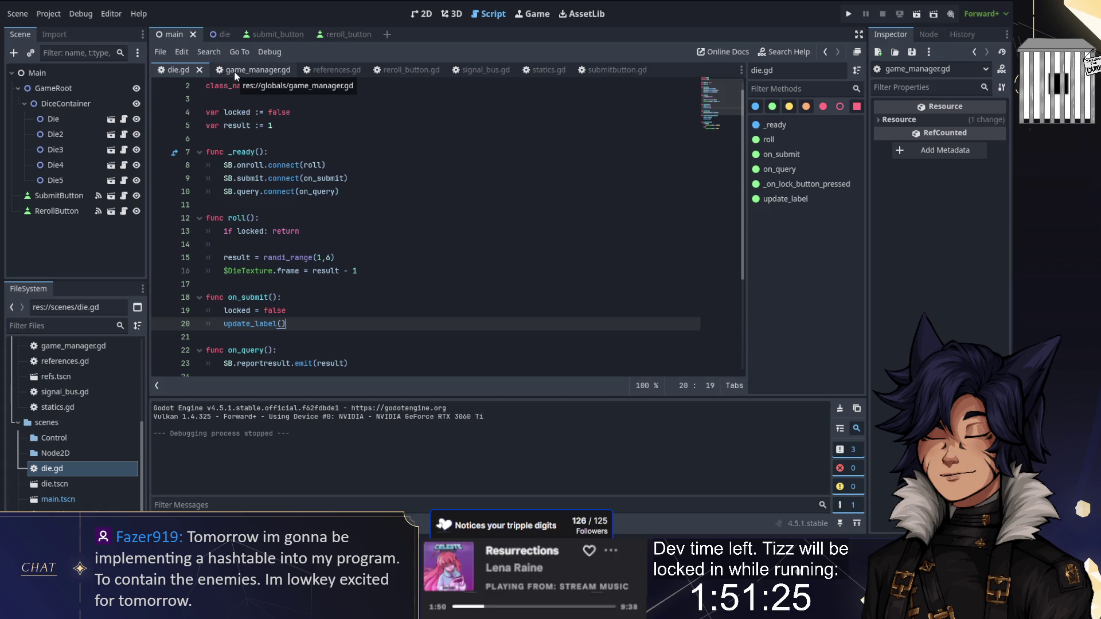
scroll(425, 229, "down", 2)
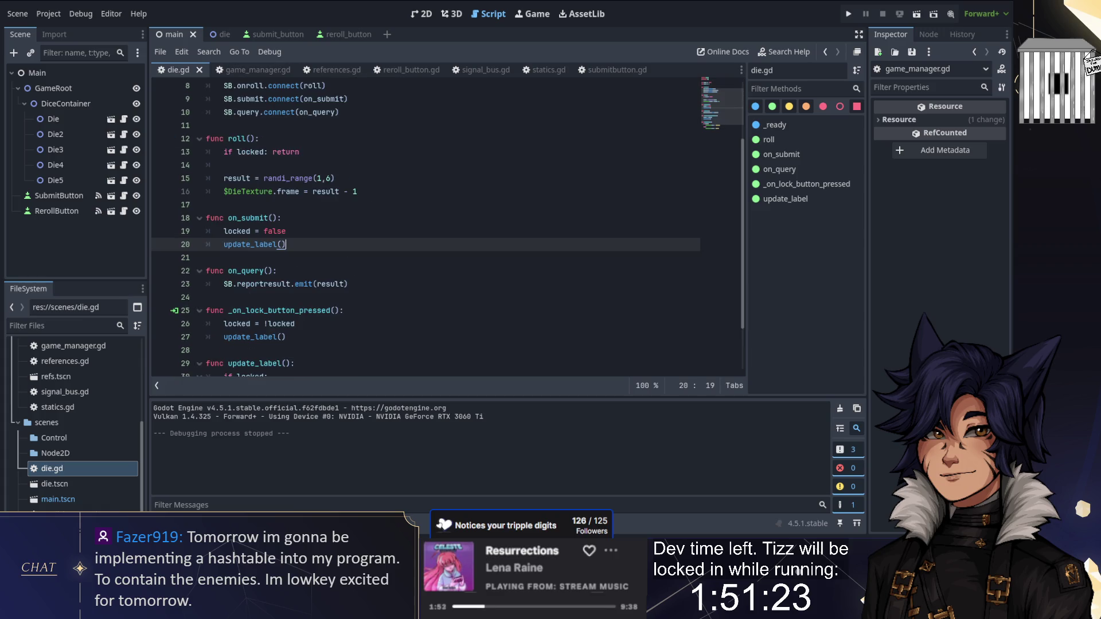
scroll(385, 229, "down", 2)
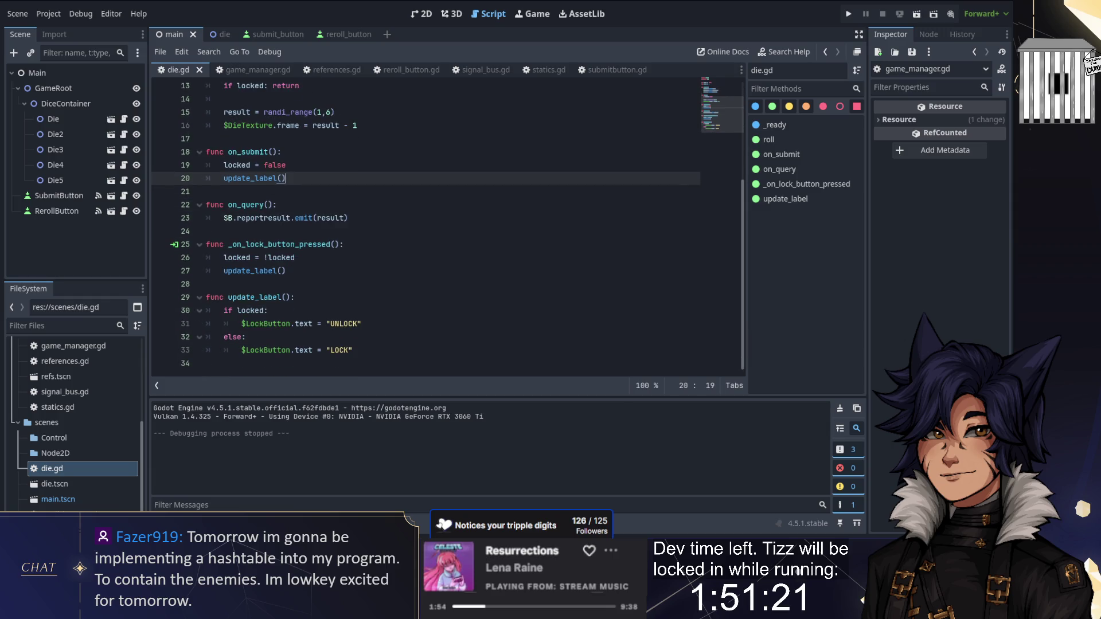
scroll(385, 230, "up", 2)
scroll(424, 230, "up", 3)
key("ctrl+j")
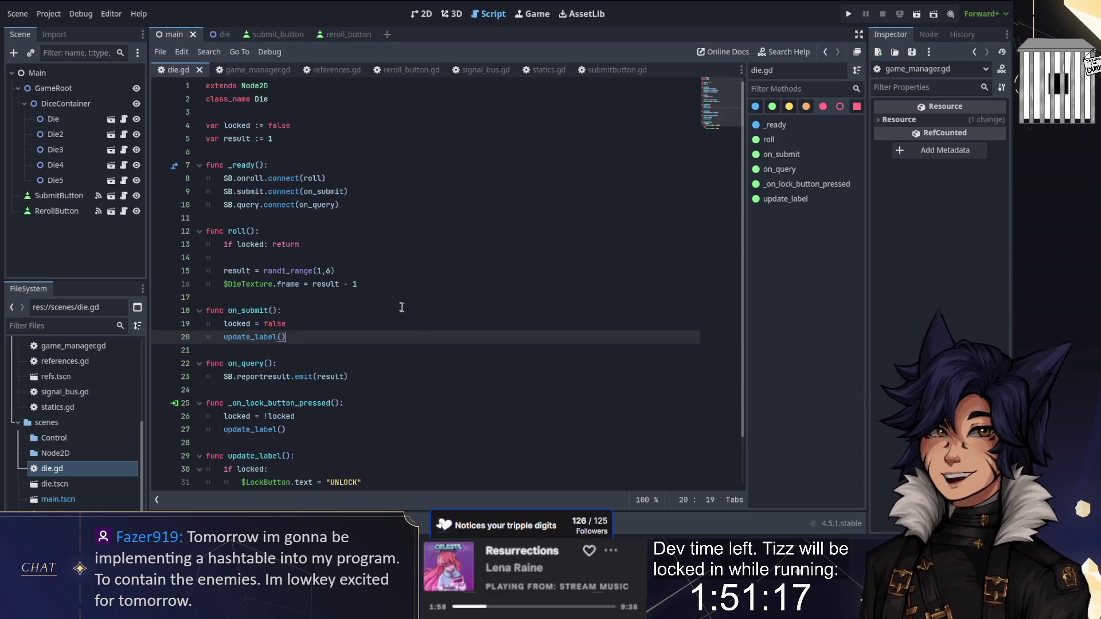
scroll(409, 310, "down", 2)
scroll(328, 123, "up", 2)
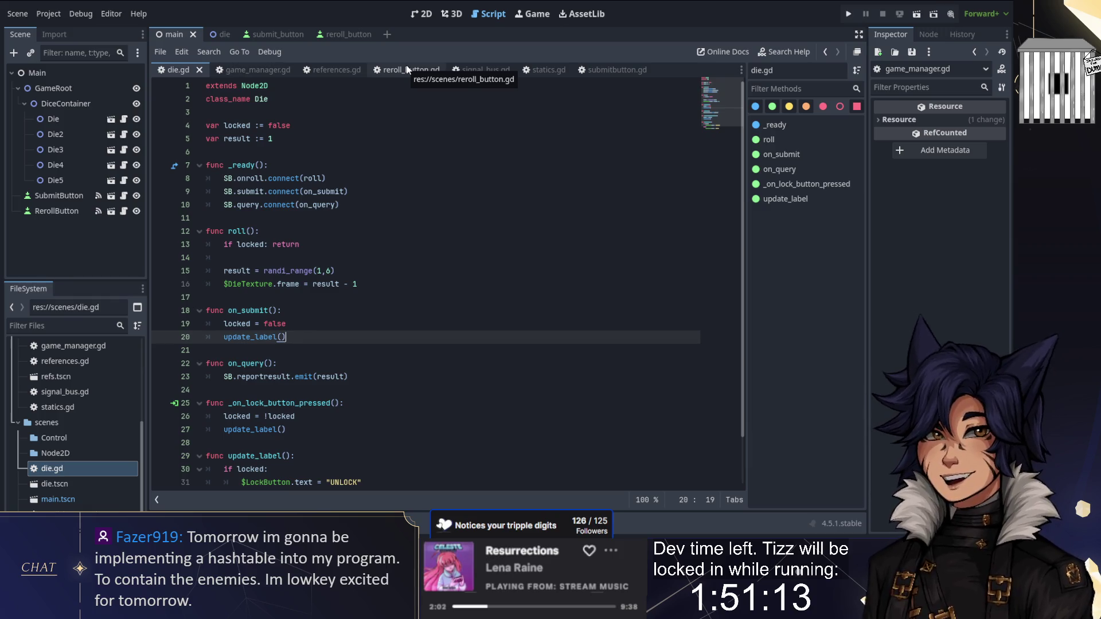
Look through the game manager and die.gd scripts, ending on reroll_button.gd
left_click(407, 69)
left_click(238, 70)
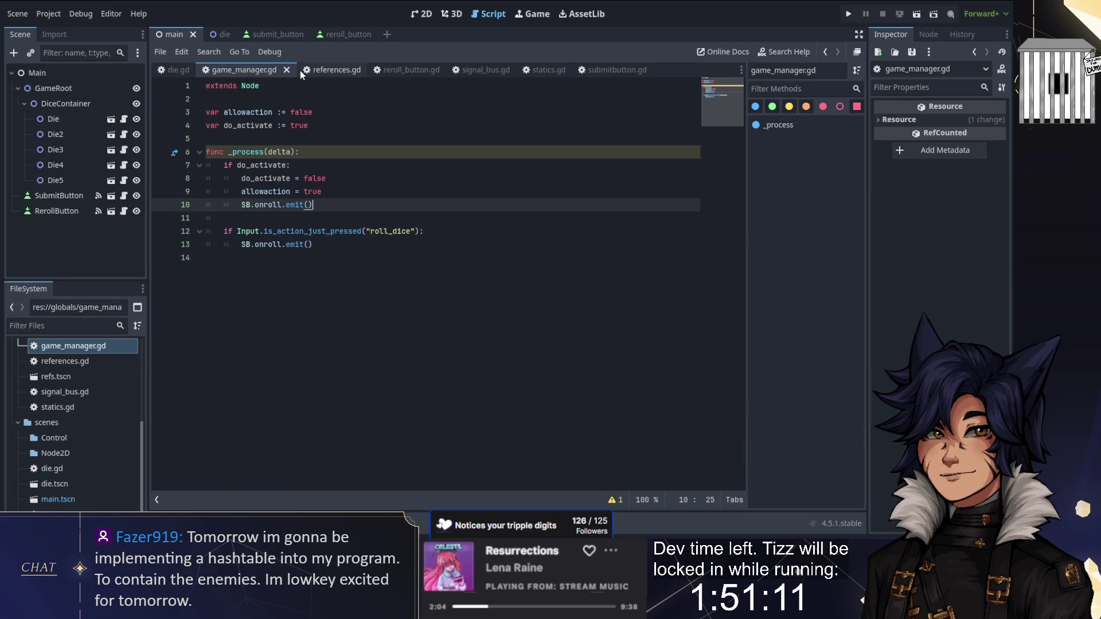
left_click(335, 70)
left_click(219, 71)
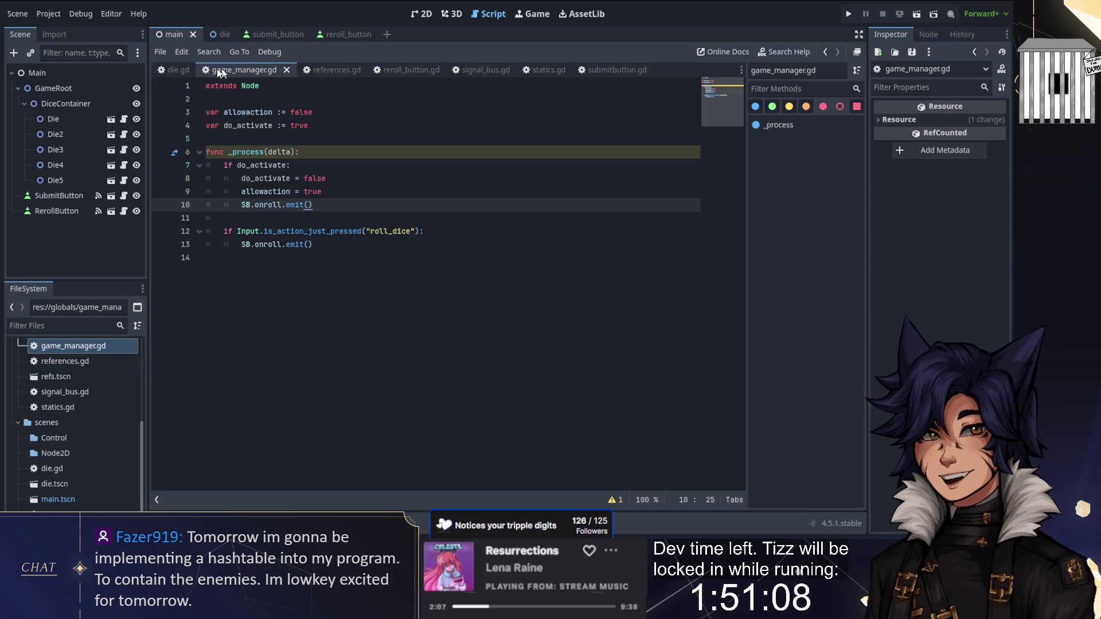
left_click(181, 69)
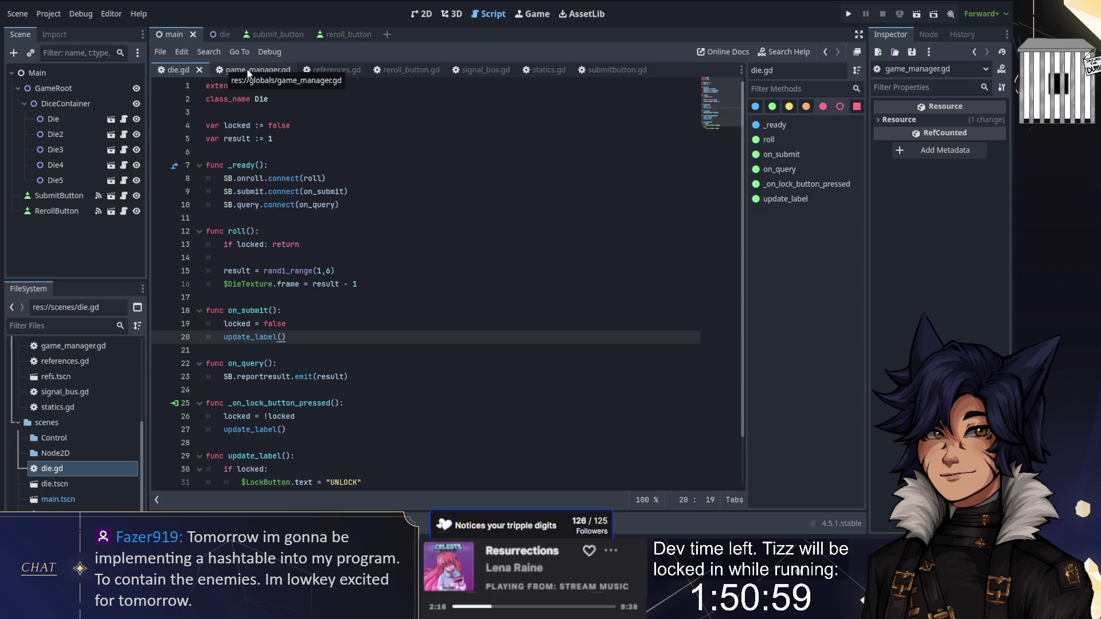
left_click(326, 71)
left_click(425, 72)
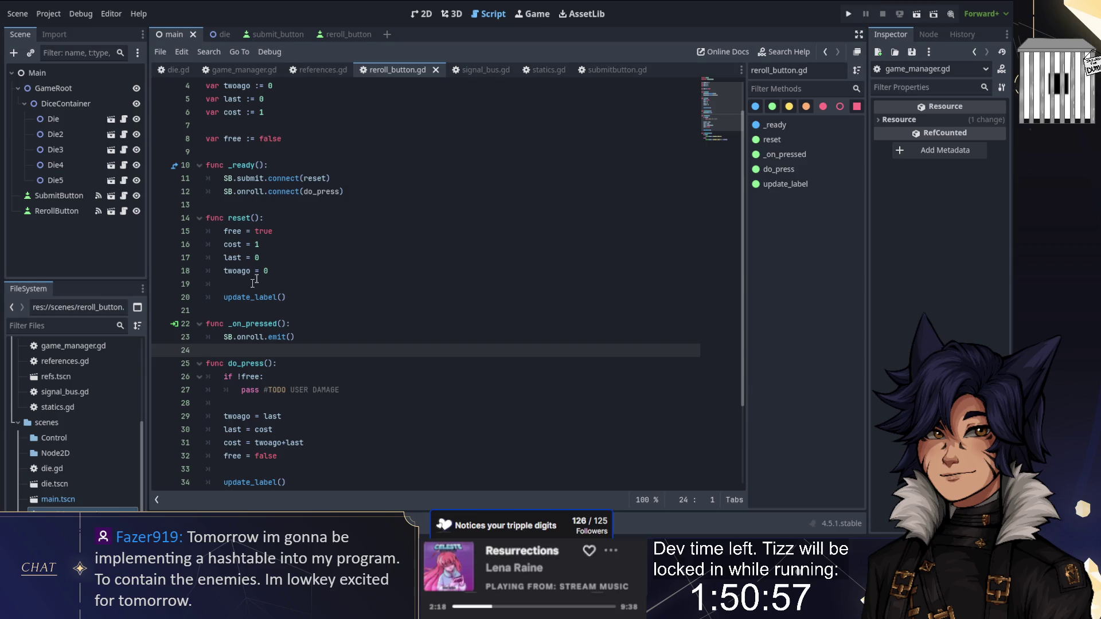
Delete the class_name RerollButton line from reroll_button.gd
scroll(73, 482, "down", 2)
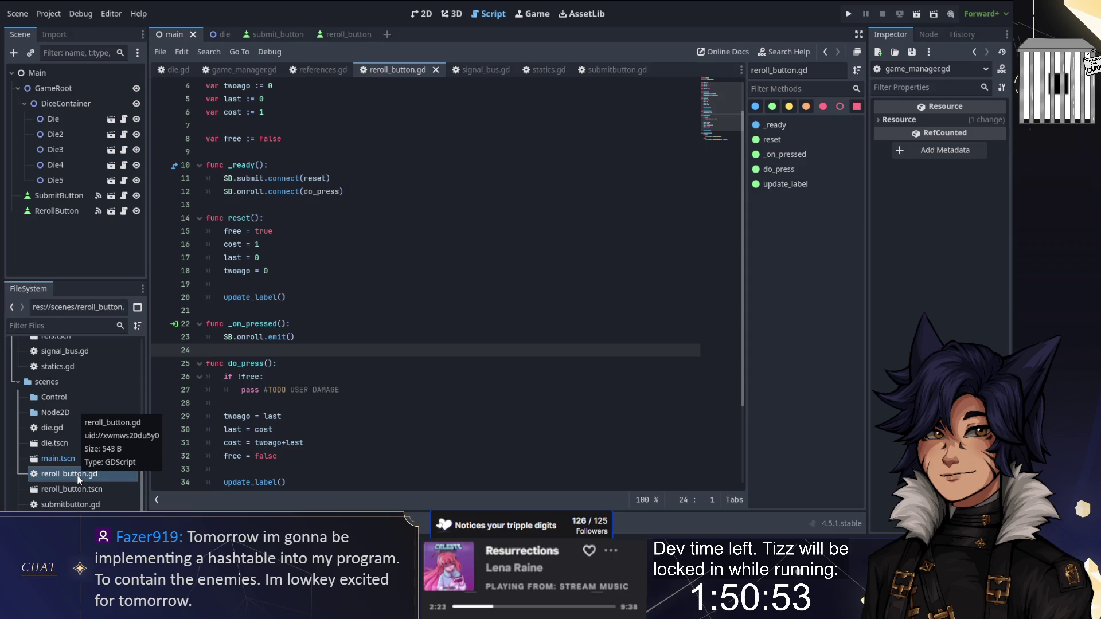
left_click(298, 231)
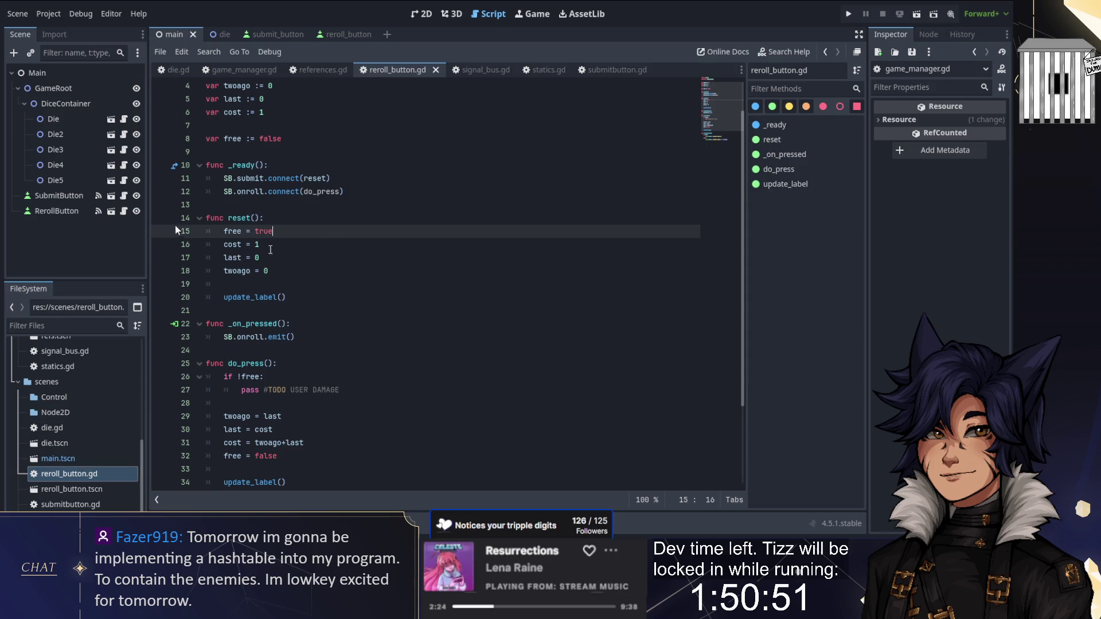
scroll(344, 229, "up", 1)
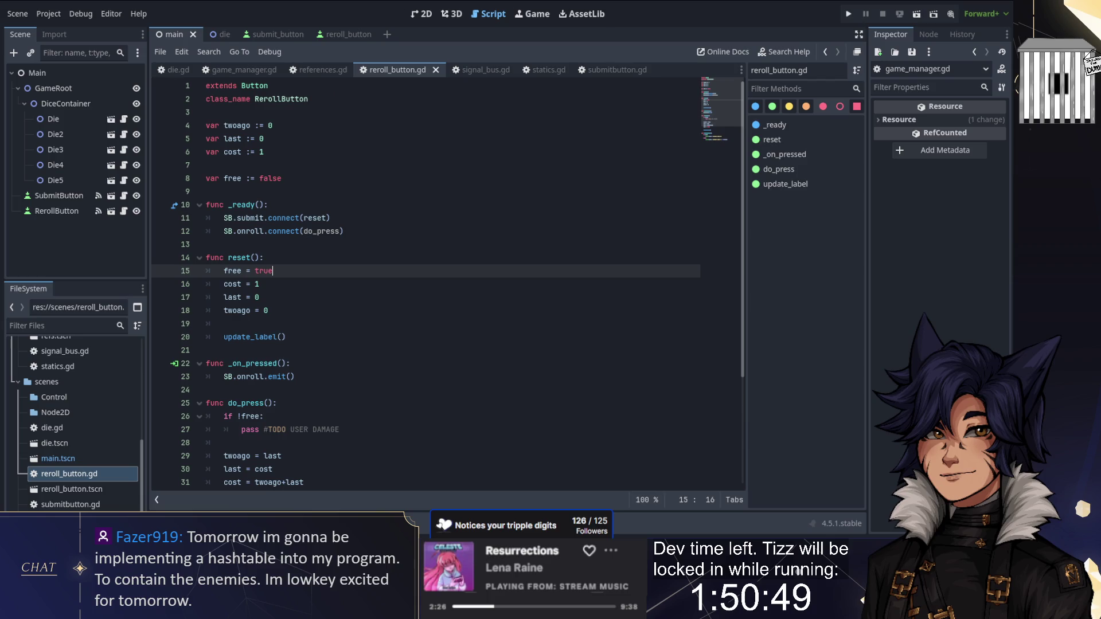
left_click(310, 98)
key("ctrl+shift+k")
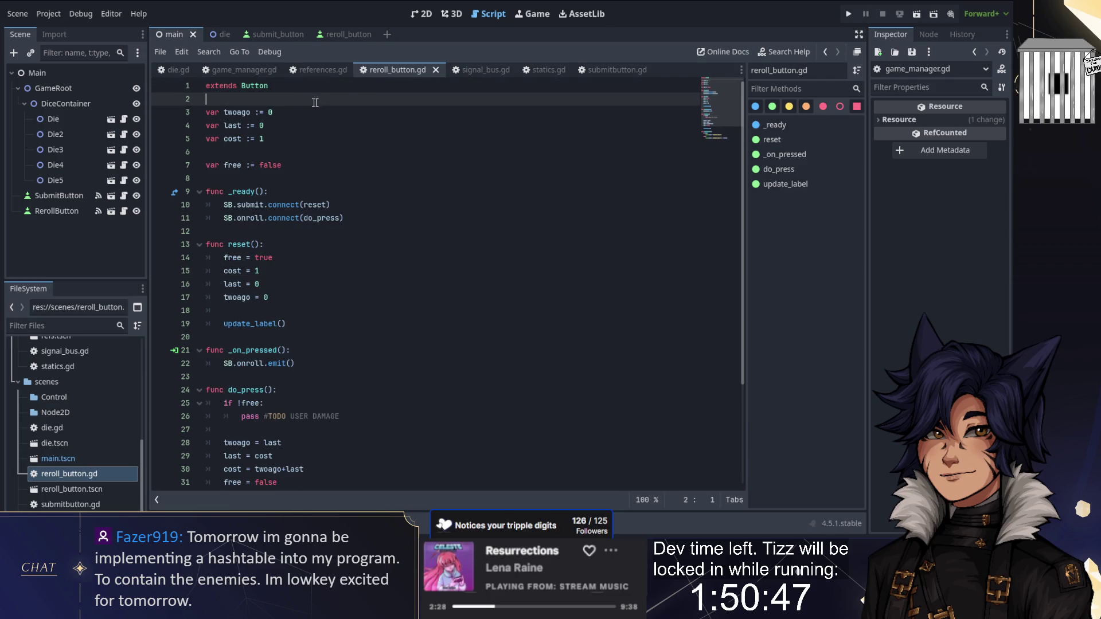
left_click(29, 15)
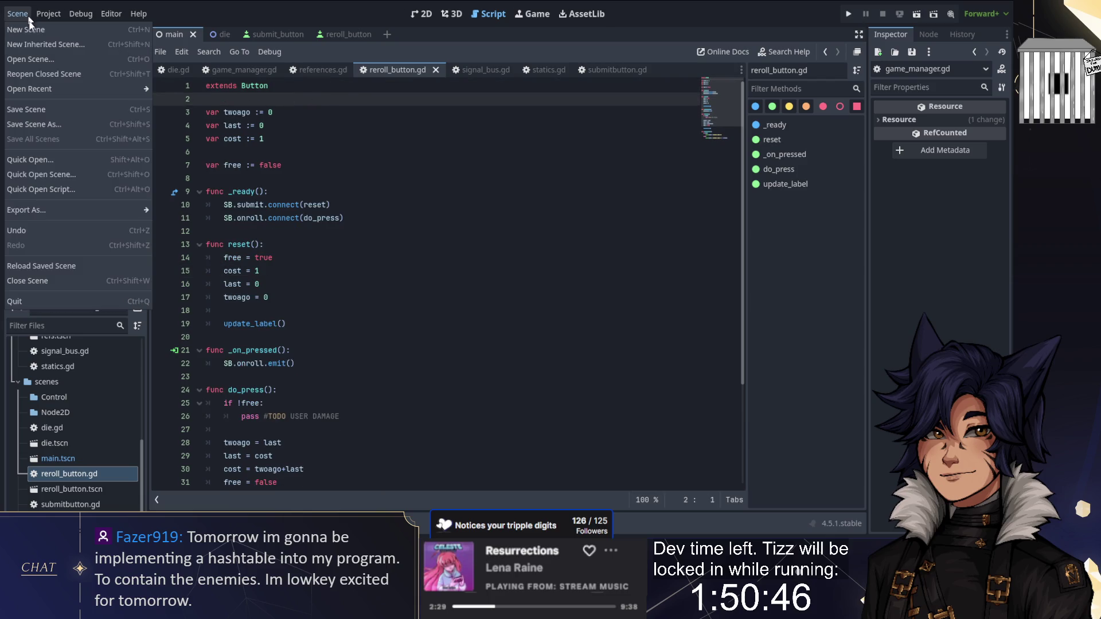
left_click(410, 123, "shift")
Delete the class_name SubmitButton line from the submit button script
left_click(610, 70)
scroll(401, 229, "up", 1)
left_click(310, 99)
key("ctrl+shift+k")
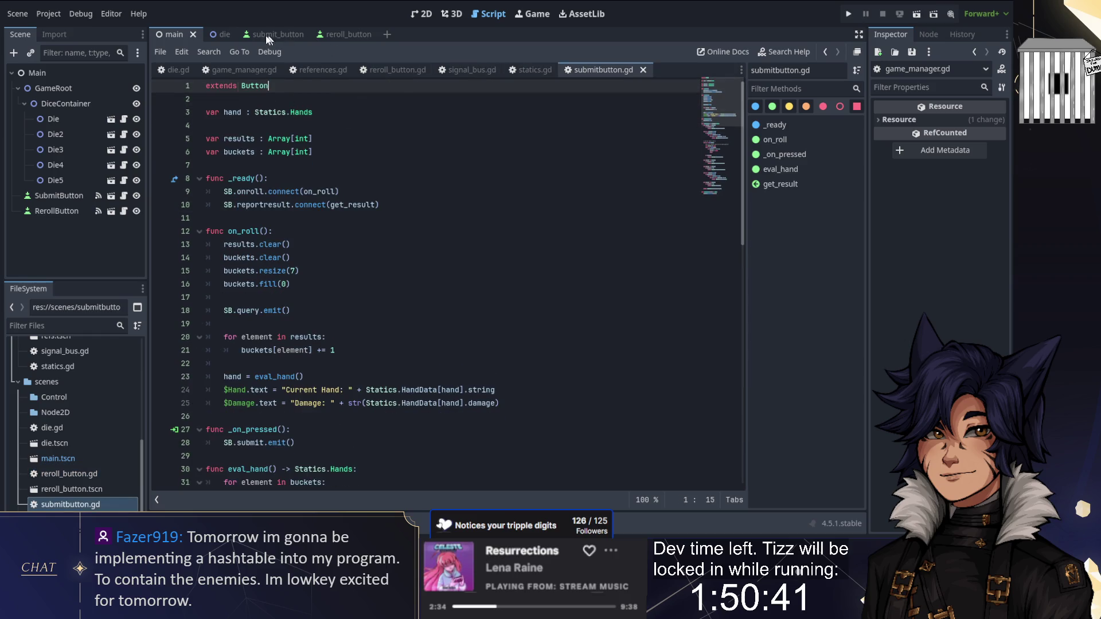
Detach the scripts from the SubmitButton and RerollButton nodes in their scenes
left_click(266, 35)
left_click(78, 73)
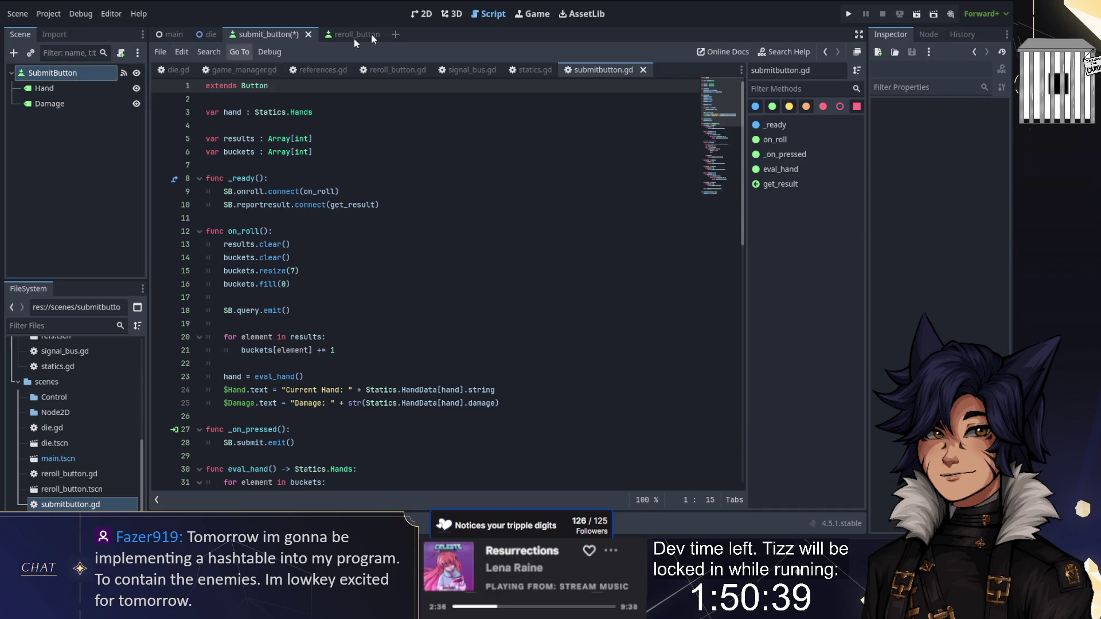
left_click(346, 34)
left_click(74, 72)
left_click(121, 53)
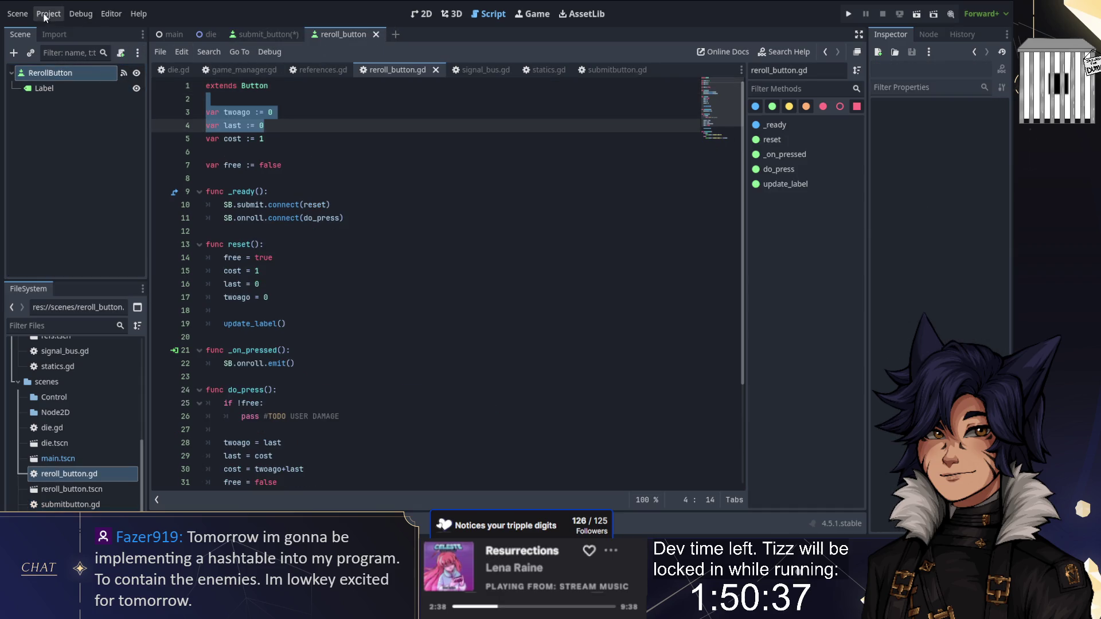
left_click(17, 13)
key("Escape")
left_click(55, 14)
Add scenes/reroll_button.gd as an autoload named RerollManager
left_click(61, 32)
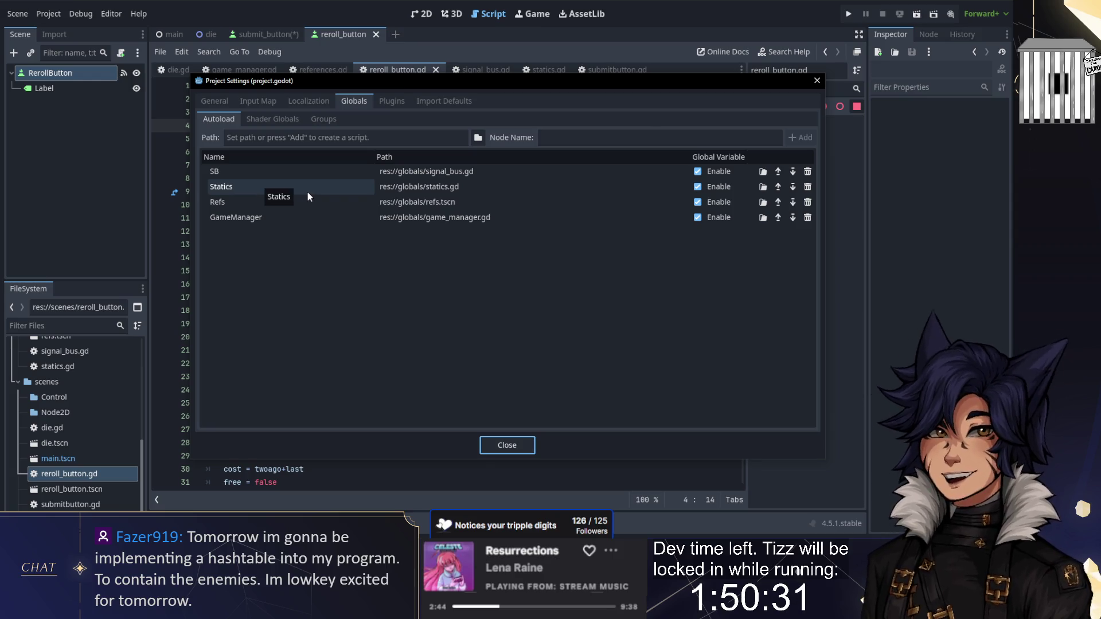
left_click(390, 101)
left_click(351, 102)
left_click(477, 138)
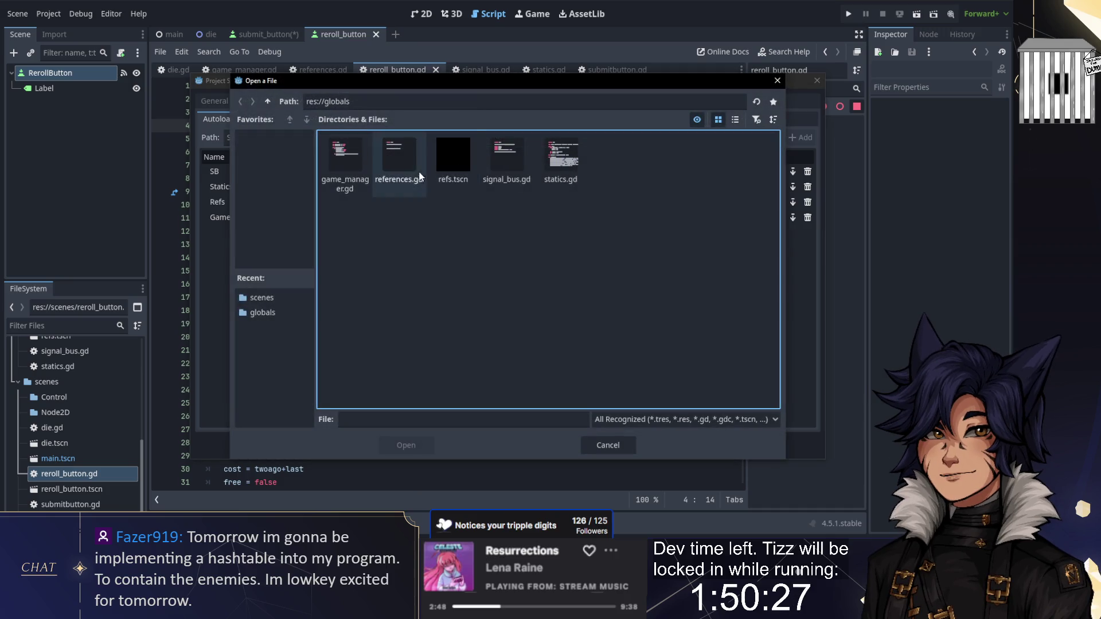
left_click(267, 101)
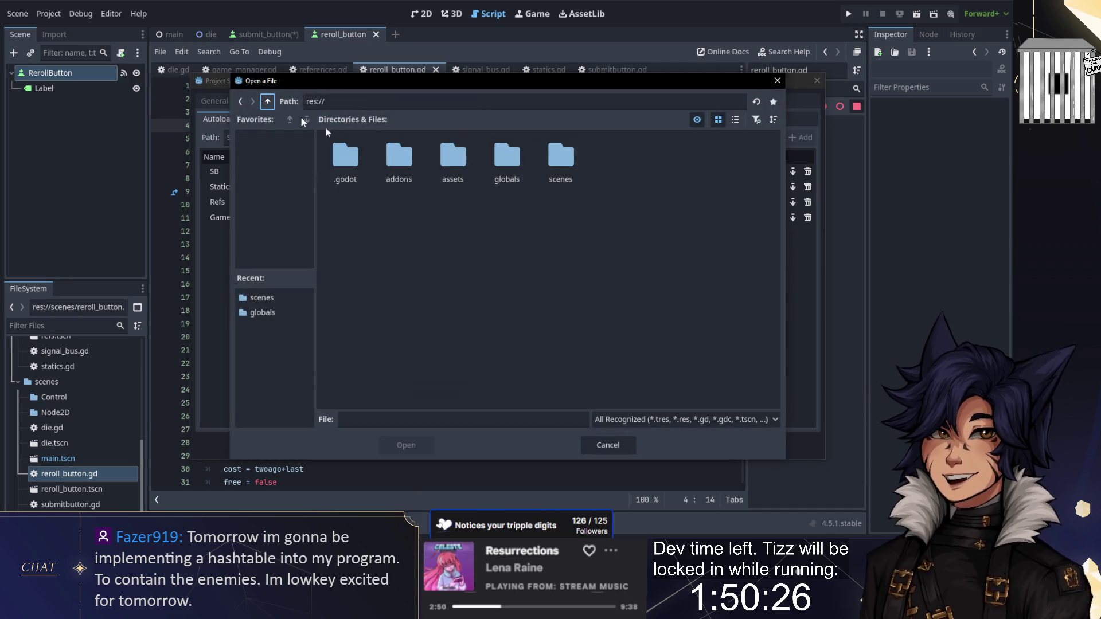
double_click(541, 158)
left_click(612, 160)
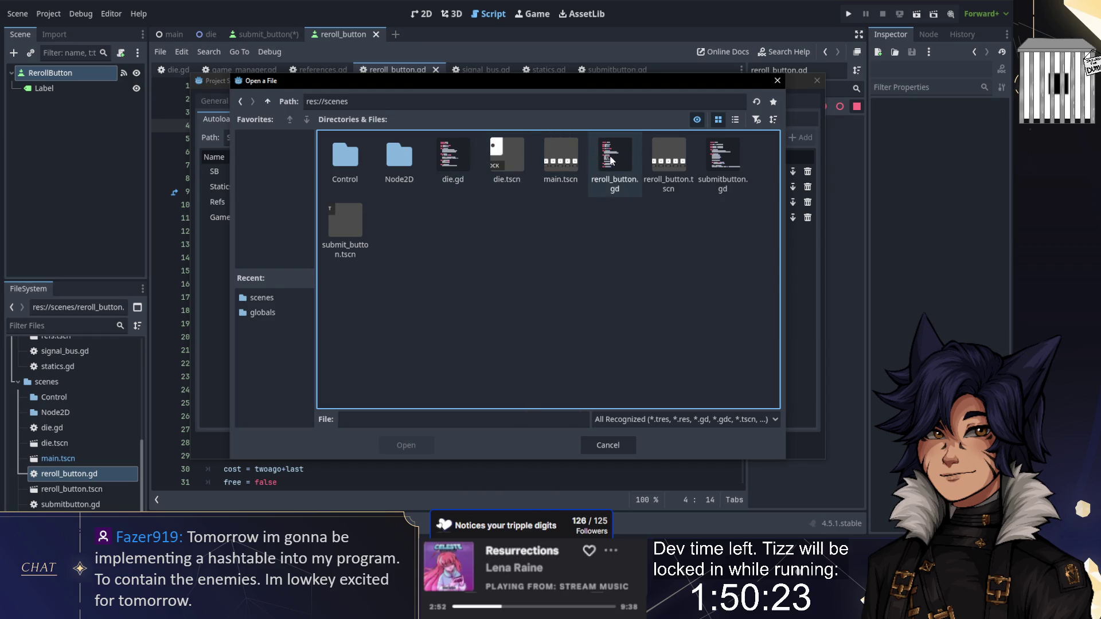
double_click(612, 160)
left_click_drag(601, 141, 567, 138)
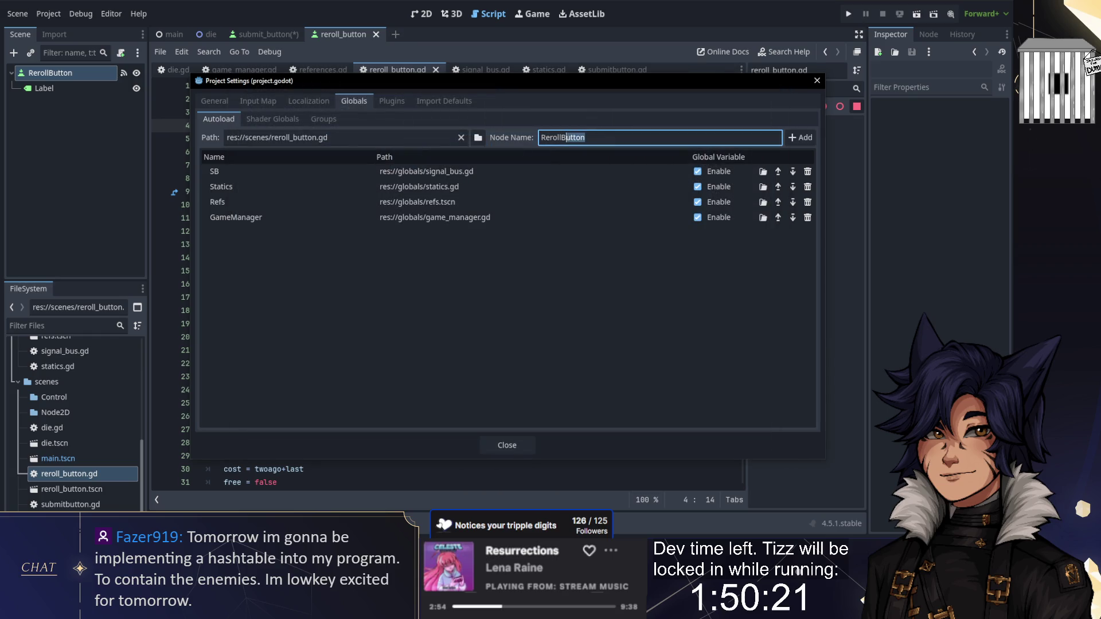
type("Manager")
left_click(802, 138)
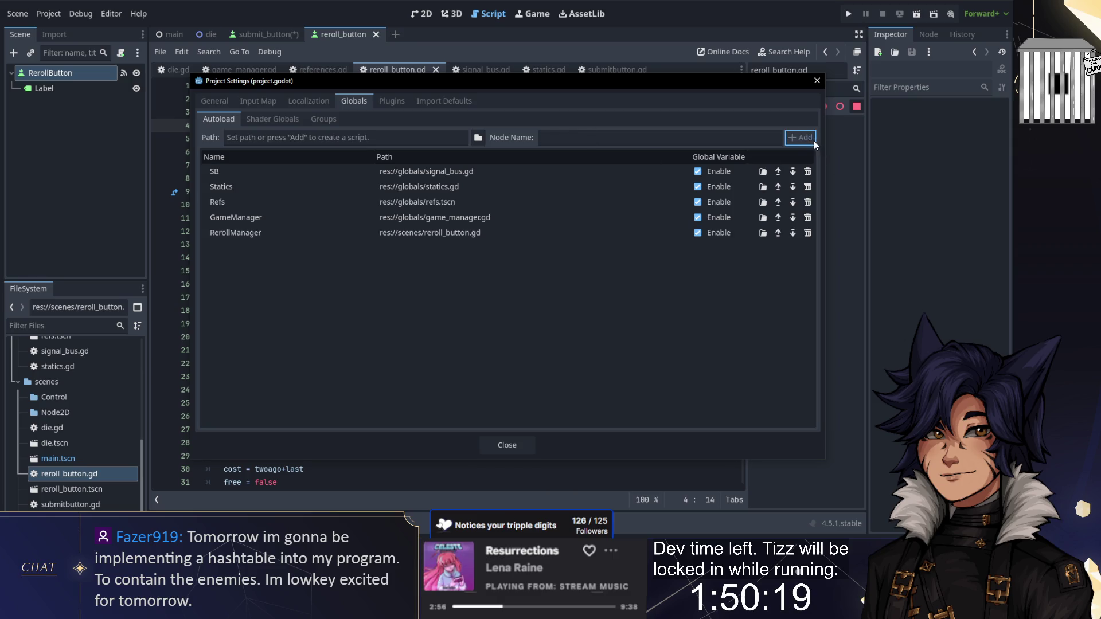
Add submitbutton.gd as an autoload named SubmitManager and close Project Settings
left_click(477, 138)
left_click(722, 155)
double_click(722, 155)
left_click_drag(566, 138, 671, 146)
type("Manager")
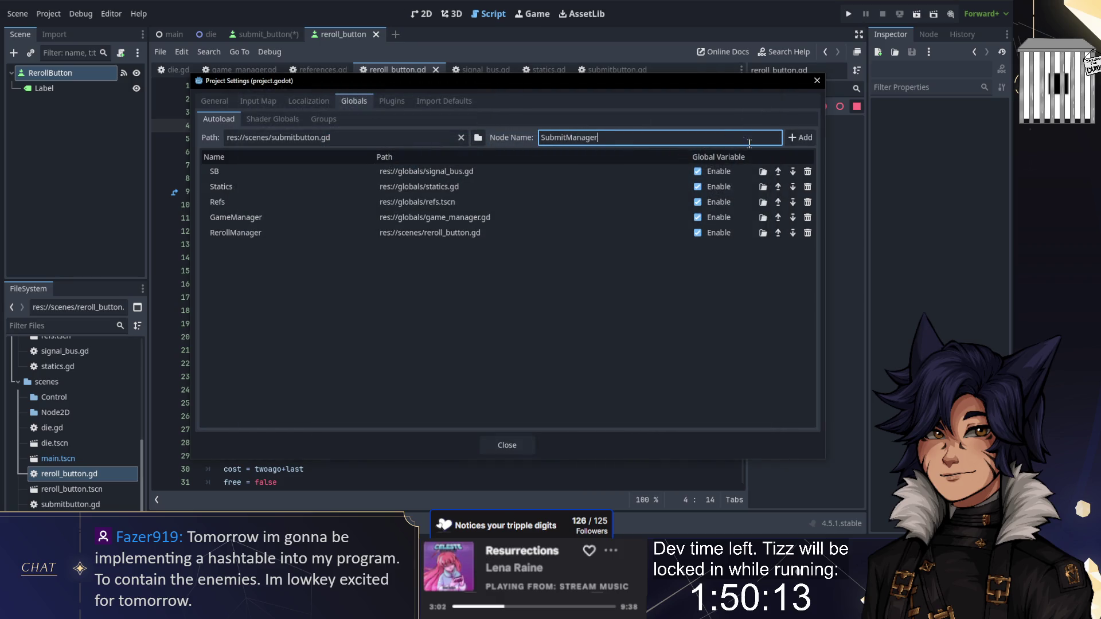
left_click(803, 139)
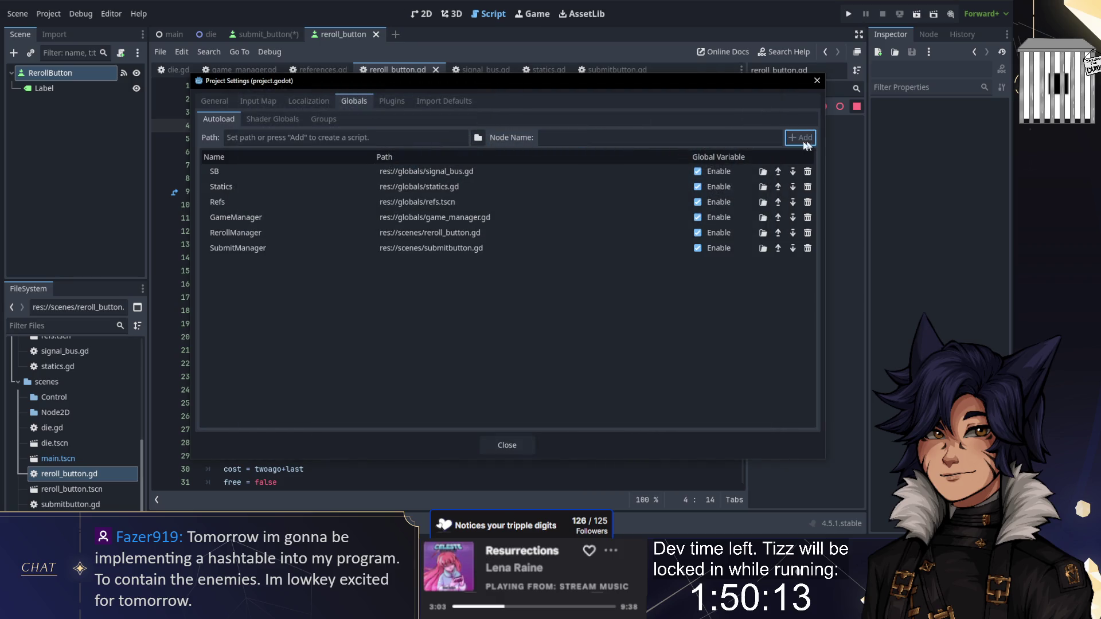
left_click(500, 445)
left_click(428, 235)
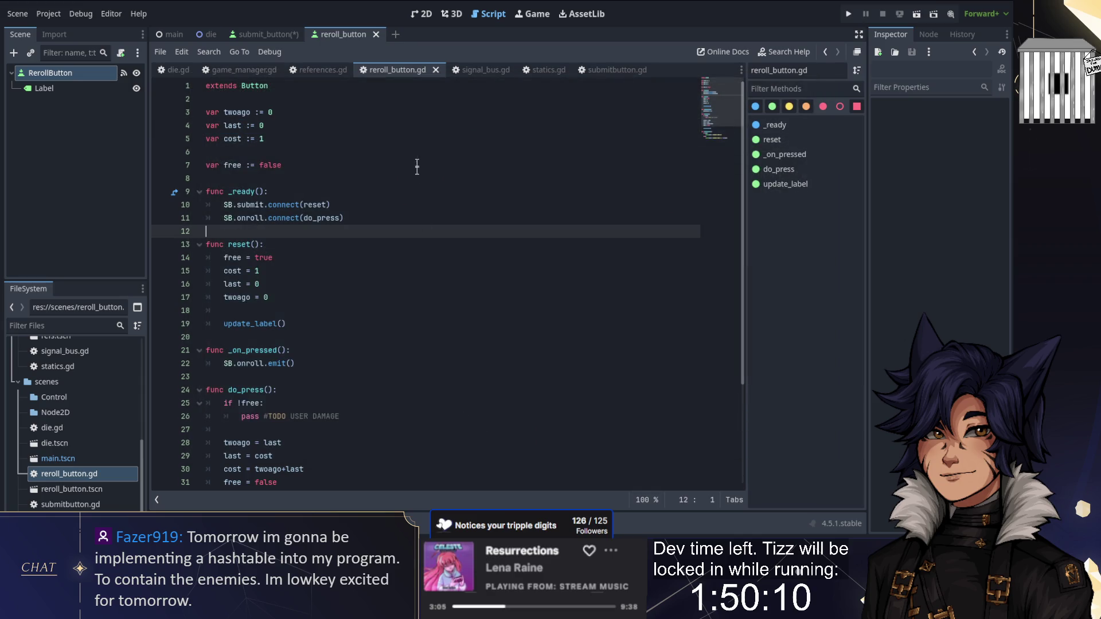
Rename and move the button scripts into globals as reroll_manager.gd and submit_manager.gd
left_click(259, 35)
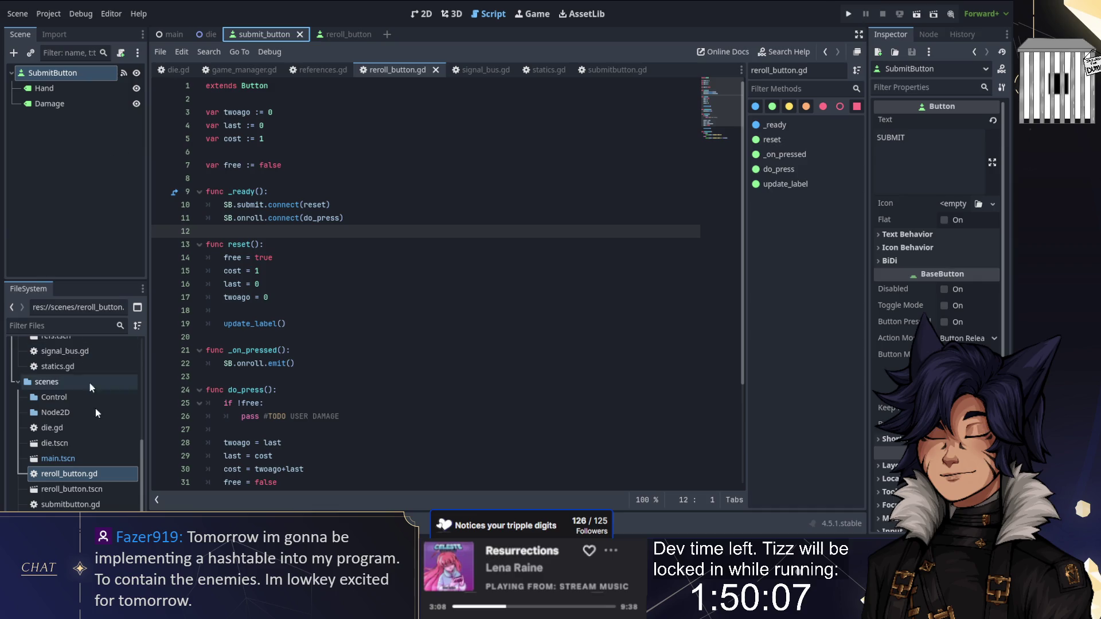
left_click_drag(74, 480, 76, 476)
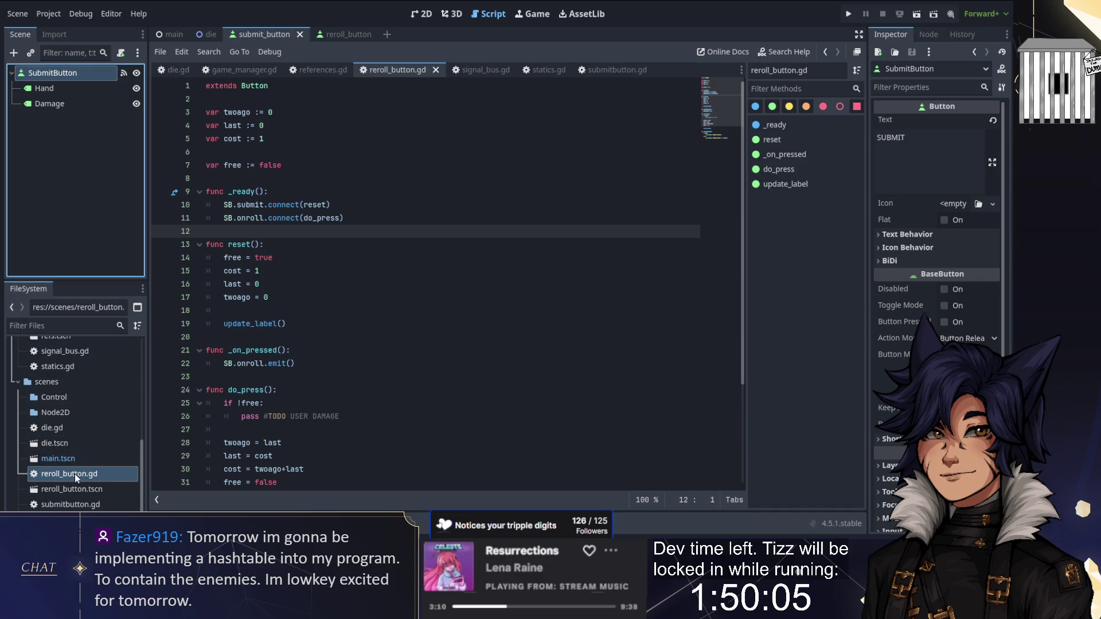
left_click(75, 475)
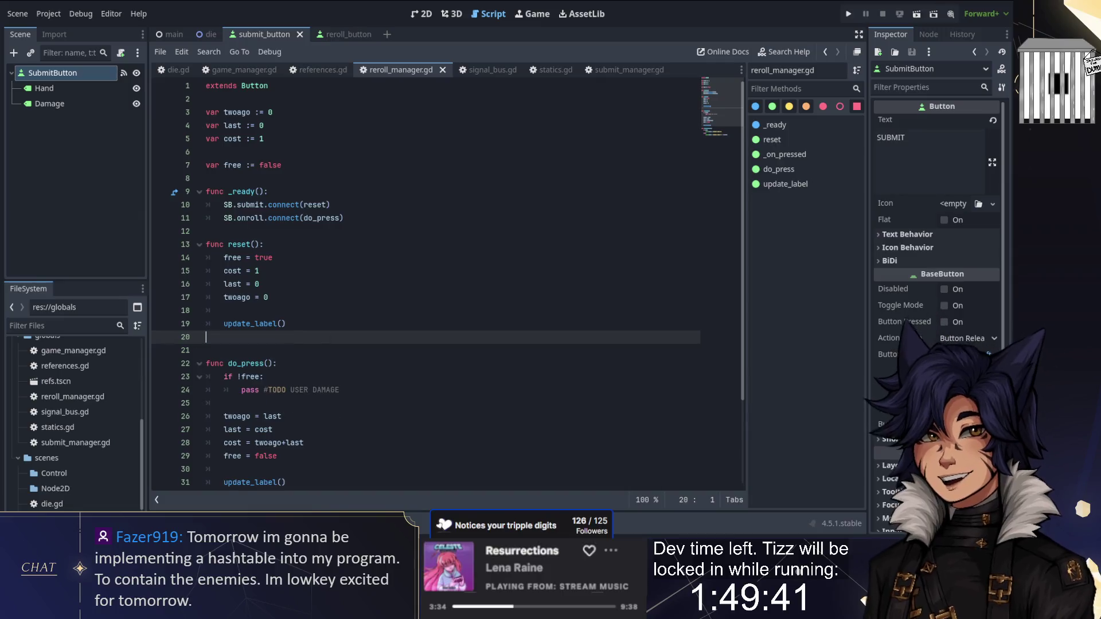
left_click(620, 70)
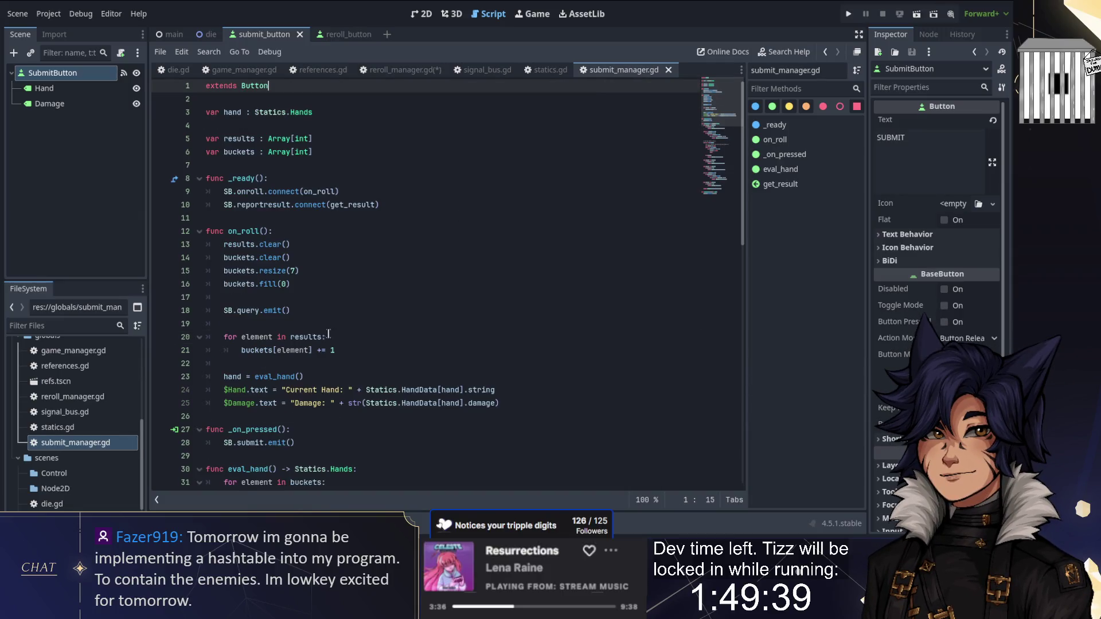
Delete the _on_pressed function from submit_manager.gd
scroll(424, 286, "down", 4)
left_click_drag(206, 257, 298, 284)
key("Delete")
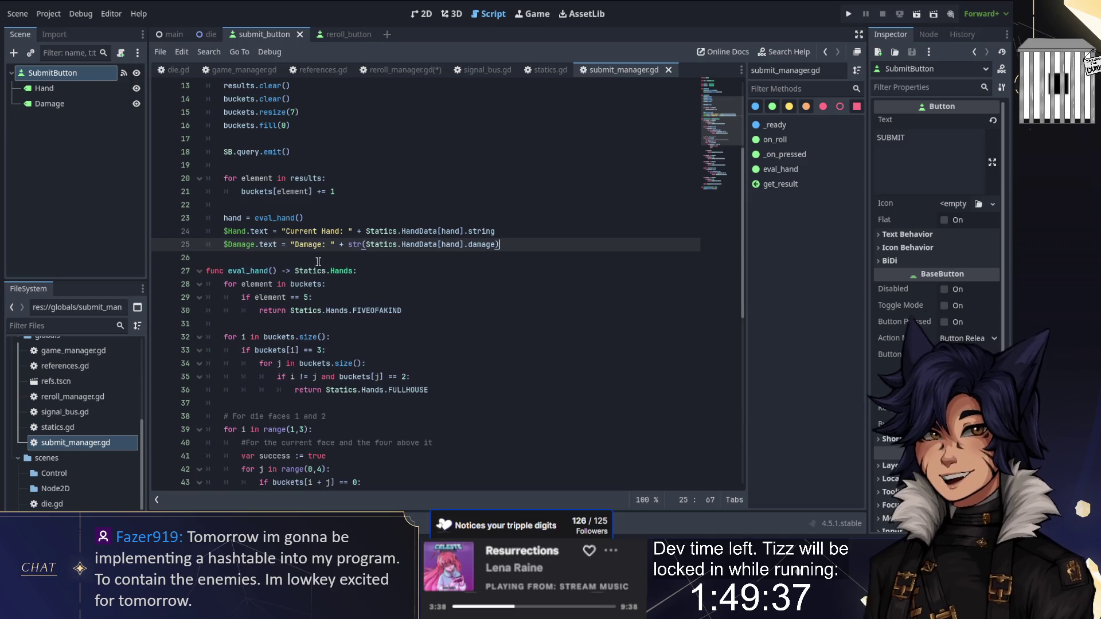
left_click(399, 72)
Attach a new submit_button.gd script to SubmitButton declaring class_name SubmitButton
left_click(52, 78)
left_click(120, 53)
left_click(462, 359)
type("class_name SubmitB")
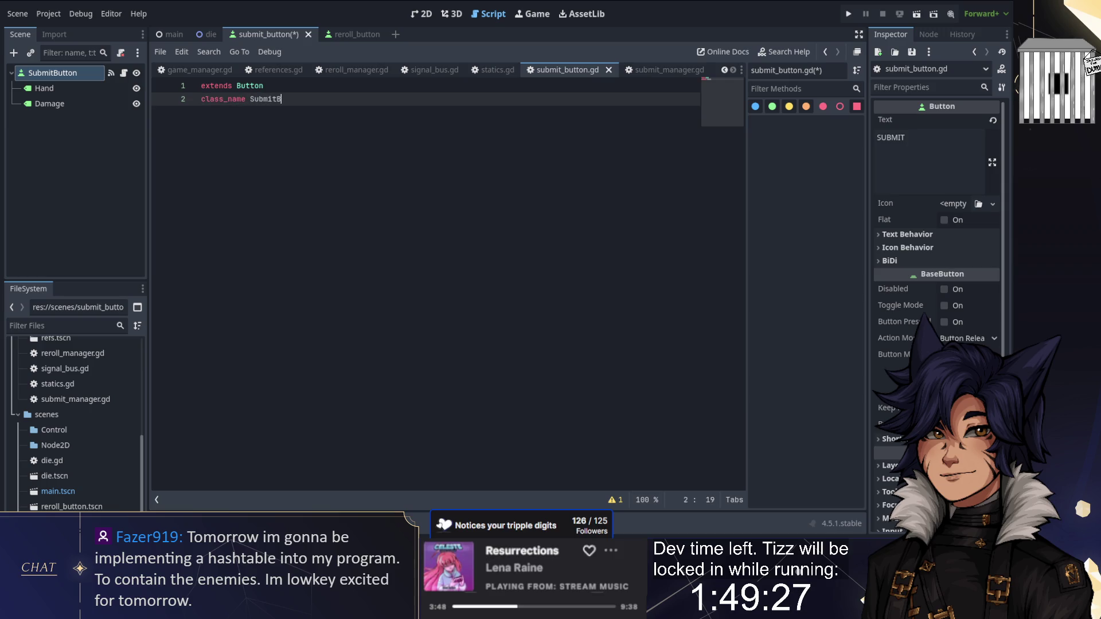
type("utton")
key("Return")
key("Return")
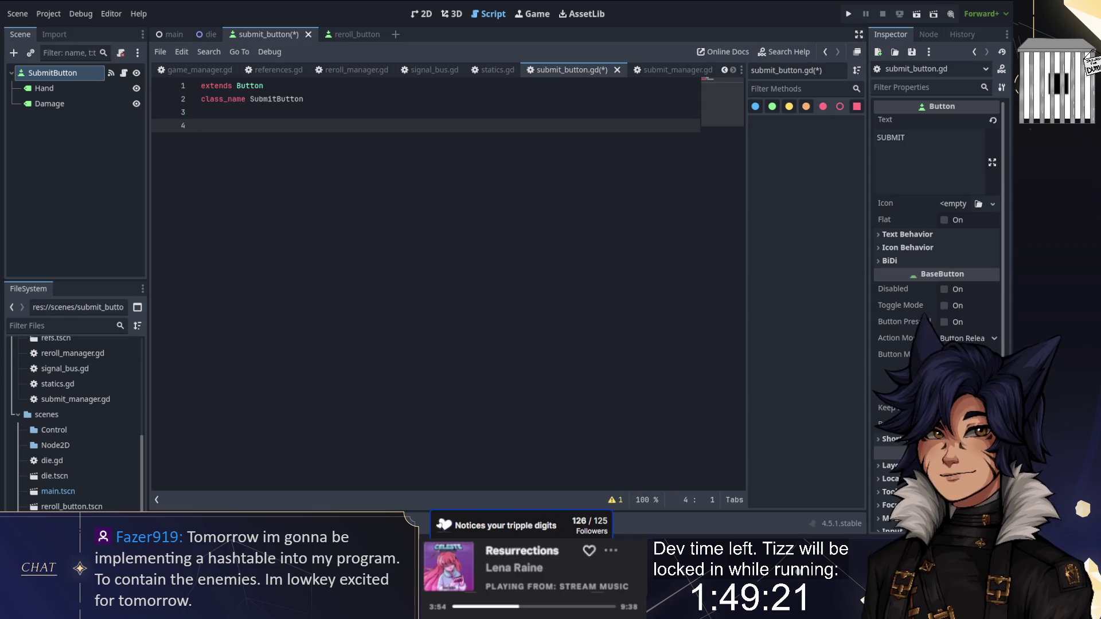
left_click(60, 76)
Clear SubmitButton's old pressed connections and connect pressed to a new _on_pressed function
left_click(928, 35)
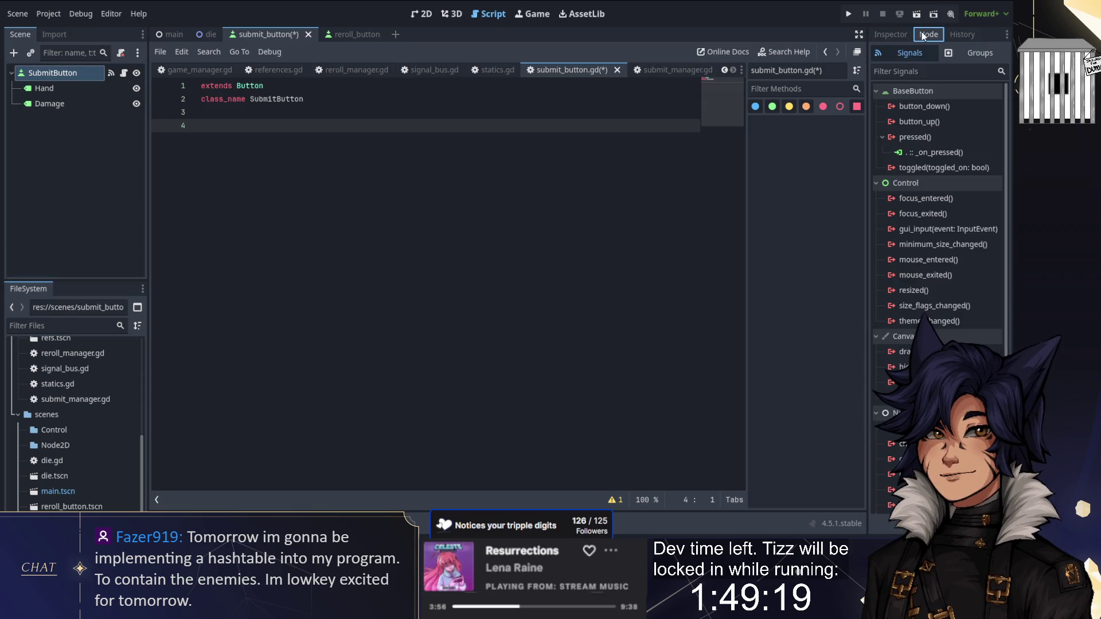
right_click(924, 138)
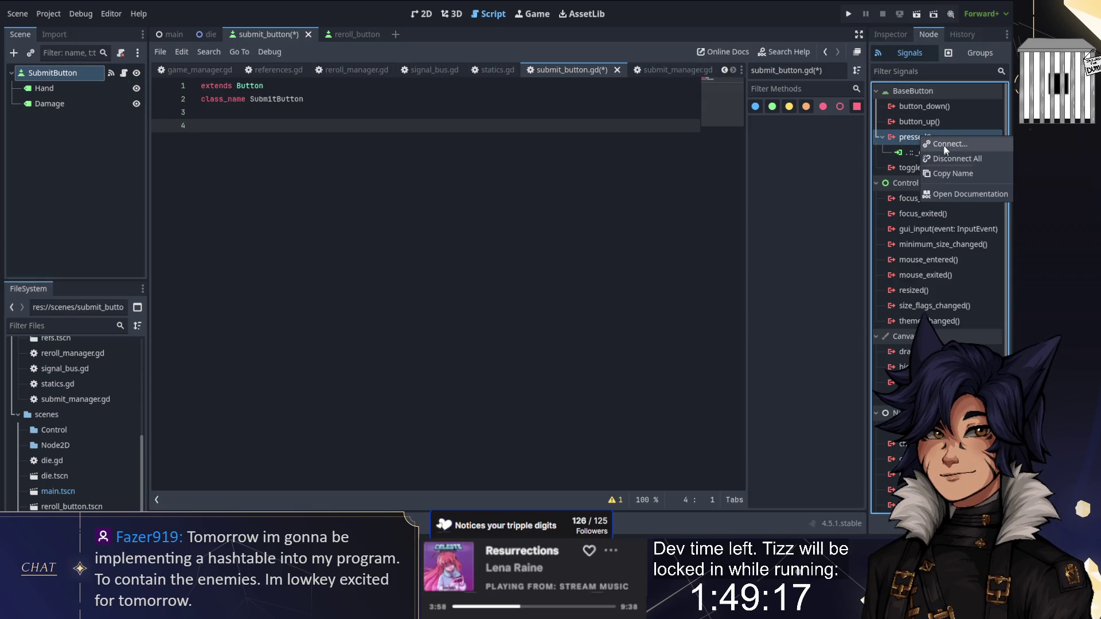
left_click(943, 146)
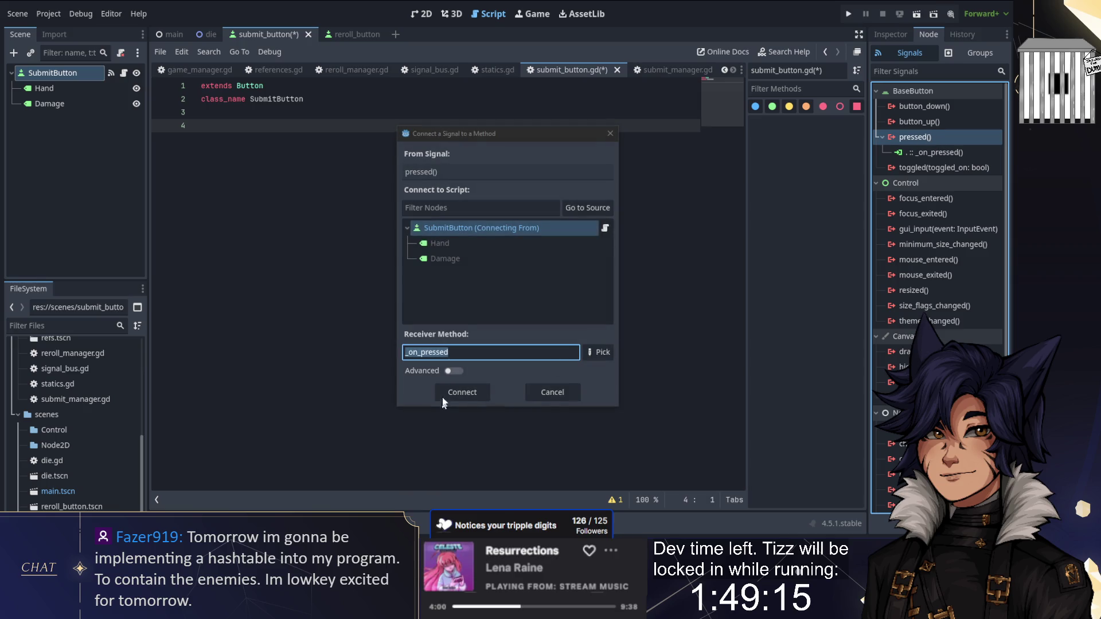
left_click(442, 398)
right_click(915, 138)
left_click(929, 162)
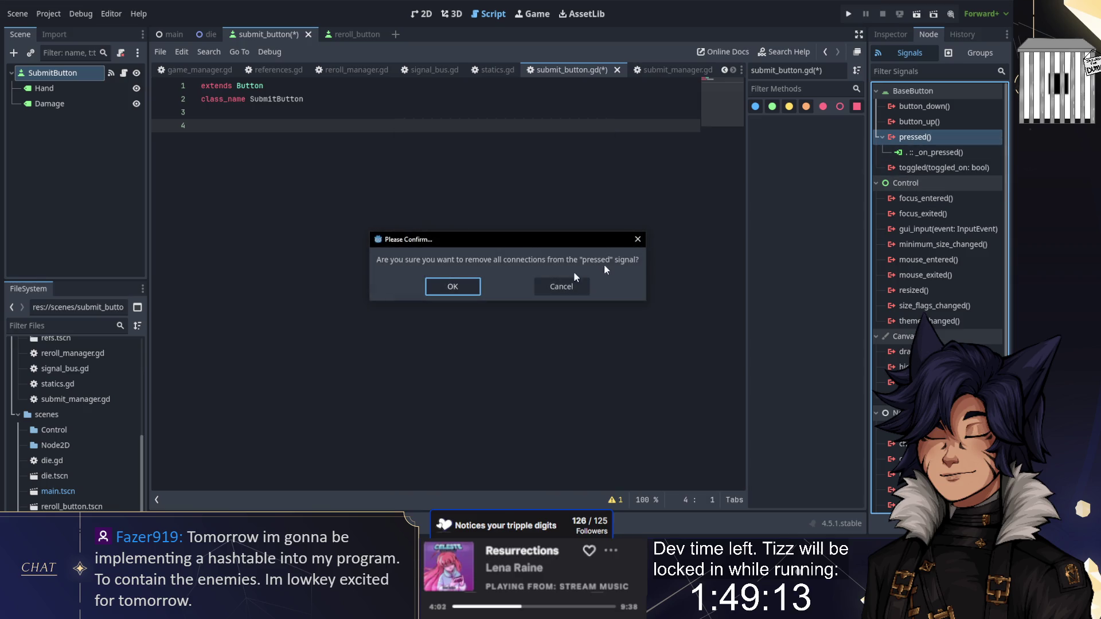
left_click(453, 286)
right_click(925, 137)
left_click(943, 144)
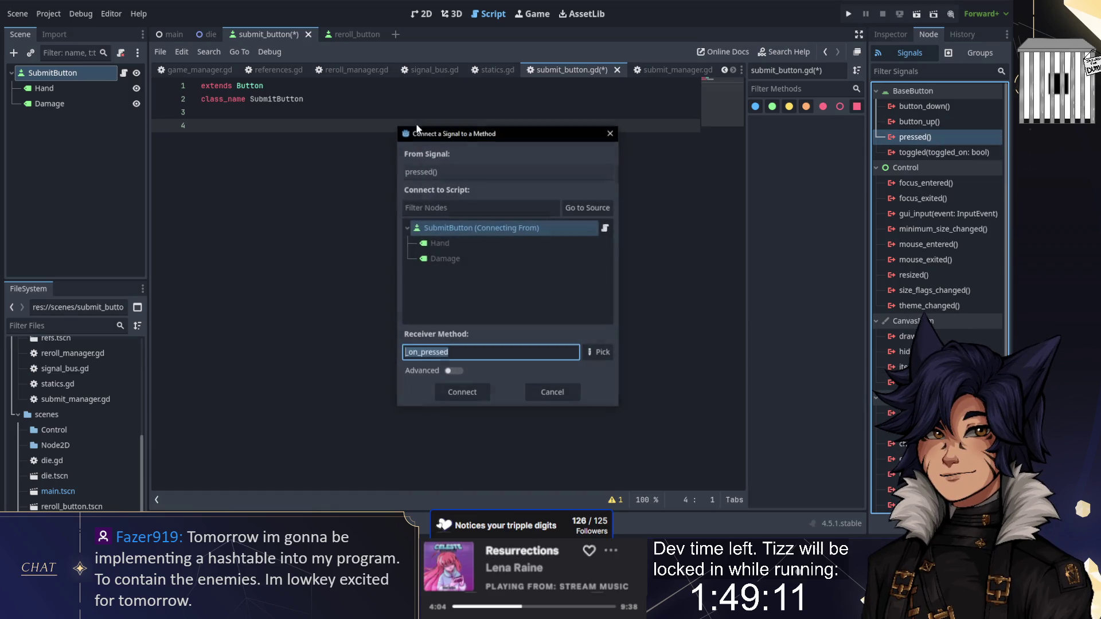
left_click(458, 392)
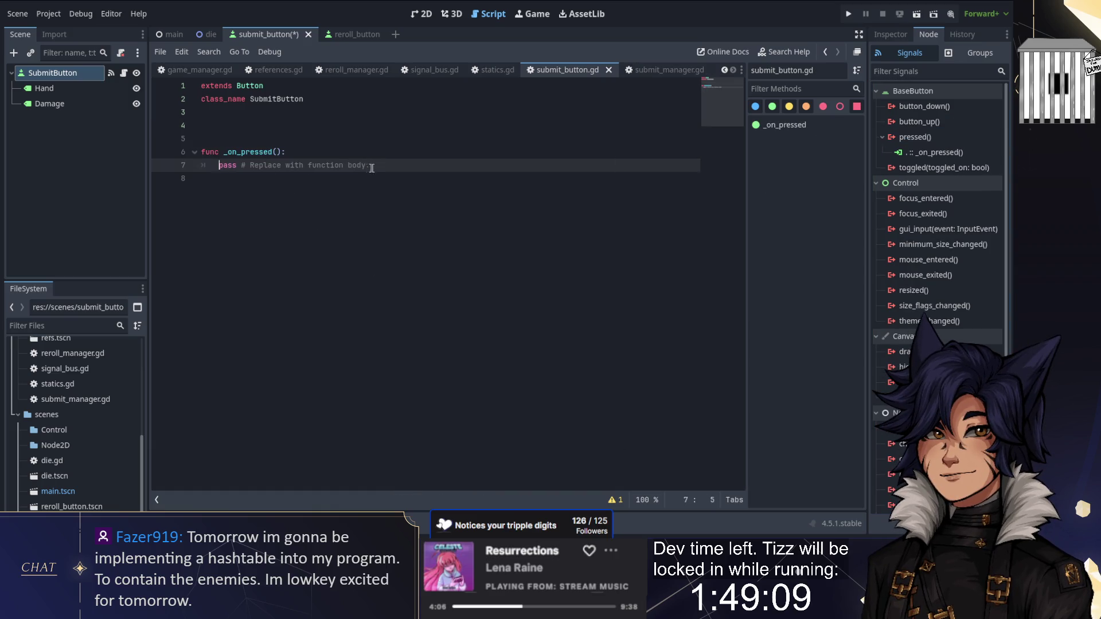
Make _on_pressed call SB.submit.emit(), remove extra blank lines, and save submit_button.gd
key("shift+End")
type("SubmitManager.")
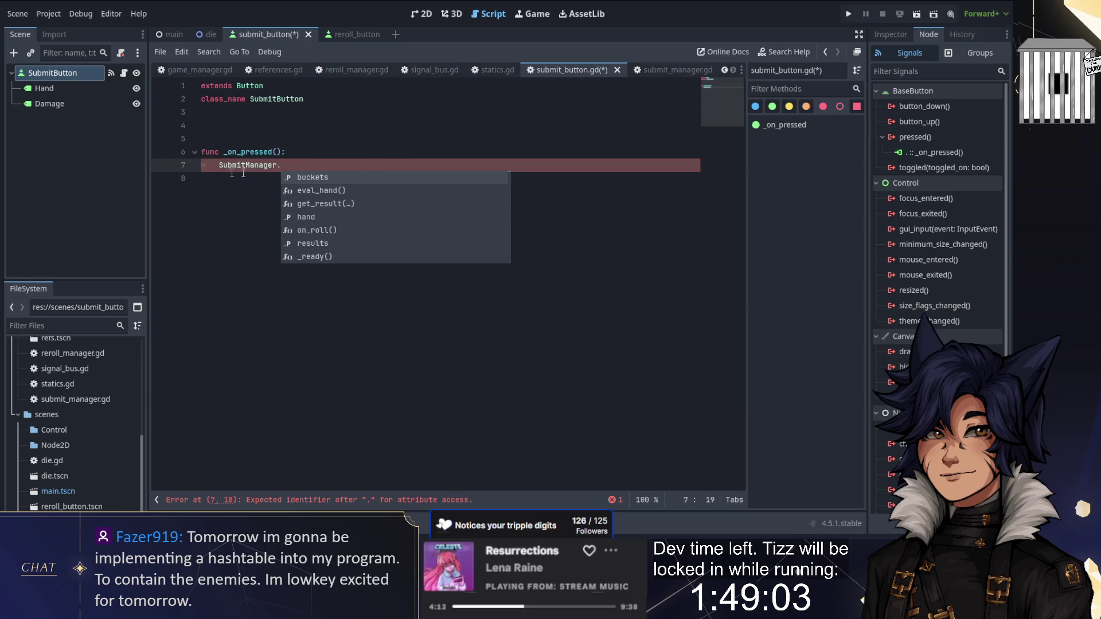
key("shift+Home")
type("SB>")
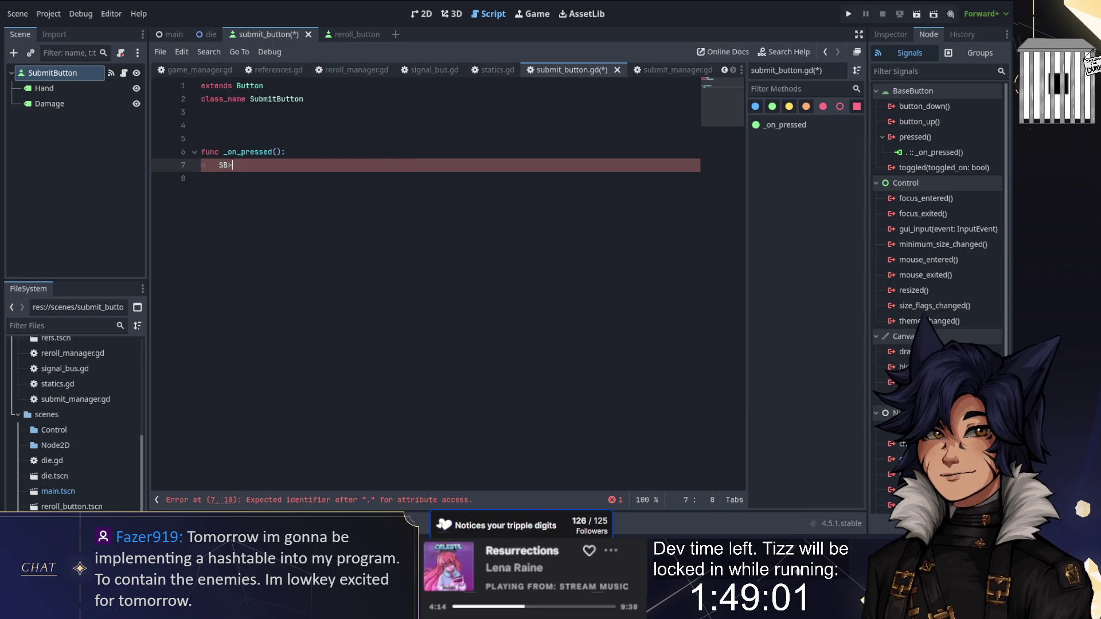
type("submit.emi")
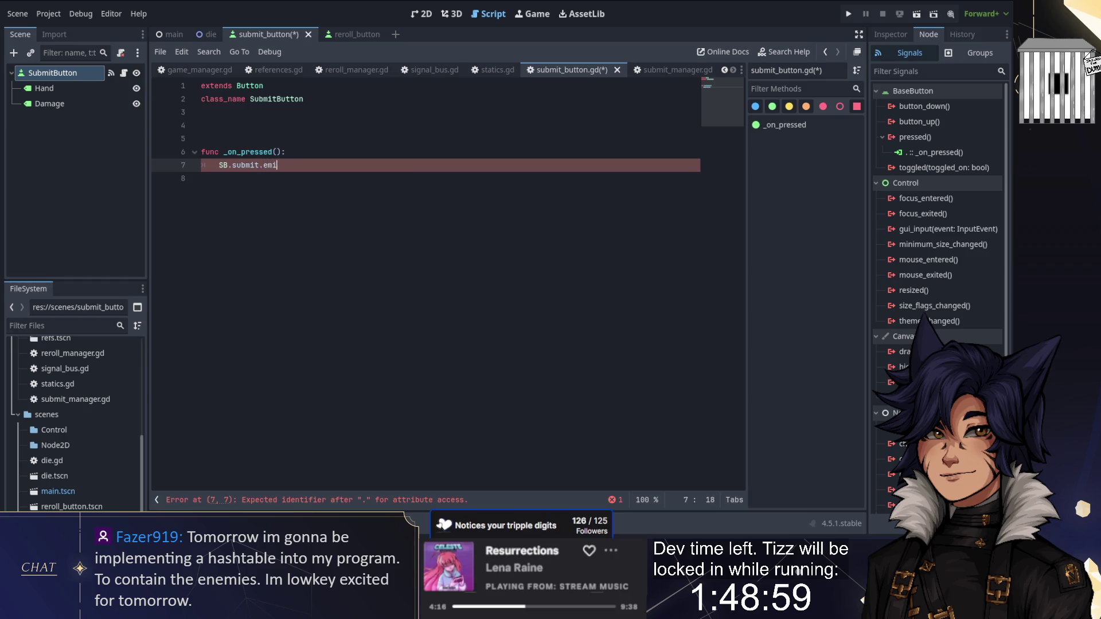
key("Up")
key("Up")
key("BackSpace")
key("BackSpace")
key("ctrl+s")
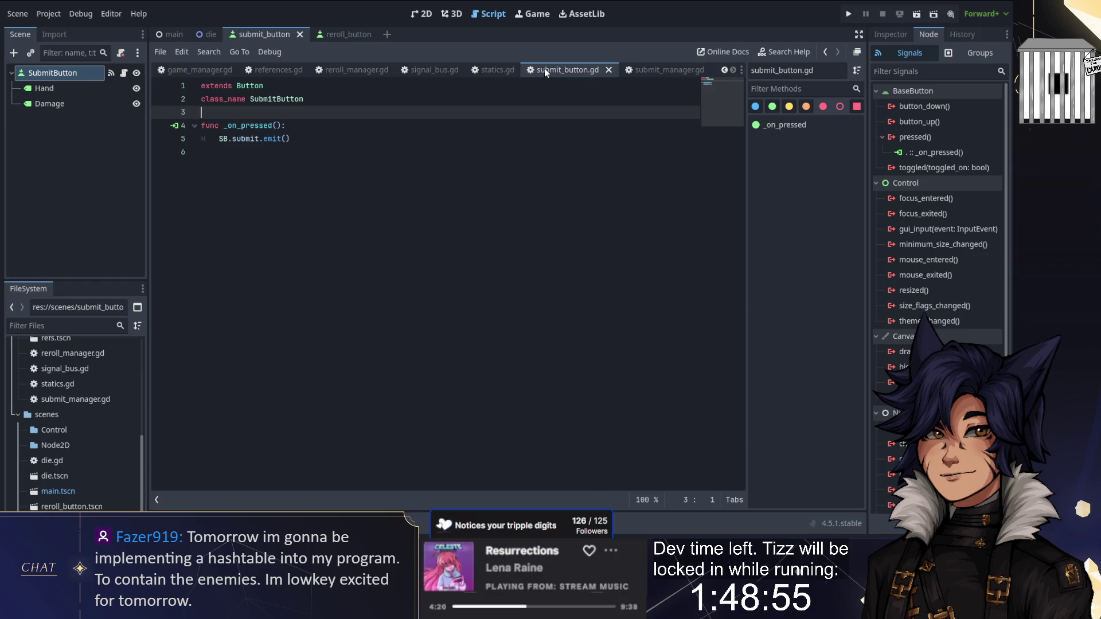
left_click(609, 70)
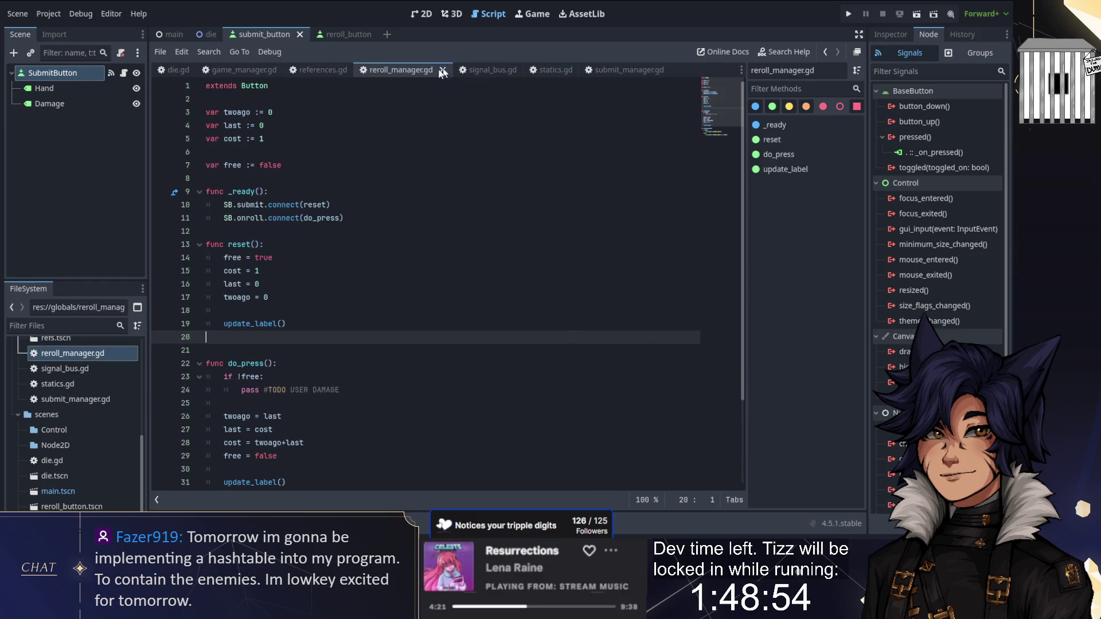
Attach a new reroll_button.gd script to the reroll button, declare class_name RerollButton, and save
left_click(314, 39)
left_click(120, 53)
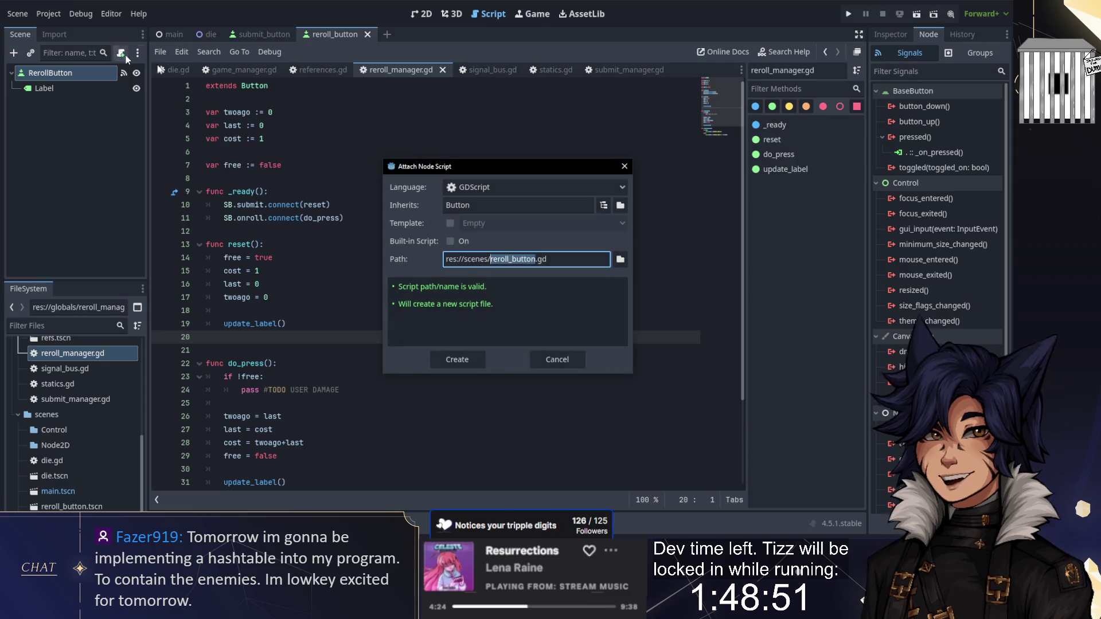
key("Return")
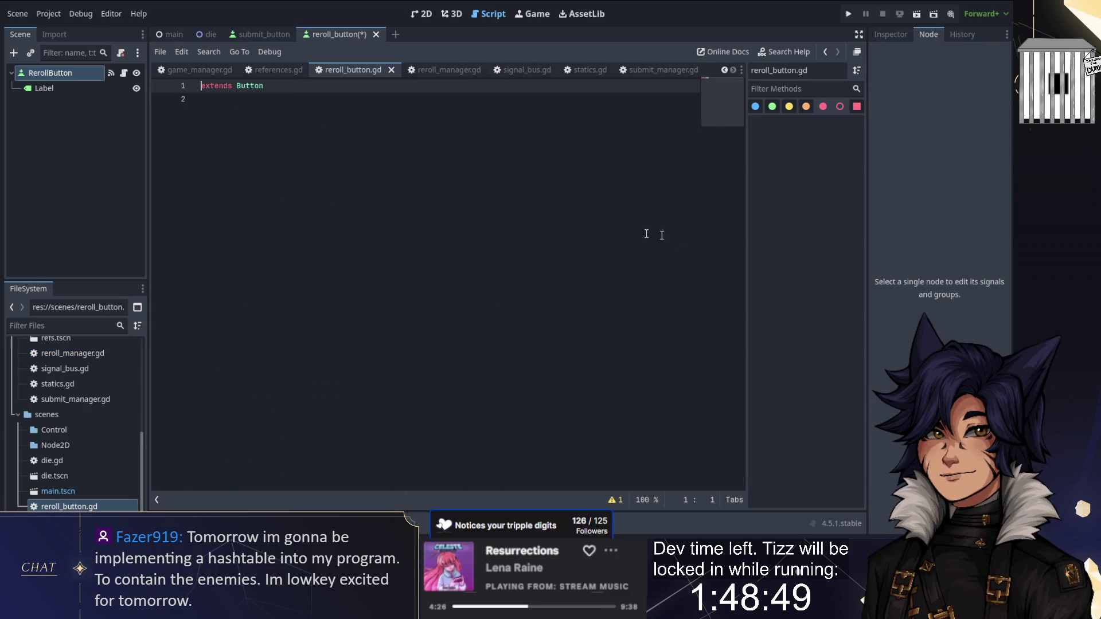
left_click(201, 99)
type("class_name RerollButt")
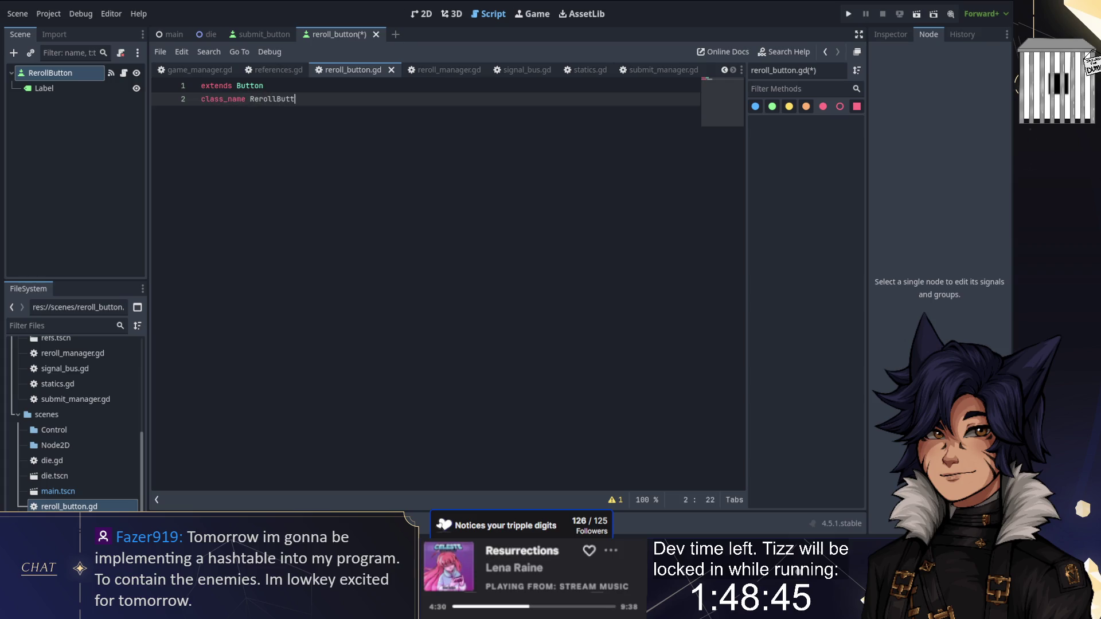
type("on")
key("Return")
key("Return")
key("BackSpace")
key("BackSpace")
key("BackSpace")
key("ctrl+s")
Reconnect the reroll button's pressed signal to a new _on_pressed handler in its script
left_click(51, 73)
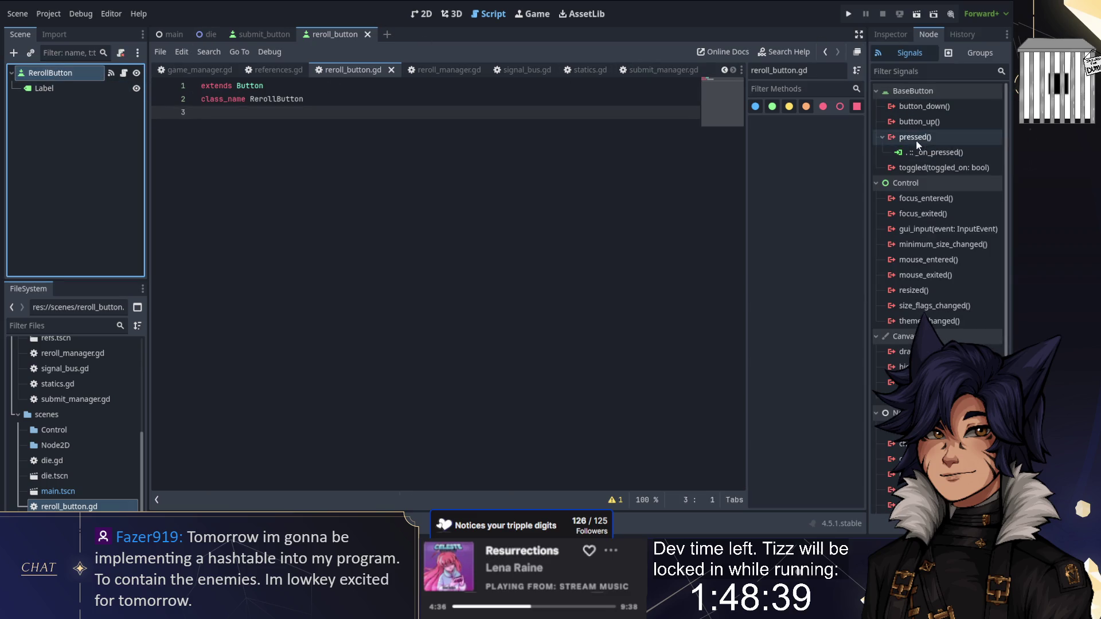
right_click(917, 143)
left_click(951, 156)
right_click(922, 141)
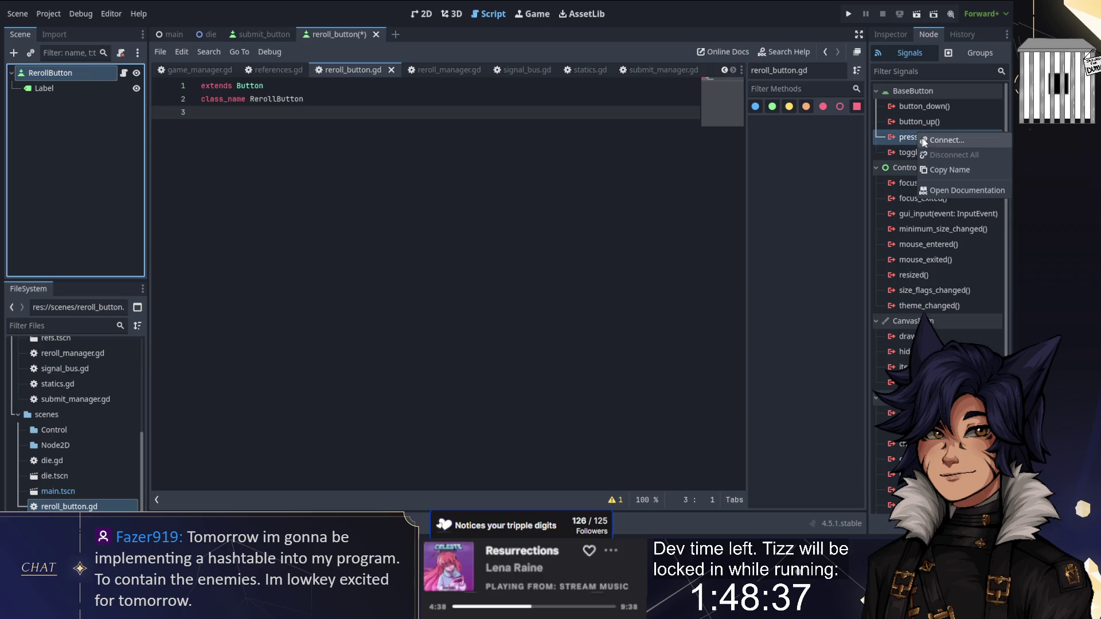
left_click(924, 142)
left_click(457, 394)
Make _on_pressed call SB.onroll.emit() and save the reroll button script
key("BackSpace")
type("SB.re")
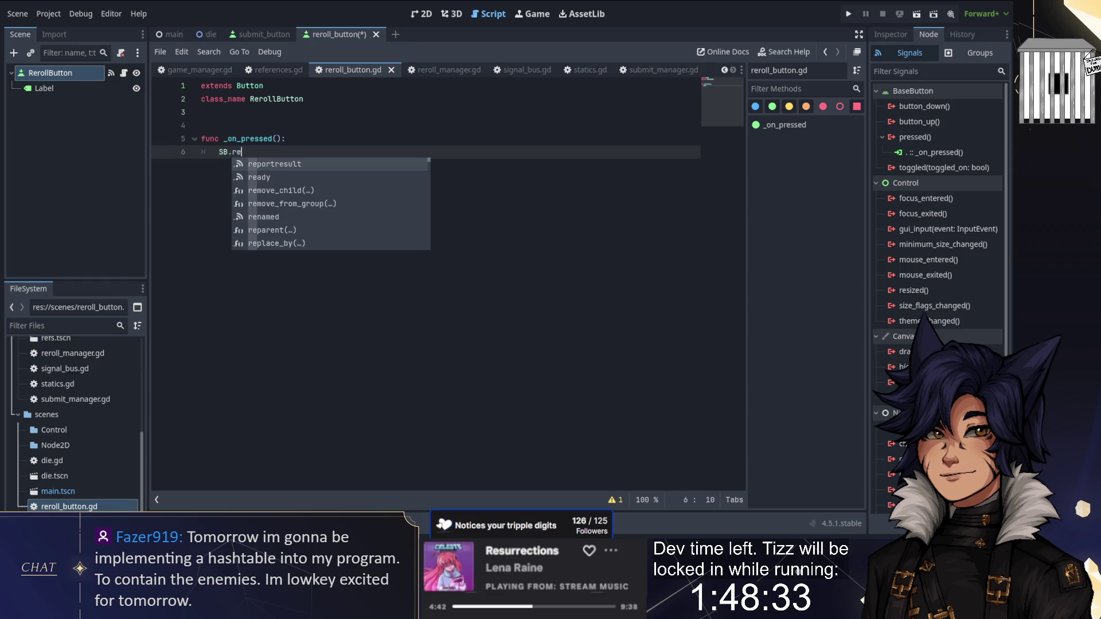
key("BackSpace")
key("BackSpace")
type("onroll")
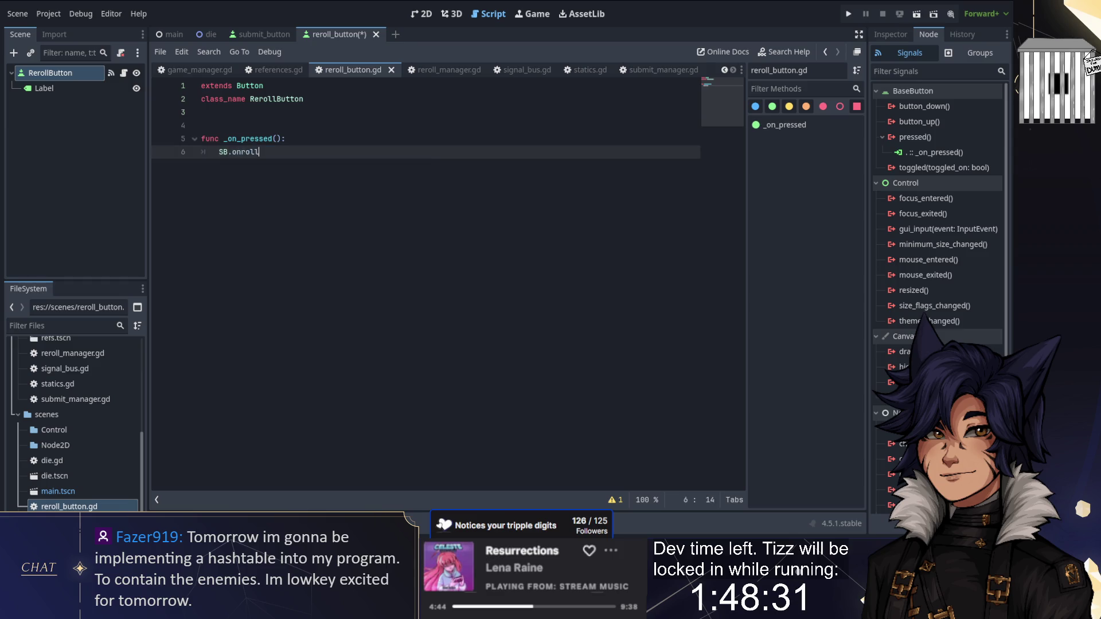
type(".emit()")
key("Up")
key("Up")
key("BackSpace")
key("ctrl+s")
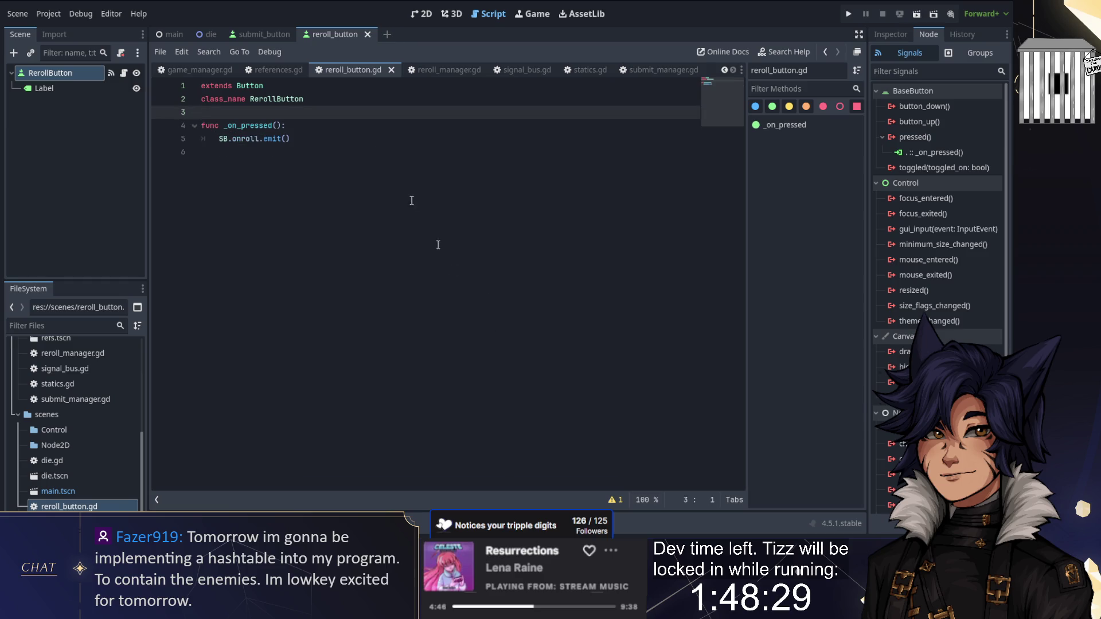
left_click(260, 34)
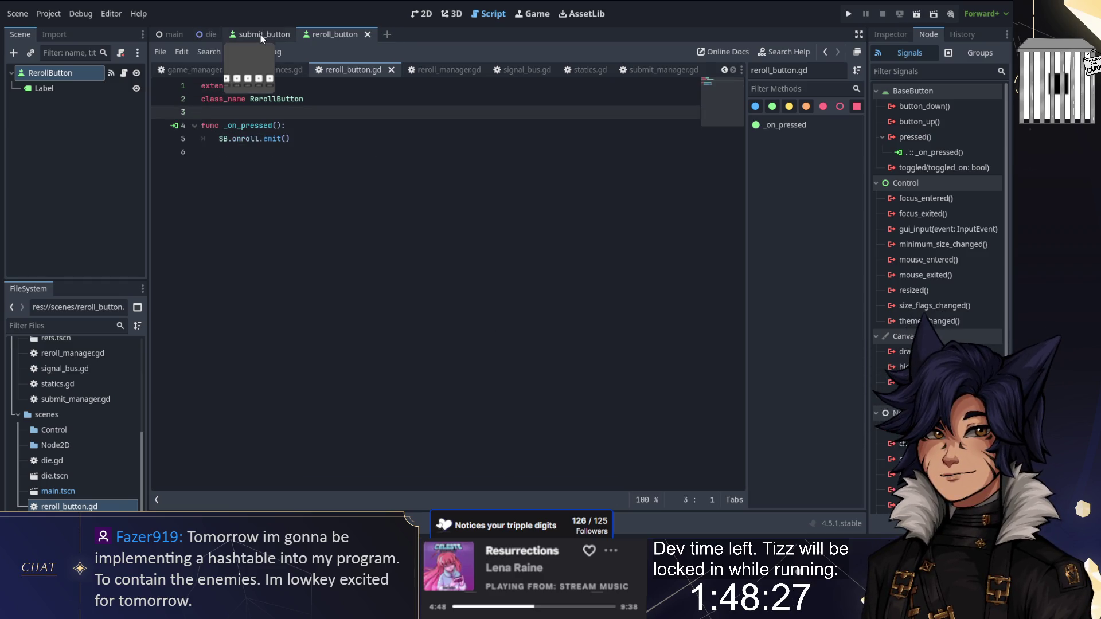
left_click(207, 35)
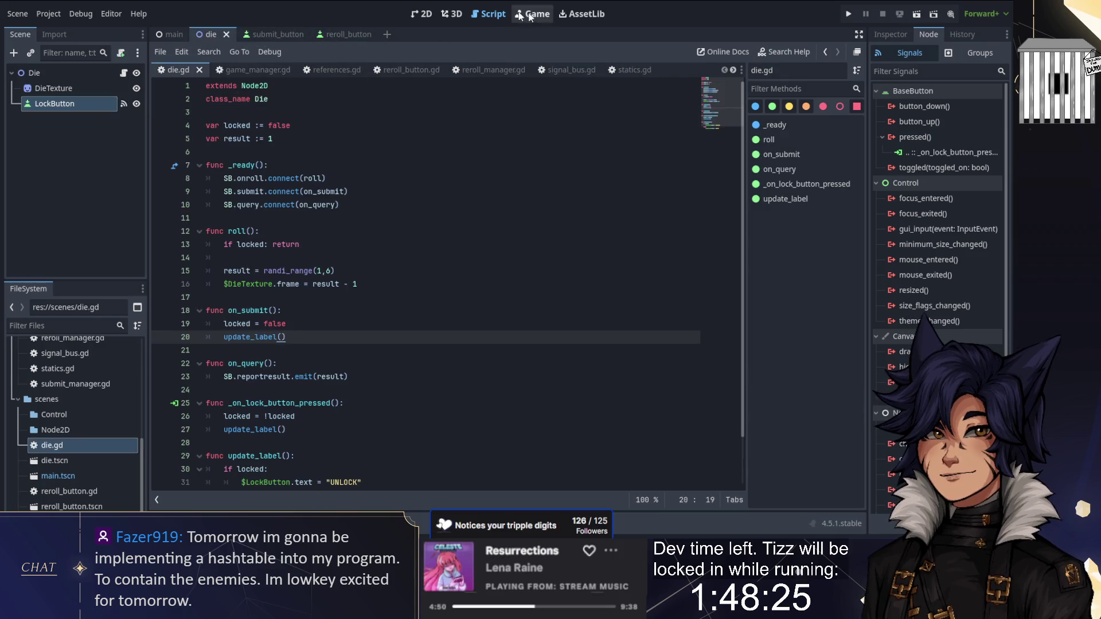
Review the reroll manager script's variables and its reset function
left_click(420, 16)
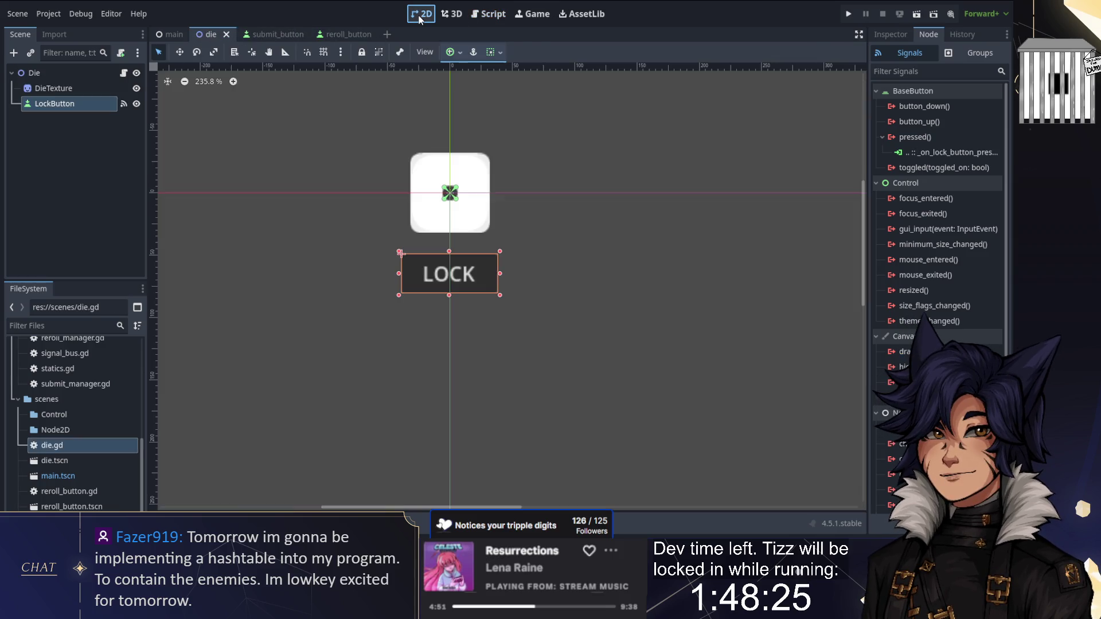
left_click(344, 34)
left_click(480, 17)
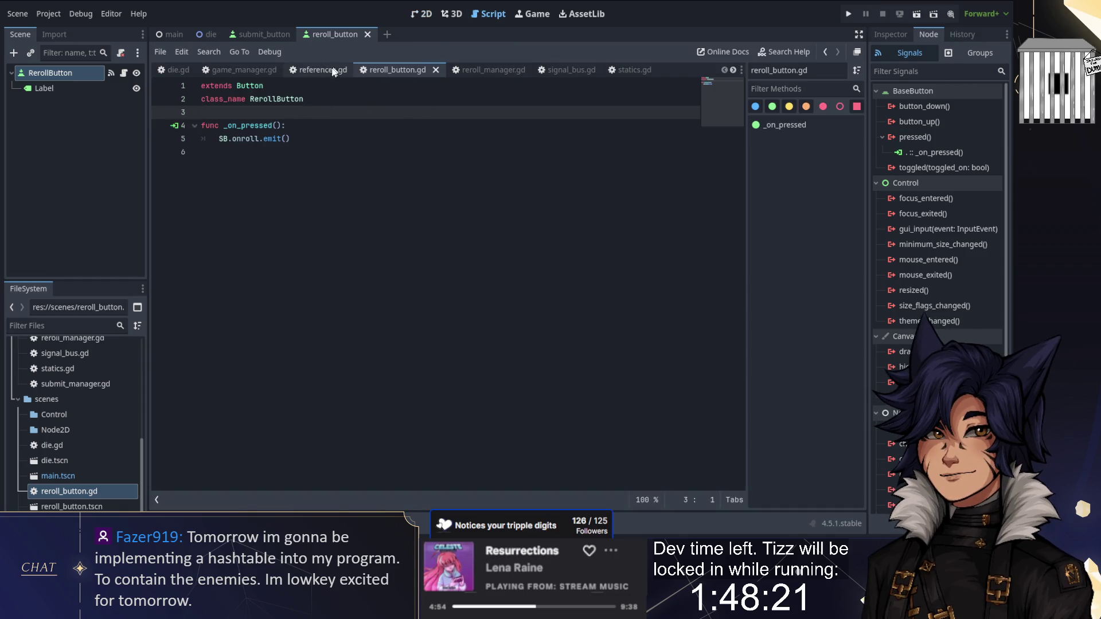
left_click(490, 74)
left_click(324, 165)
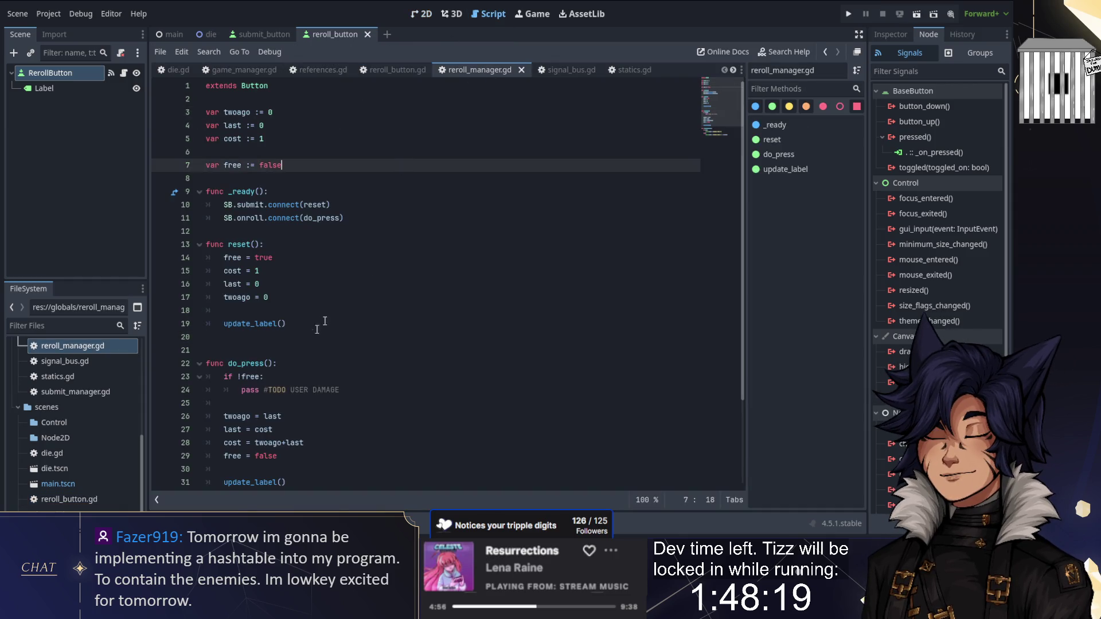
left_click(324, 324)
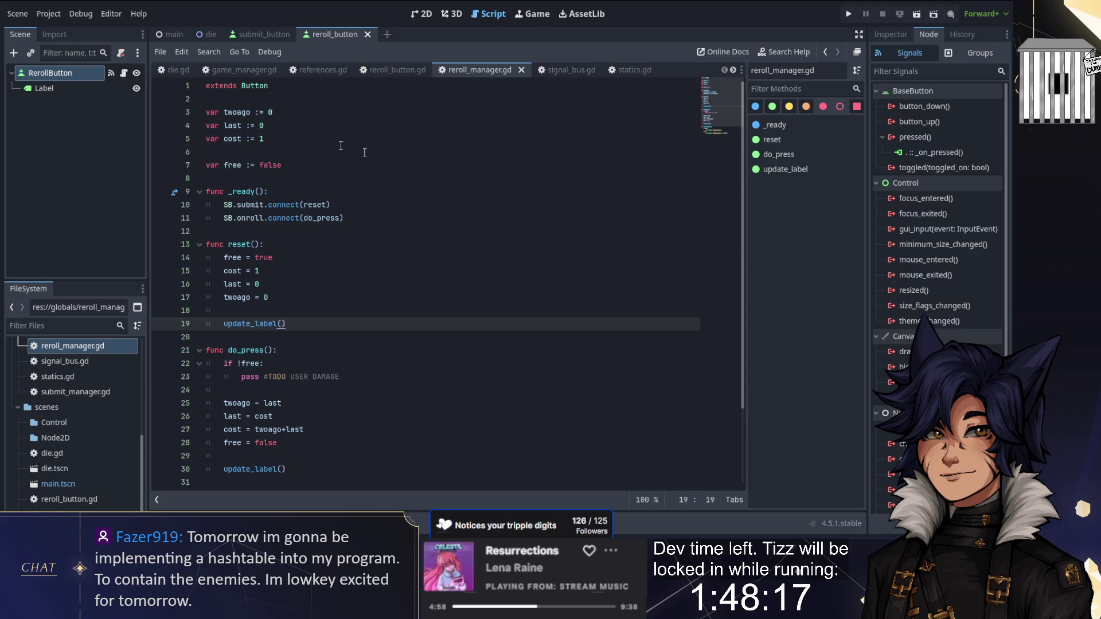
In game_manager.gd, add a RerollManager.reset_cost() call after the opening SB.onroll.emit()
left_click(217, 69)
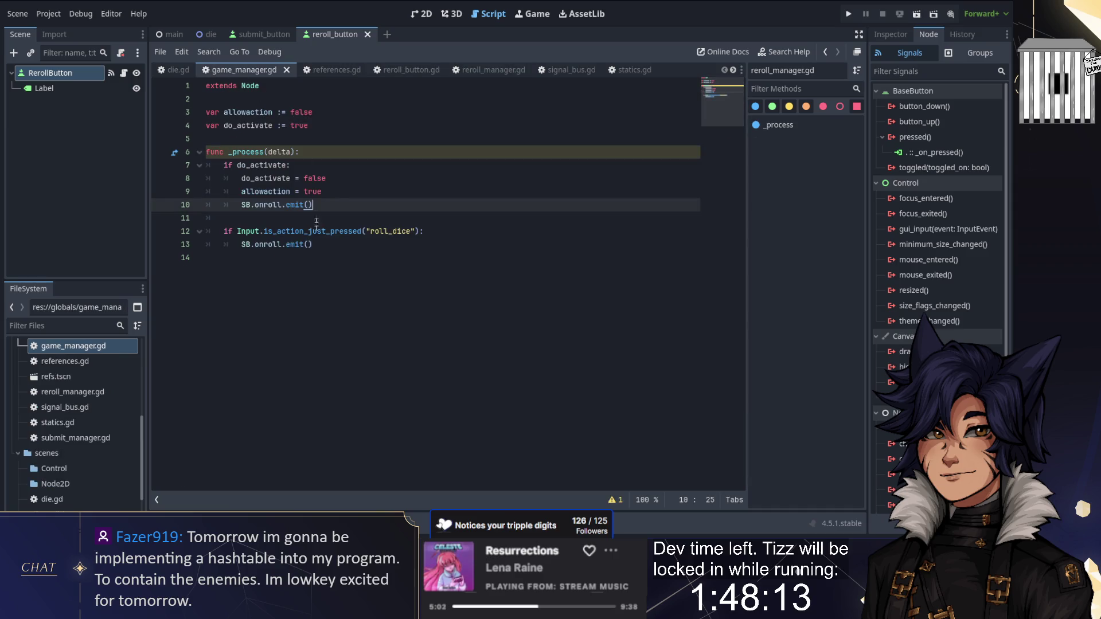
key("Return")
type("Rer")
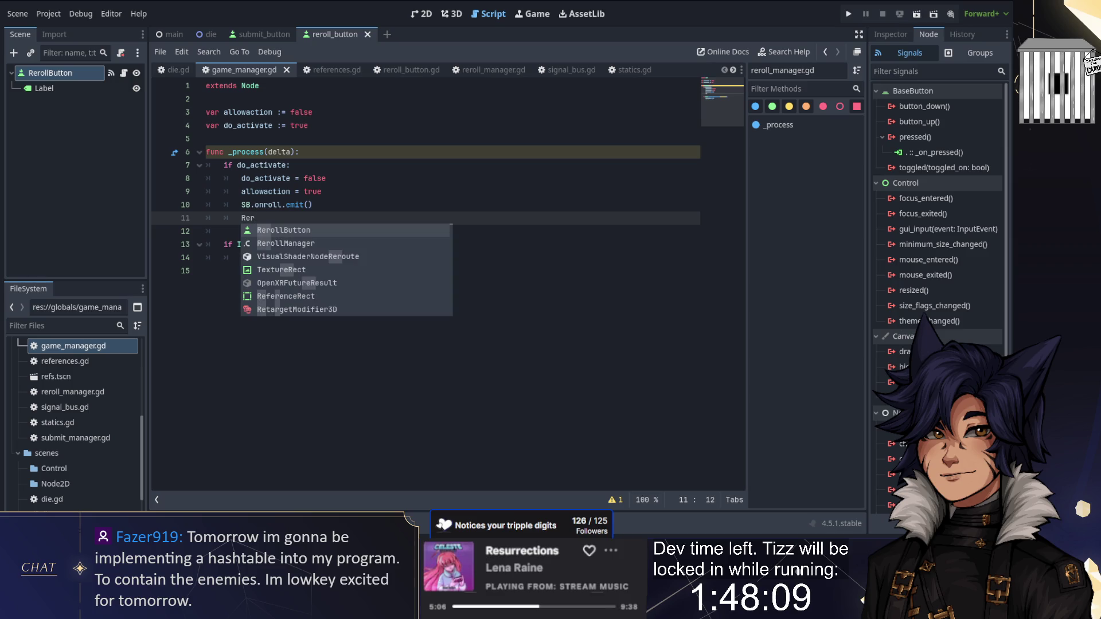
key("Down")
key("Return")
type(".re")
key("Return")
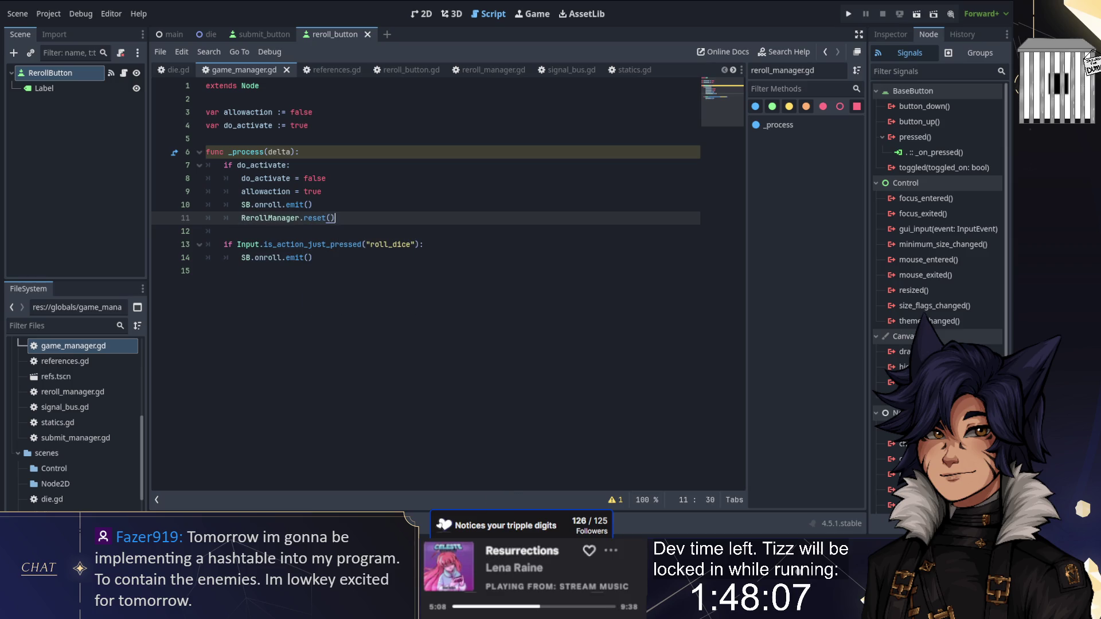
left_click(476, 69)
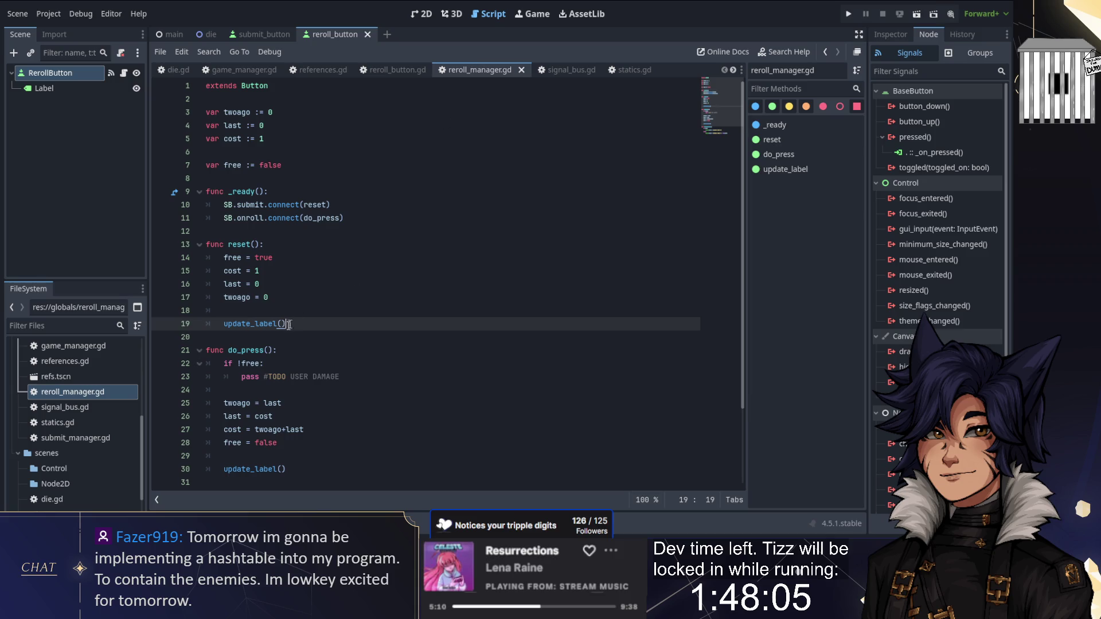
left_click(245, 71)
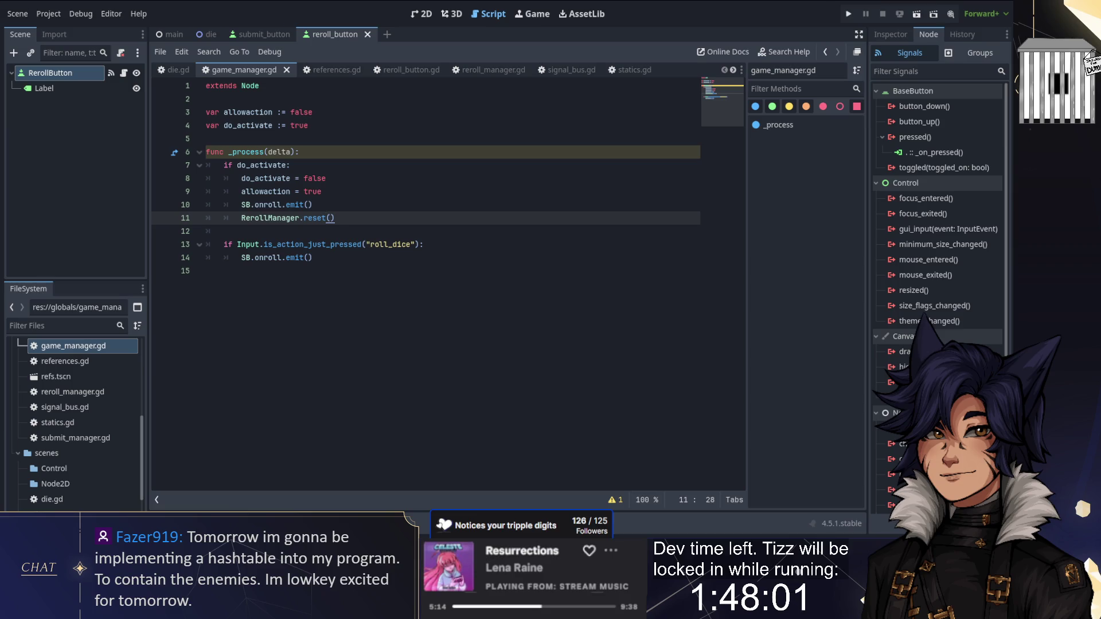
type("_cost")
double_click(325, 218)
key("ctrl+c")
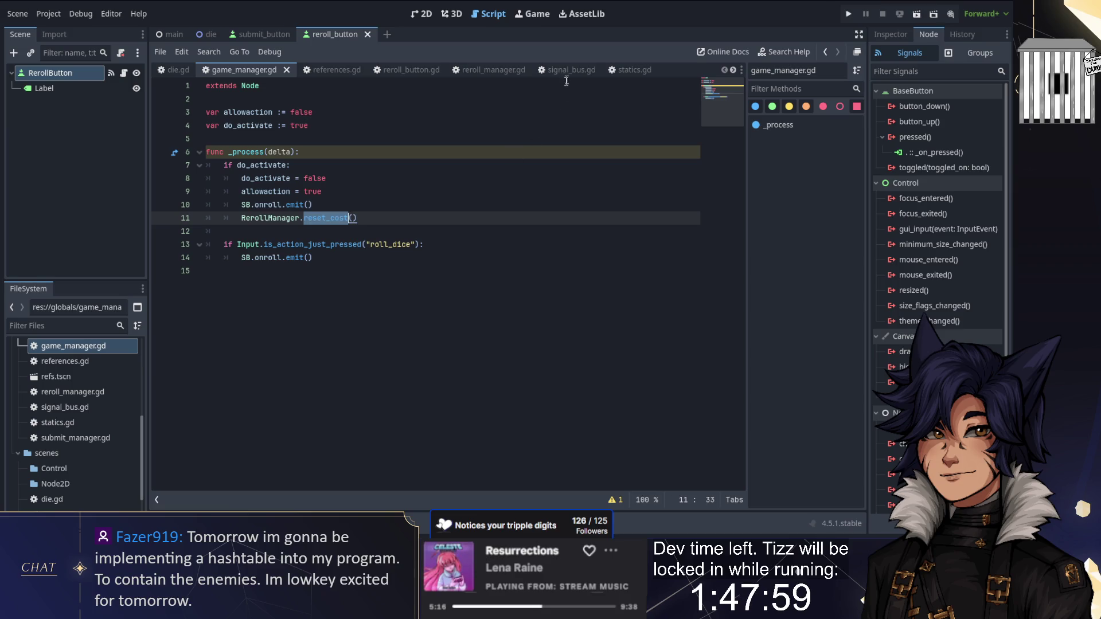
Rename reset to reset_cost in reroll_manager.gd, update its connect call, save, and run the game
left_click(566, 73)
left_click(488, 71)
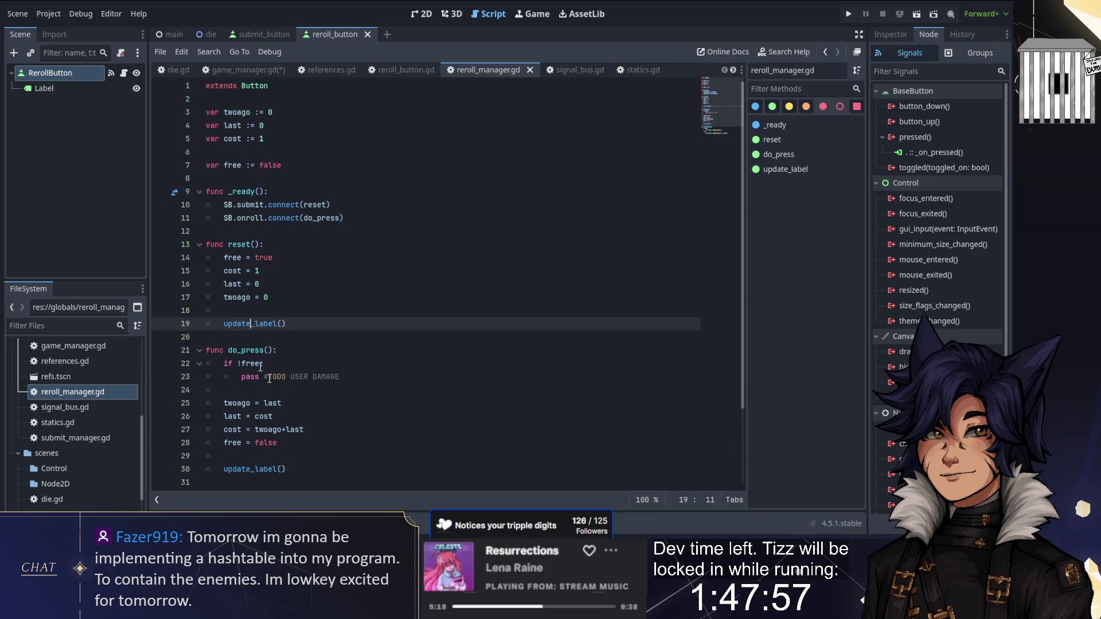
scroll(250, 323, "down", 2)
scroll(251, 323, "up", 2)
double_click(239, 245)
key("ctrl+v")
double_click(322, 204)
key("ctrl+v")
key("ctrl+s")
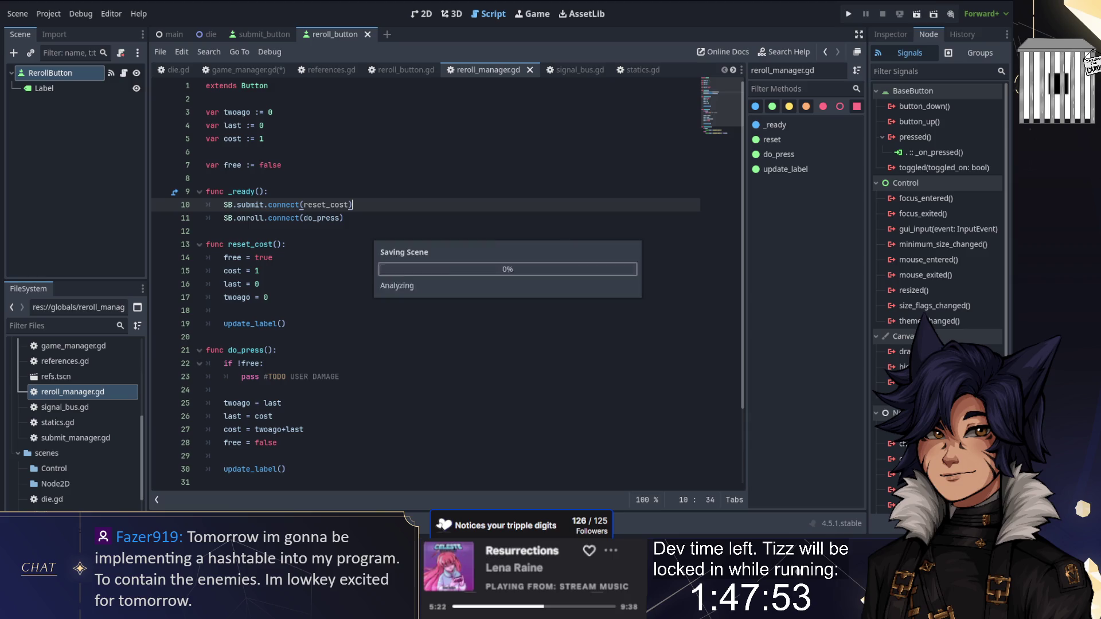
left_click(855, 12)
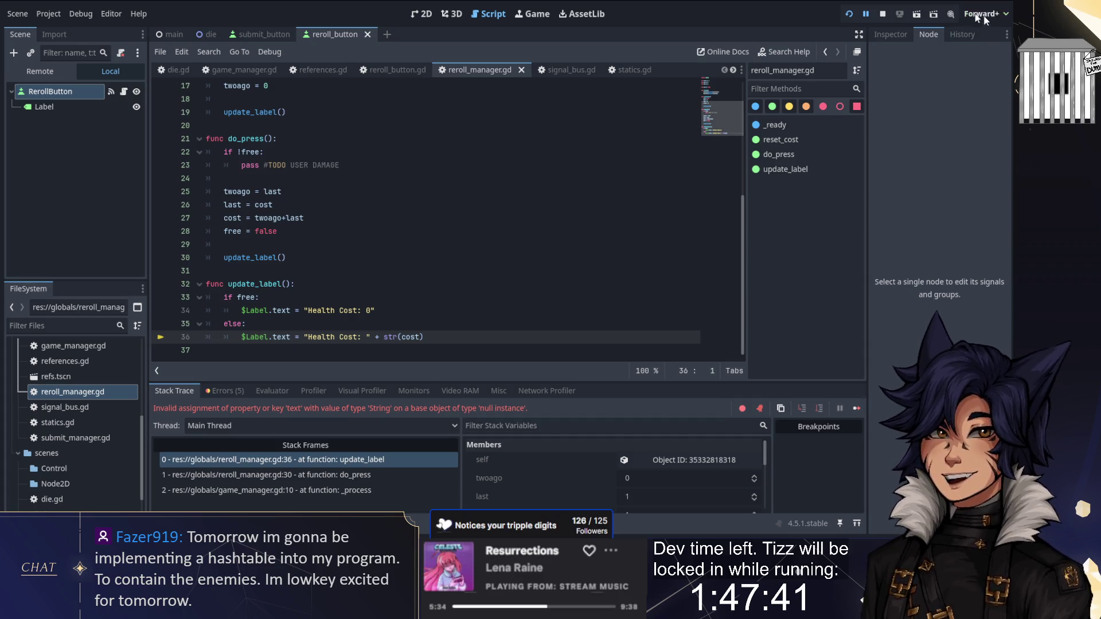
Stop the game and move update_label from the reroll manager into reroll_button.gd
left_click(880, 14)
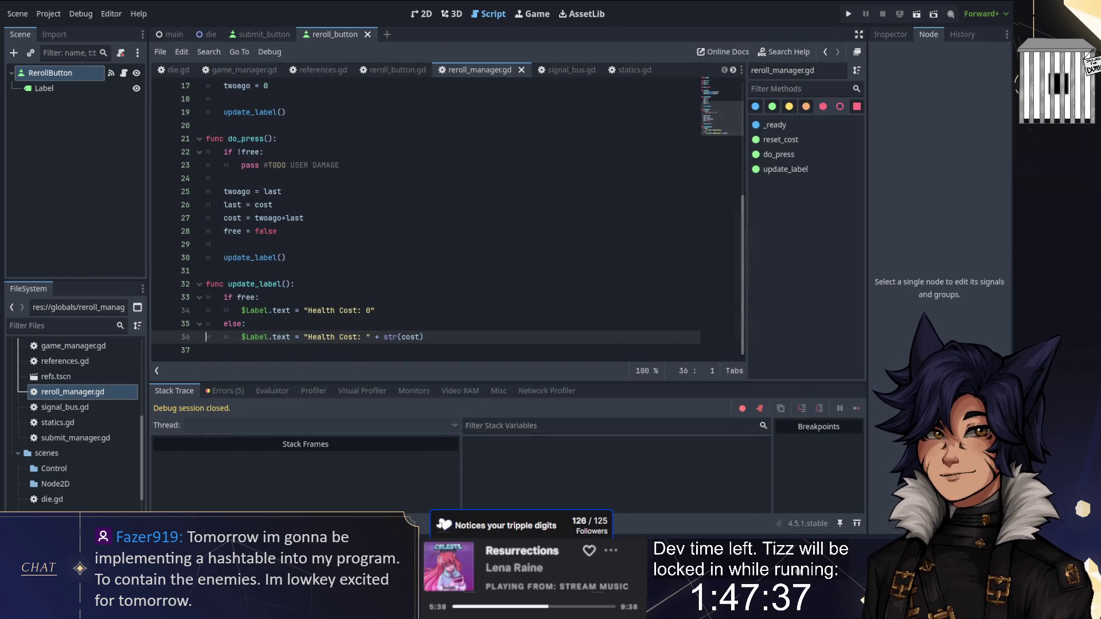
key("shift+Up")
key("shift+Up")
key("shift+Up")
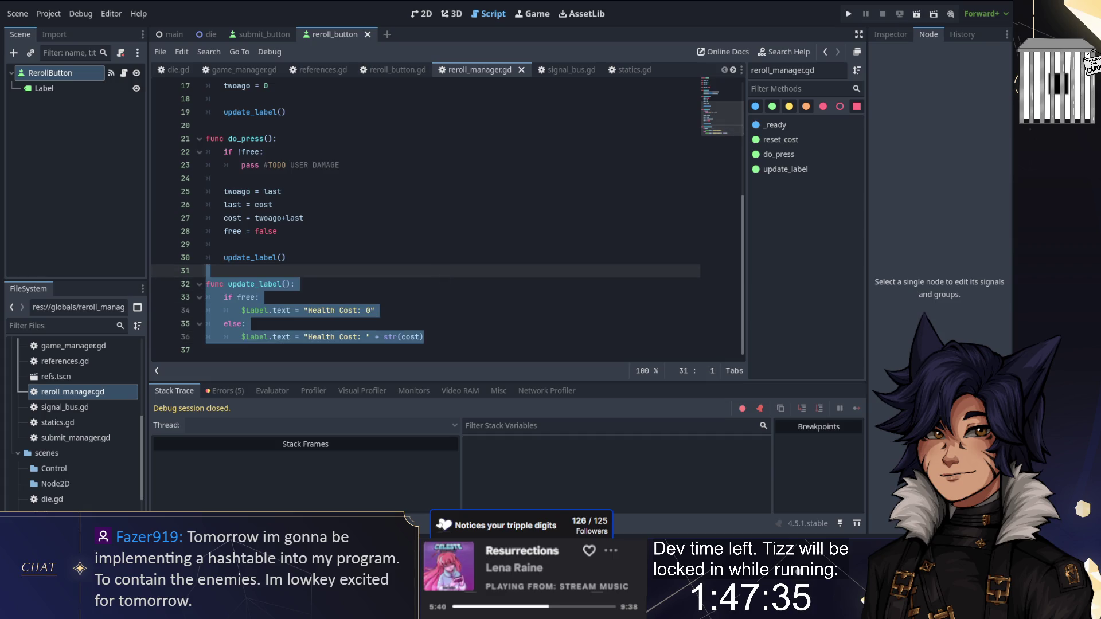
key("Delete")
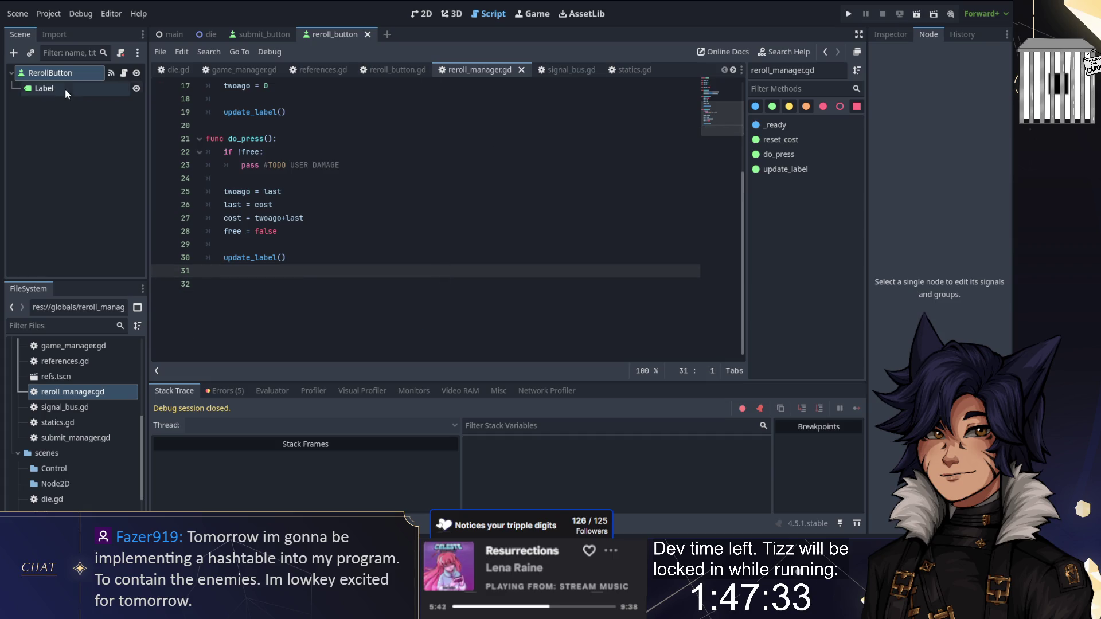
left_click(123, 74)
type("func update_label(): \tif free: \t\t$Label.text = \"Health Cost: 0\" \telse: \t\t$Label.text = \"Health Cost: \" + str(cost)")
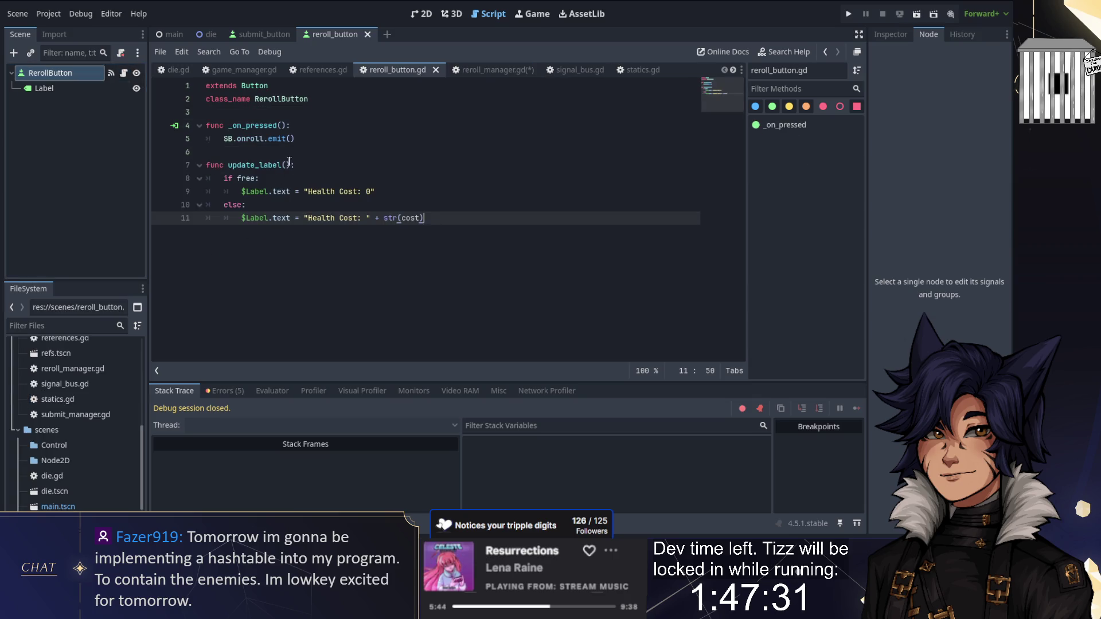
Give update_label a cost : int parameter, drop its if/else so it just sets the label, and save
left_click(290, 165)
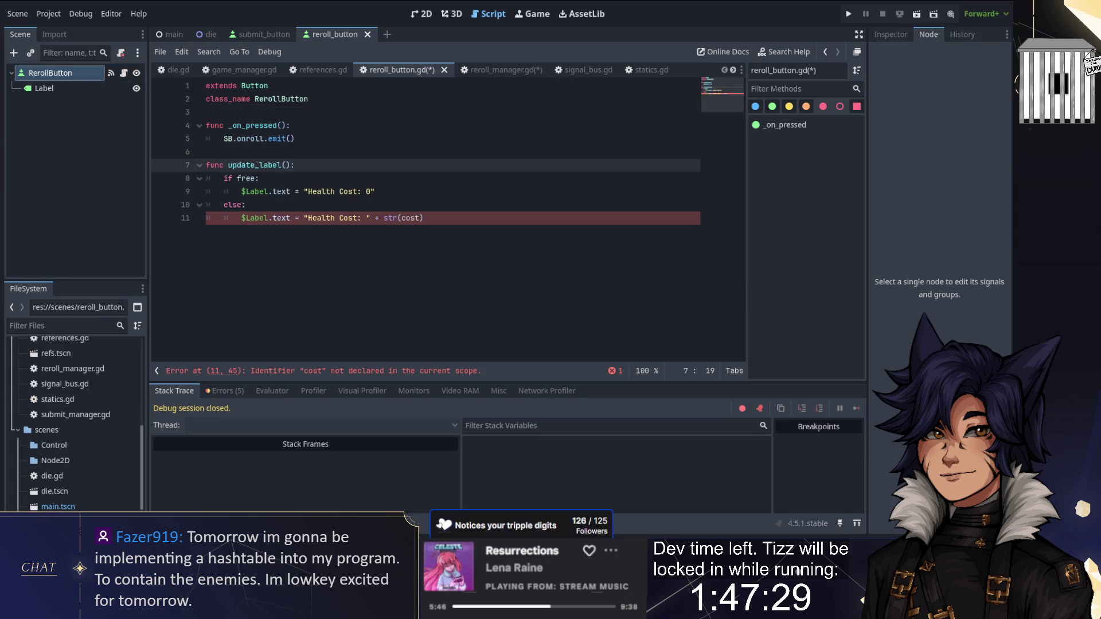
type("cost : int")
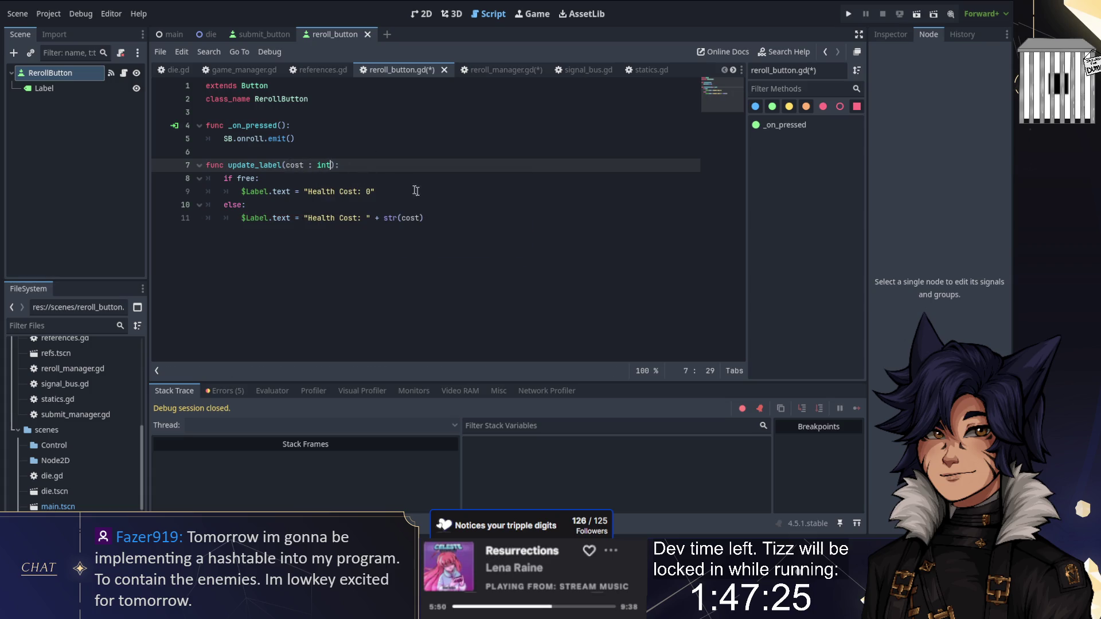
left_click_drag(199, 205, 424, 218)
key("BackSpace")
left_click_drag(261, 178, 339, 165)
key("BackSpace")
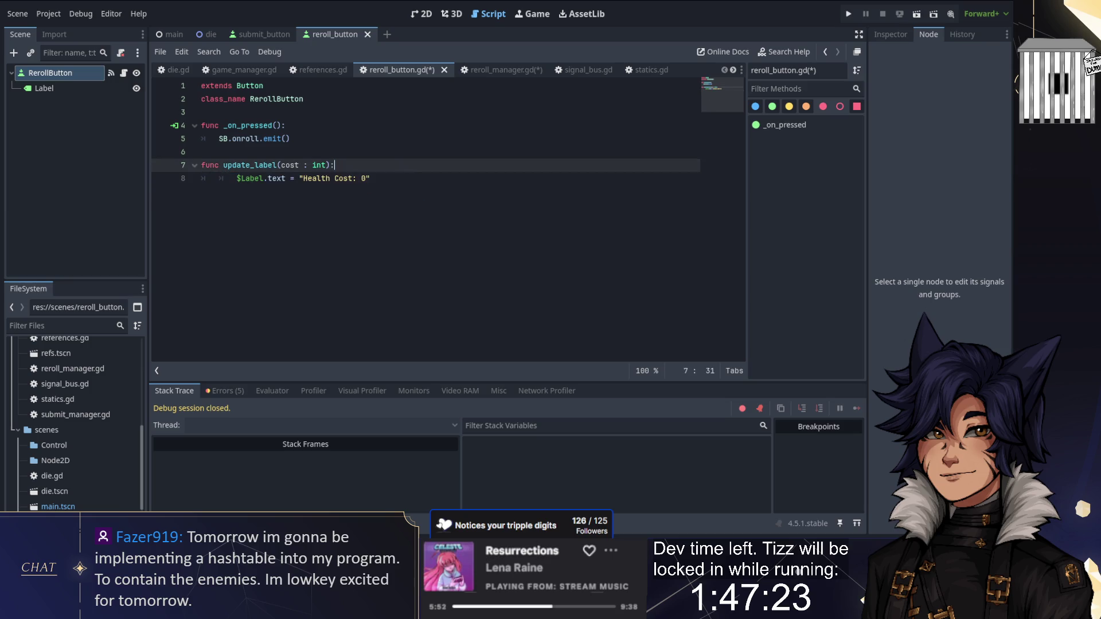
left_click(202, 178)
key("Delete")
key("ctrl+s")
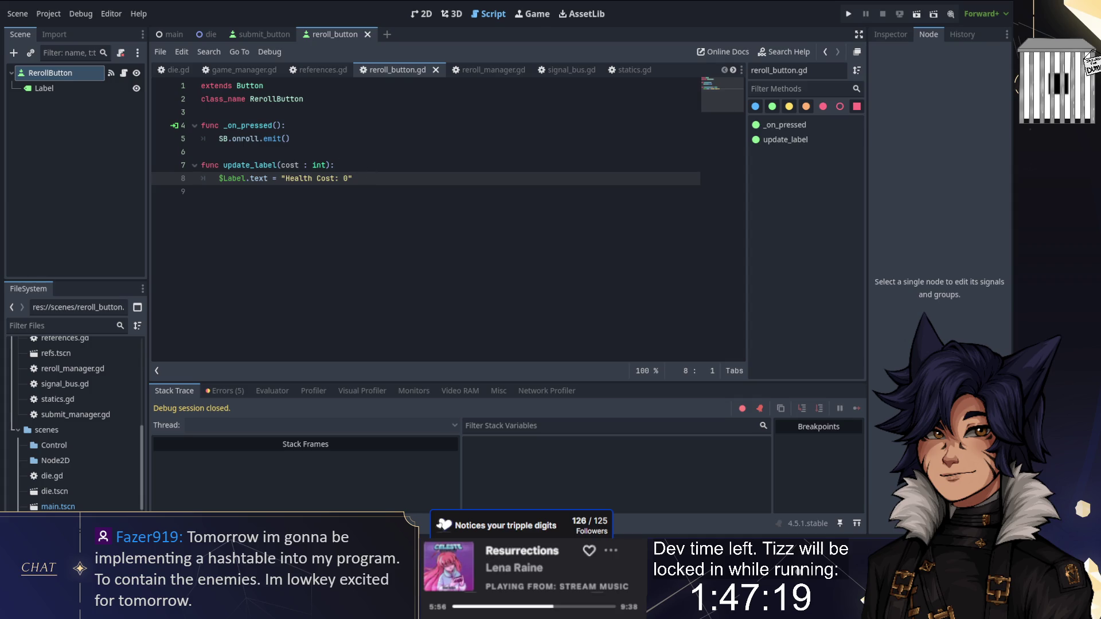
Inspect the first update_label call in reroll_manager.gd
left_click(487, 70)
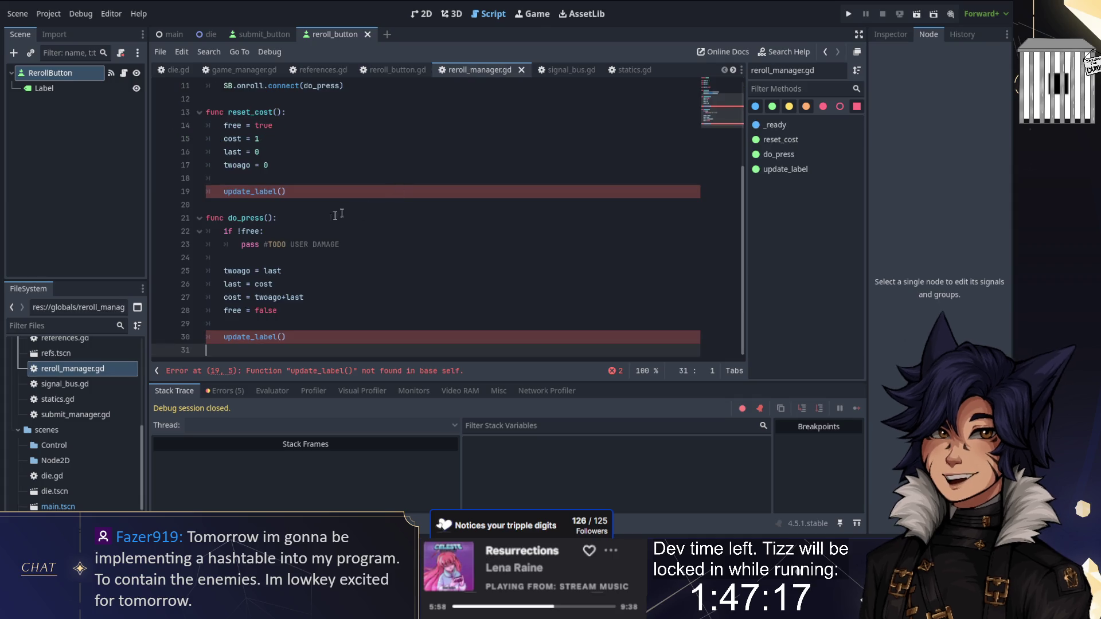
left_click(285, 191)
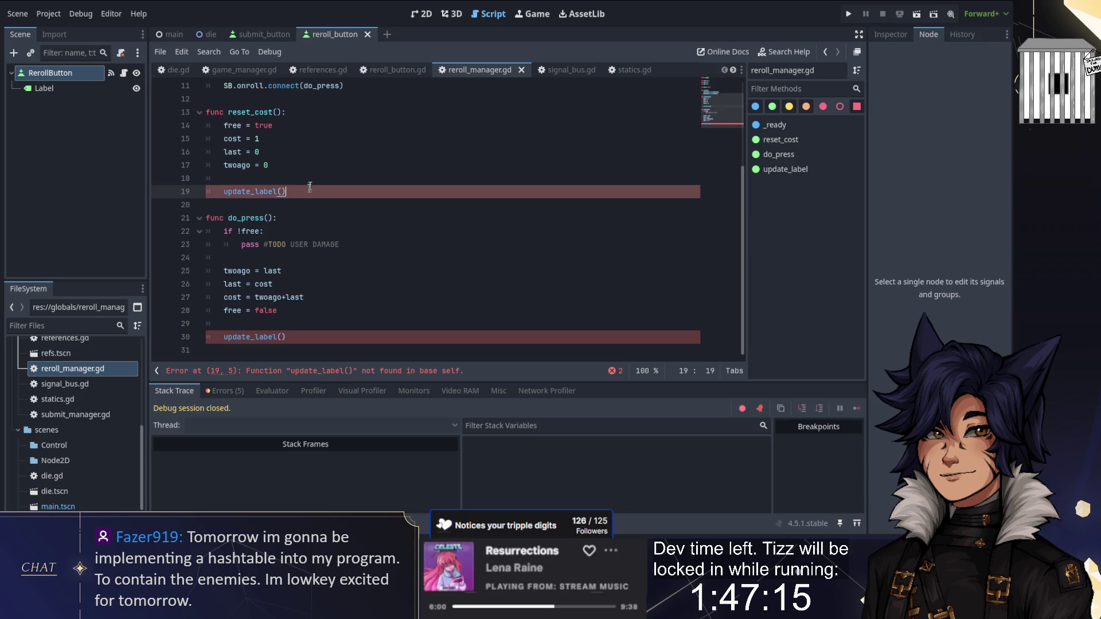
key("shift+Up")
key("Left")
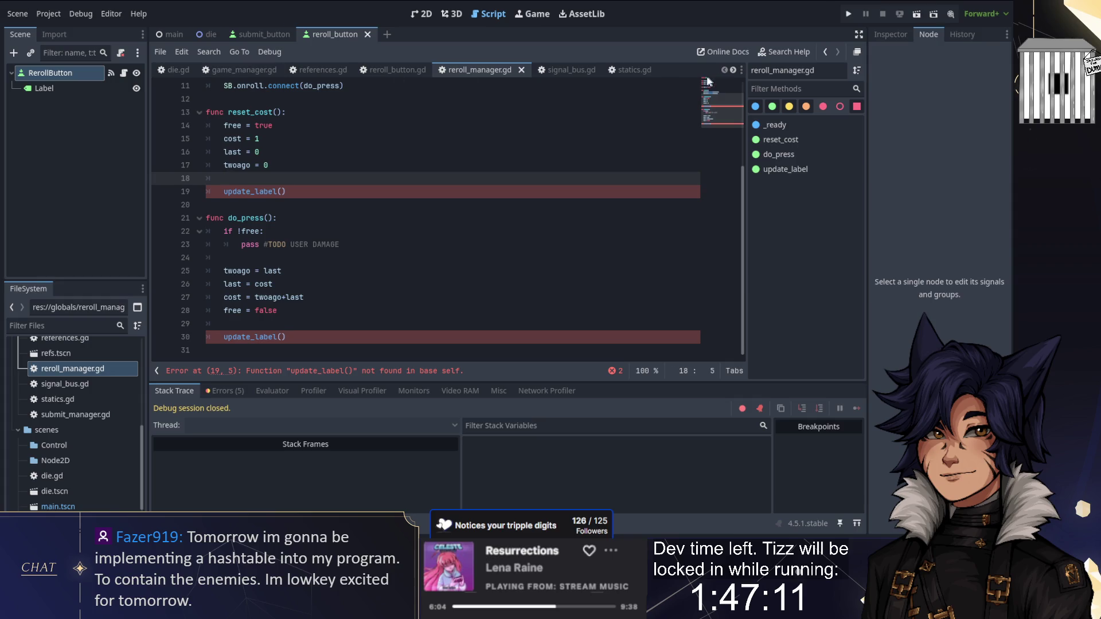
Select the Current Hand and Damage label lines in submit_manager.gd for reuse in the submit button
left_click(633, 71)
left_click(732, 70)
left_click(733, 70)
left_click(639, 70)
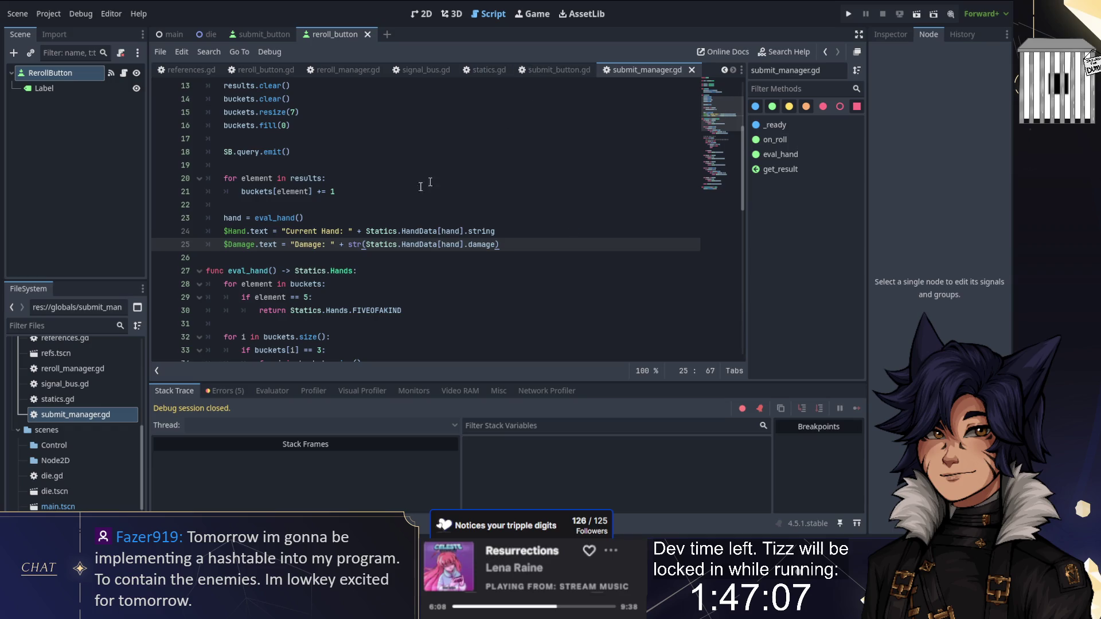
scroll(424, 181, "down", 5)
scroll(445, 219, "up", 8)
scroll(445, 219, "down", 2)
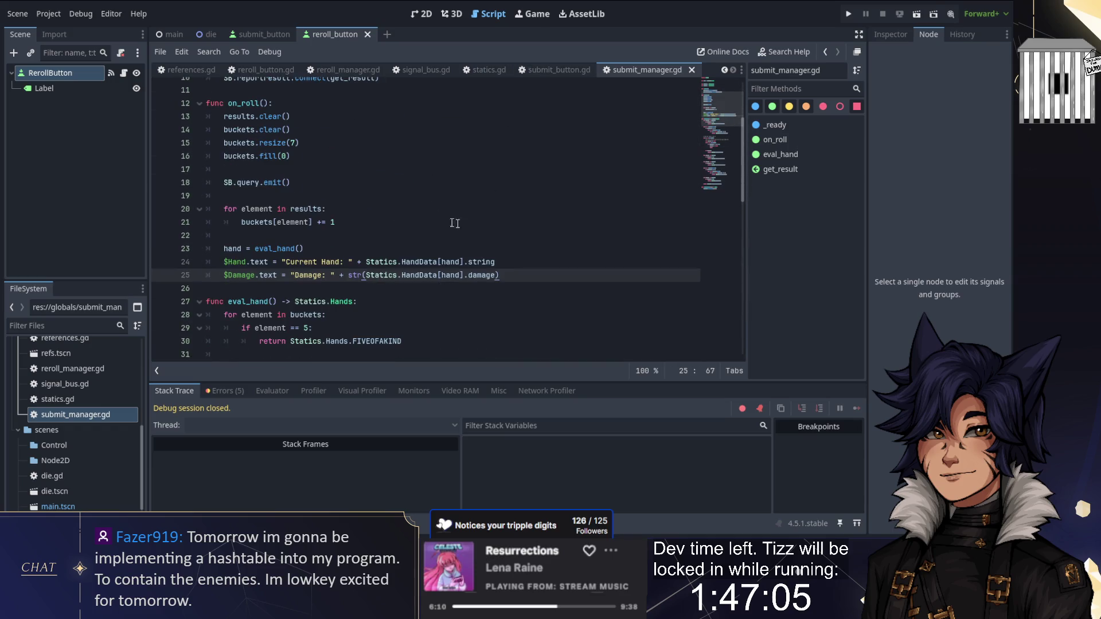
left_click_drag(505, 274, 305, 248)
left_click(561, 71)
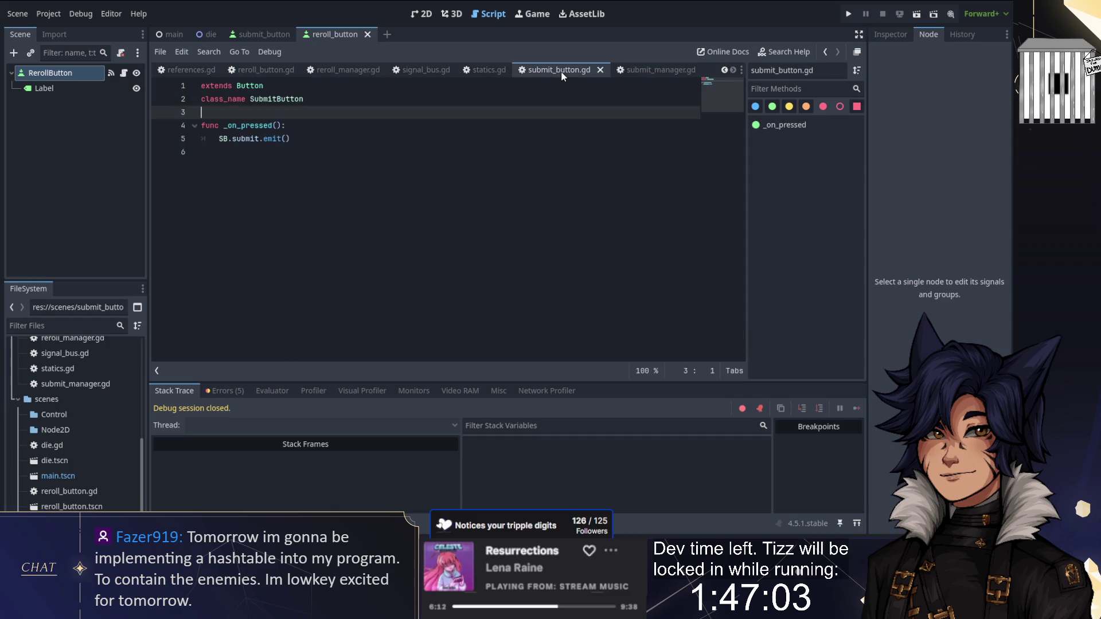
Add func update_label() below _on_pressed containing the pasted Current Hand and Damage lines
left_click(202, 151)
key("Return")
type("func u")
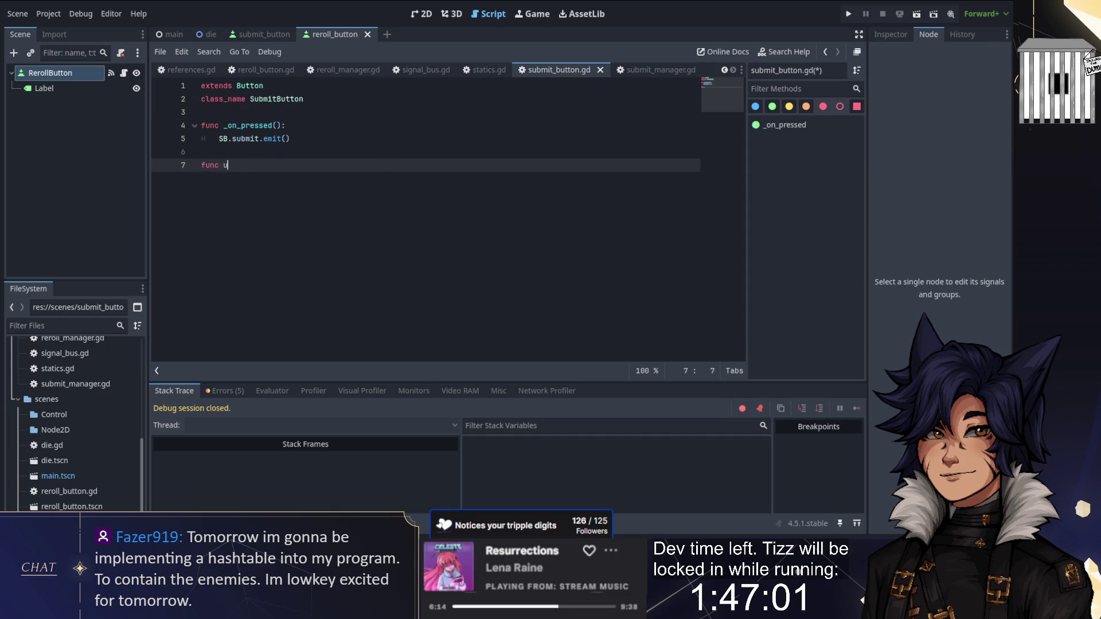
type("pdate_label()")
key("ctrl+v")
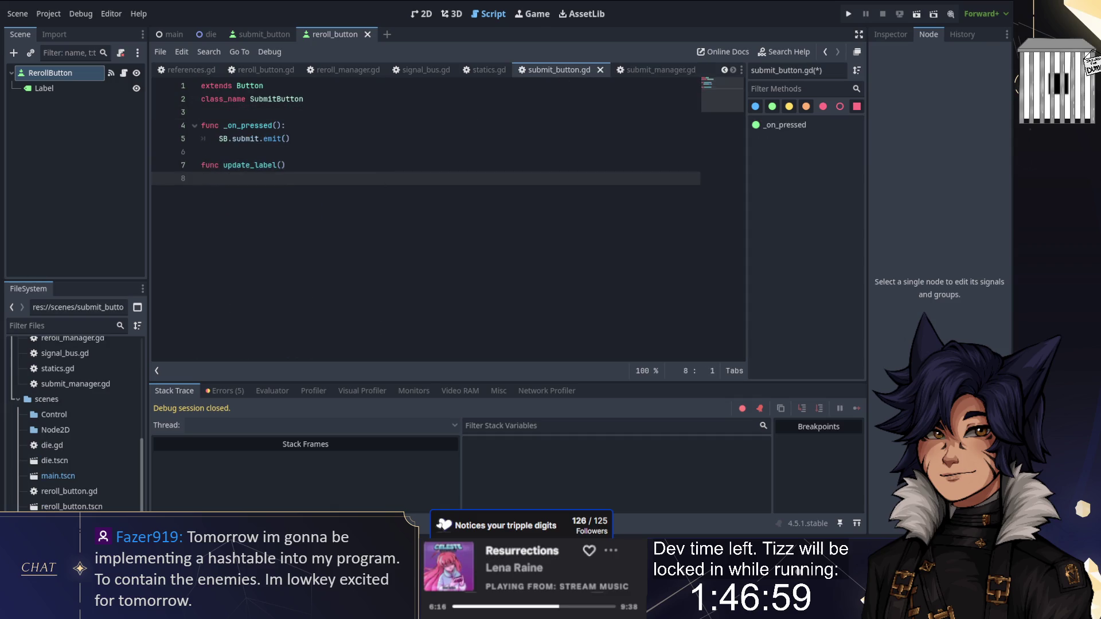
left_click(208, 178)
key("BackSpace")
Give update_label a hand parameter typed Statics.Hands
key("Left")
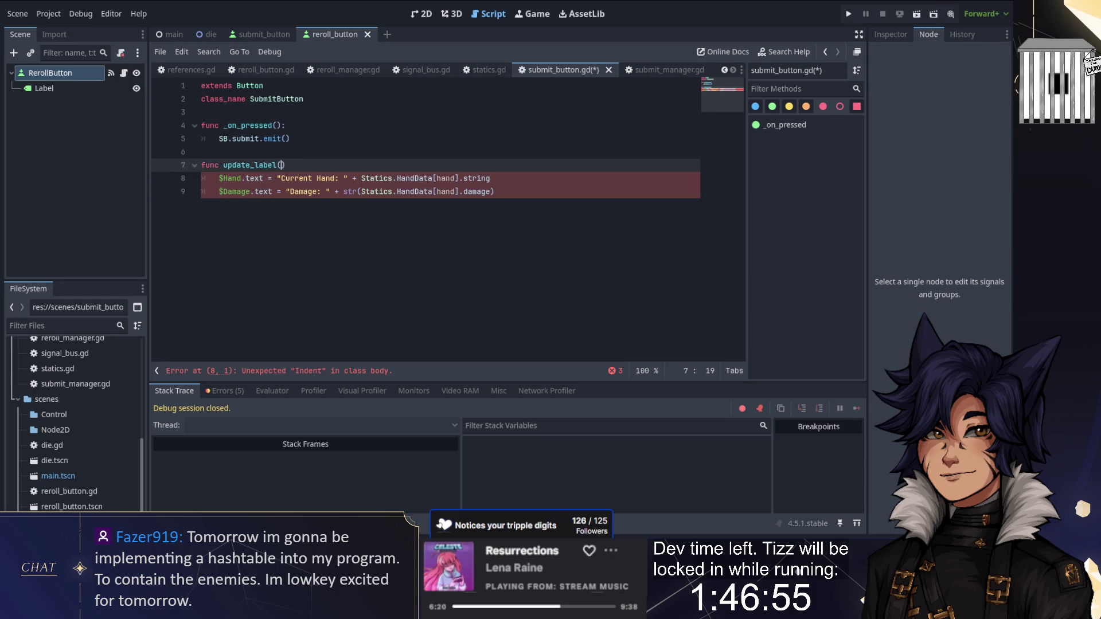
type(": Stai")
key("Return")
type(".Hand")
key("Return")
Add the missing header colon and closing parenthesis on the Damage line, save, and close submit_button.gd
left_click(201, 152)
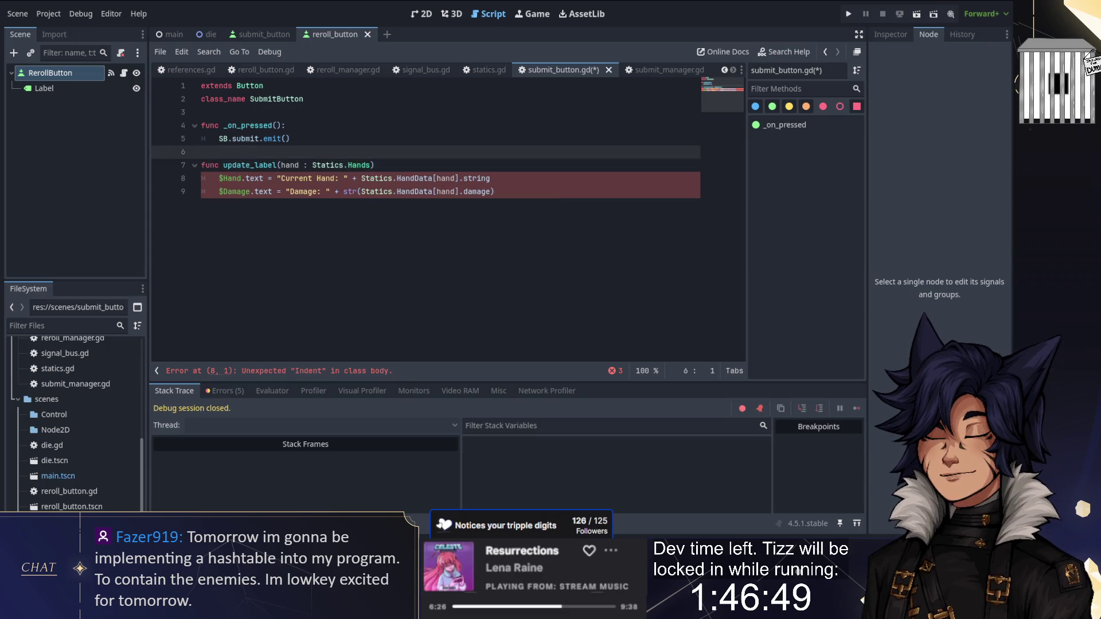
left_click(495, 192)
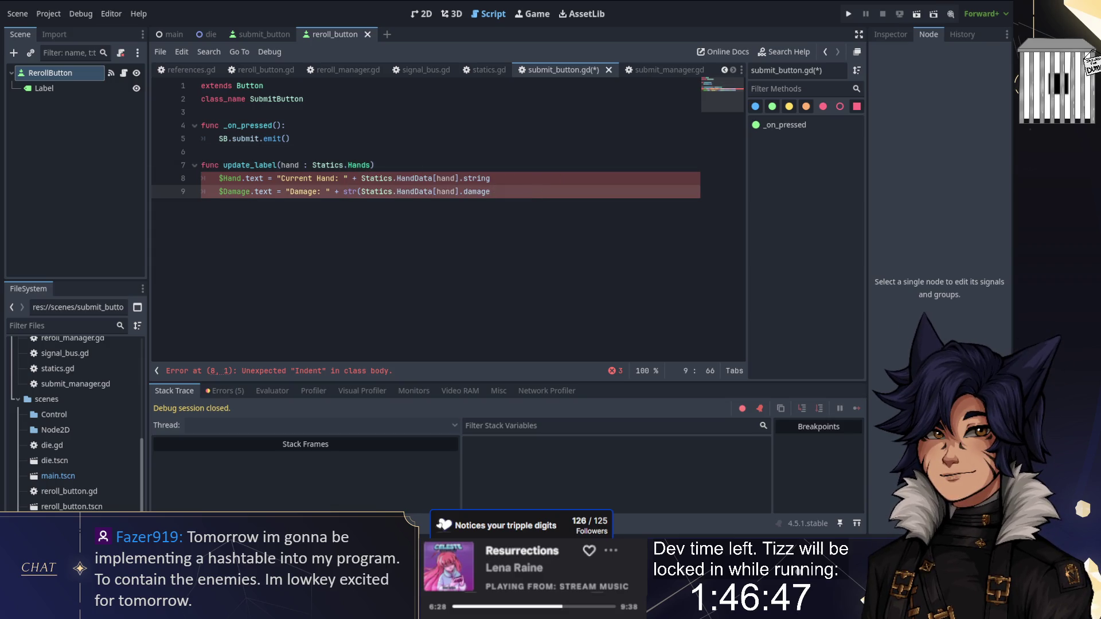
key("Up")
key("Up")
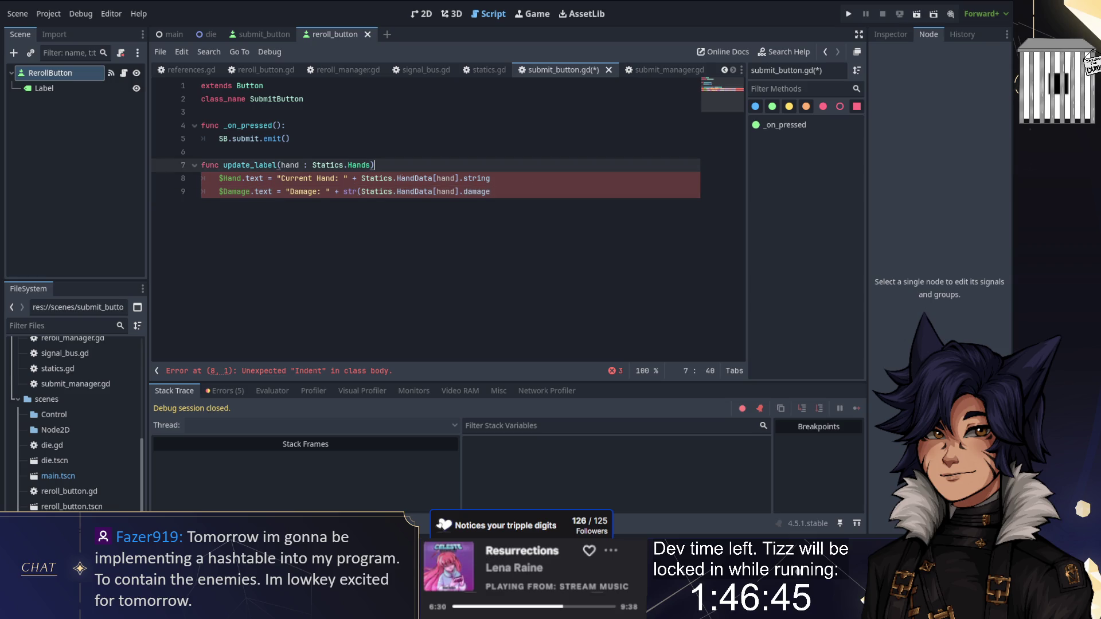
type(":")
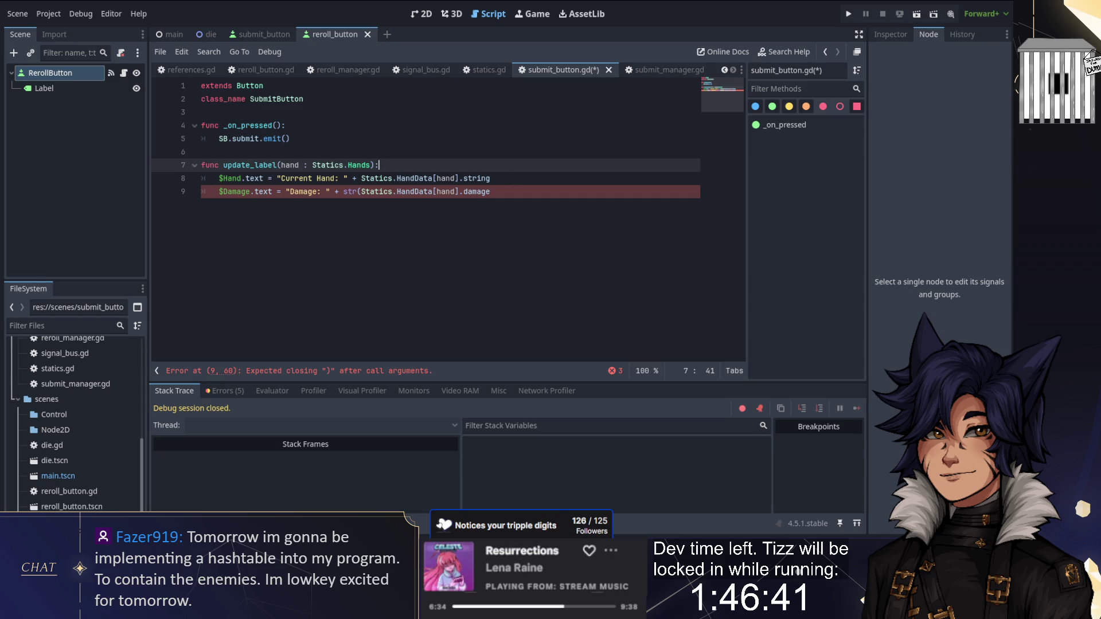
left_click(516, 192)
type(")")
key("ctrl+s")
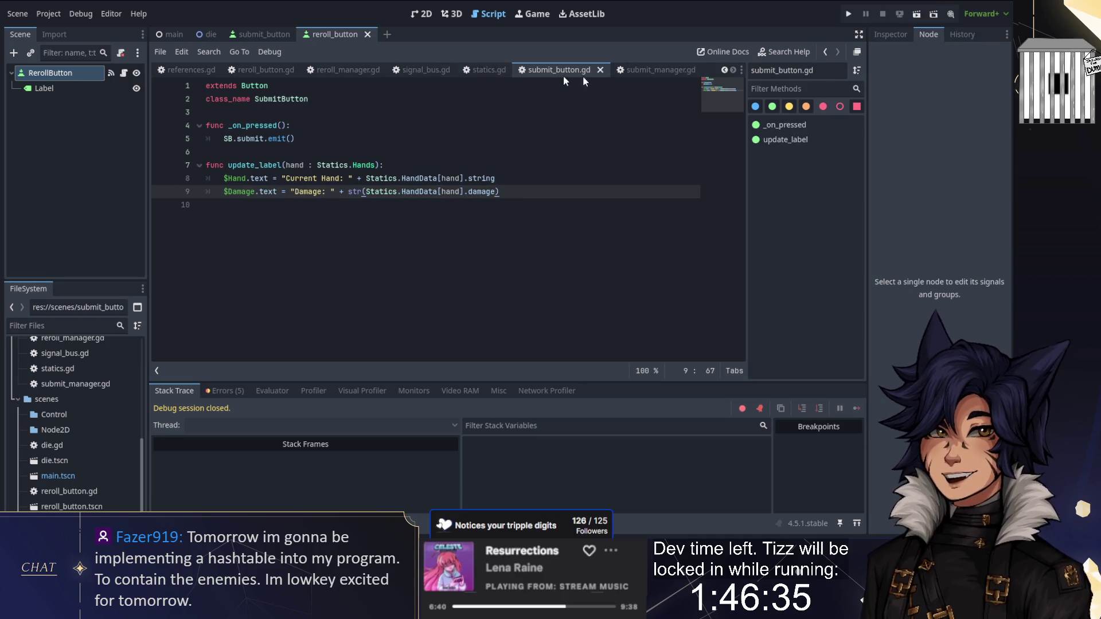
left_click(601, 70)
scroll(399, 253, "down", 10)
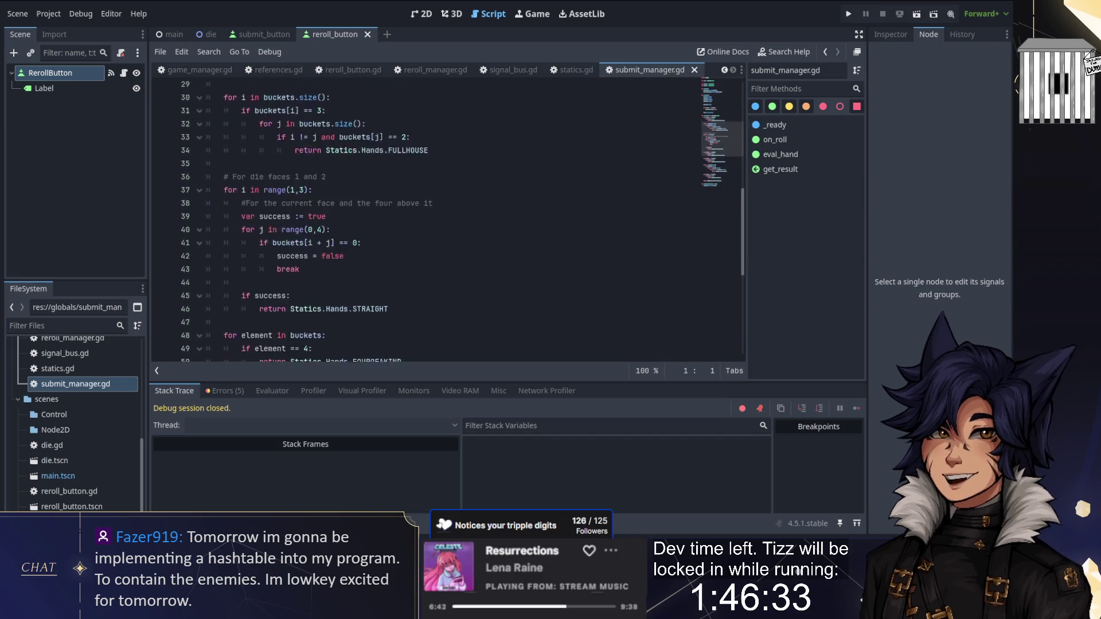
Add a line after the hand evaluation and declare var button : SubmitButton near the top
scroll(399, 254, "up", 11)
left_click(328, 245)
scroll(328, 246, "up", 1)
key("Return")
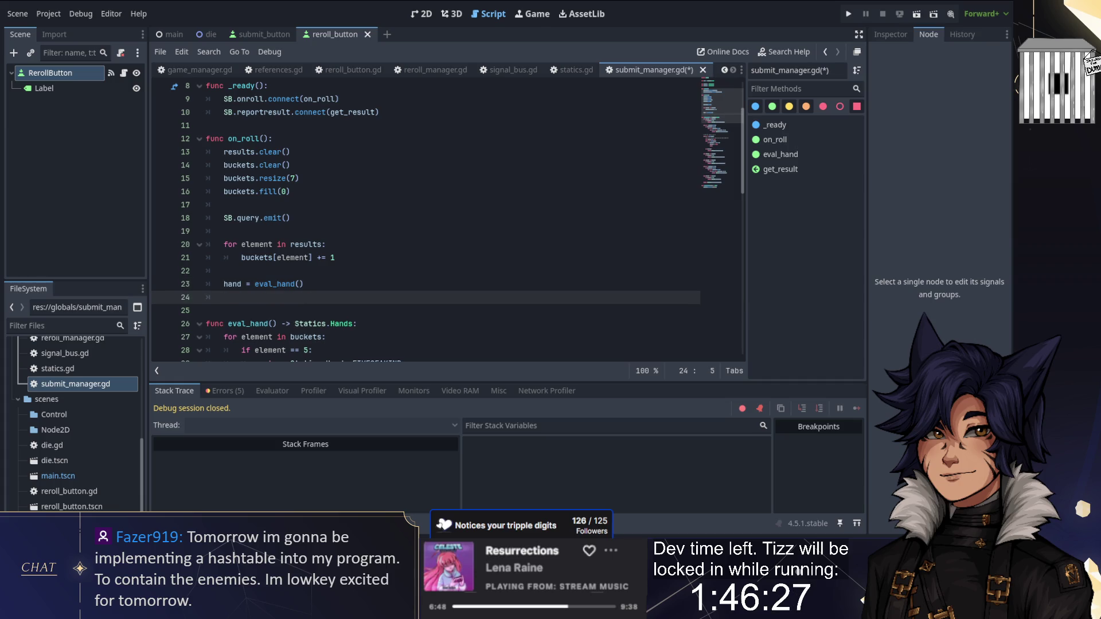
scroll(437, 265, "up", 3)
scroll(437, 266, "down", 3)
scroll(373, 243, "up", 3)
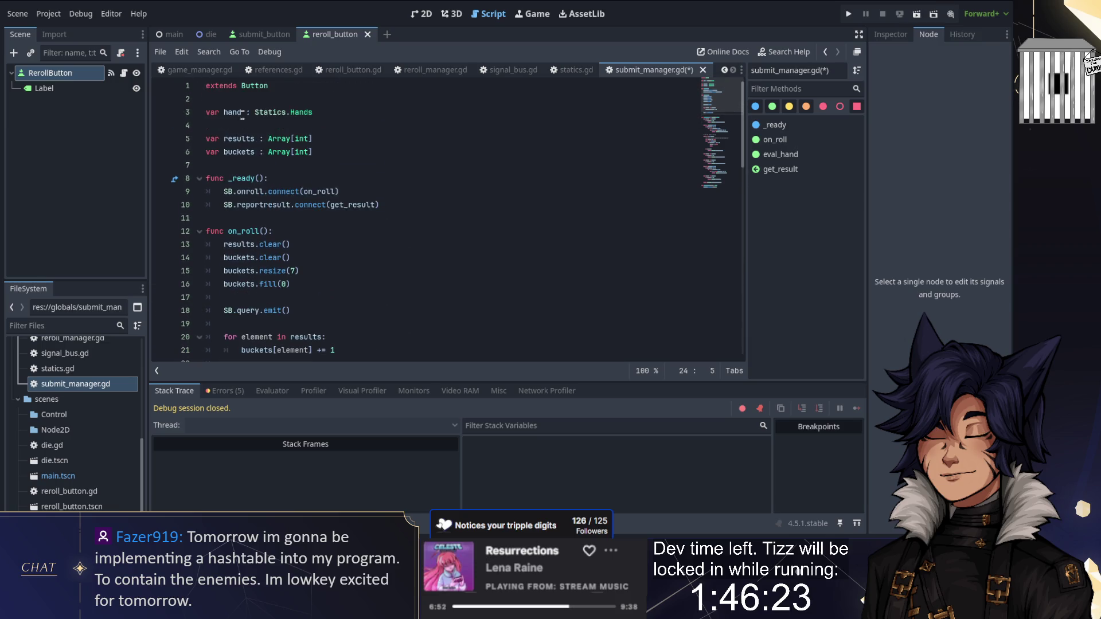
left_click(254, 125)
key("Up")
key("Return")
key("Return")
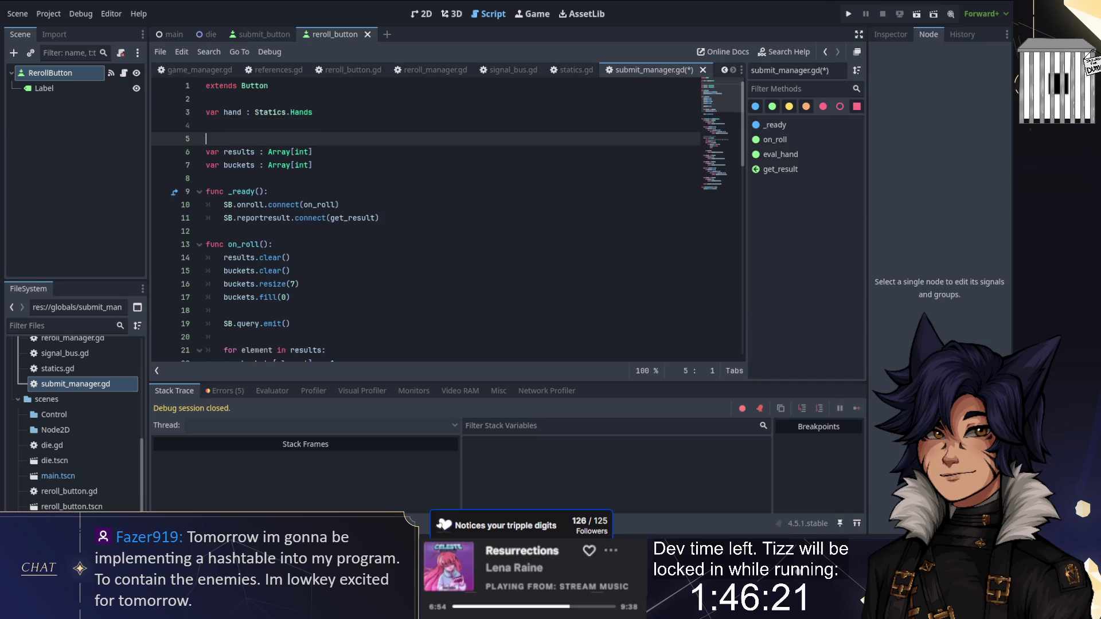
key("Up")
key("Up")
type("var butt")
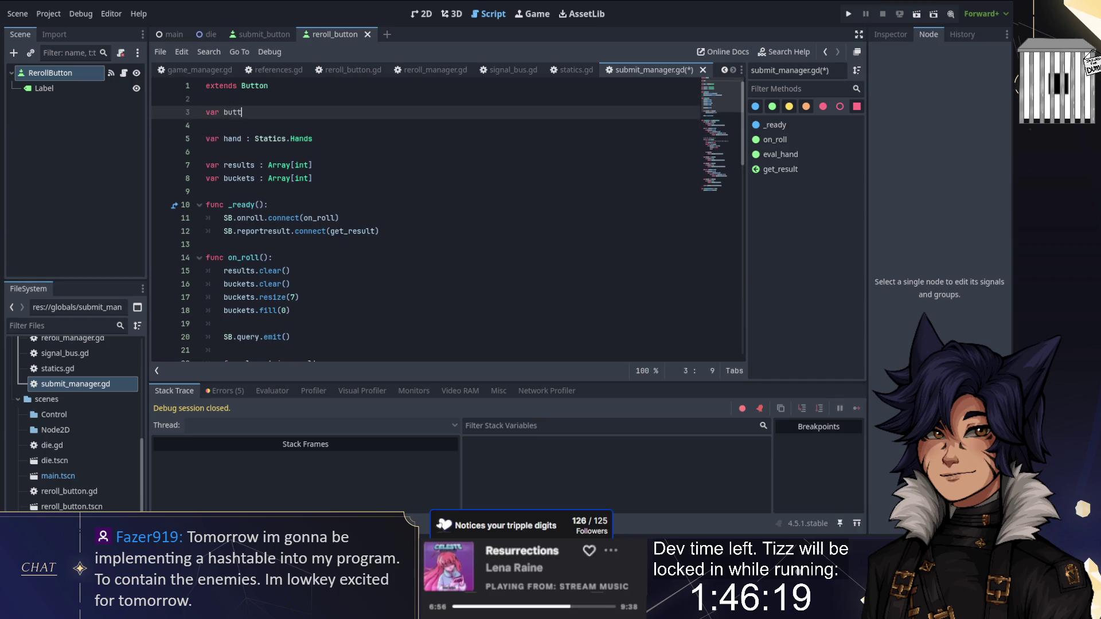
type("on : SubmitButton")
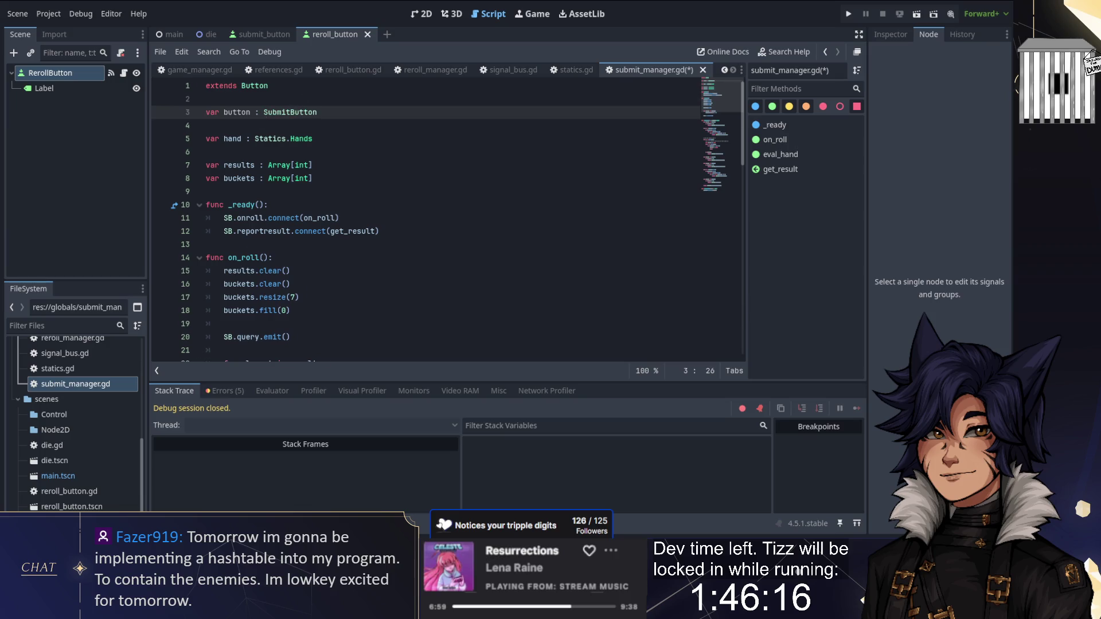
Call button.update_label(hand) after eval_hand() and save submit_manager.gd
scroll(435, 218, "down", 5)
left_click(224, 217)
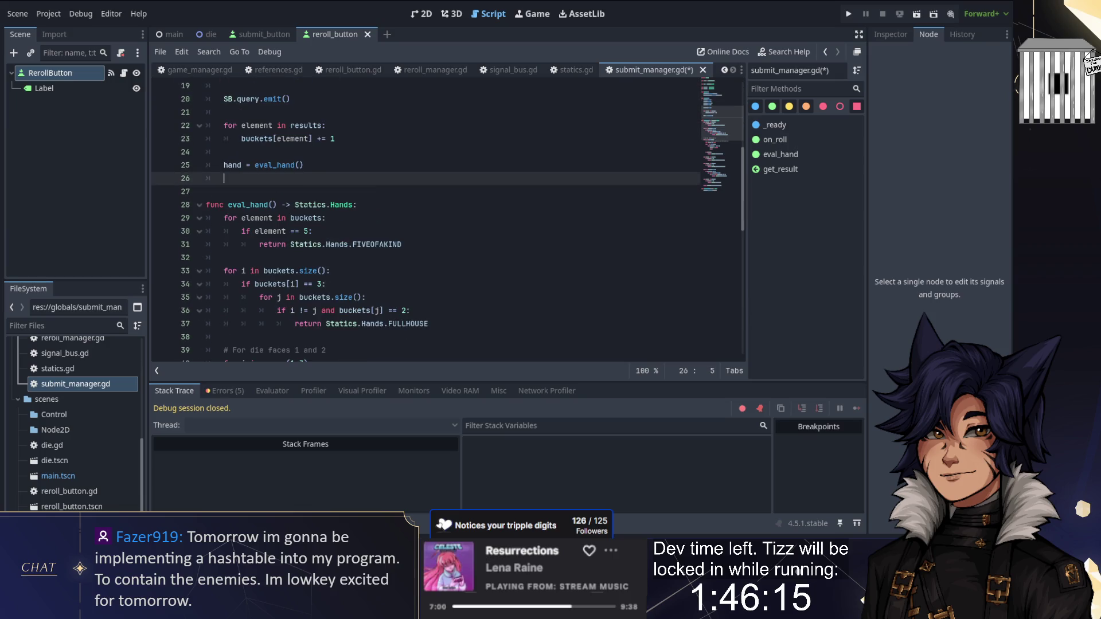
type("button.up")
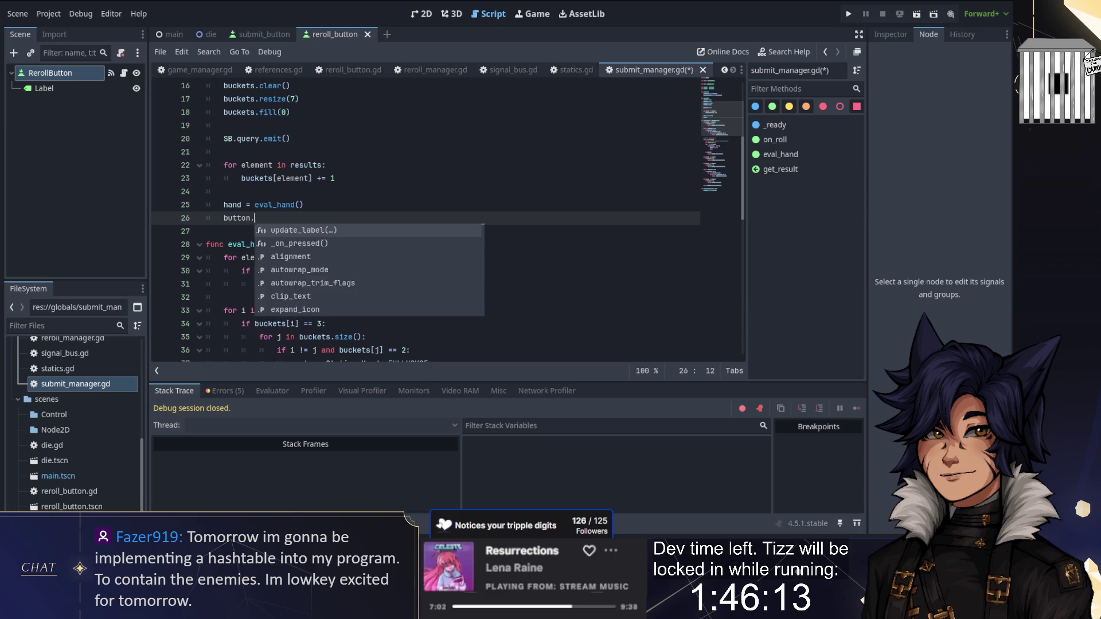
key("Return")
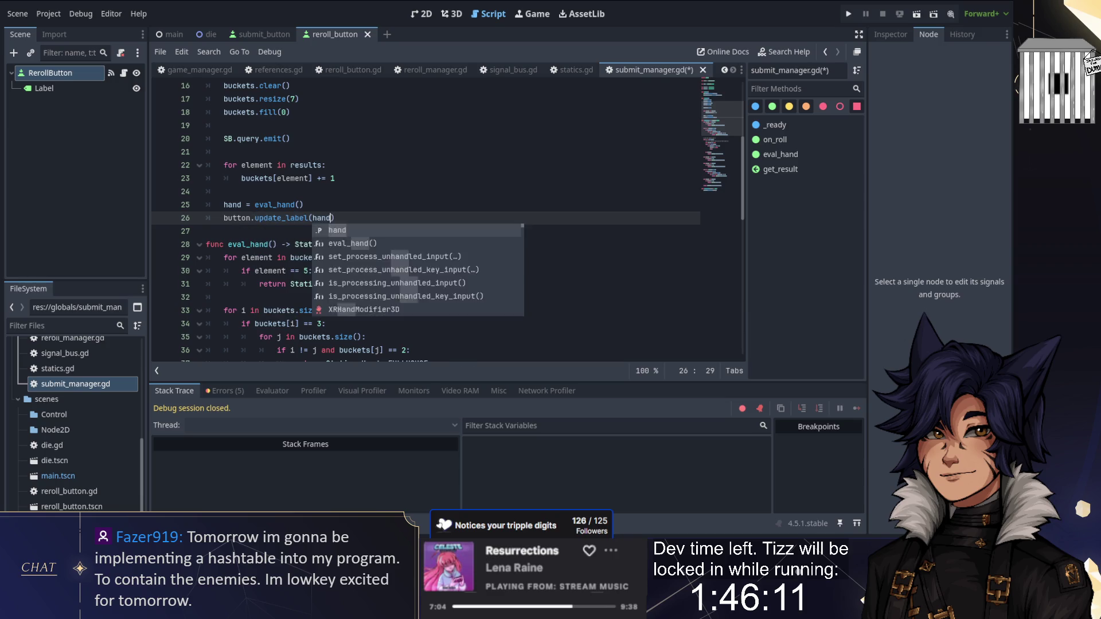
key("Return")
left_click(286, 192)
key("ctrl+s")
scroll(424, 218, "up", 3)
scroll(538, 93, "up", 2)
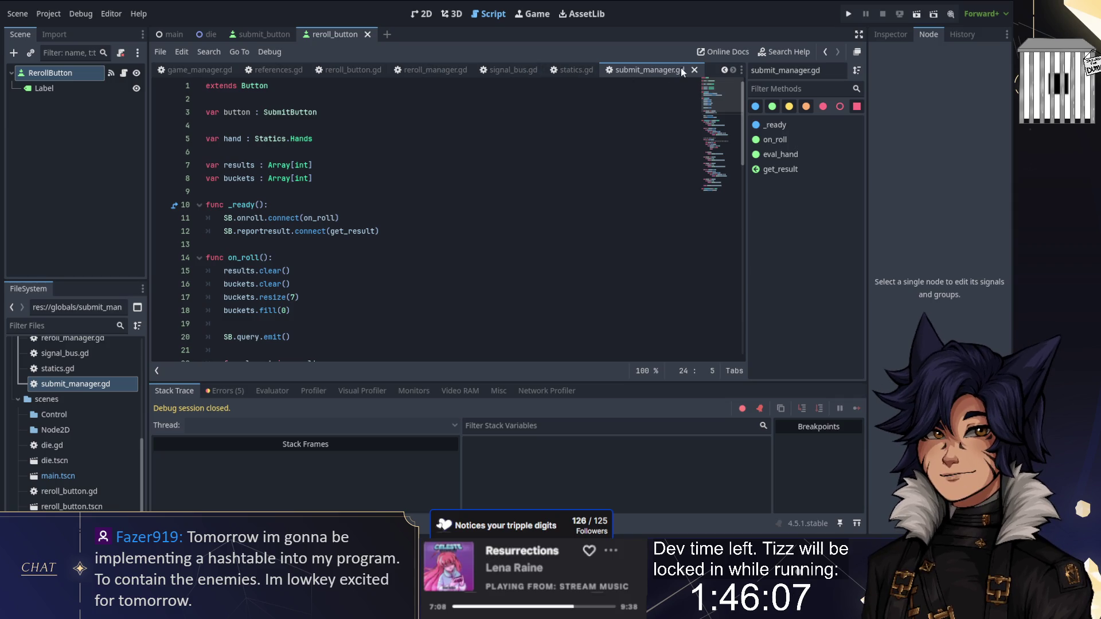
left_click(436, 70)
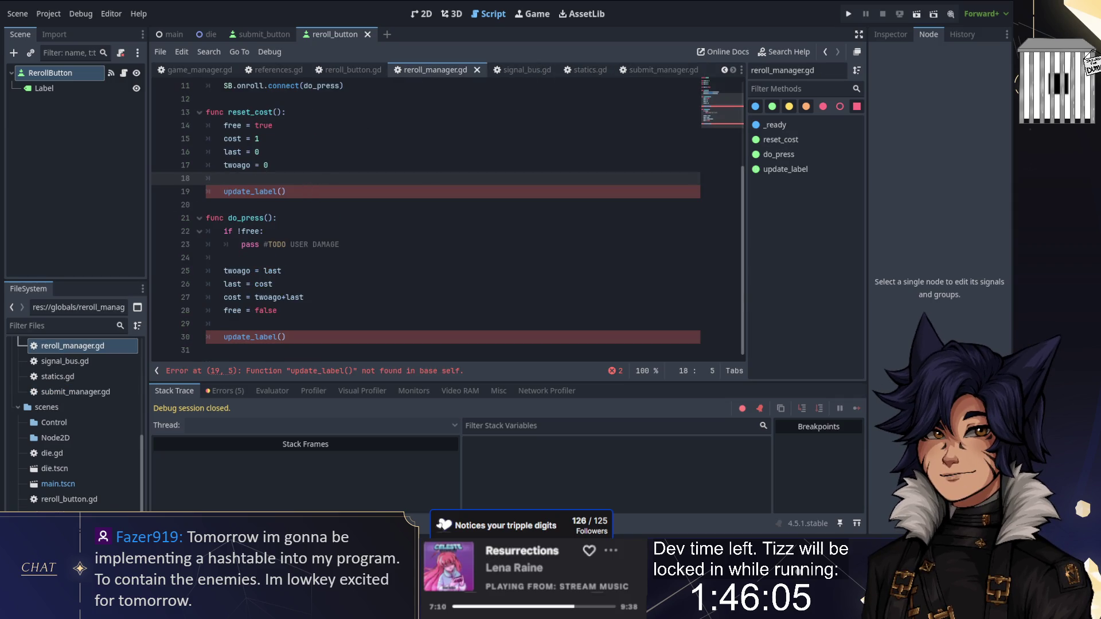
Declare 'var button : RerollButton' near the top of reroll_manager.gd
left_click(311, 191)
key("Up")
key("Up")
key("Up")
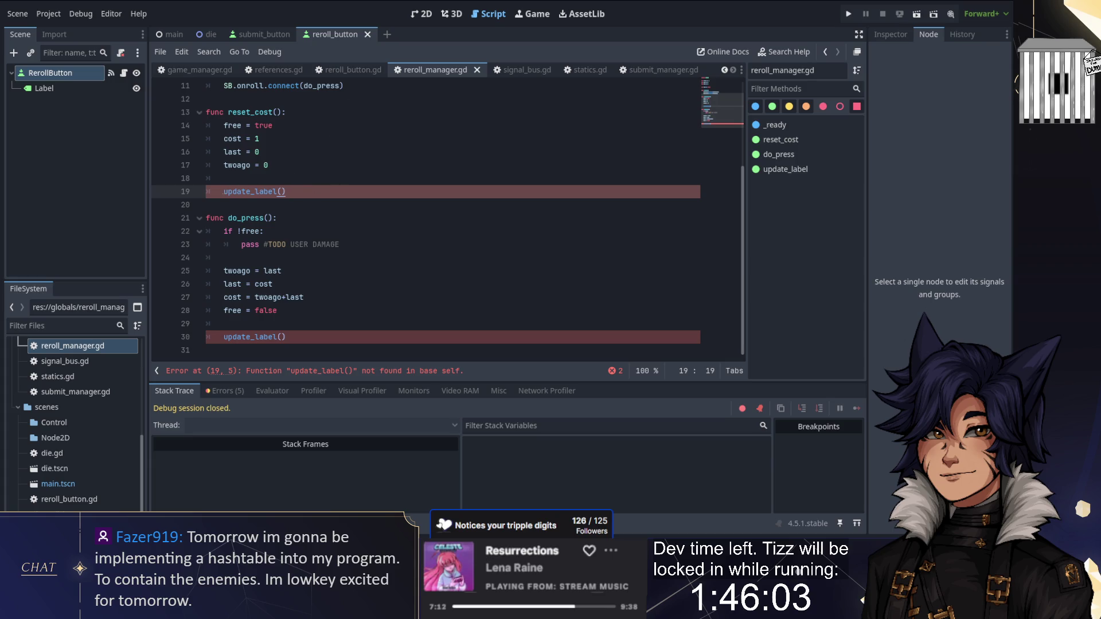
key("Return")
key("Return")
key("Up")
type("var")
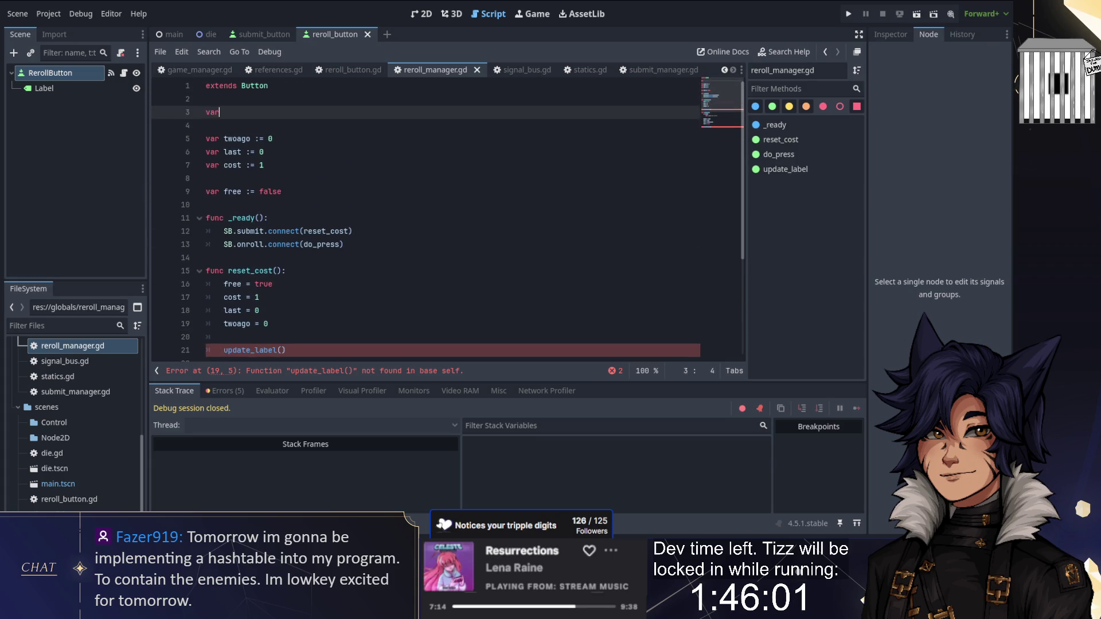
type(" button : R")
key("Return")
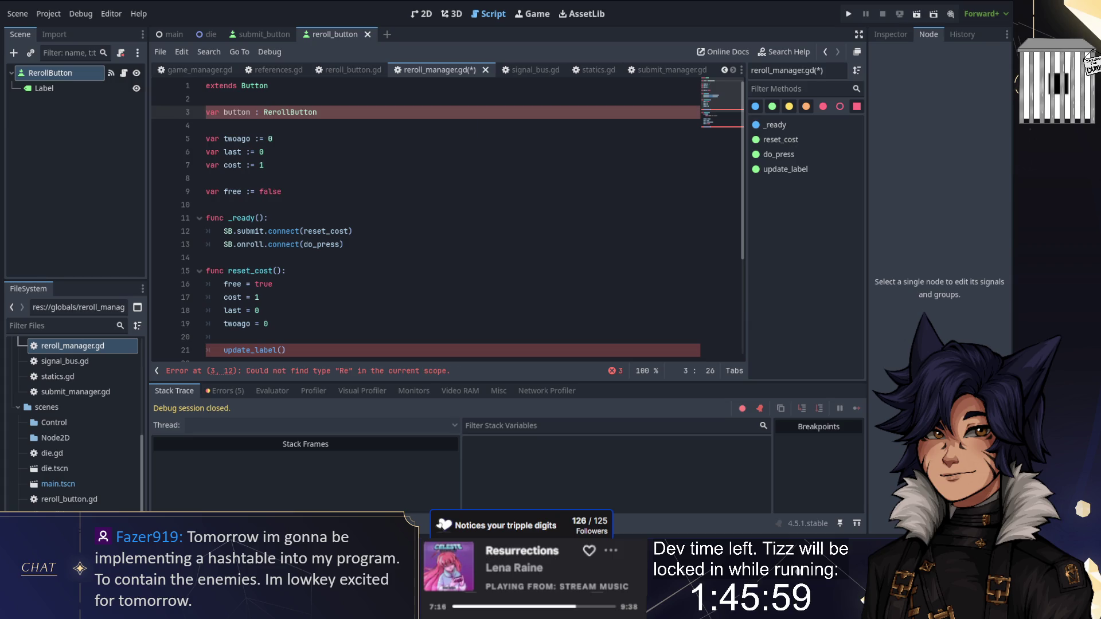
double_click(242, 119)
Prefix the update_label calls in reset_cost and do_press with 'button.'
scroll(315, 249, "down", 2)
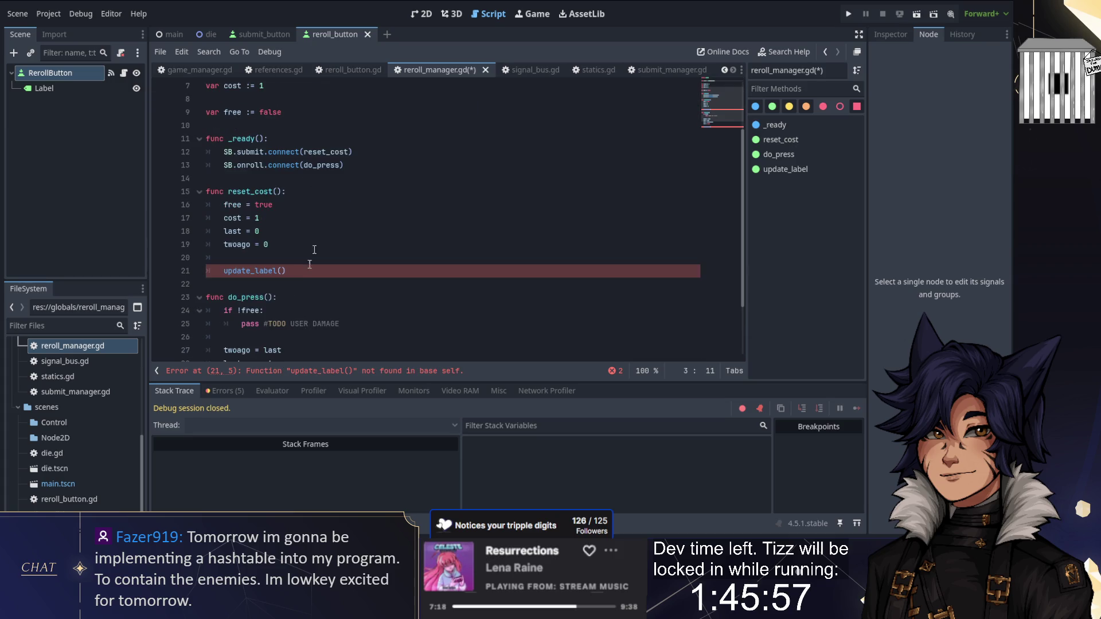
left_click(224, 270)
type("button.")
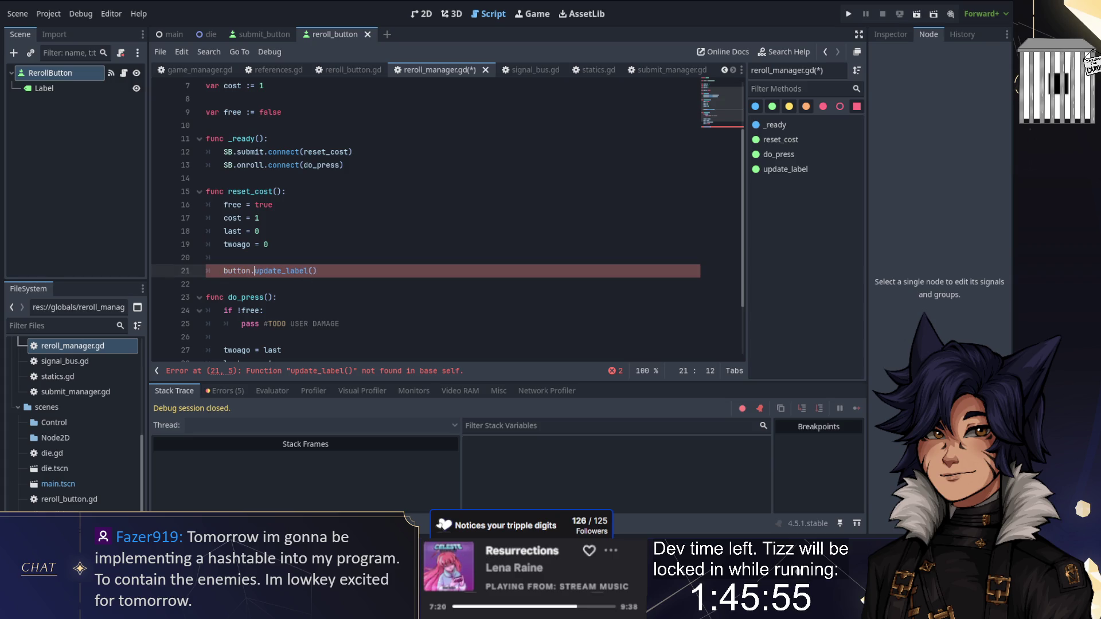
scroll(268, 275, "down", 3)
left_click(225, 324)
type("button.update_label(")
left_click(319, 178)
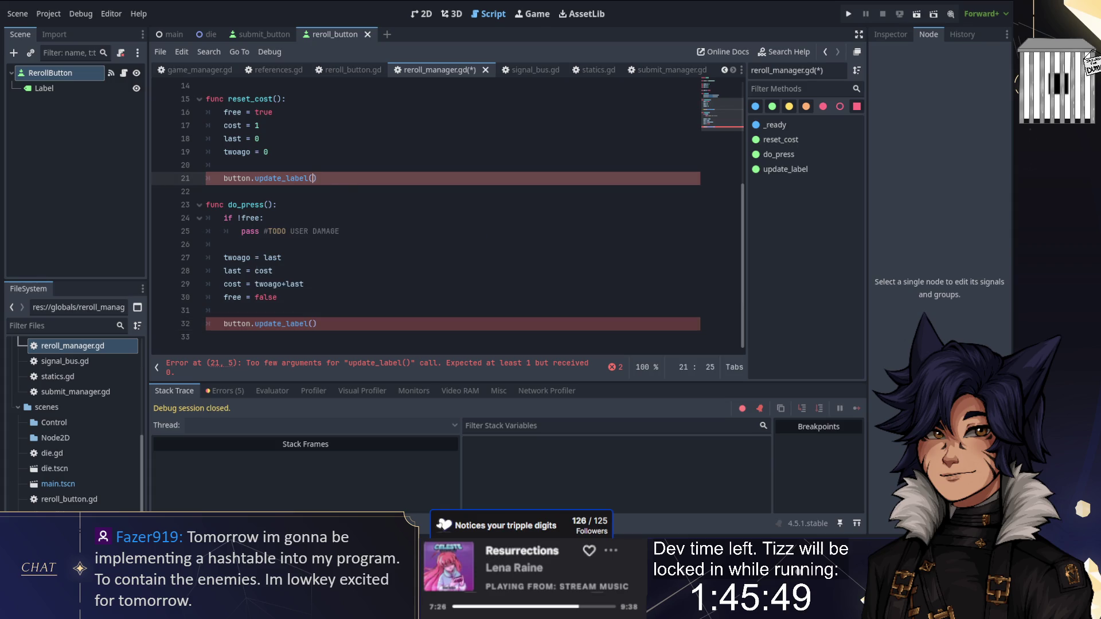
type("f")
scroll(447, 217, "up", 1)
key("BackSpace")
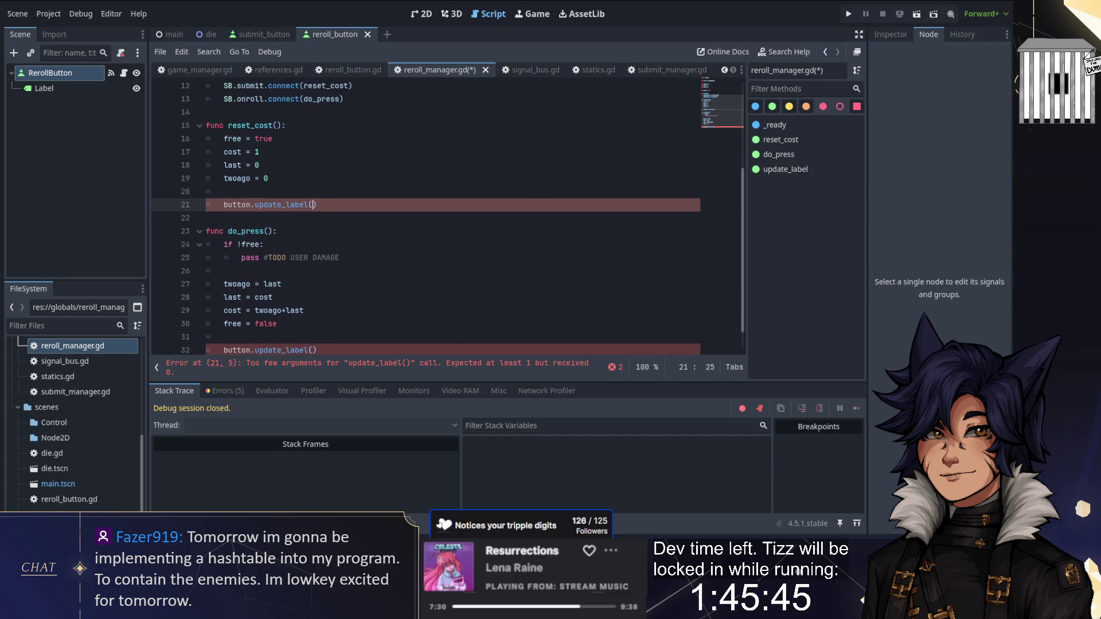
Pass 0 in reset_cost and cost in do_press to button.update_label, then save the script
left_click(224, 191)
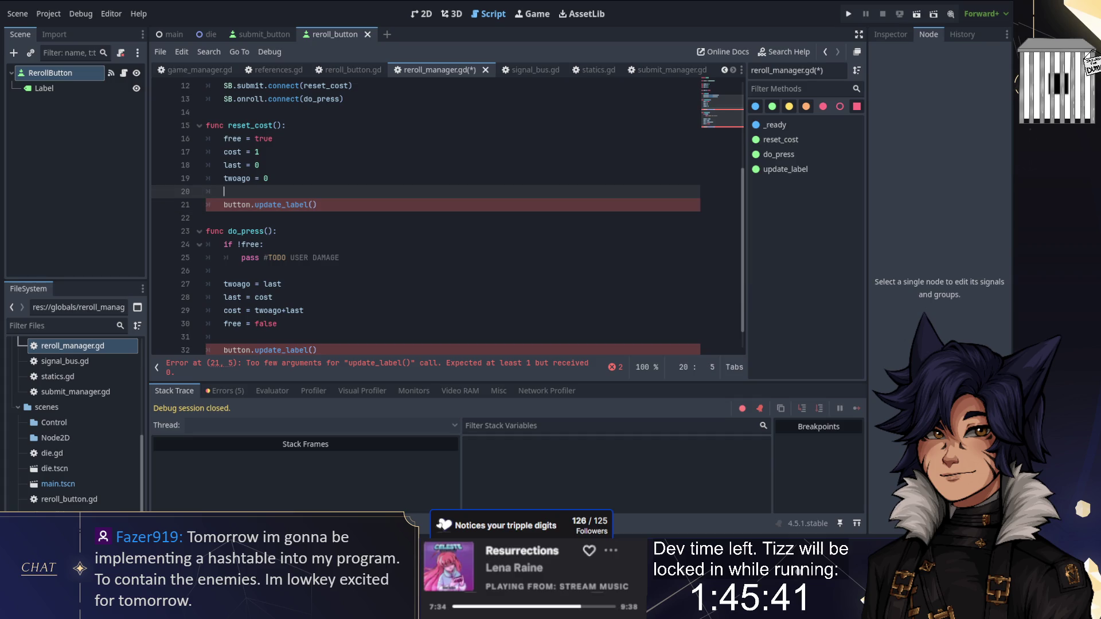
key("Return")
type("if fre")
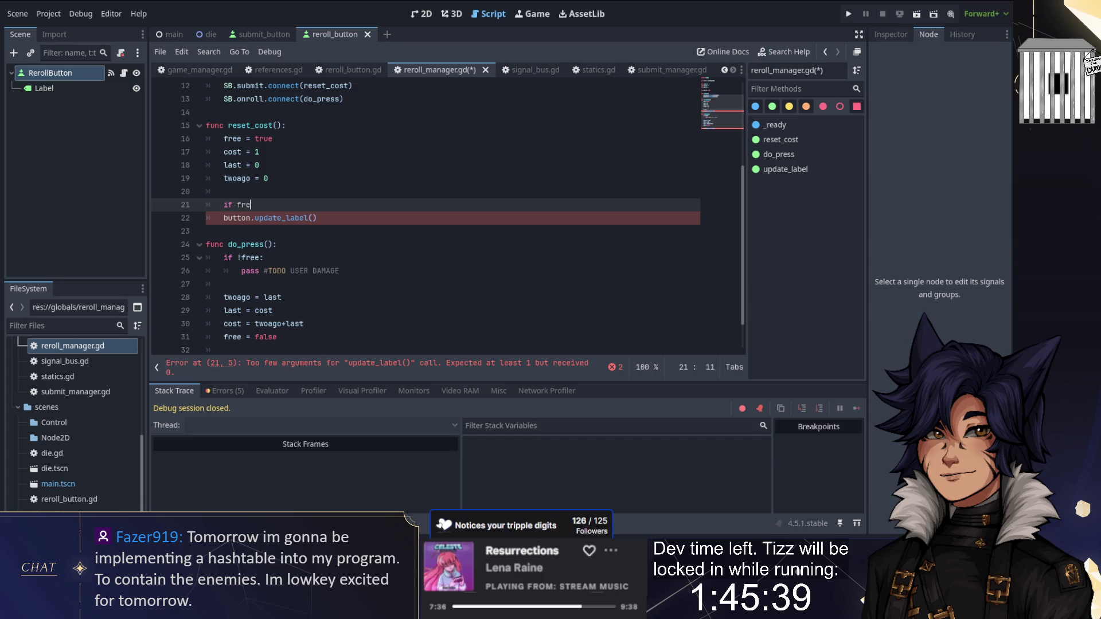
key("BackSpace")
key("BackSpace")
left_click(312, 204)
type("0")
key("Up")
scroll(319, 213, "down", 1)
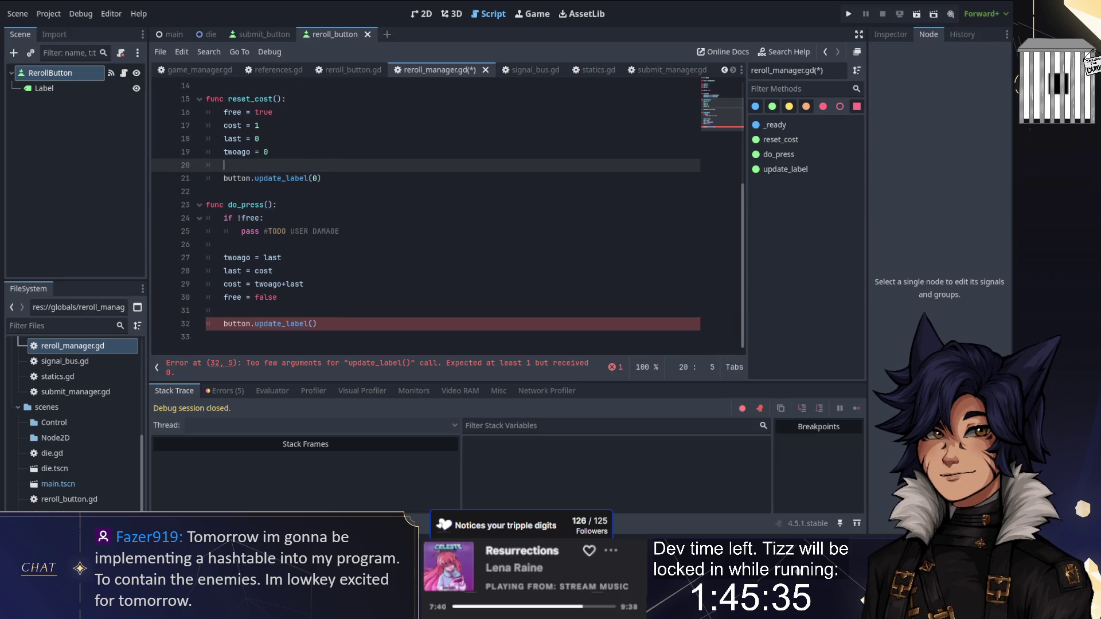
left_click(310, 311)
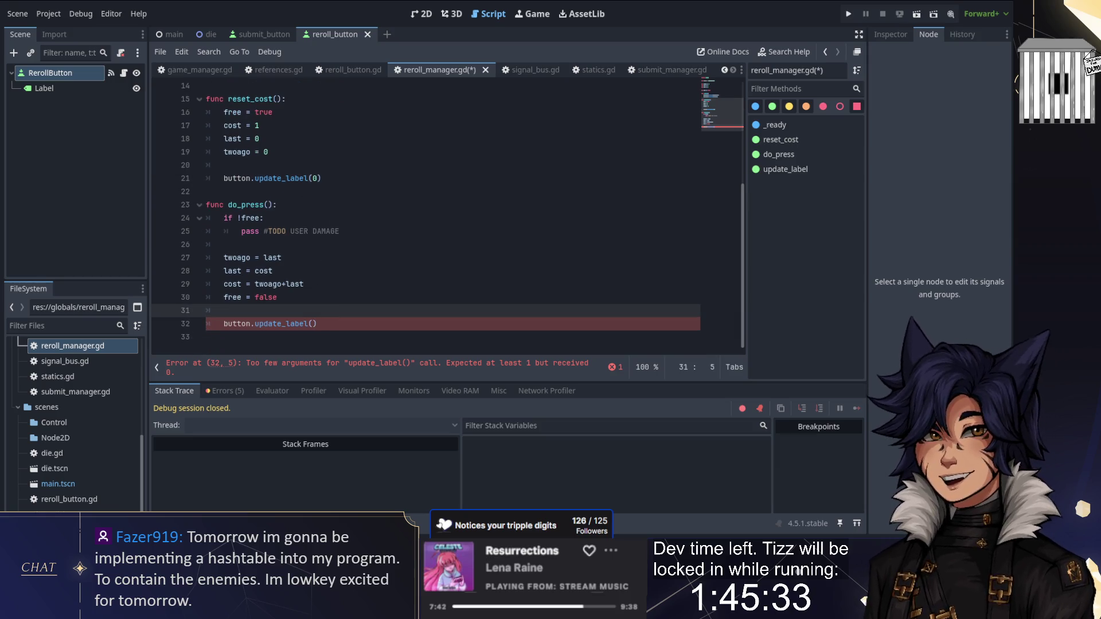
left_click(313, 324)
type("cost")
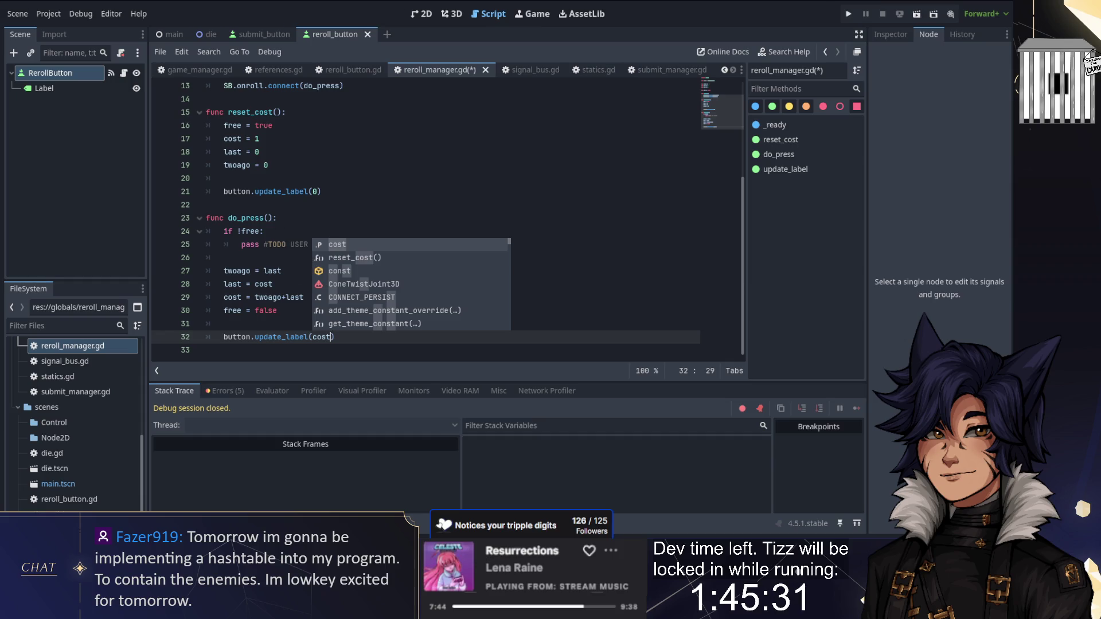
left_click(332, 272)
scroll(453, 206, "up", 4)
scroll(452, 206, "down", 4)
scroll(452, 205, "up", 4)
key("ctrl+s")
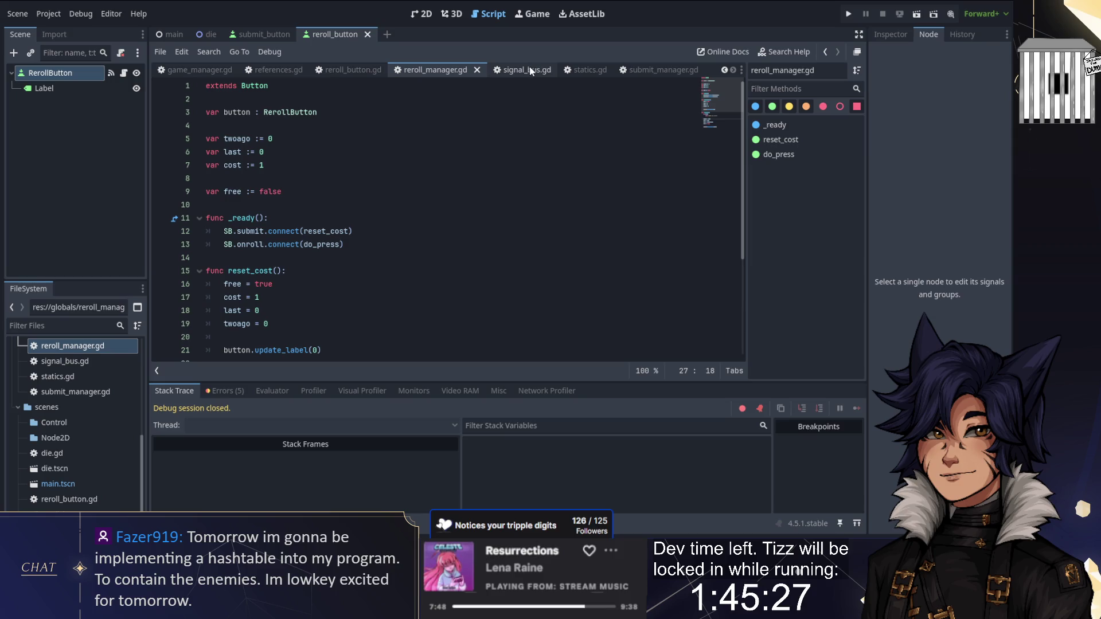
scroll(57, 453, "down", 2)
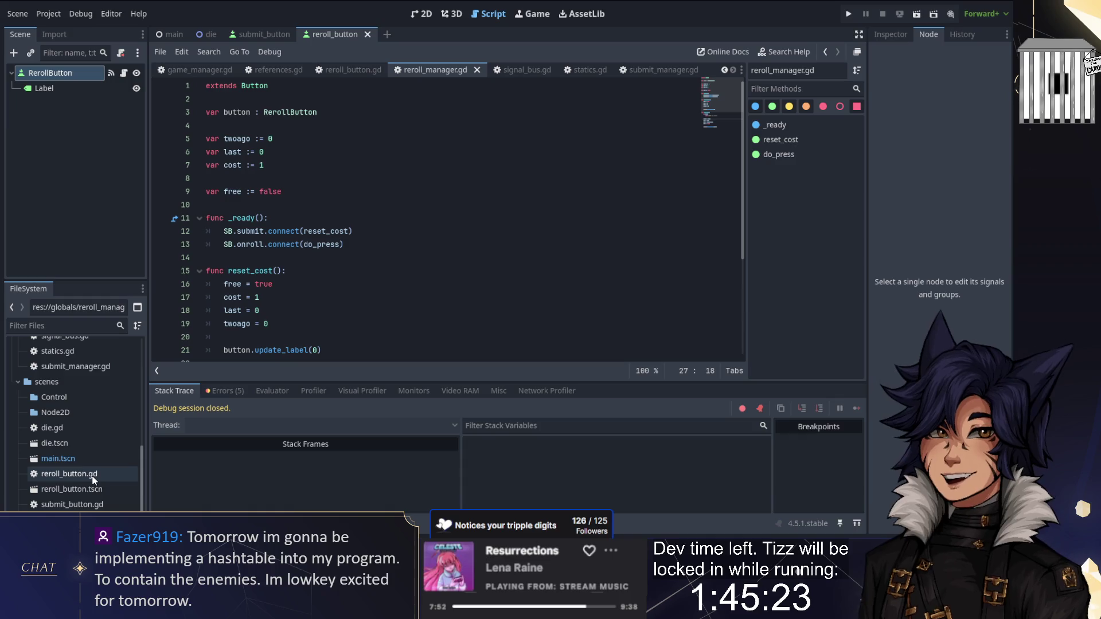
double_click(85, 504)
left_click(205, 112)
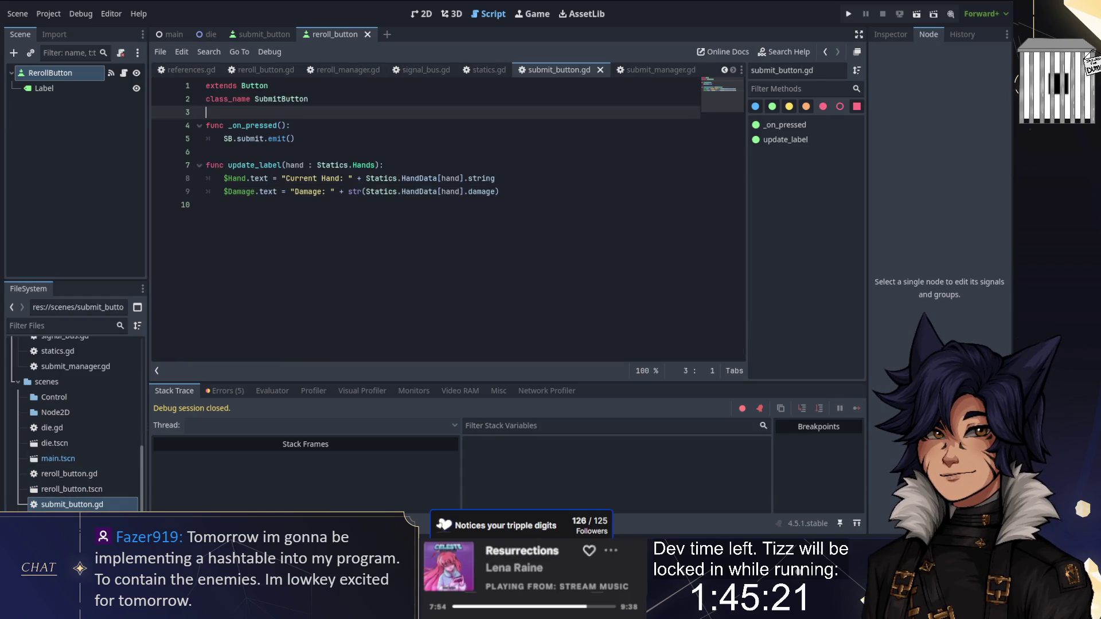
key("Return")
key("Return")
key("Up")
type("nc ")
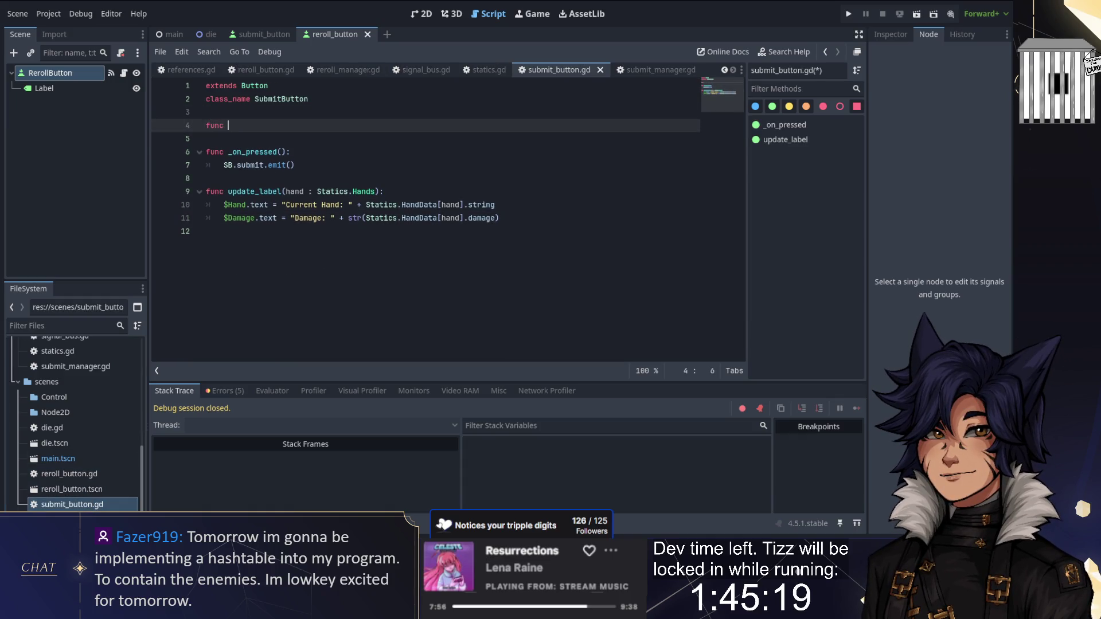
type("_rea")
key("Return")
key("Return")
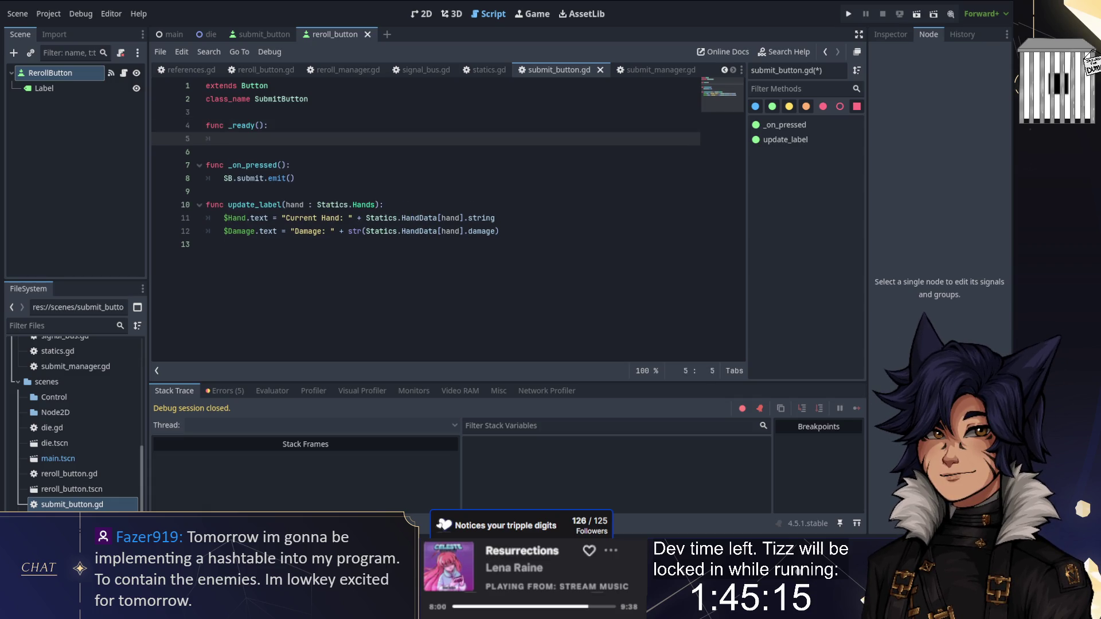
type("SBbmi")
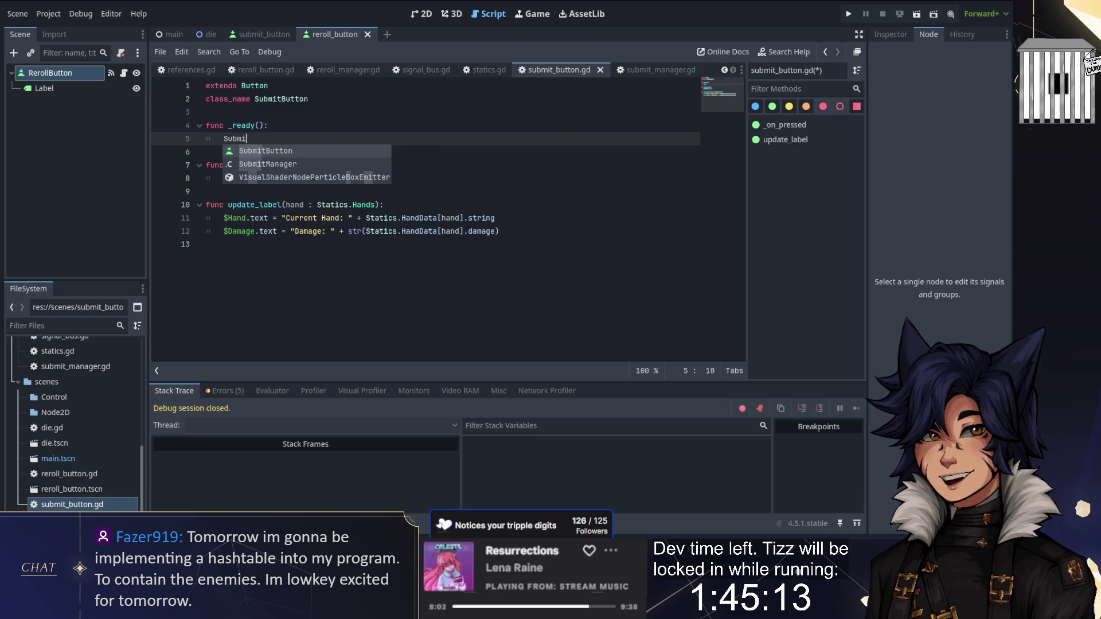
key("Down")
key("Return")
type(".")
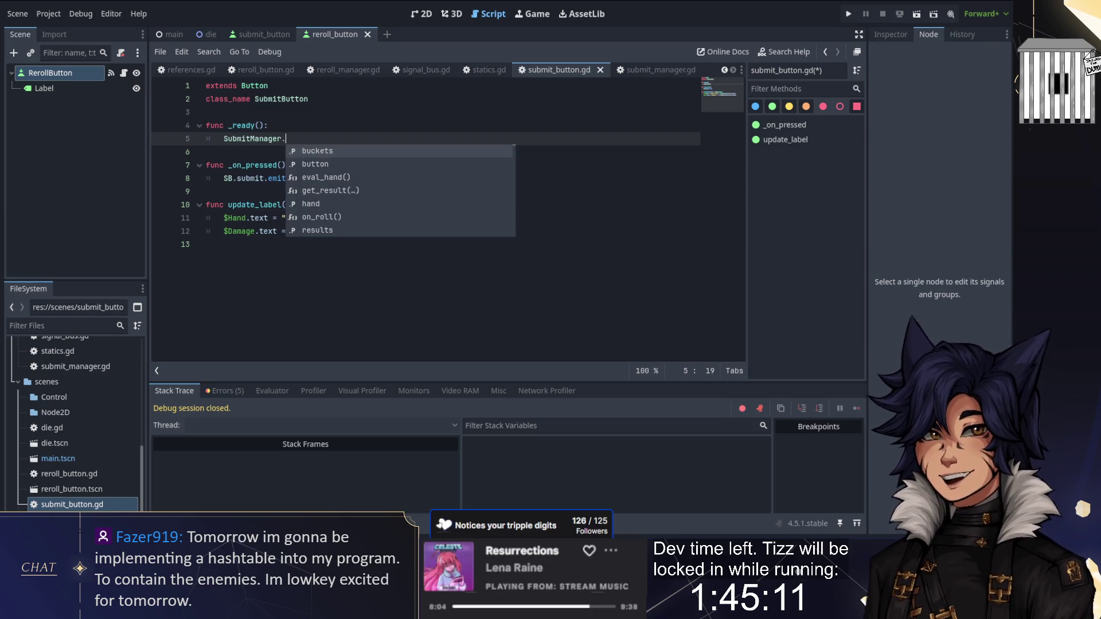
type("button =-")
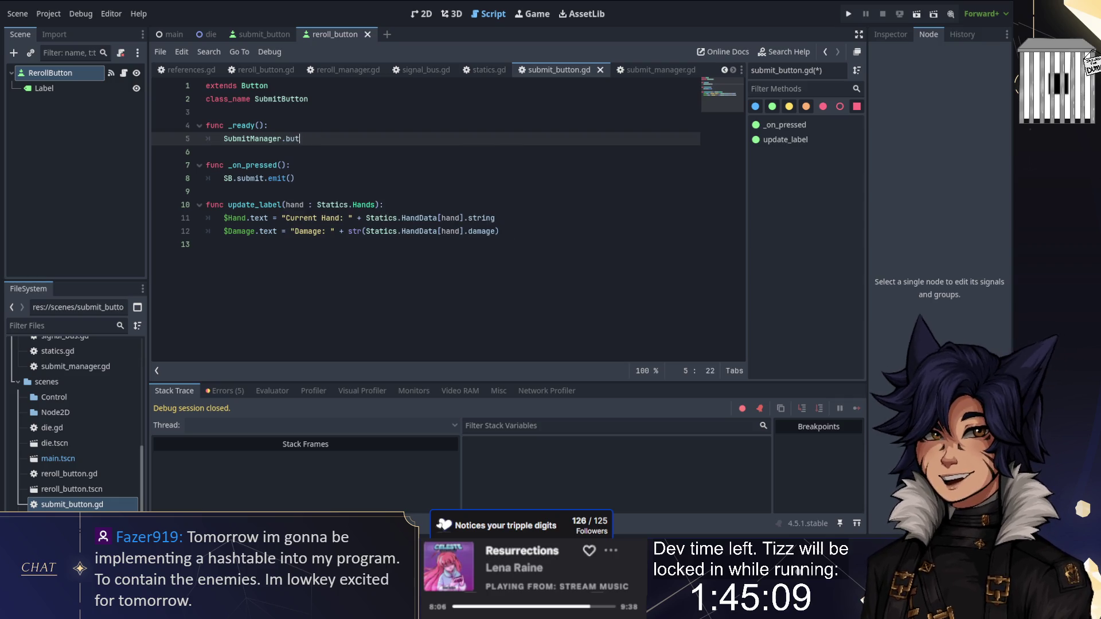
key("BackSpace")
type("self")
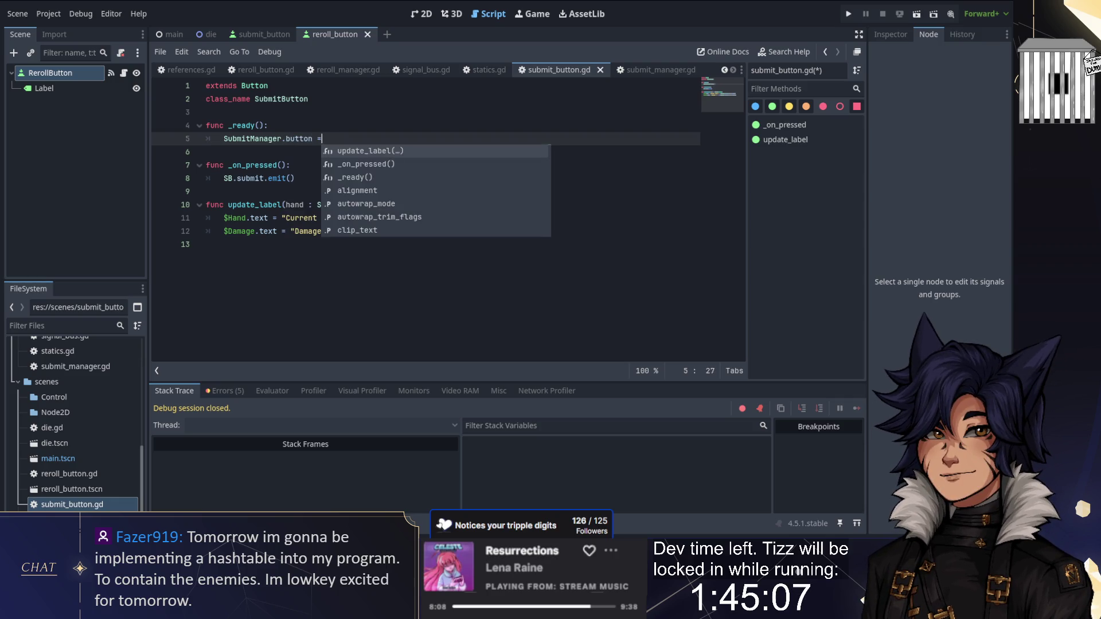
key("shift+Up")
key("Escape")
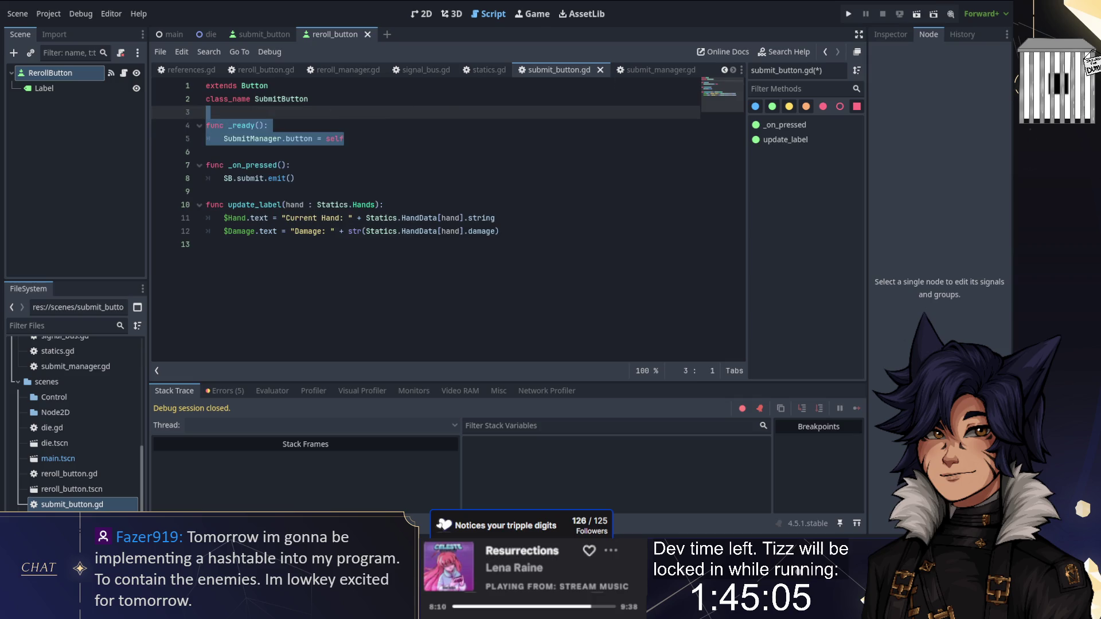
left_click(436, 69)
scroll(85, 366, "down", 2)
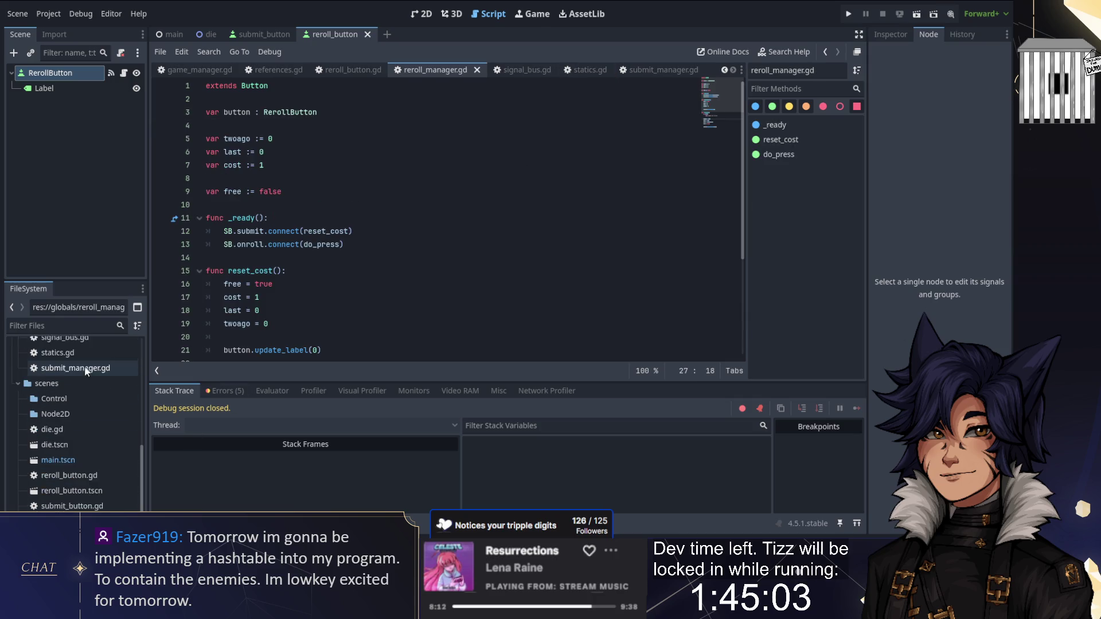
scroll(77, 427, "up", 2)
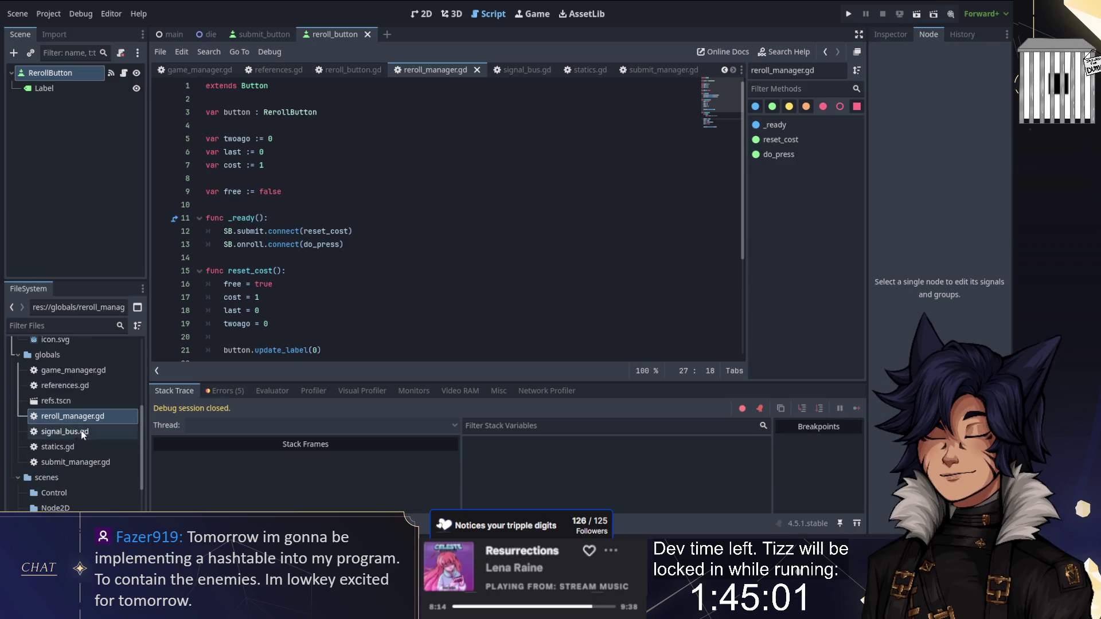
scroll(84, 458, "down", 2)
double_click(68, 474)
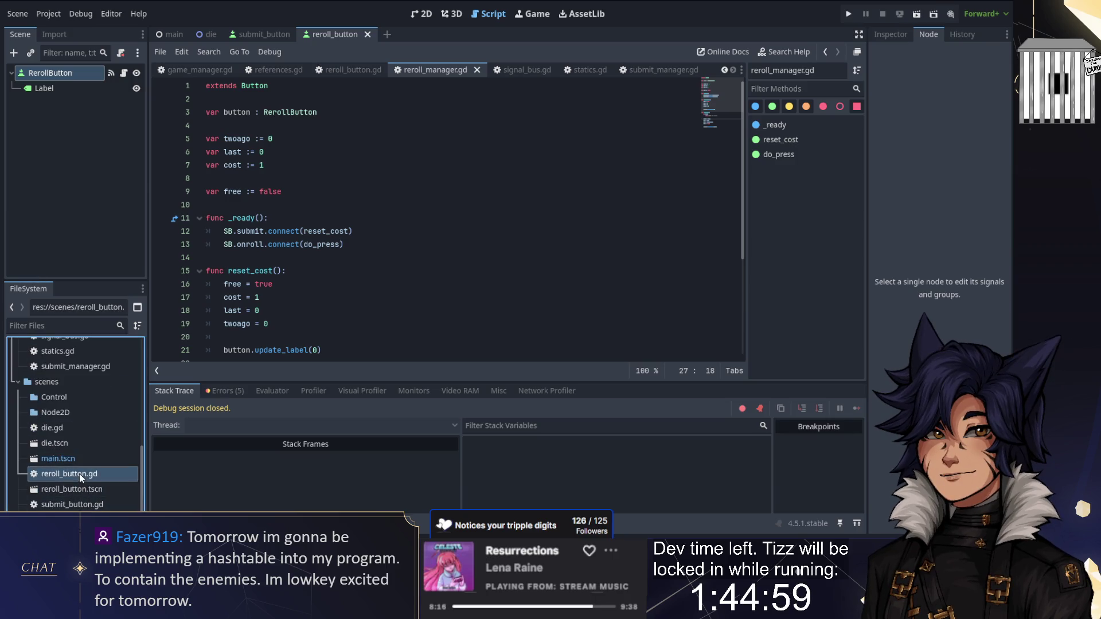
type("func _ready(): \tSubmitManager.button = self")
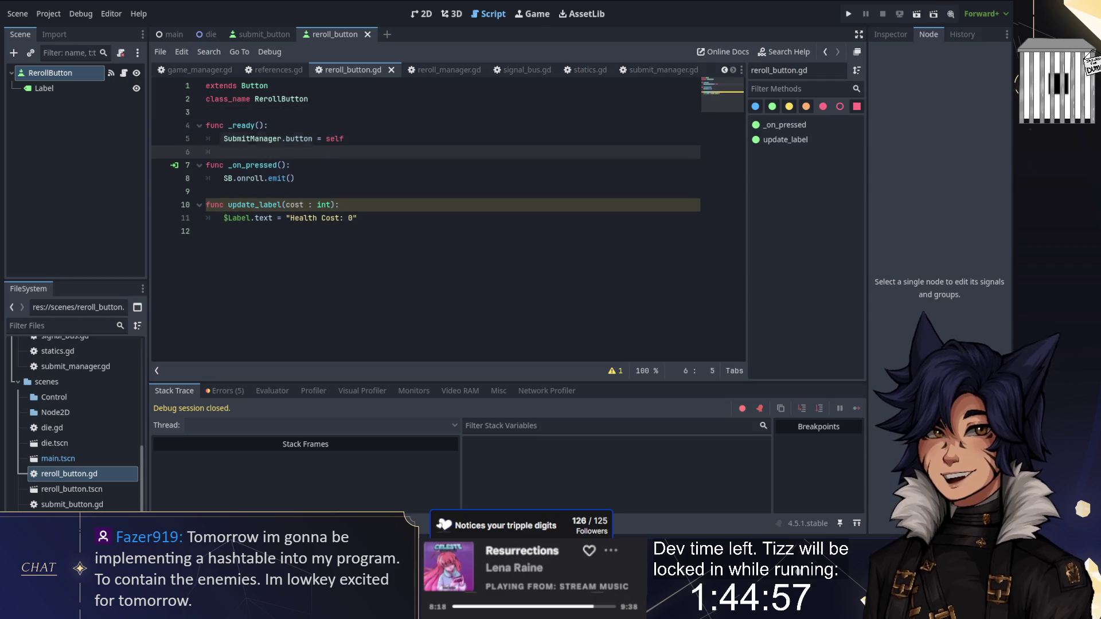
type("Bu")
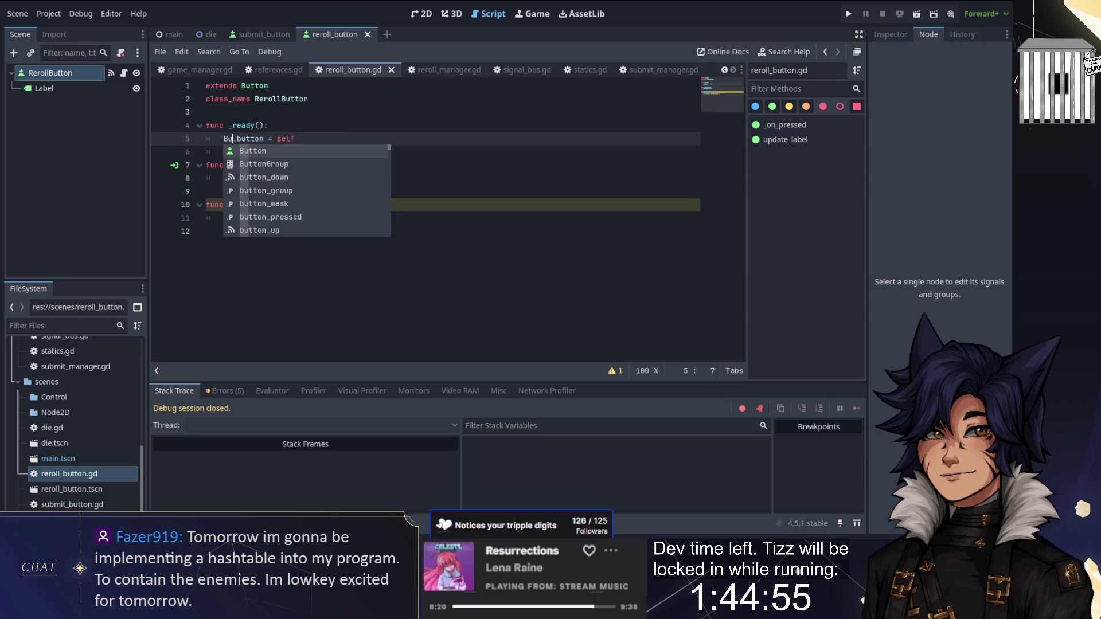
key("BackSpace")
key("BackSpace")
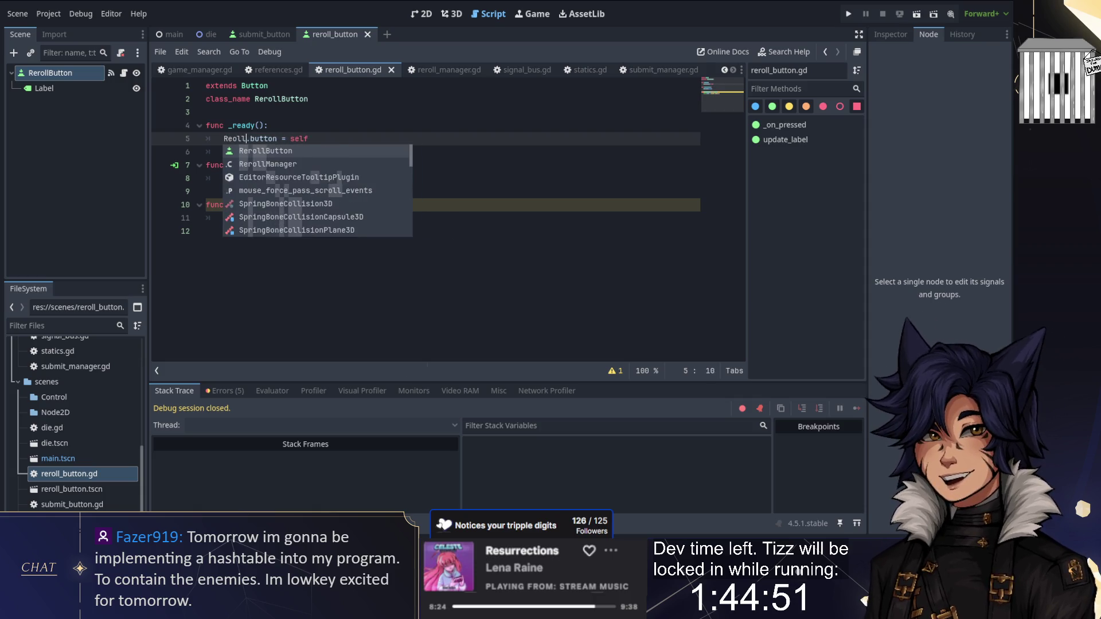
type("rollManager")
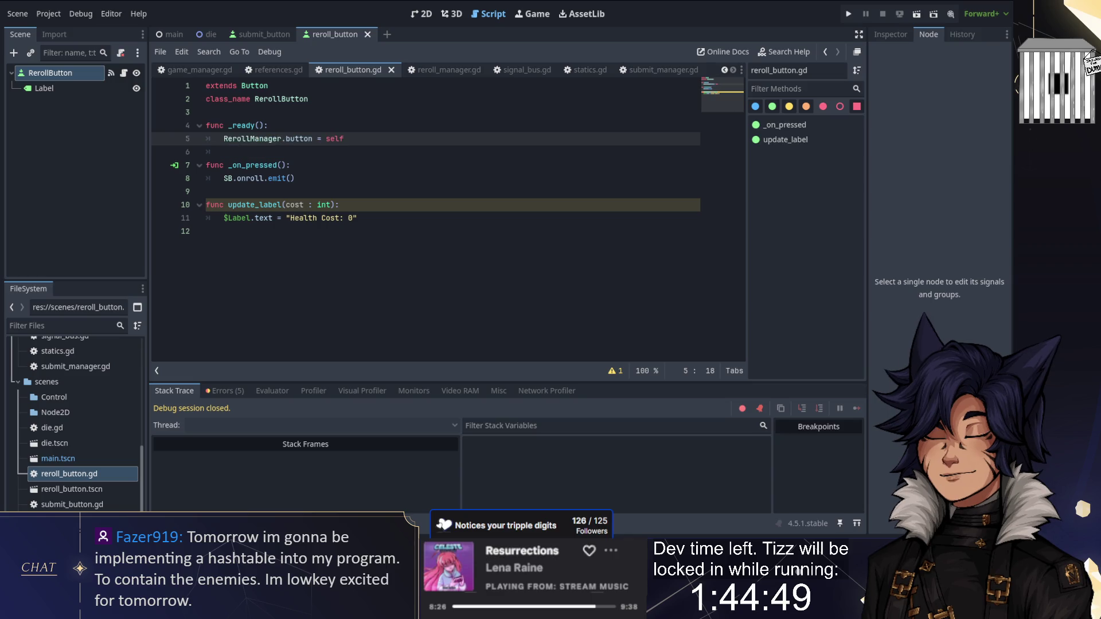
key("Up")
key("Up")
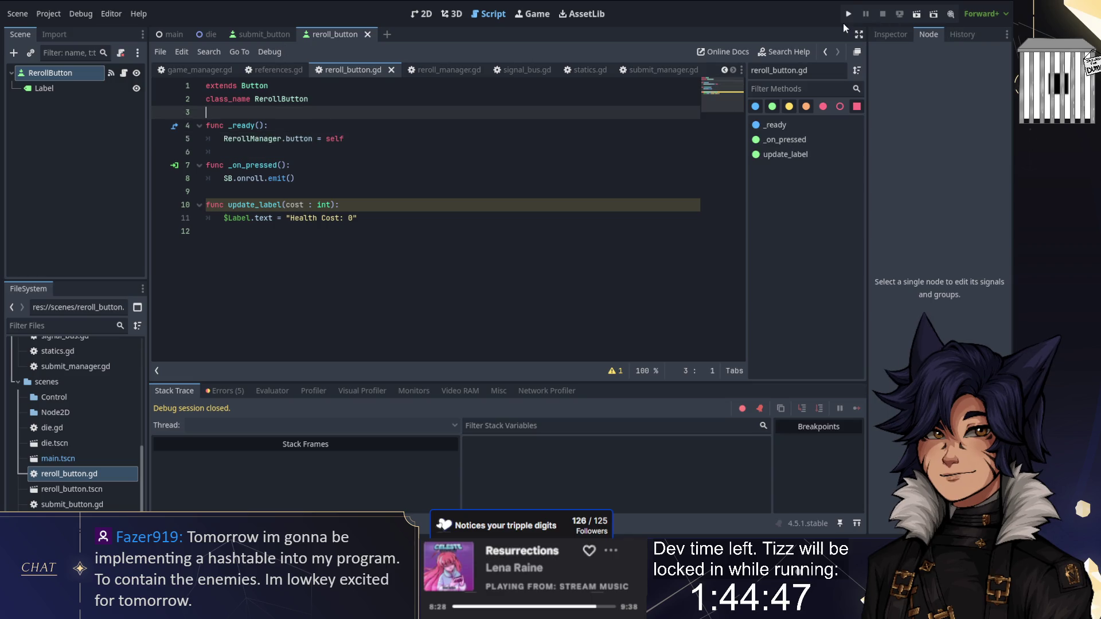
left_click(849, 15)
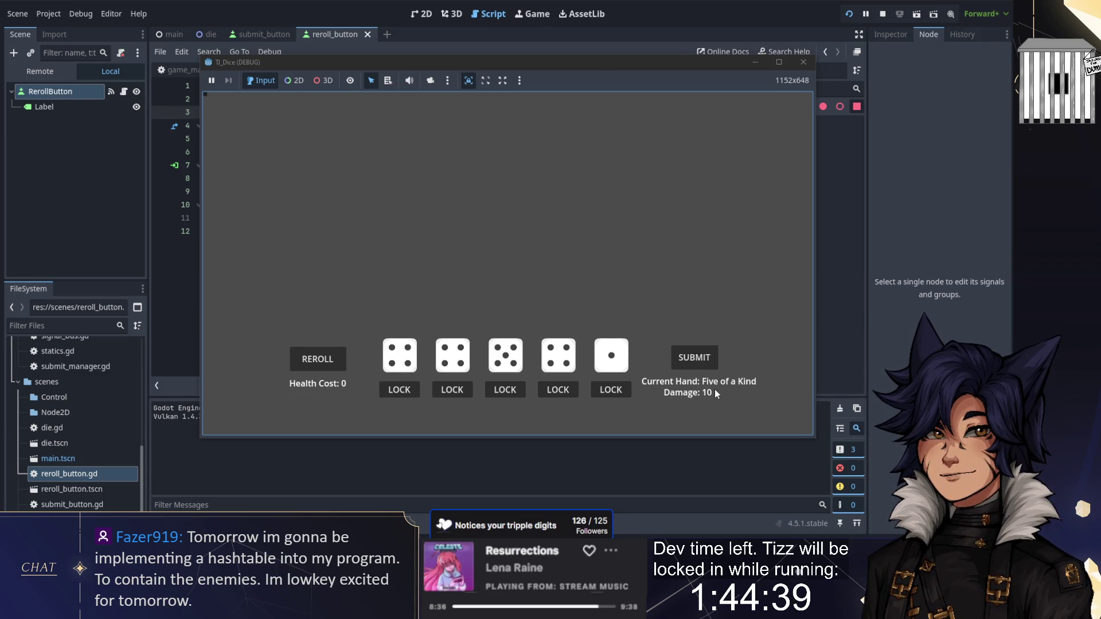
Reroll six times in the running game, reaching a Pair for Damage 2, then stop it
left_click(331, 361)
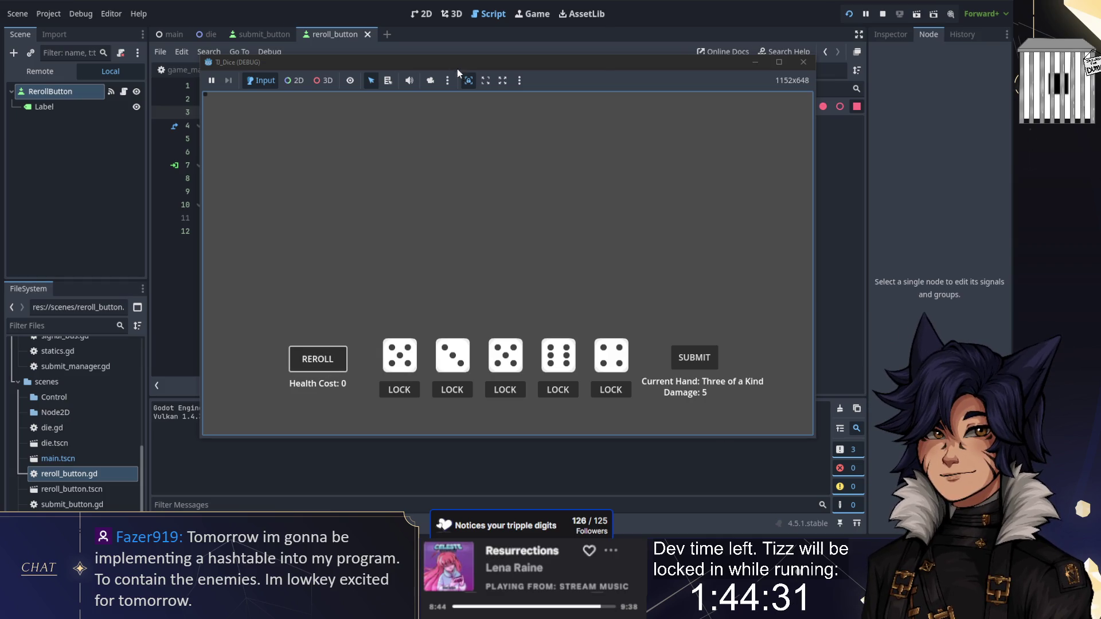
left_click(318, 360)
left_click(315, 362)
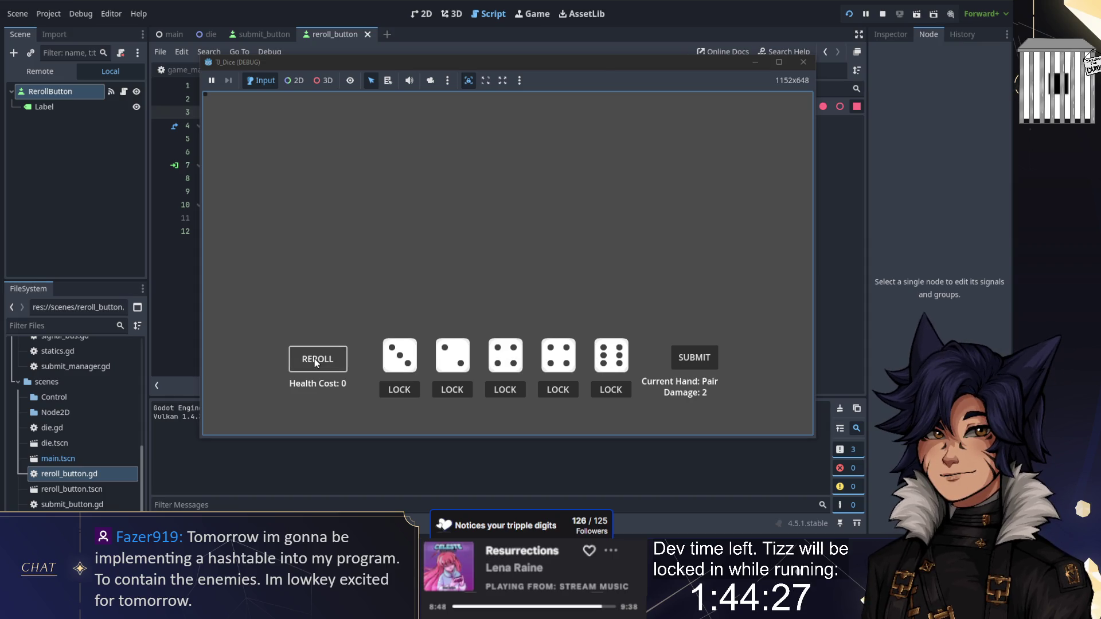
left_click(319, 363)
left_click(320, 364)
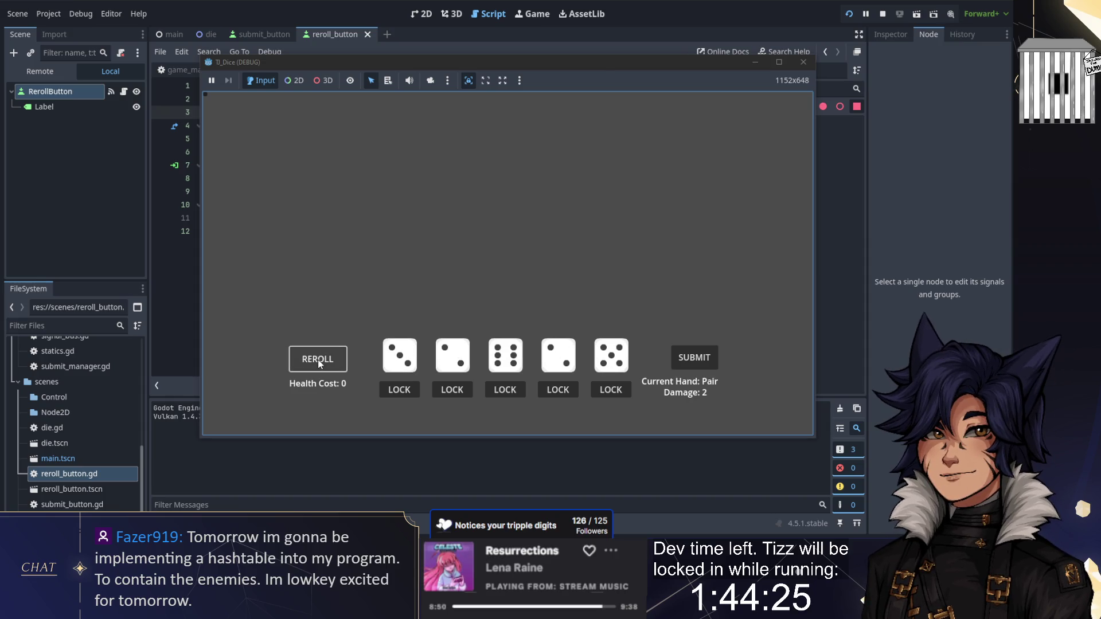
left_click(320, 364)
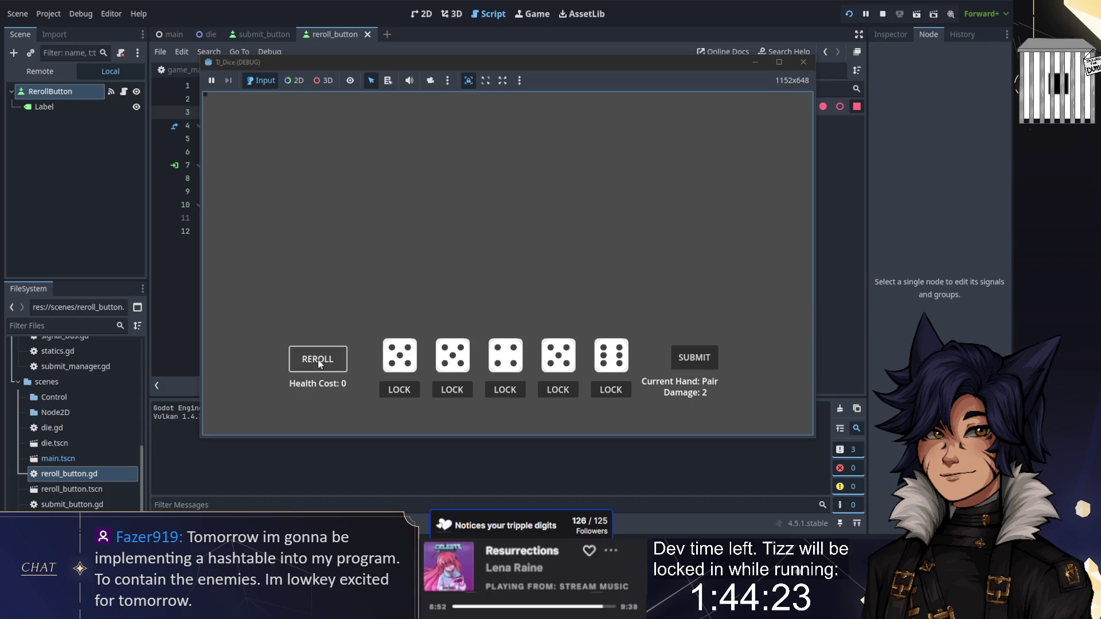
left_click(803, 62)
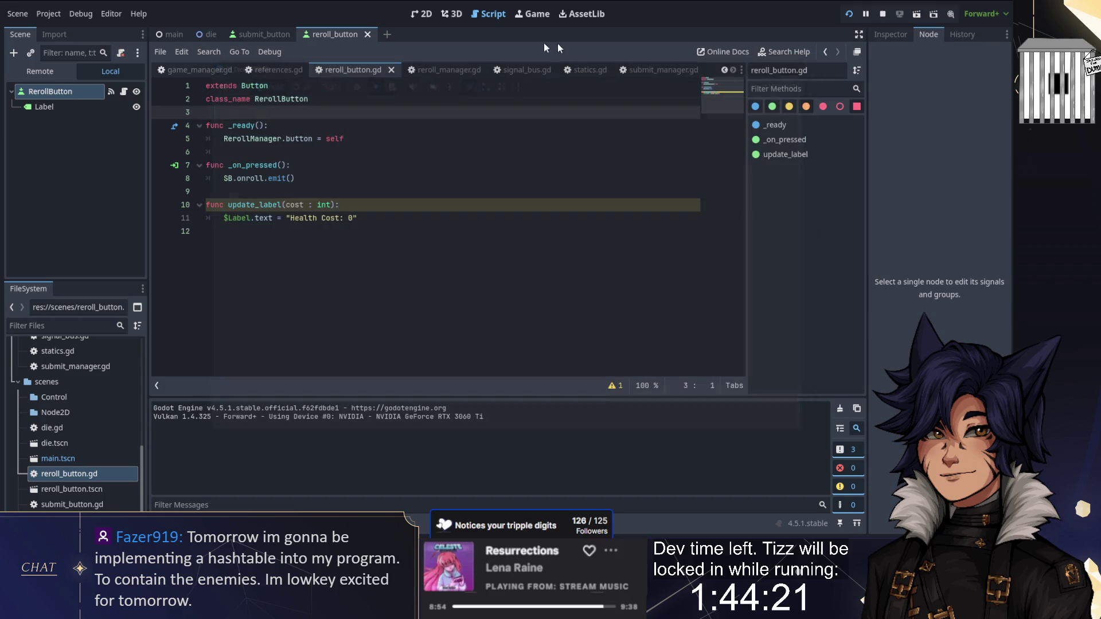
left_click(225, 151)
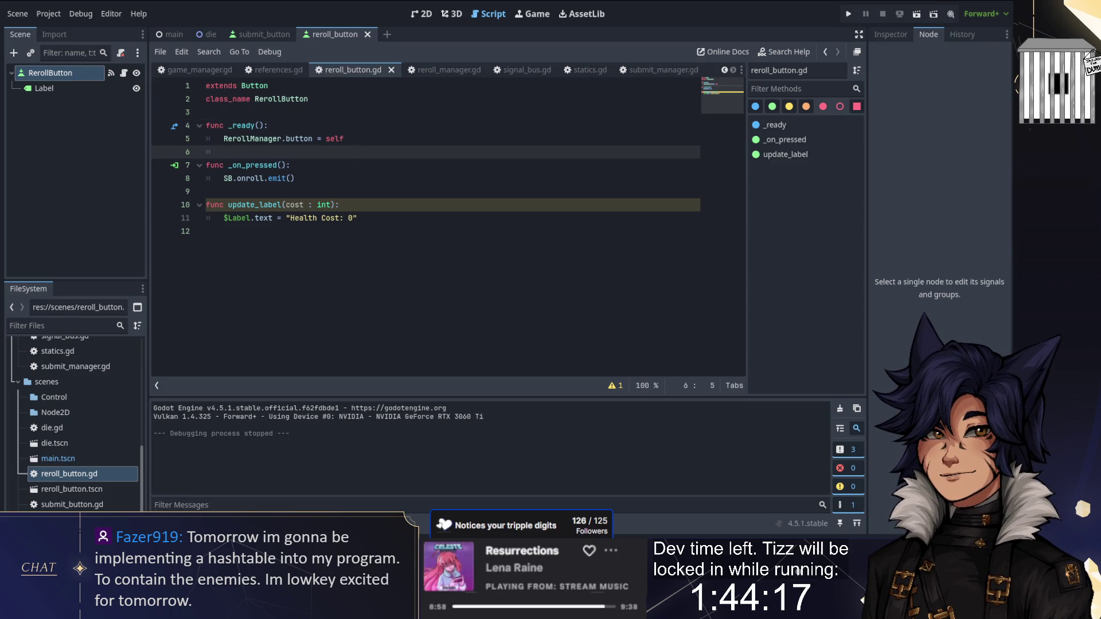
Show reroll_manager.gd with the bottom output/debugger panel collapsed
left_click(441, 70)
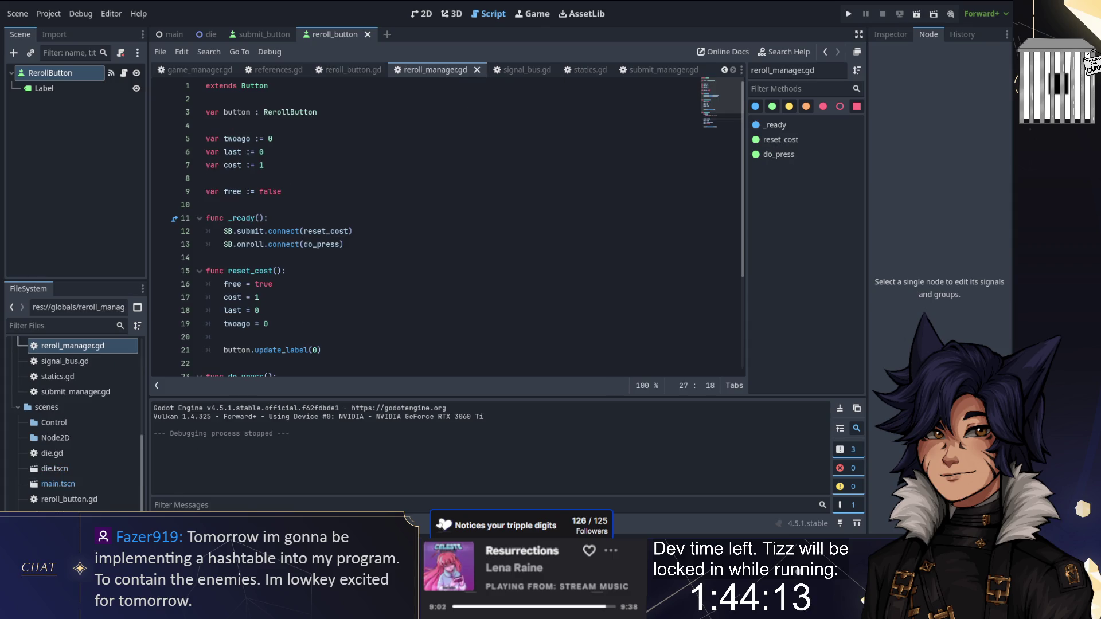
key("ctrl+j")
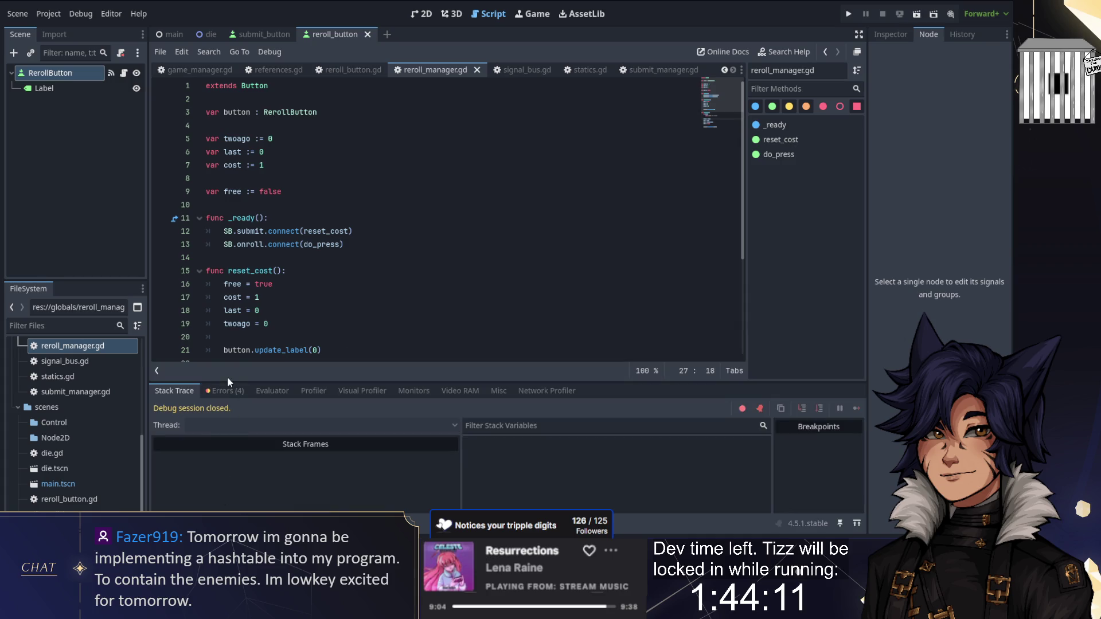
left_click(224, 391)
key("ctrl+j")
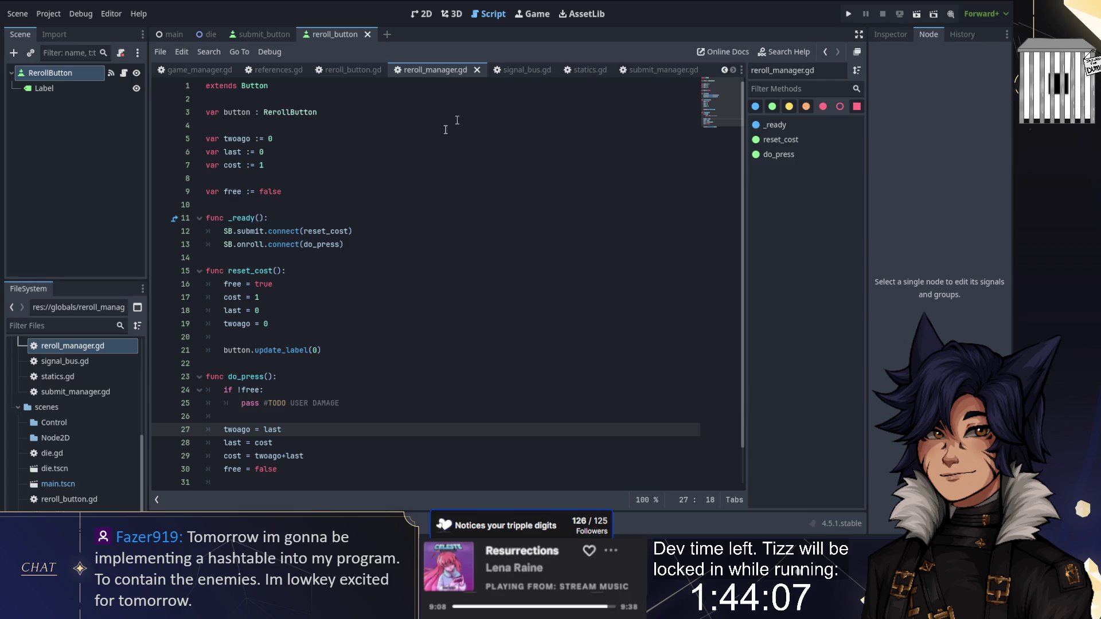
scroll(387, 193, "down", 1)
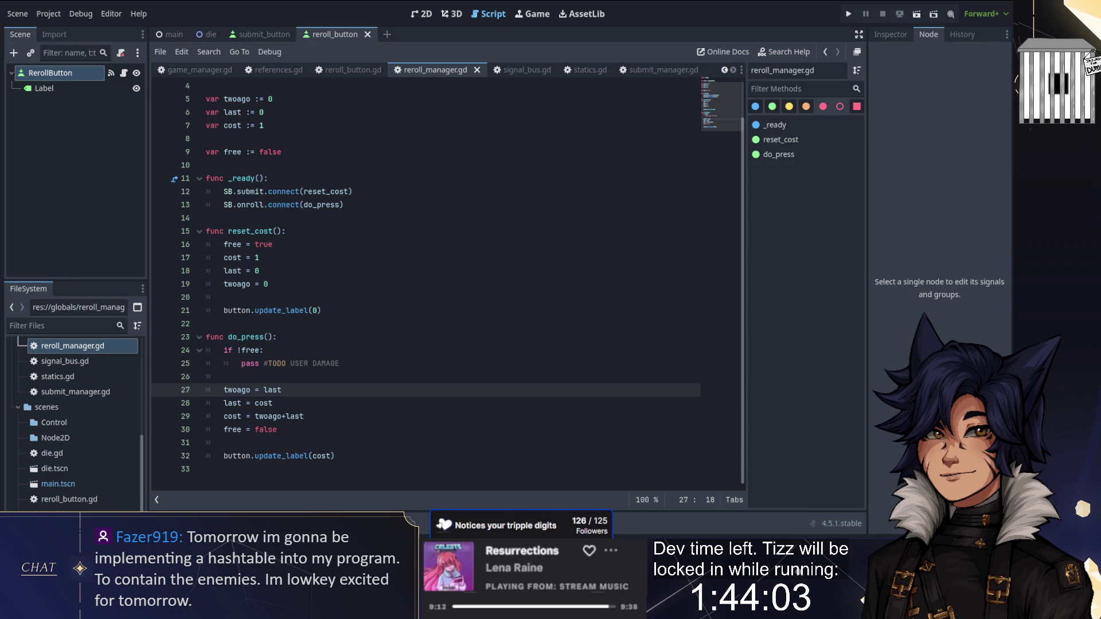
scroll(448, 281, "up", 1)
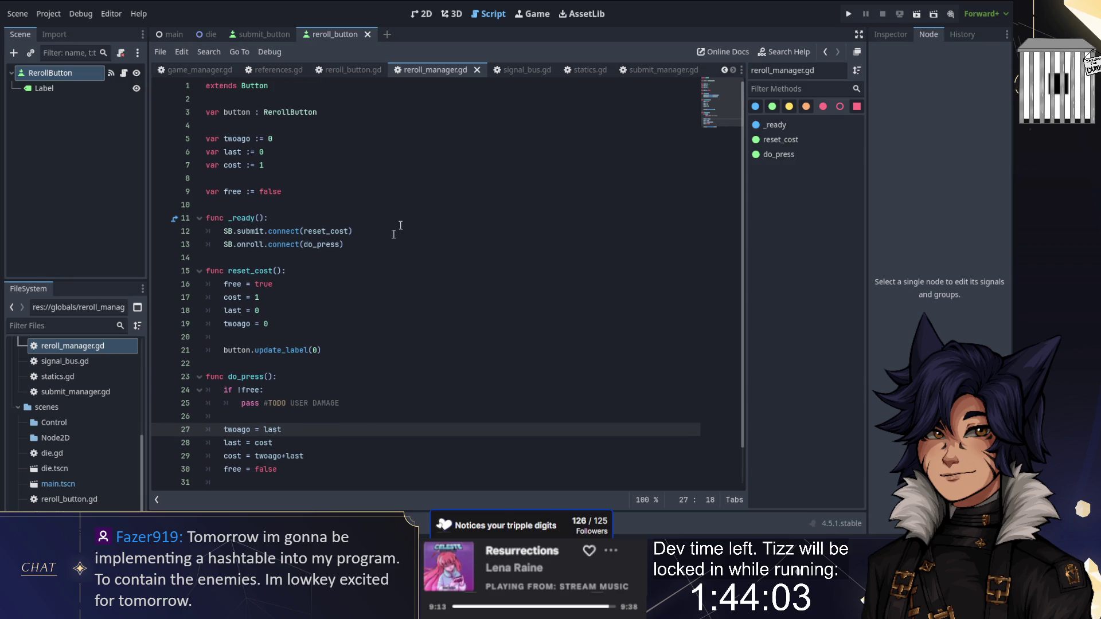
Switch to submit_manager.gd and open a blank line after on_roll's bucket-counting loop
left_click(660, 69)
scroll(426, 216, "down", 1)
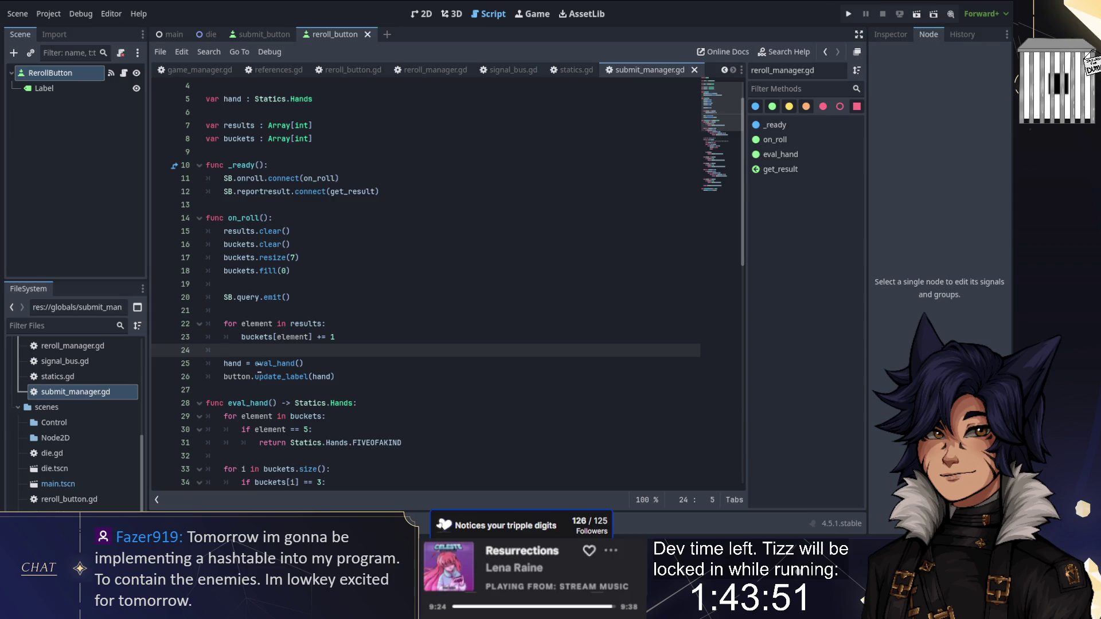
scroll(272, 346, "down", 3)
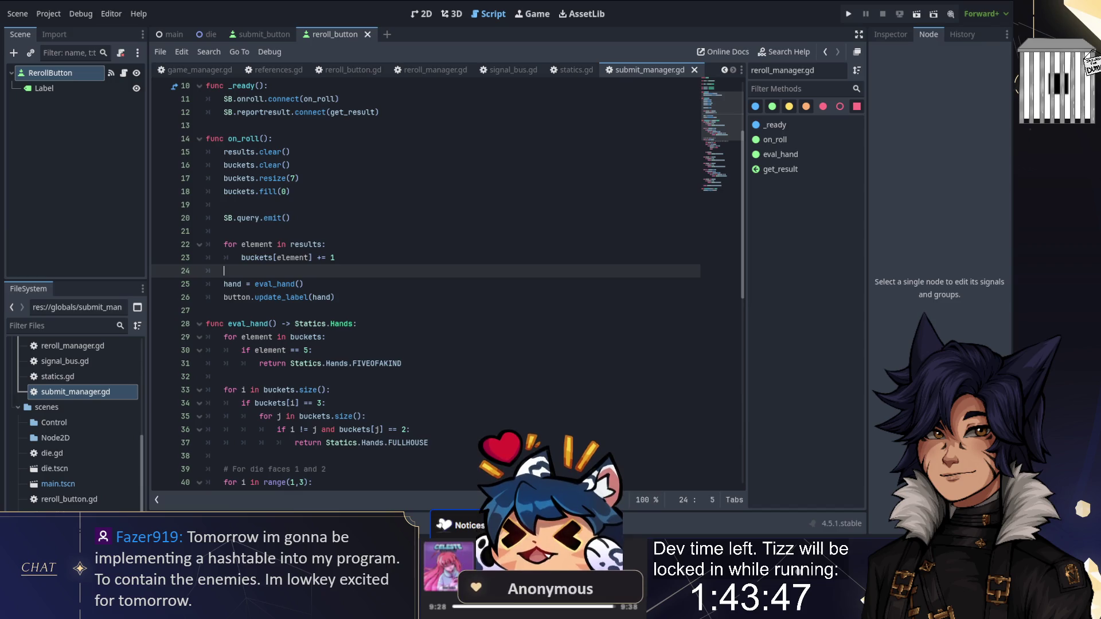
key("Return")
key("Return")
key("Up")
Add print(buckets) and test-run the game, which logs [0, 5, 0, 0, 0, 0, 0]
type("print(")
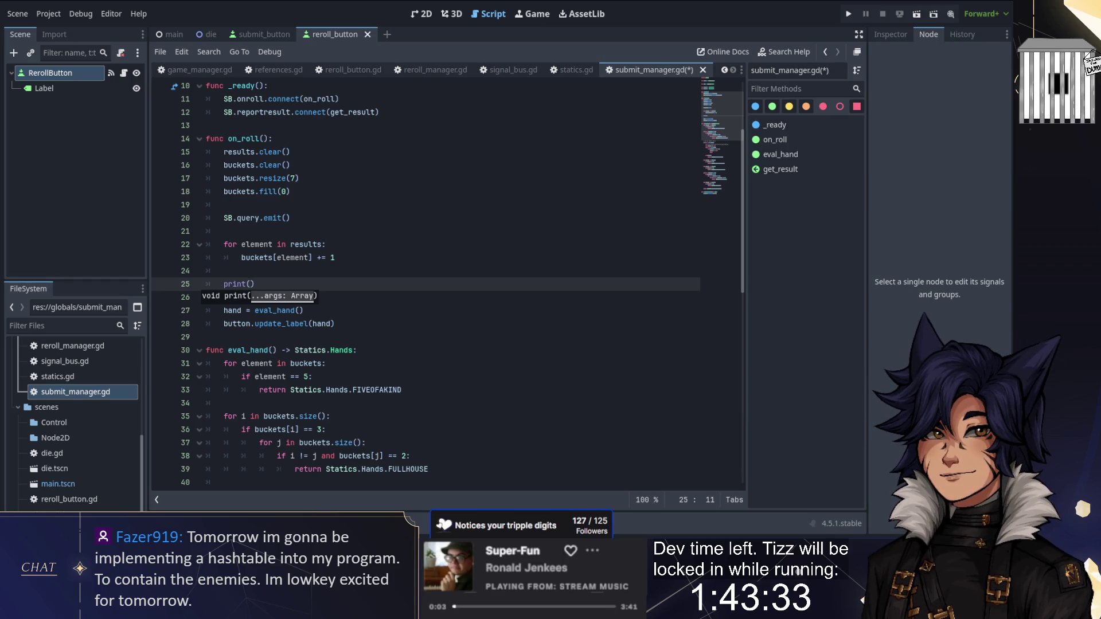
key("F5")
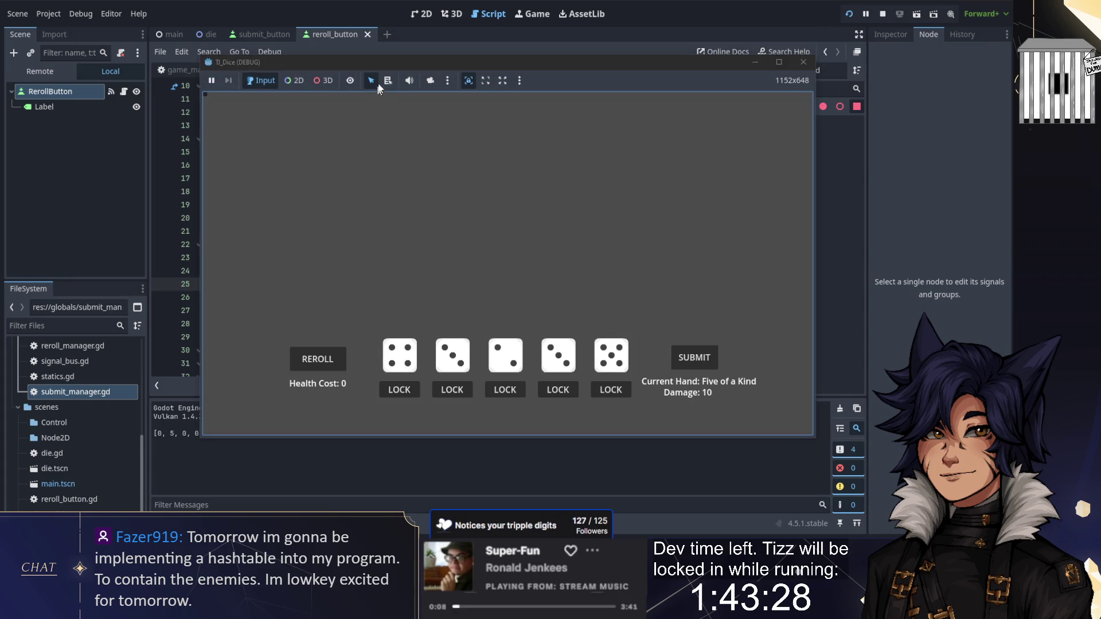
mouse_move(381, 63)
left_mouse_down()
mouse_move(476, 44)
mouse_move(391, 73)
mouse_move(743, 88)
left_mouse_up()
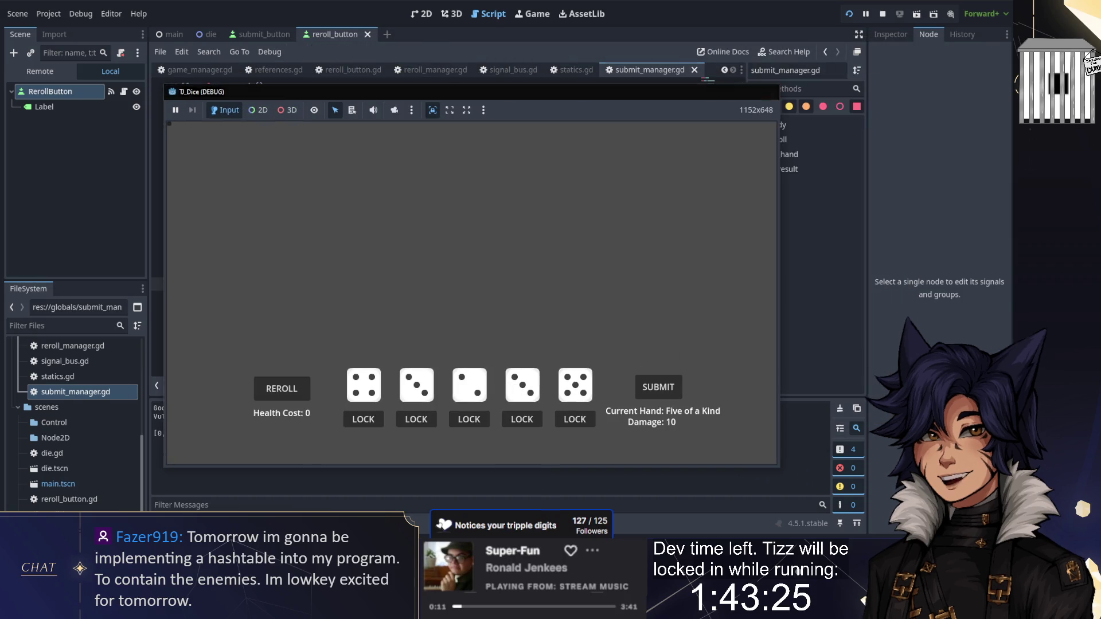
key("F8")
Back in the script editor, delete the temporary print(buckets) line
left_click(451, 13)
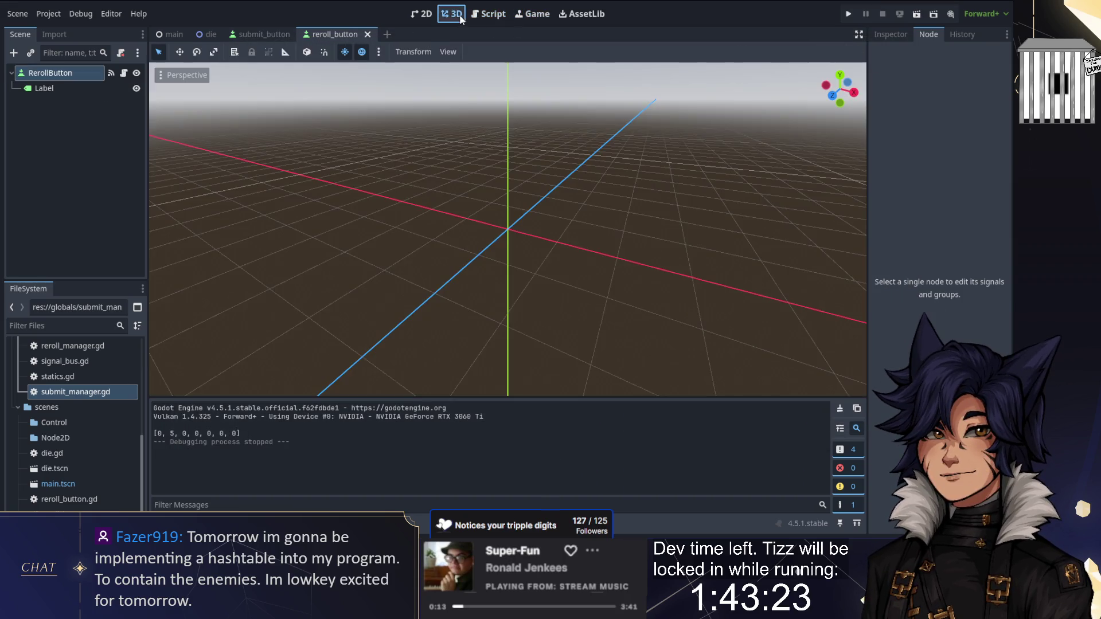
left_click(486, 16)
key("shift+Home")
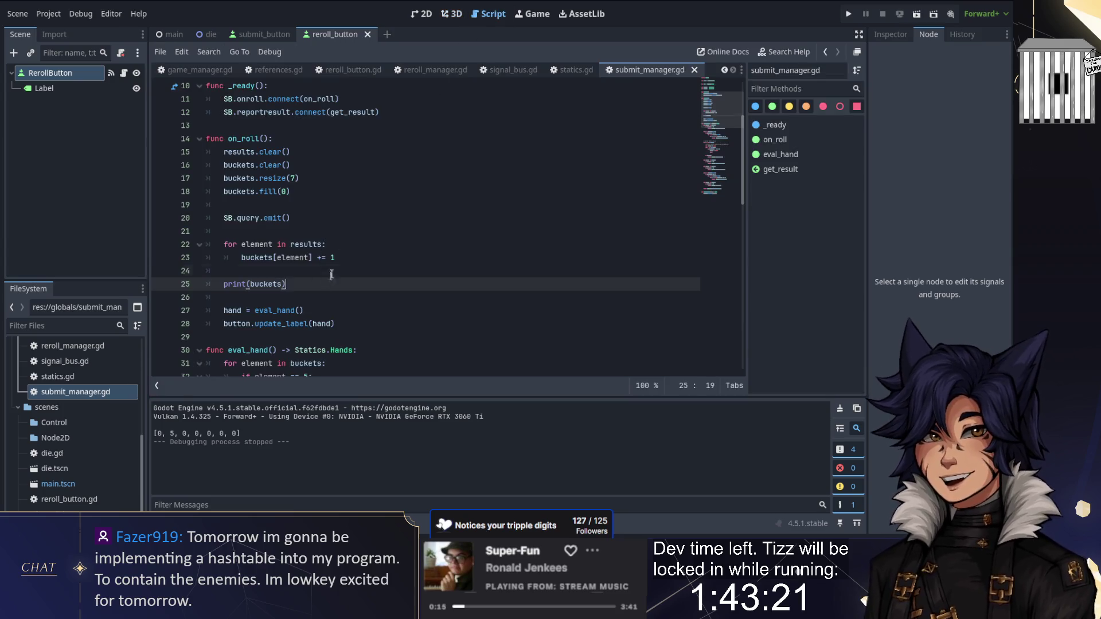
key("BackSpace")
key("BackSpace")
key("BackSpace")
key("BackSpace")
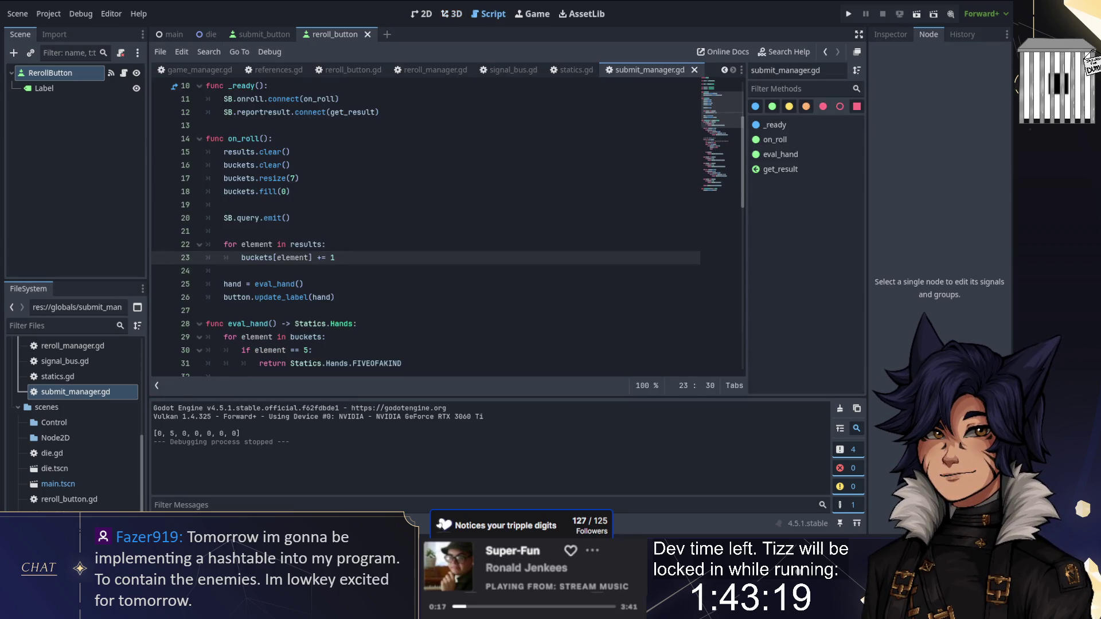
Save submit_manager.gd without the leftover blank line, then select SB.onroll on line 11
scroll(277, 128, "up", 2)
key("ctrl+s")
scroll(445, 140, "down", 1)
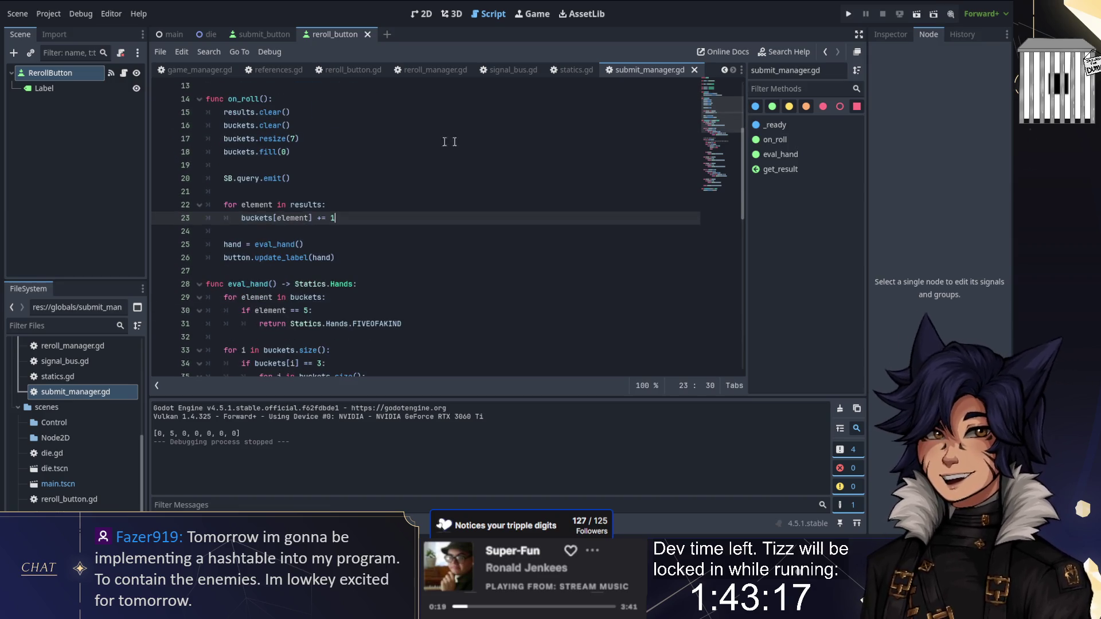
scroll(447, 229, "up", 1)
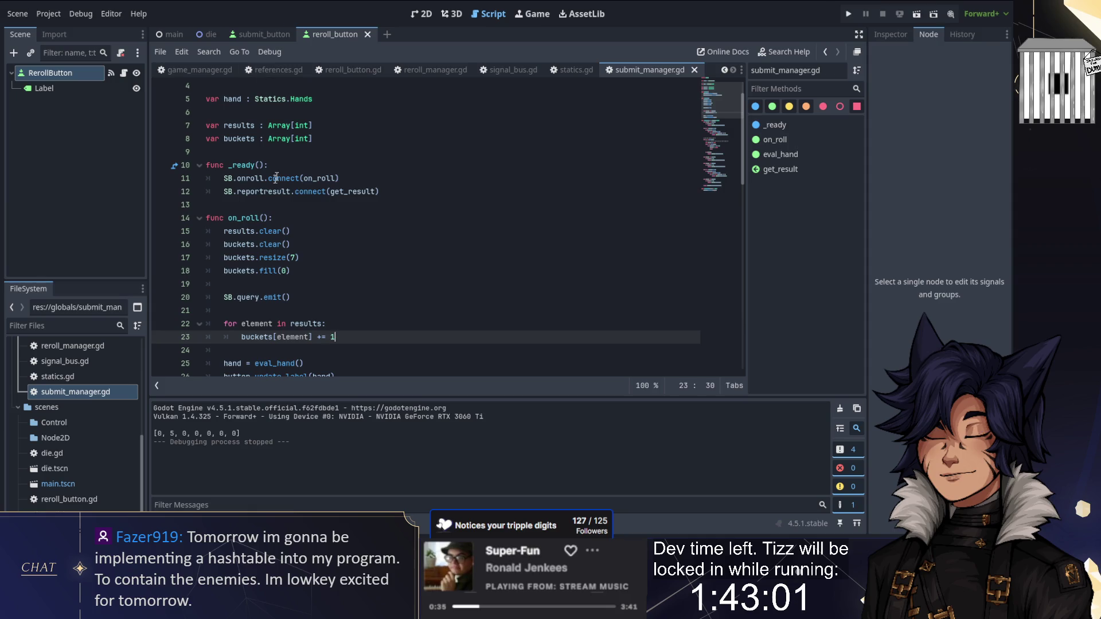
left_click_drag(224, 179, 263, 182)
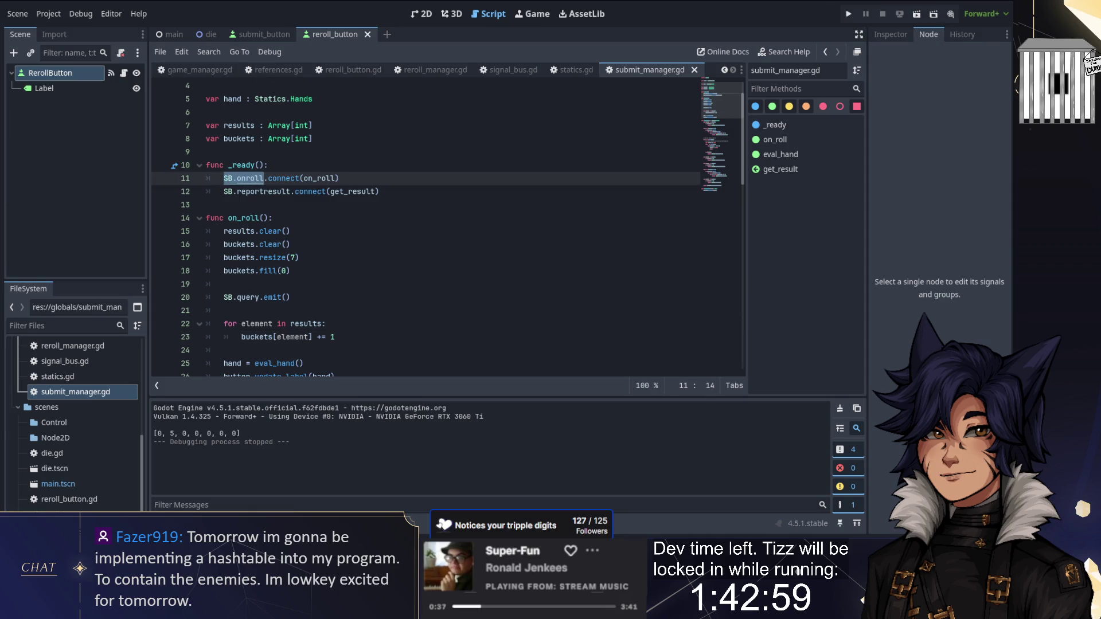
Search the whole project for SB.onroll and review the 6 matches across 5 files
key("ctrl+shift+f")
key("Return")
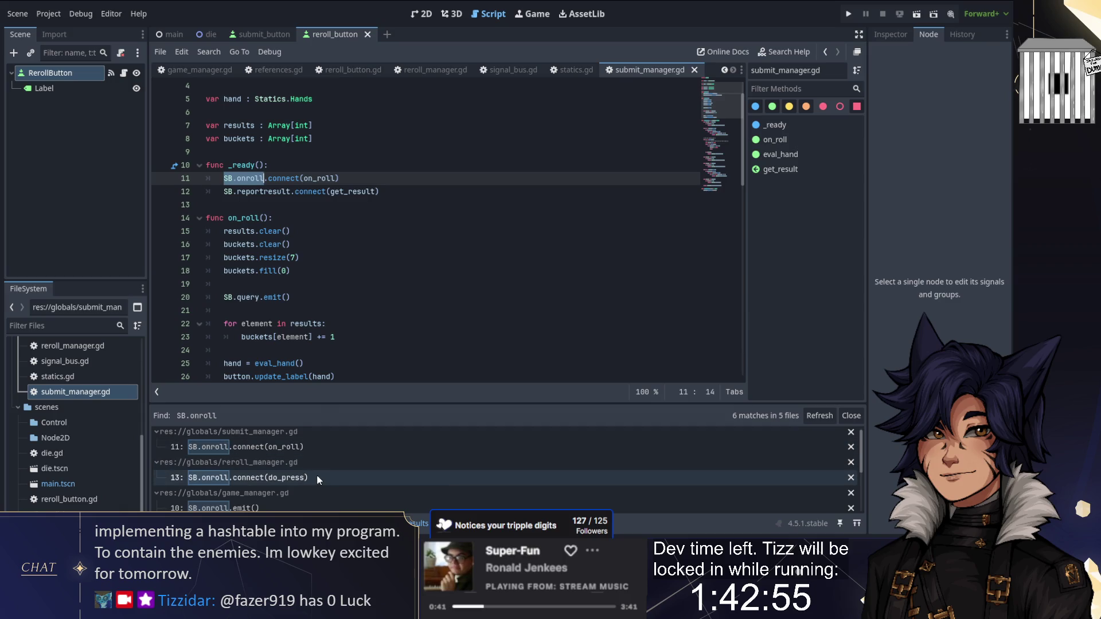
scroll(316, 474, "down", 1)
scroll(316, 478, "down", 1)
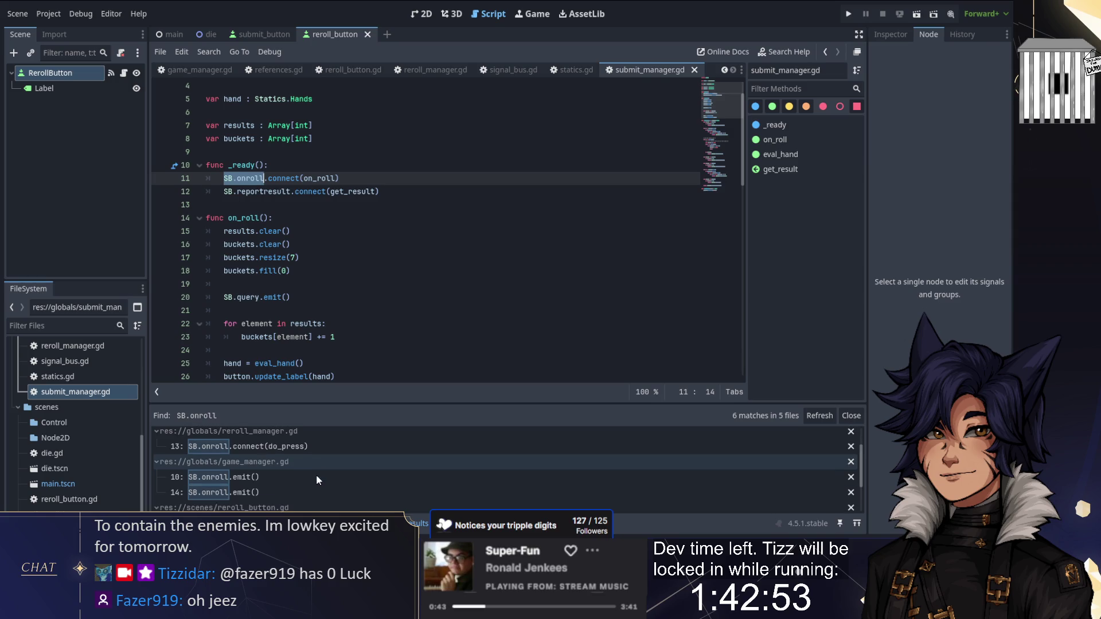
scroll(316, 475, "down", 1)
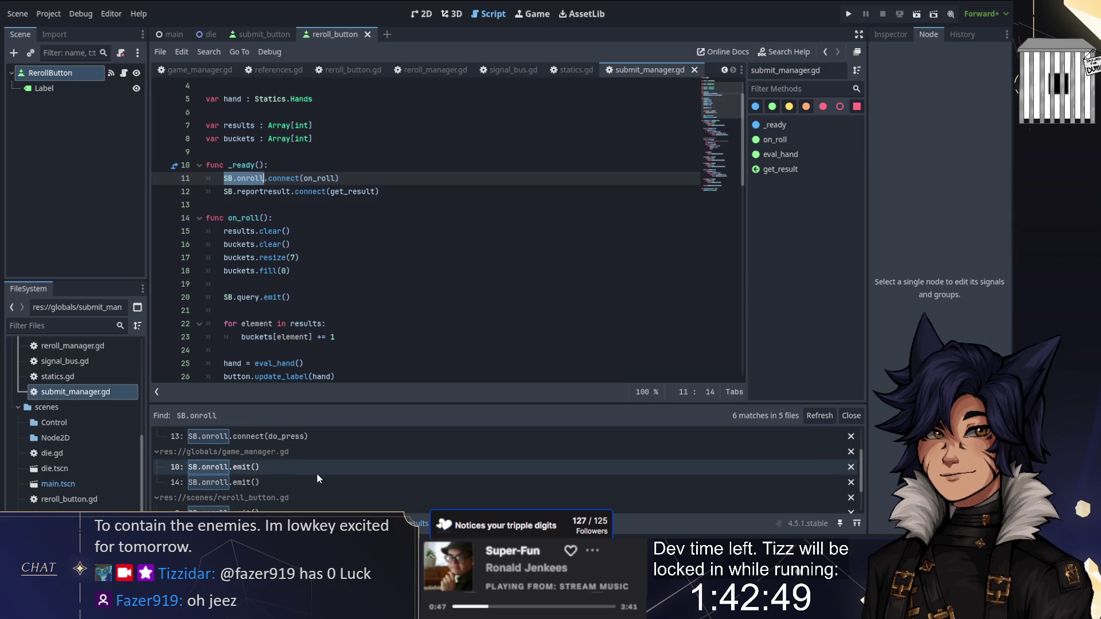
scroll(317, 476, "down", 2)
scroll(316, 480, "down", 1)
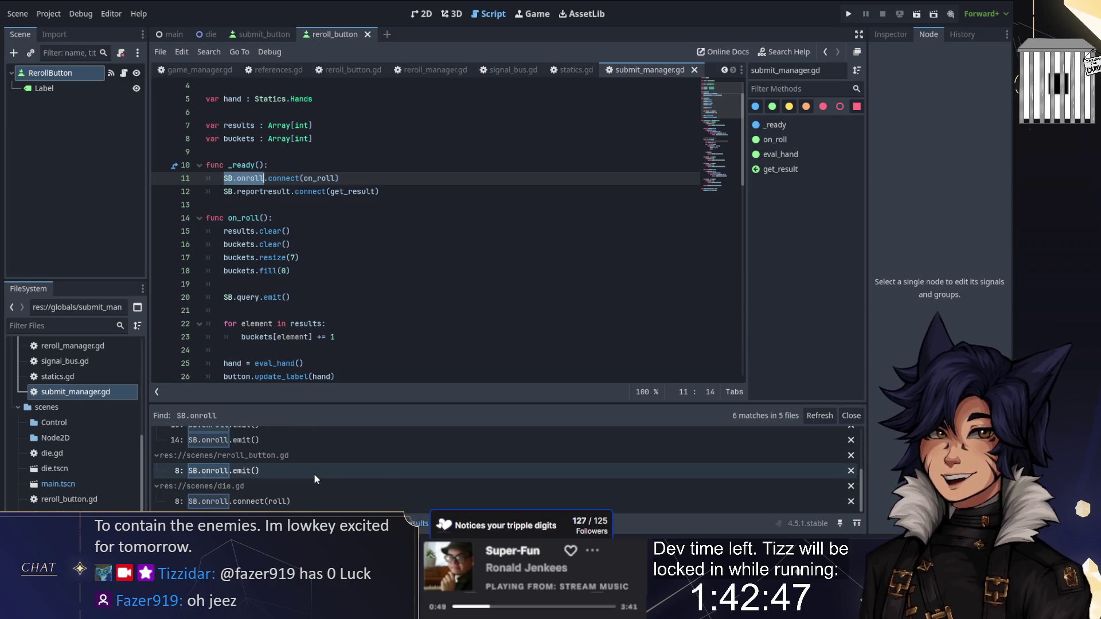
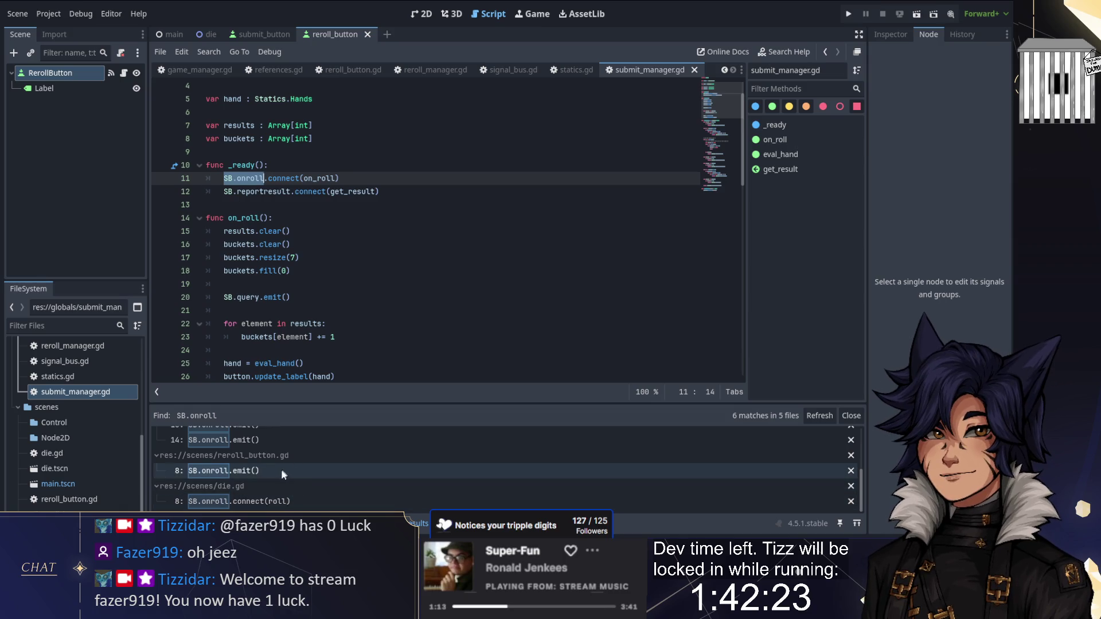
Check the onroll connections in submit_manager.gd and reroll_manager.gd, then open signal_bus.gd
scroll(279, 473, "up", 3)
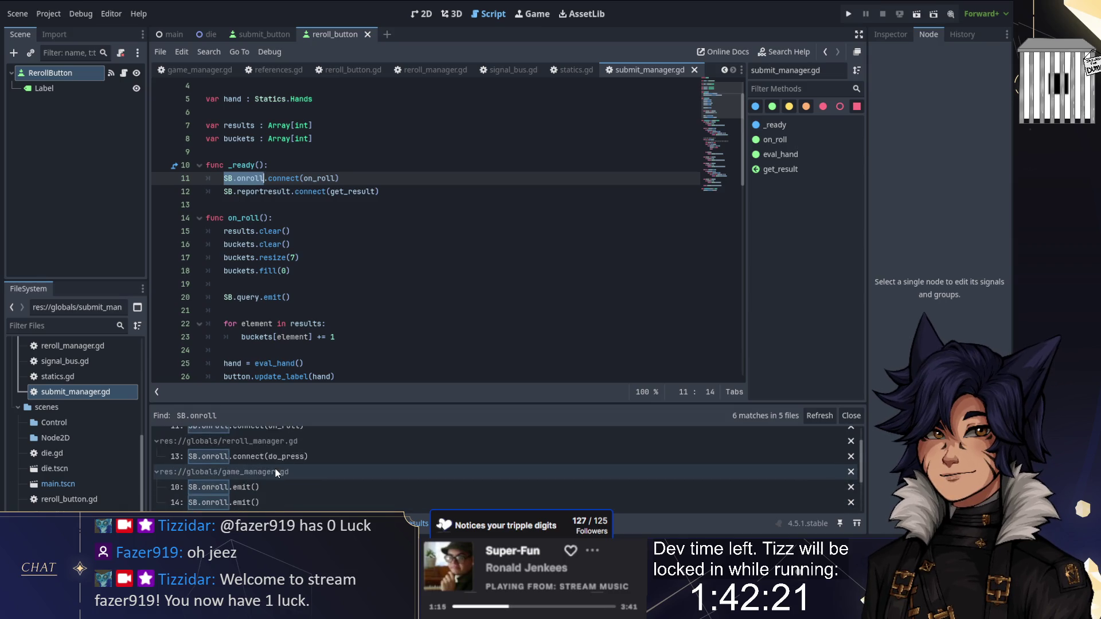
left_click(290, 452)
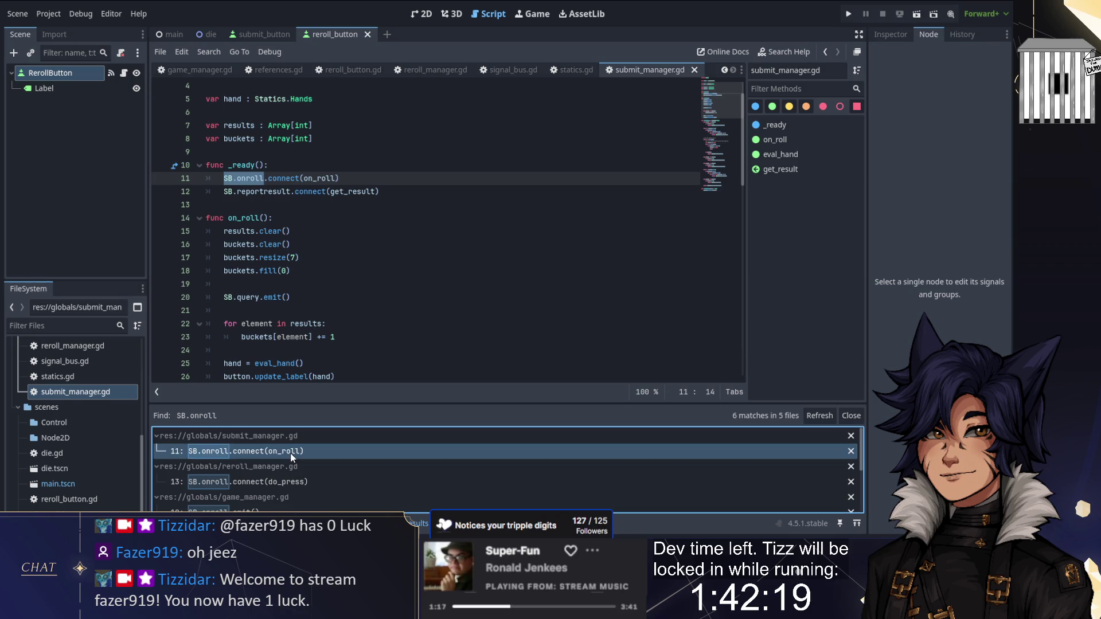
left_click(279, 481)
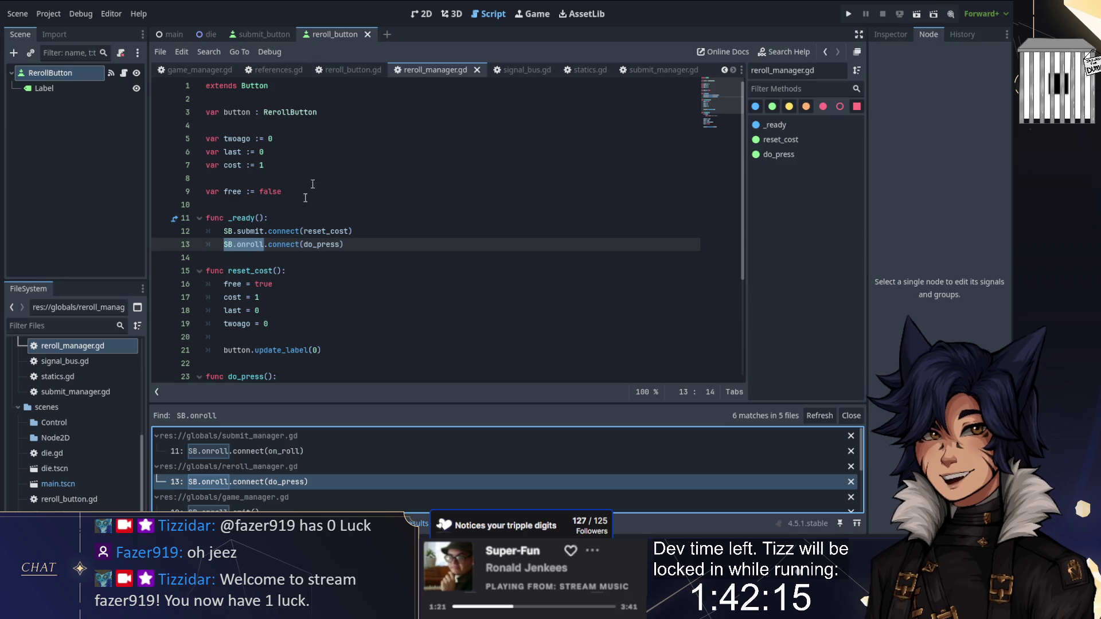
left_click(351, 69)
left_click(196, 69)
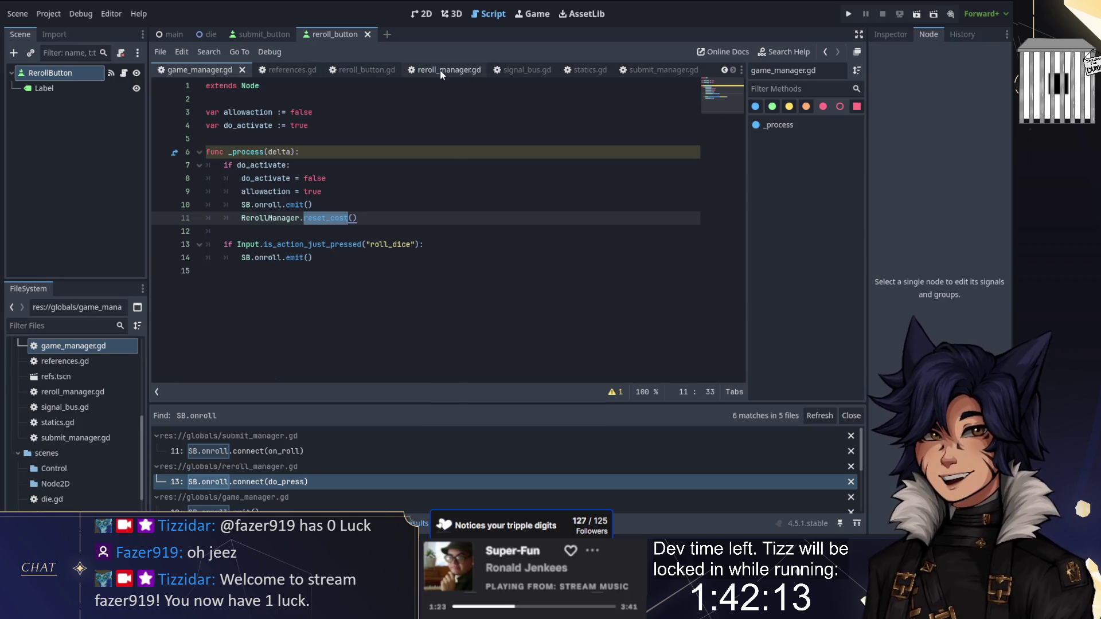
left_click(515, 70)
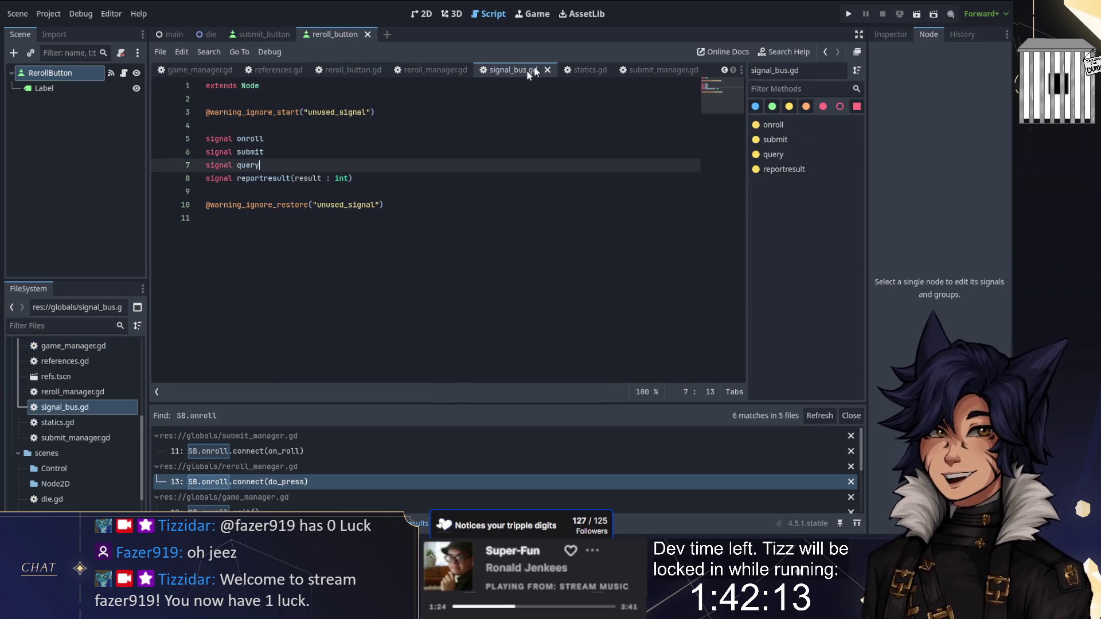
Add a 'signal evalhand' declaration below onroll in signal_bus.gd
left_click(277, 138)
key("Return")
key("Return")
key("Up")
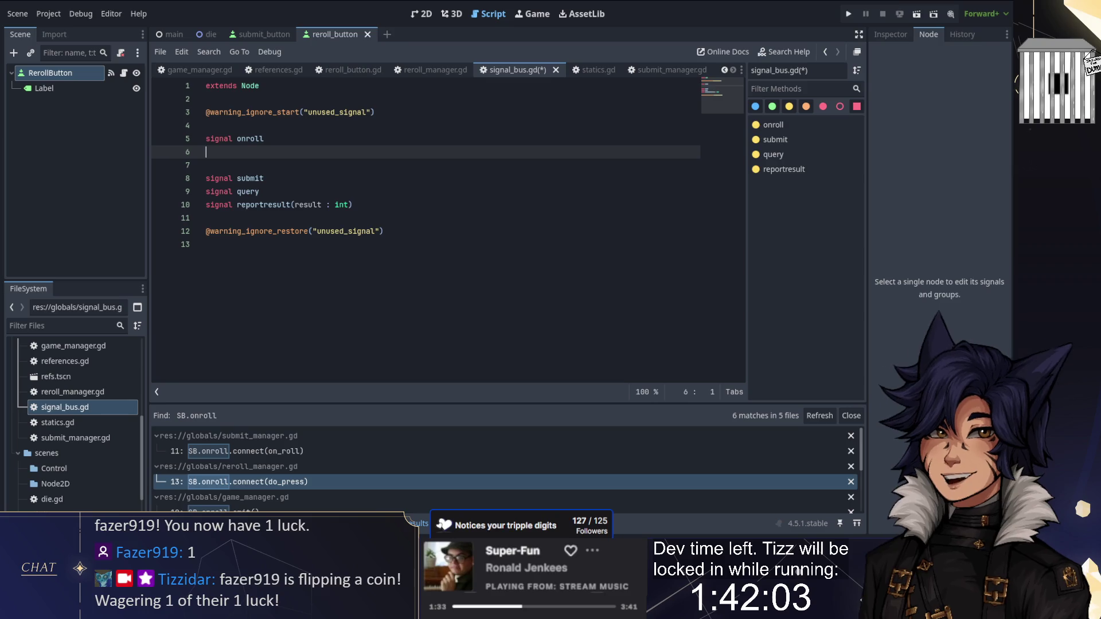
type("si")
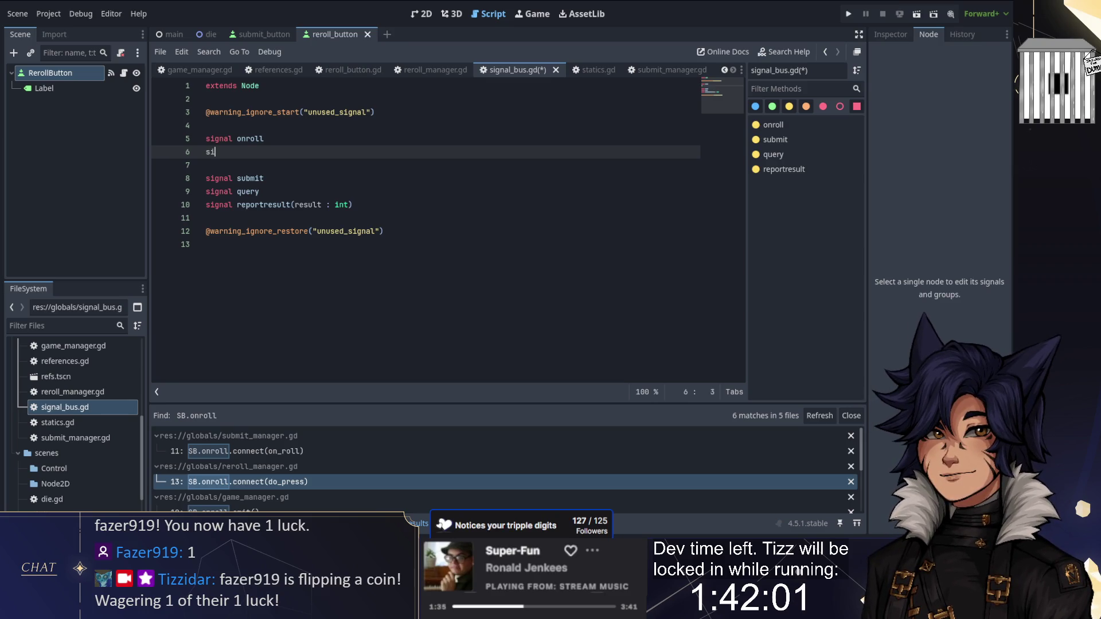
type("gnal ")
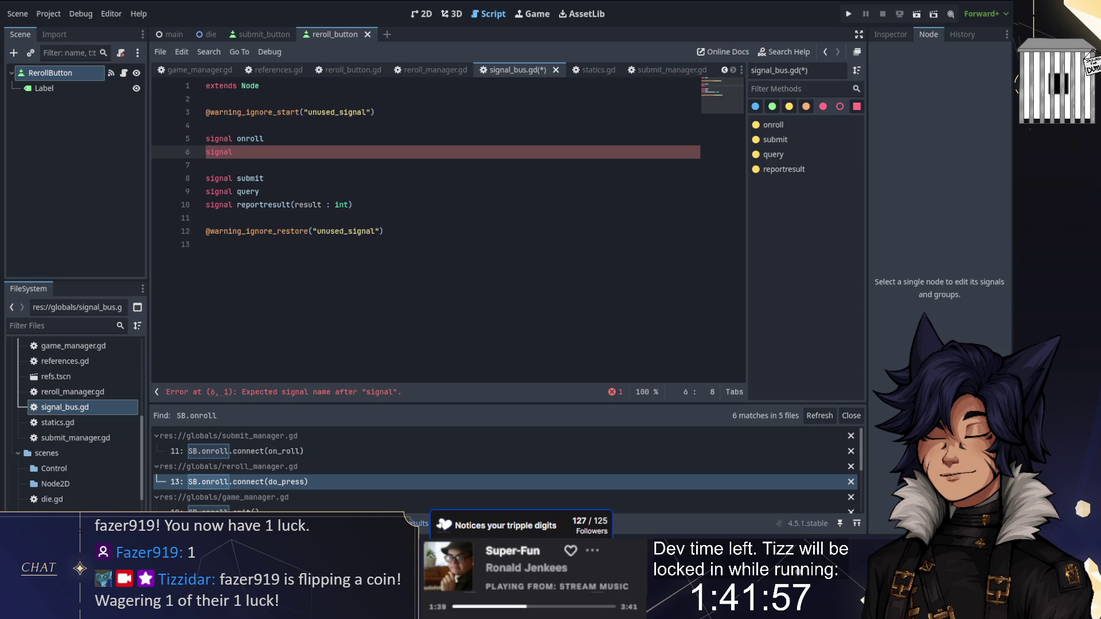
type("evalhand")
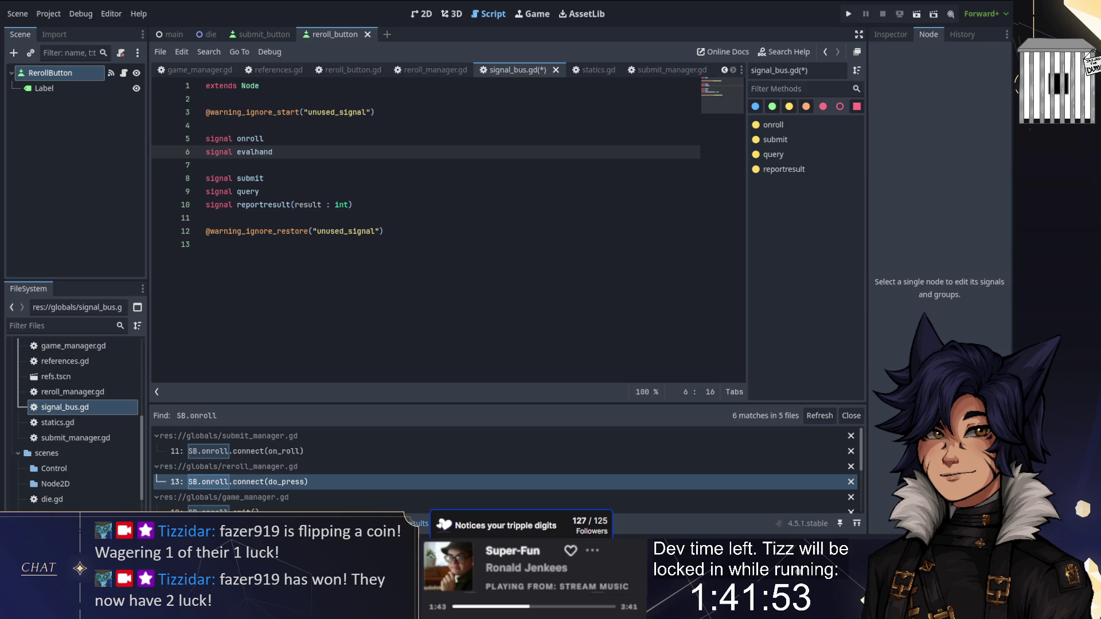
Rename the submit signal to submithand and save signal_bus.gd
left_click(264, 178)
type("and")
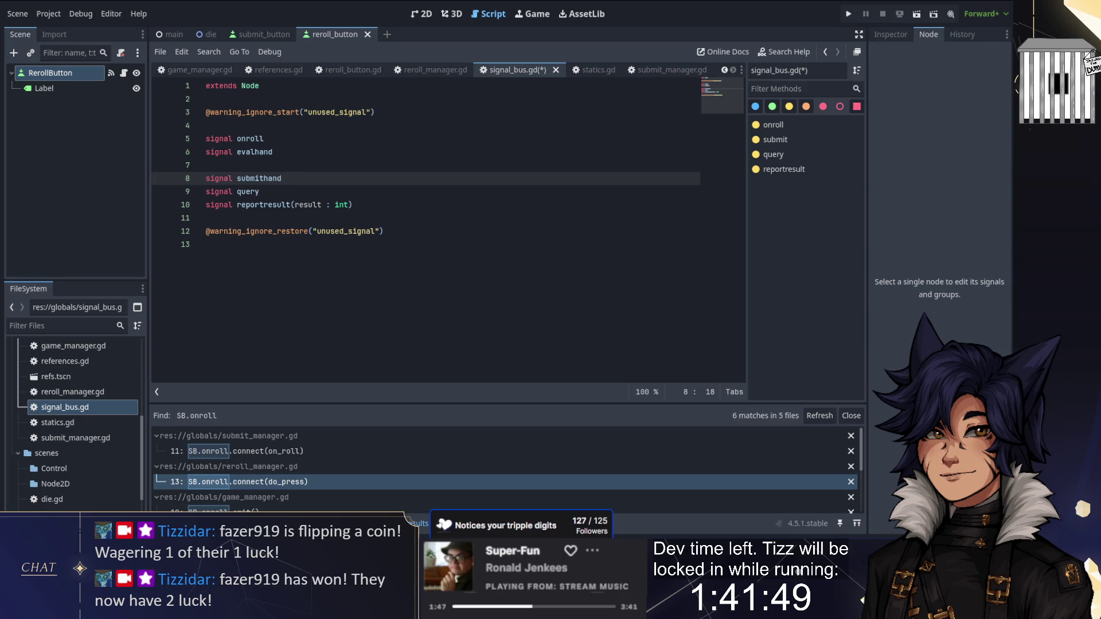
key("Return")
key("Up")
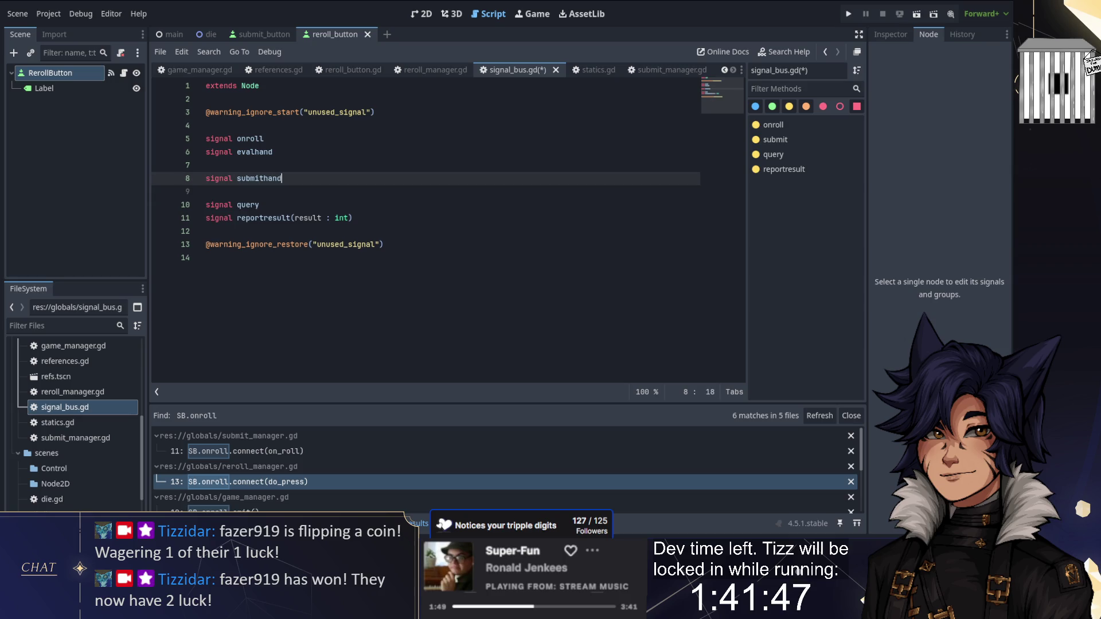
key("ctrl+s")
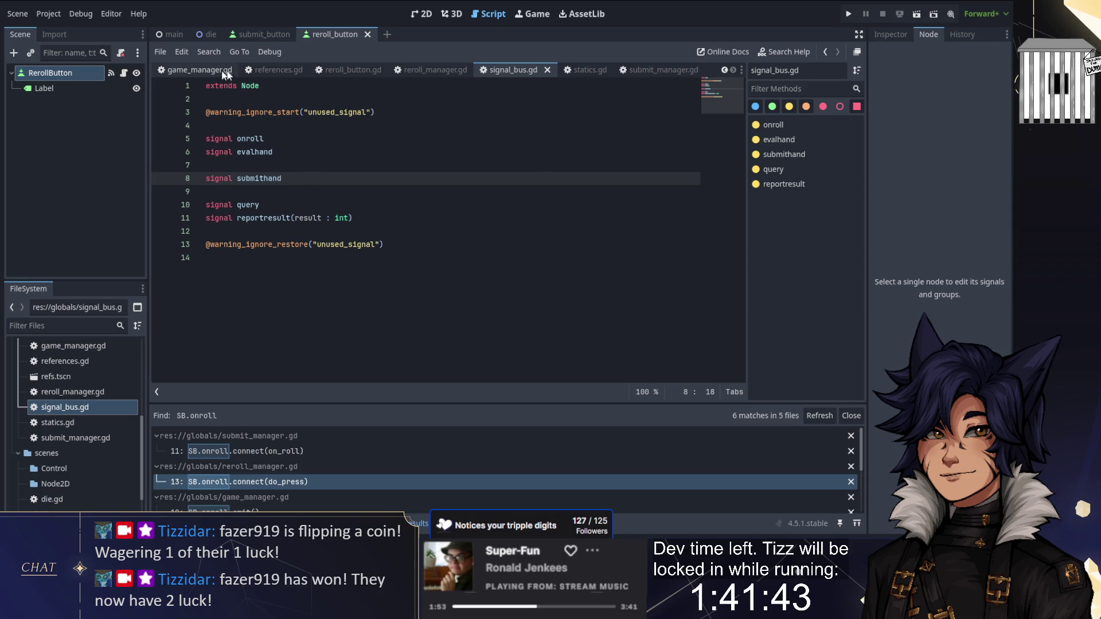
Review the onroll emits in game_manager.gd and the last run's output log
scroll(314, 500, "down", 1)
scroll(314, 498, "down", 2)
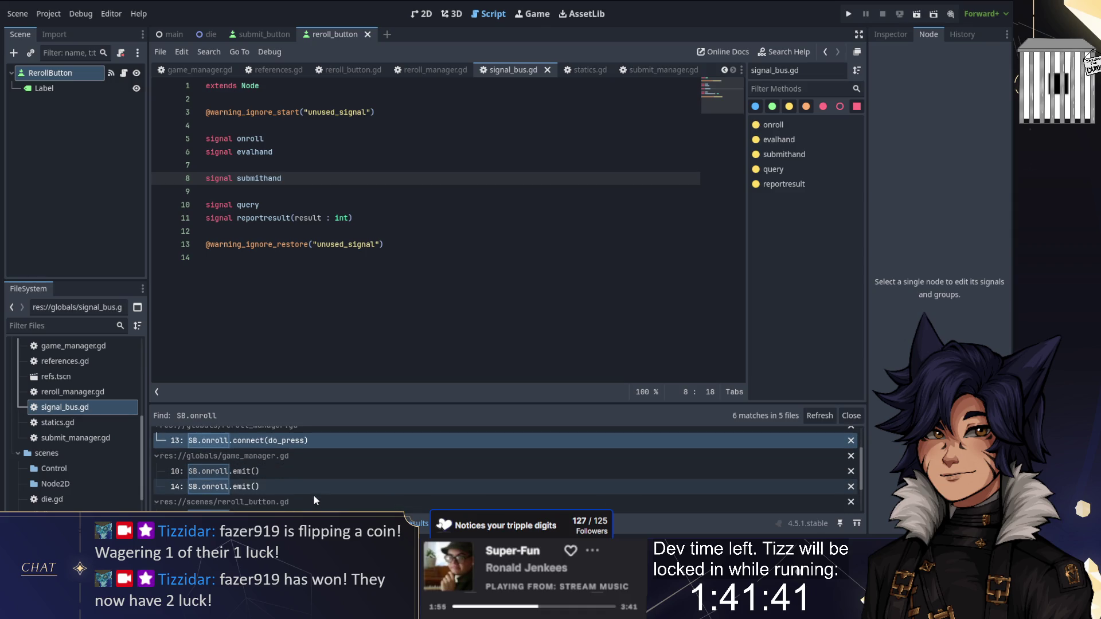
left_click(313, 471)
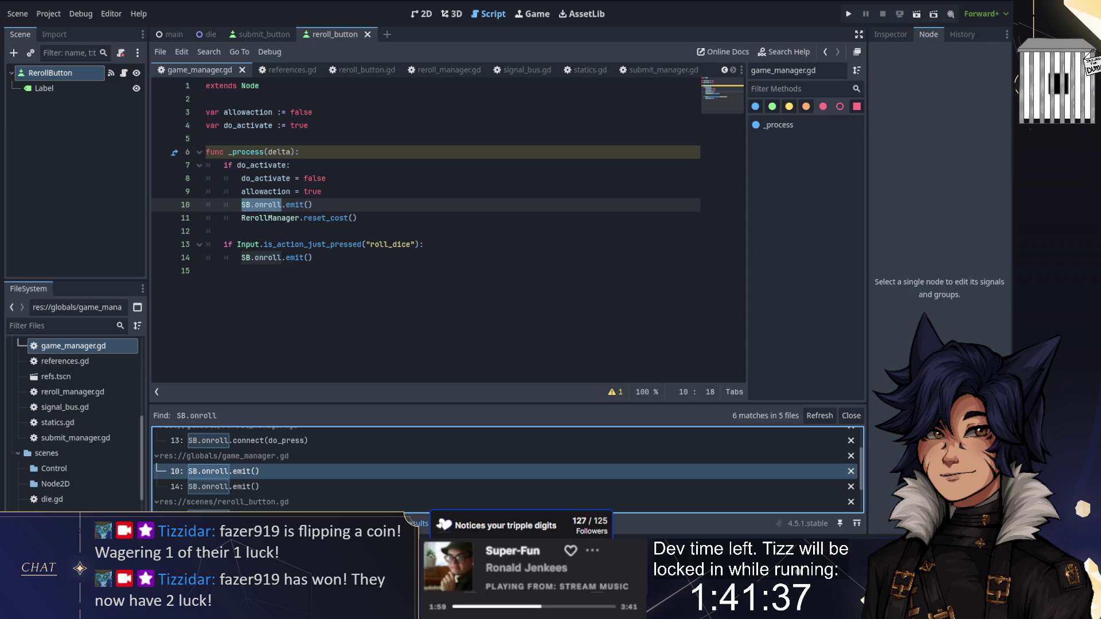
left_click(270, 486)
scroll(272, 482, "down", 2)
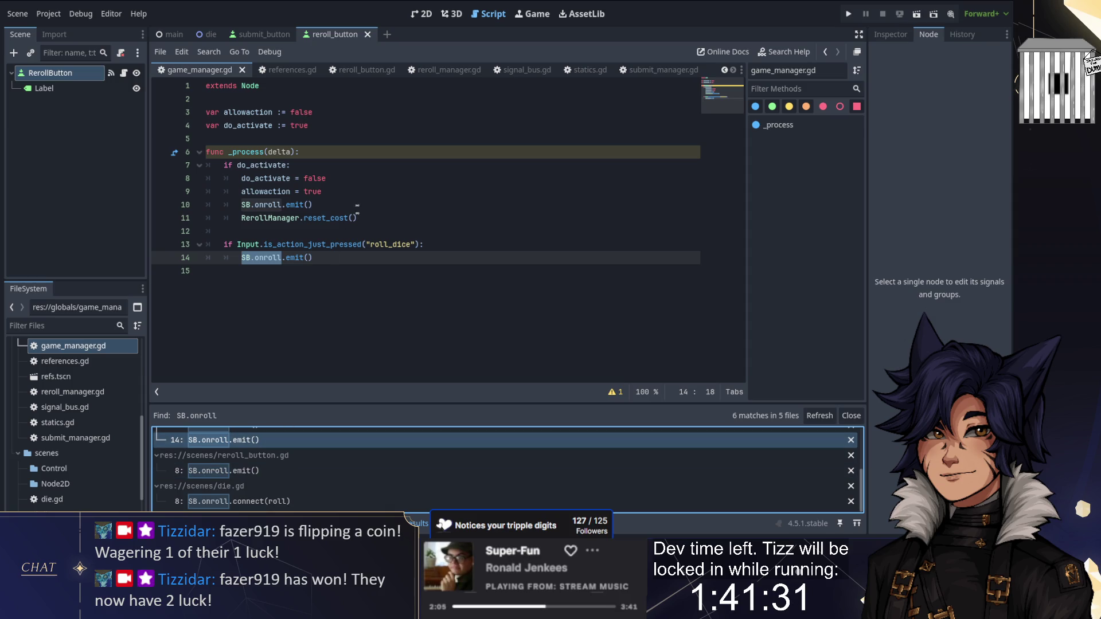
key("F8")
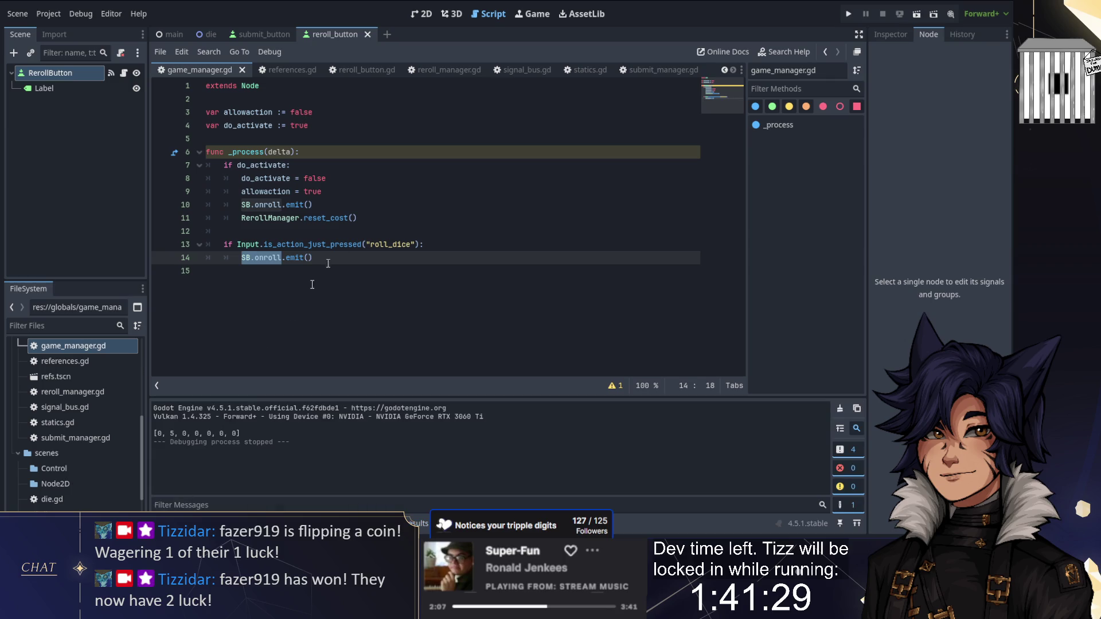
left_click(530, 69)
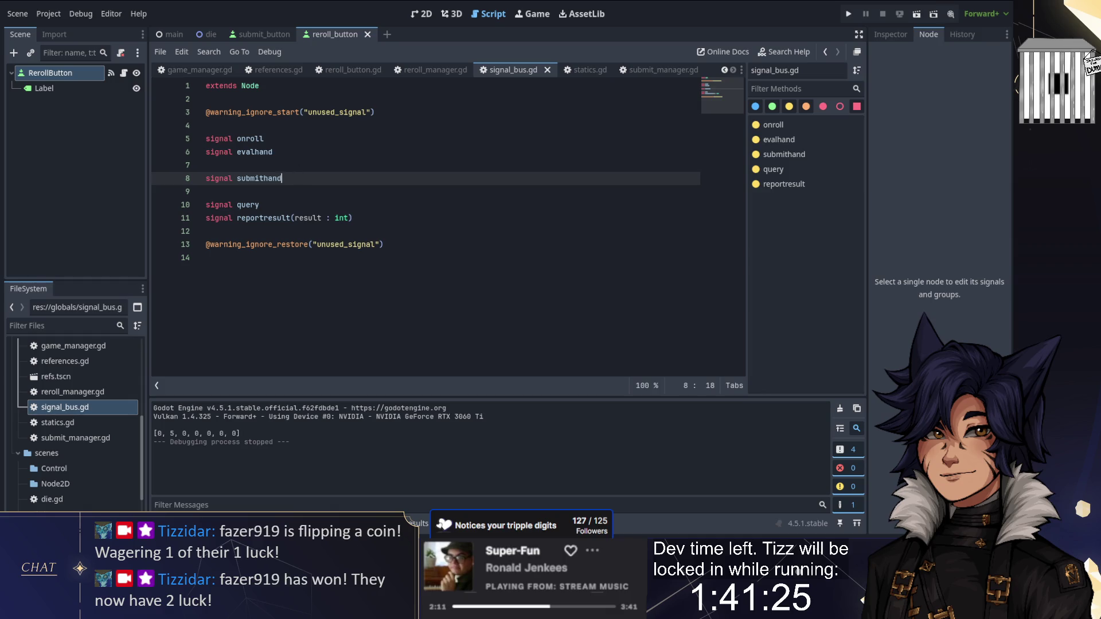
Rename the evalhand signal to dodieroll in signal_bus.gd
left_click(273, 151)
left_click_drag(256, 151, 233, 151)
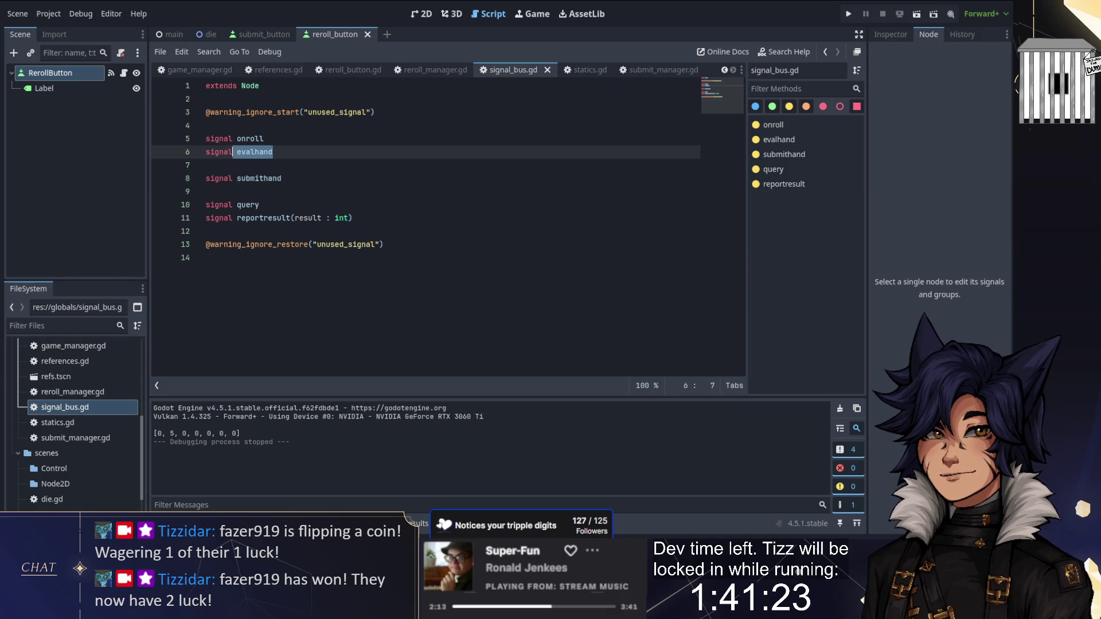
double_click(273, 152)
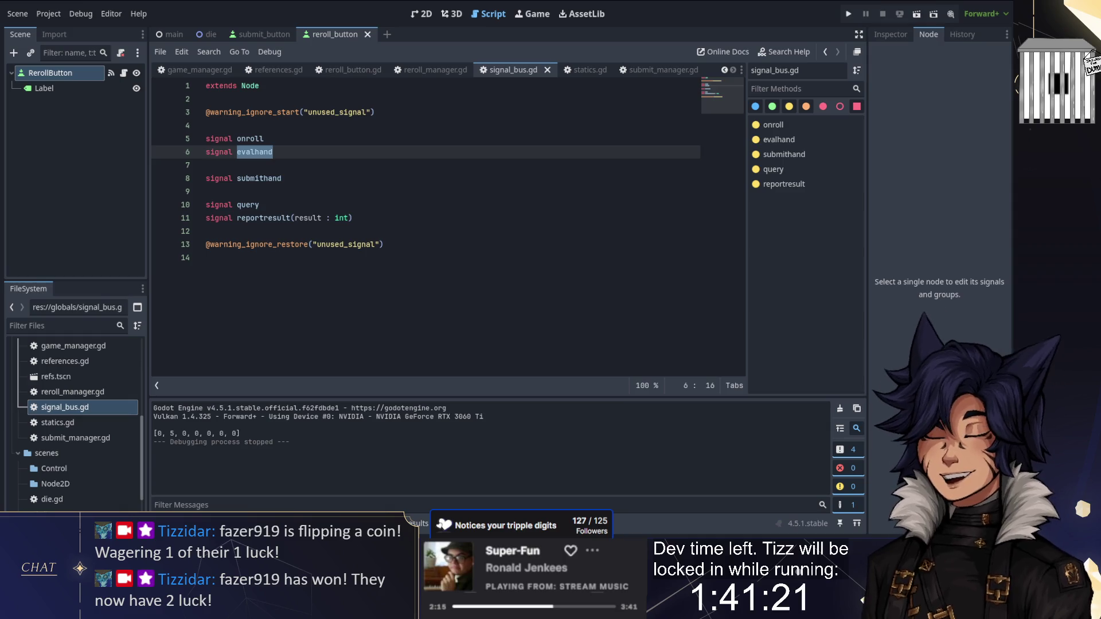
key("BackSpace")
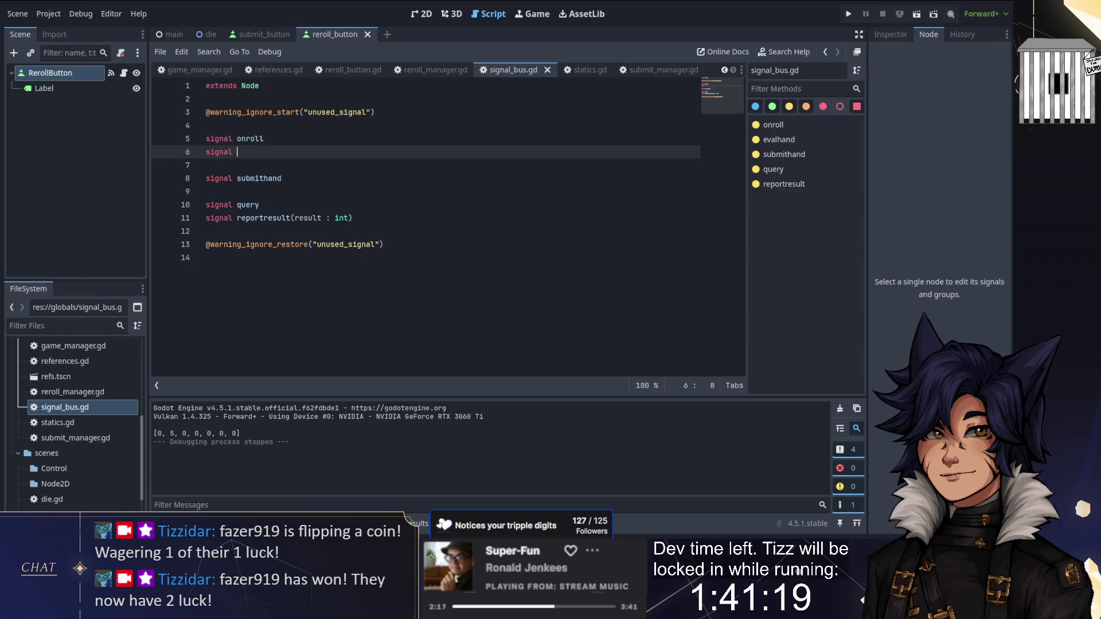
type("dod")
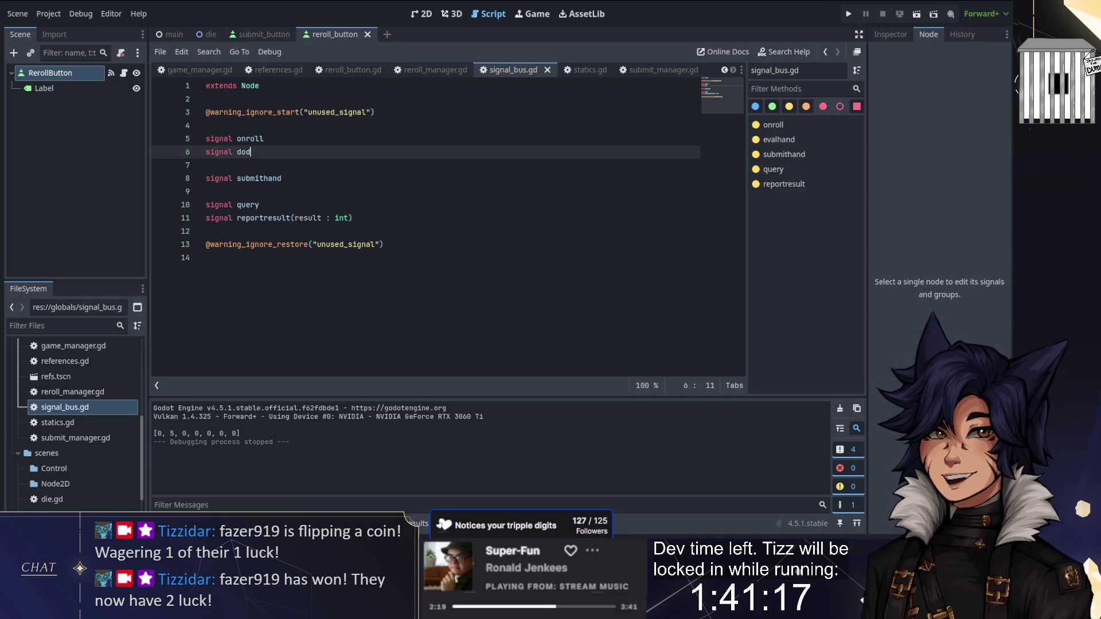
type("ieroll")
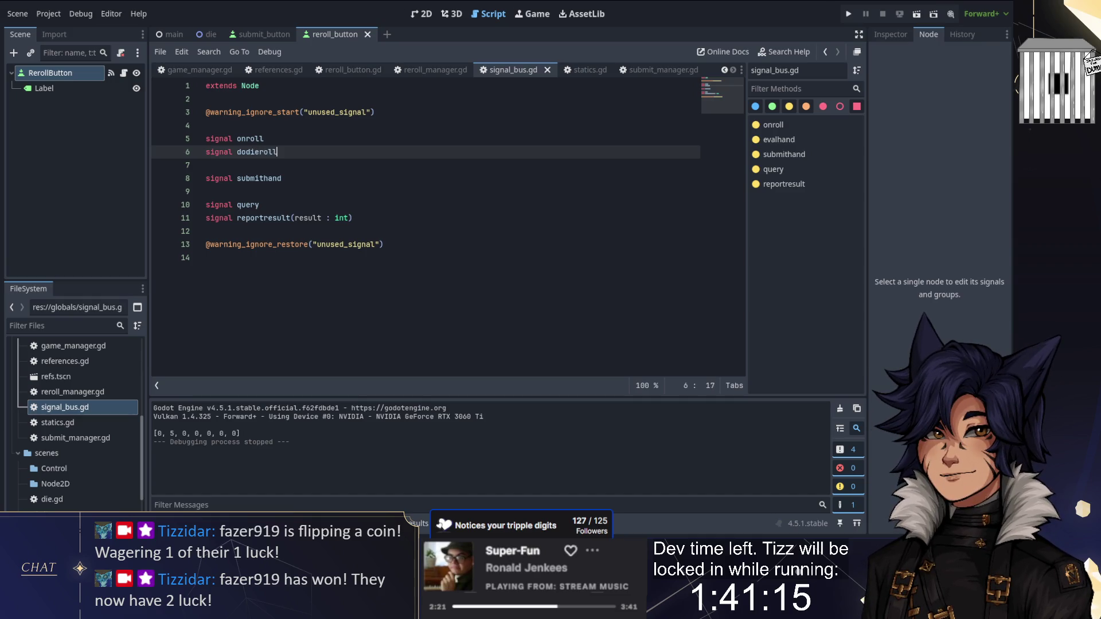
Delete the query signal declaration
key("Down")
key("Down")
key("Down")
key("shift+Up")
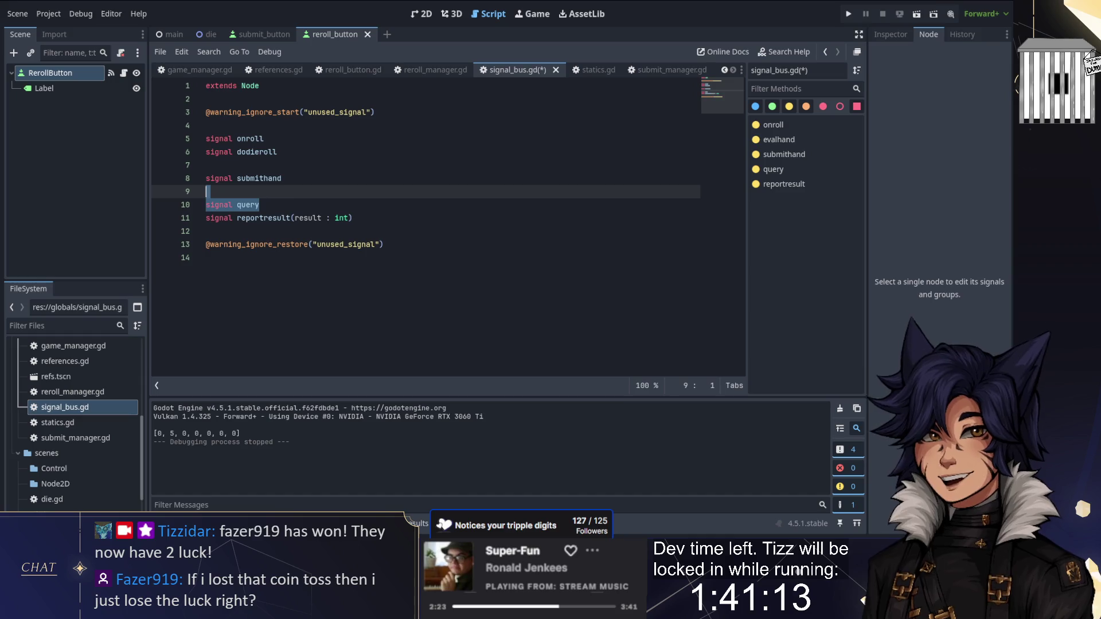
key("BackSpace")
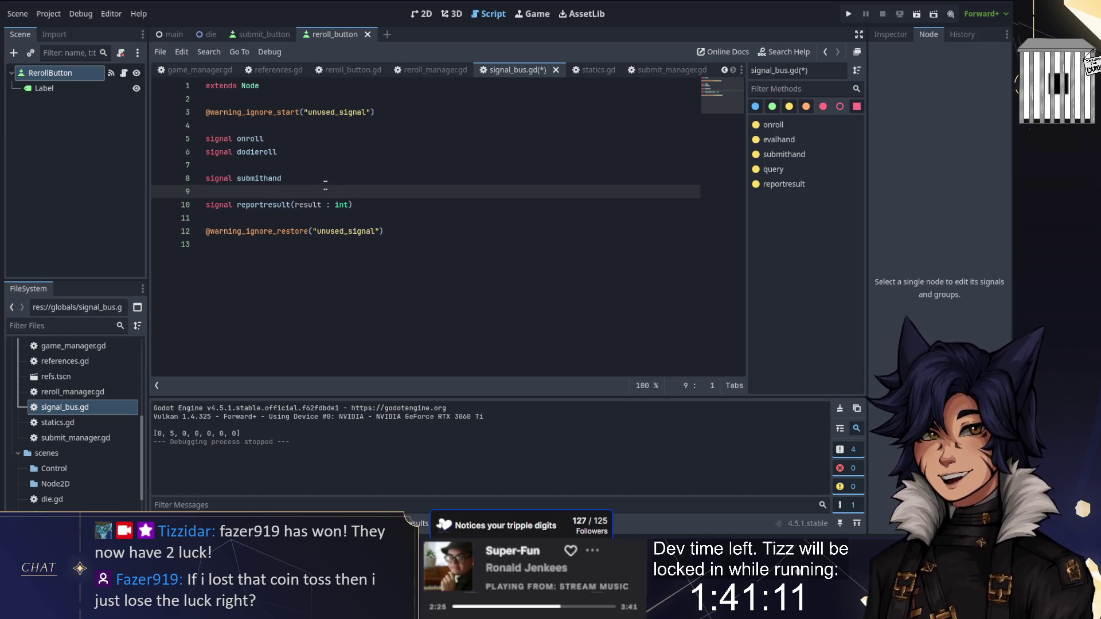
Move the reportresult signal below dodieroll, tidy blank lines, and save the script
key("Down")
key("shift+Down")
key("ctrl+c")
key("BackSpace")
left_click(279, 152)
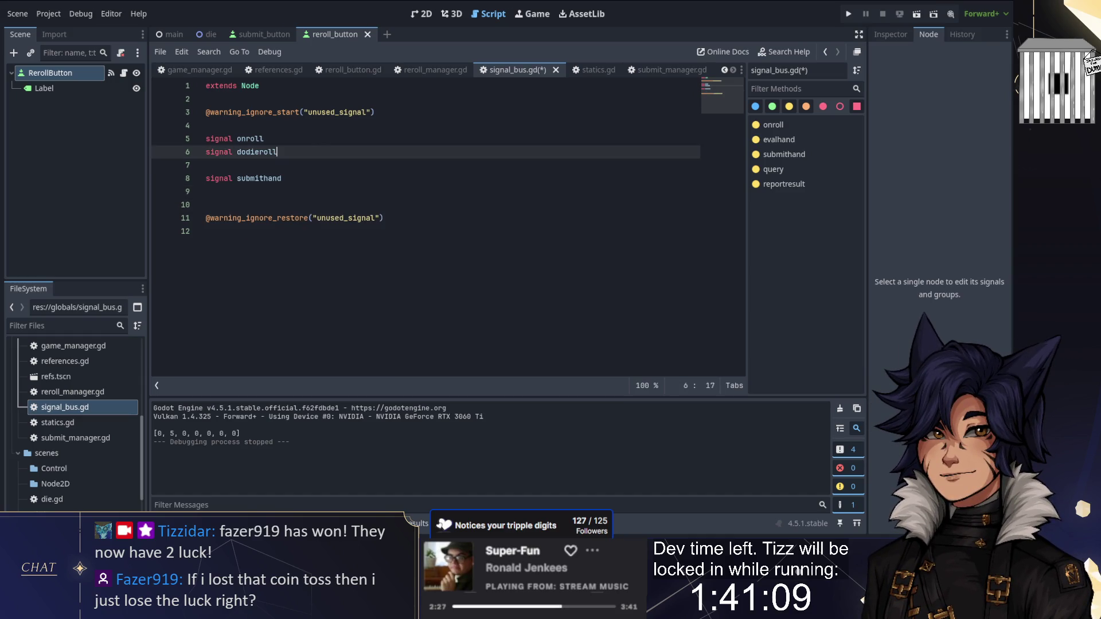
key("Return")
key("ctrl+v")
left_click(302, 194)
key("Delete")
key("ctrl+s")
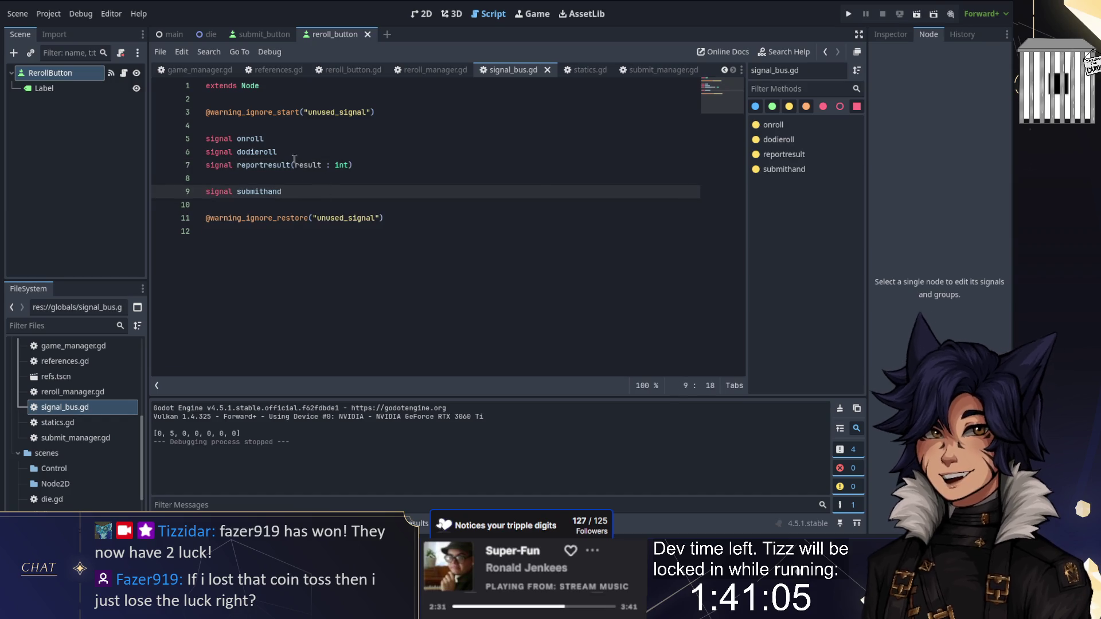
Return to game_manager.gd at the reset_cost call
left_click(199, 69)
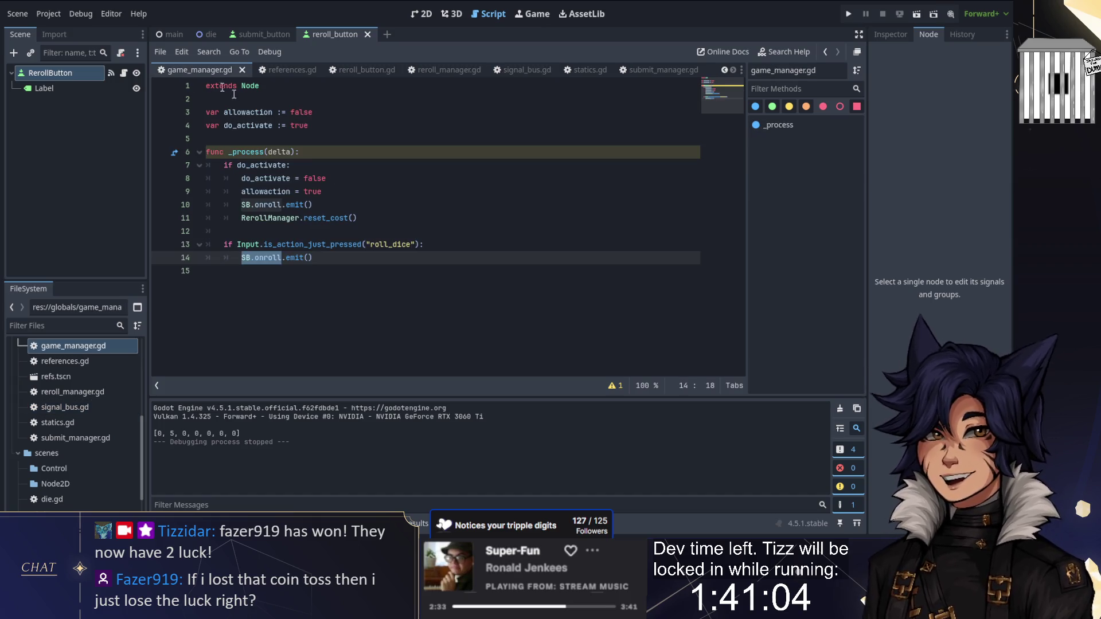
left_click(367, 217)
left_click(172, 523)
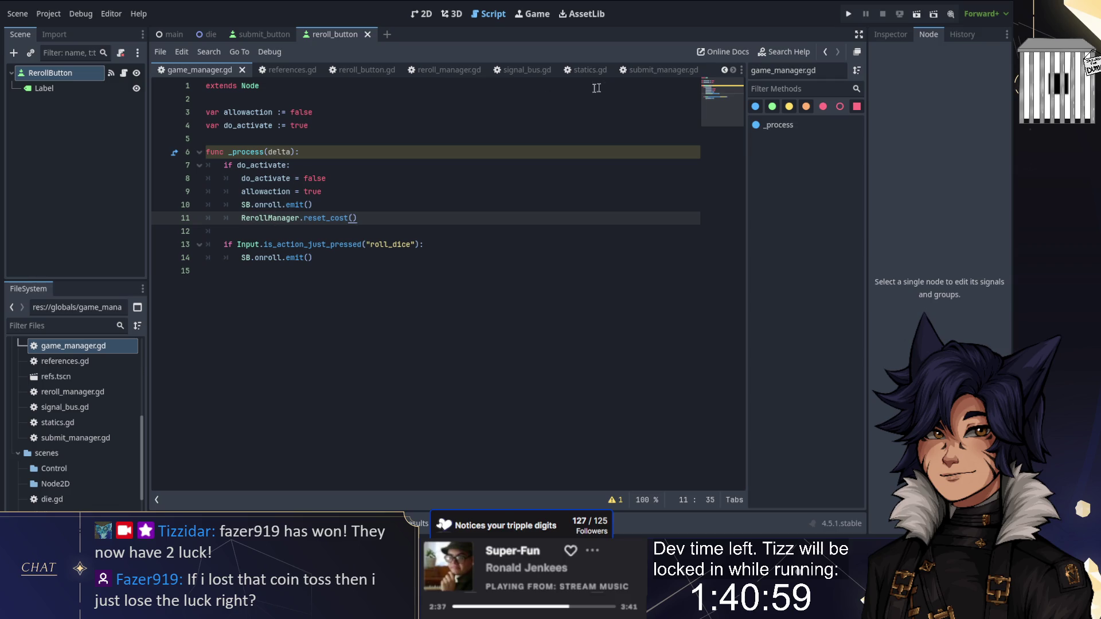
Replace SB.query with SB.dodieroll in submit_manager.gd's on_roll emit, copying the name from the signal bus
left_click(664, 72)
left_click(206, 205)
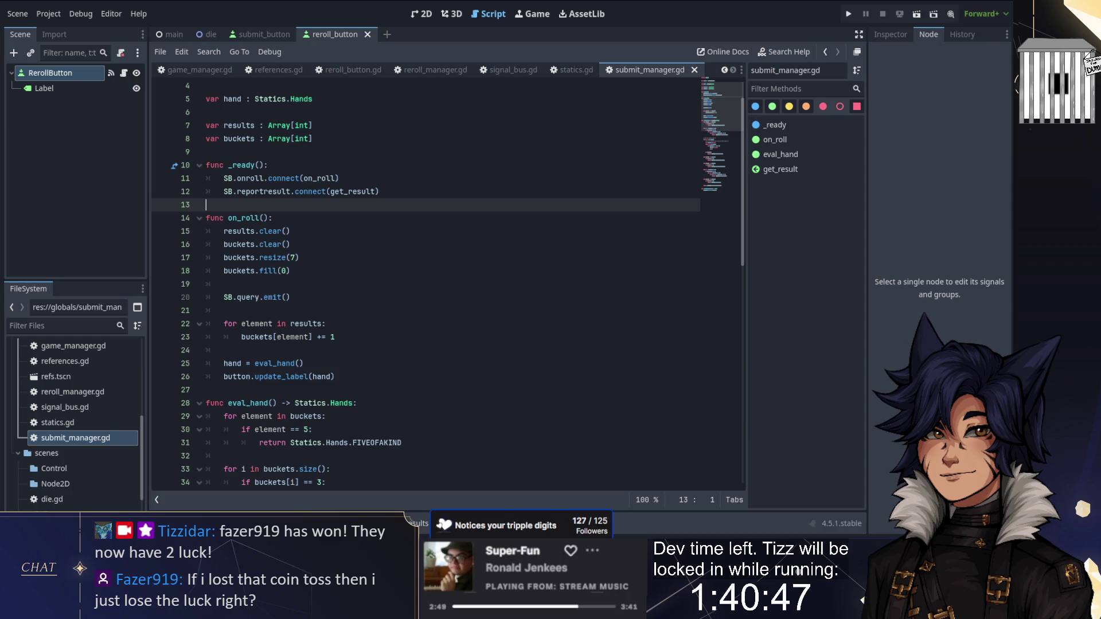
left_click(246, 296)
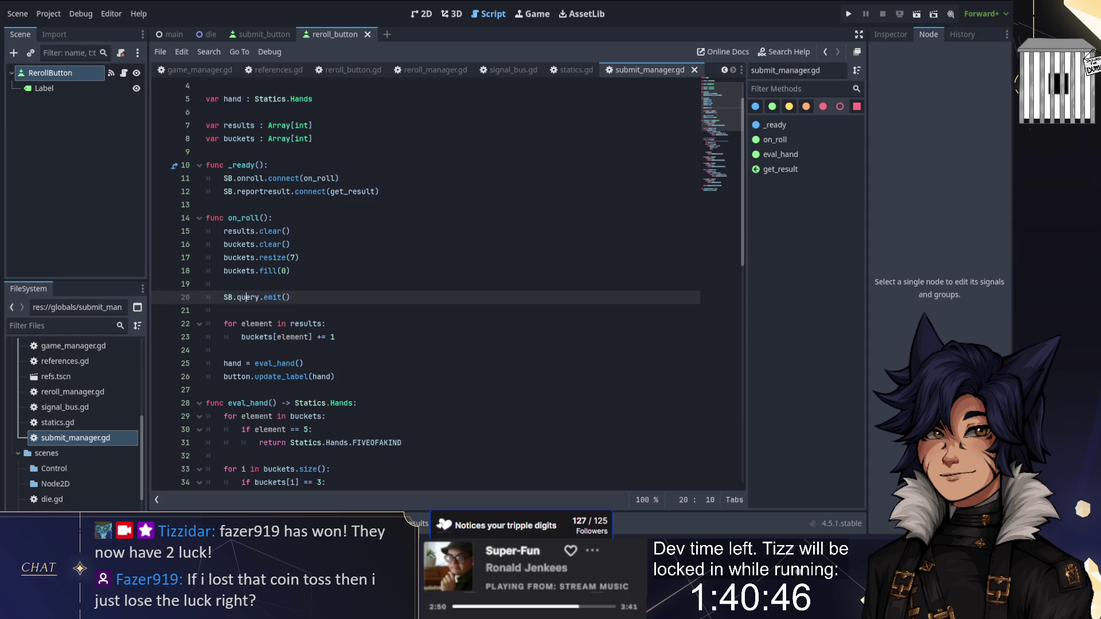
left_click(513, 69)
double_click(257, 152)
key("ctrl+c")
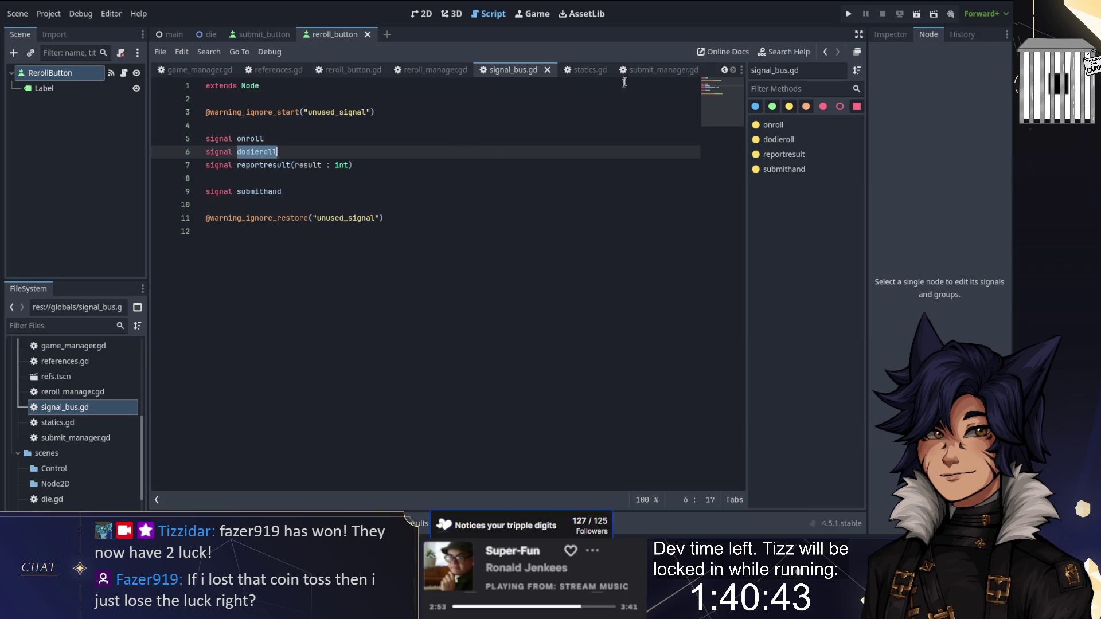
left_click(644, 70)
key("ctrl+v")
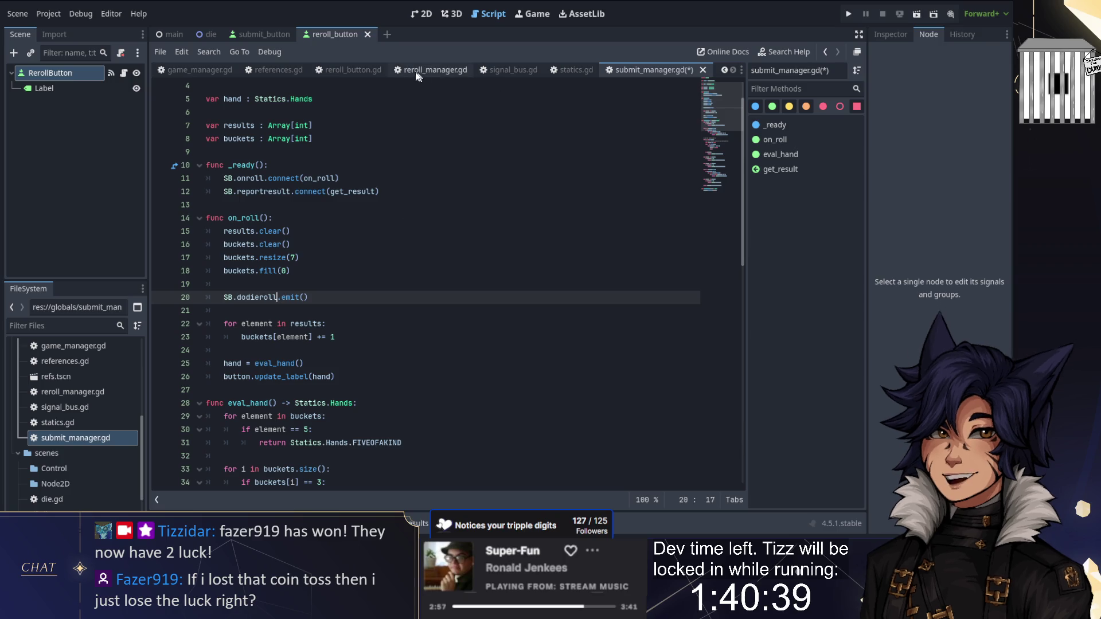
left_click(724, 69)
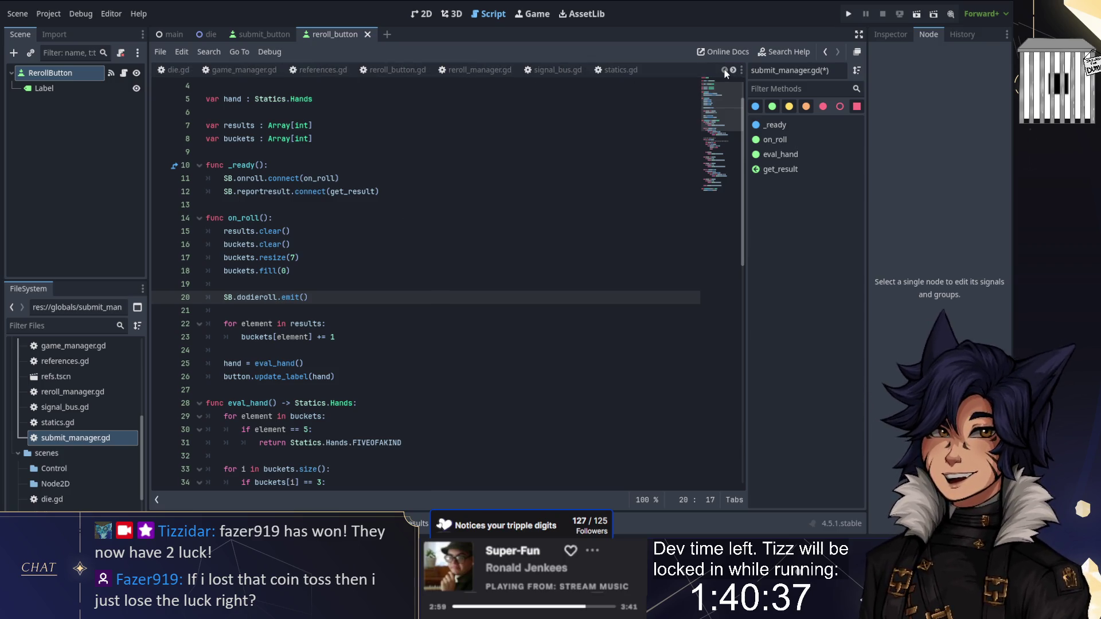
In die.gd, remove the onroll connection and switch the query connection to SB.dodieroll
left_click(189, 70)
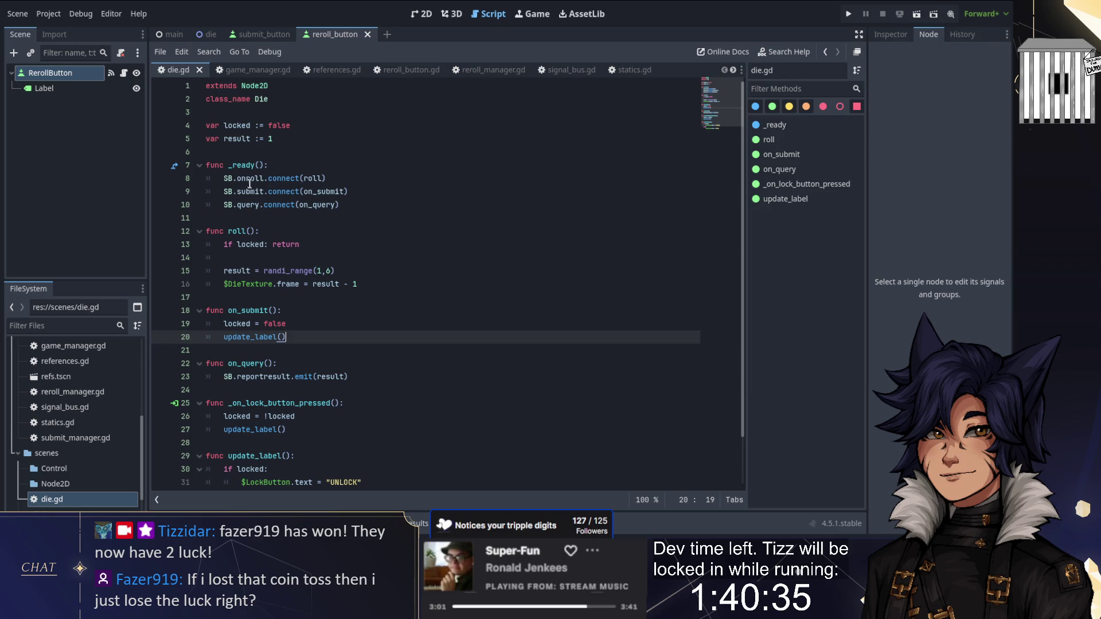
mouse_move(326, 179)
left_mouse_down()
mouse_move(247, 178)
mouse_move(270, 165)
left_mouse_up()
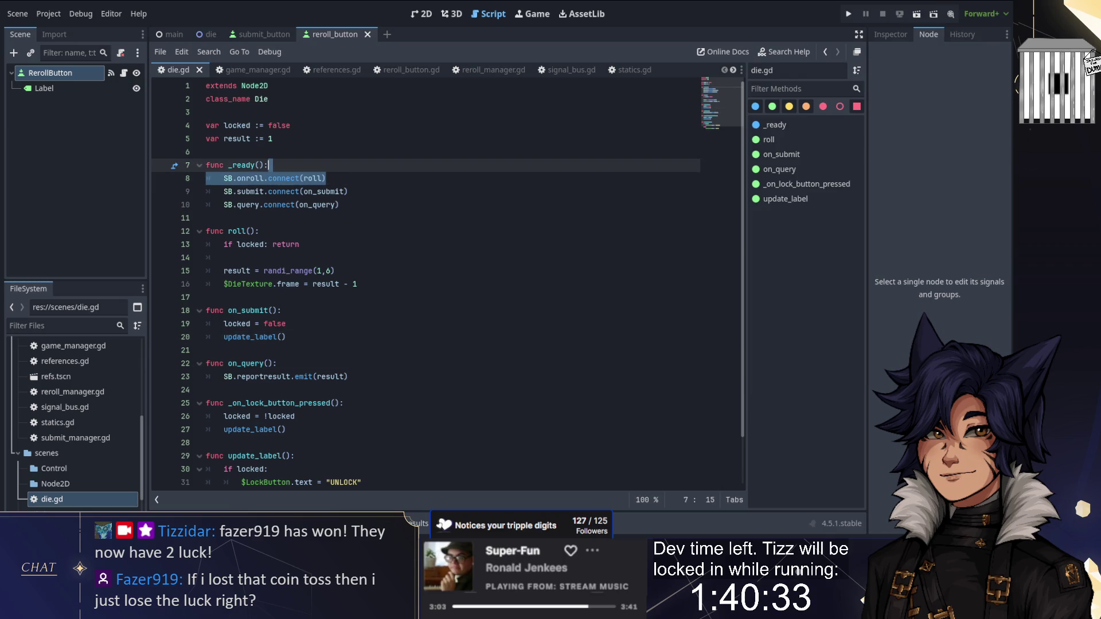
key("BackSpace")
double_click(246, 192)
type("dodieroll")
key("alt+Up")
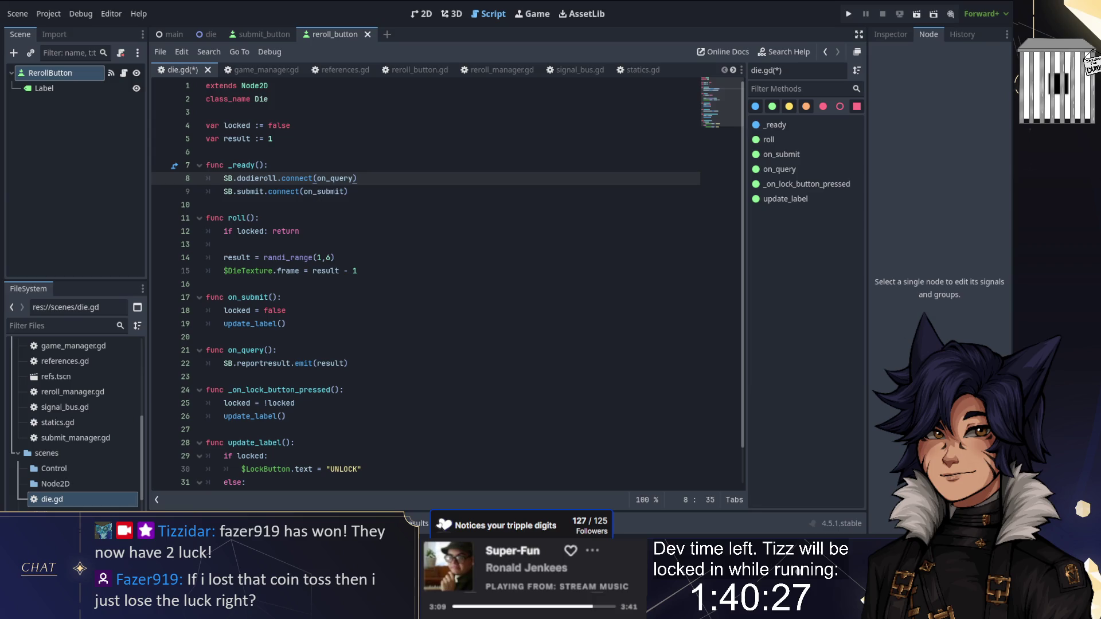
Point the dodieroll connection at roll instead of on_query
double_click(351, 178)
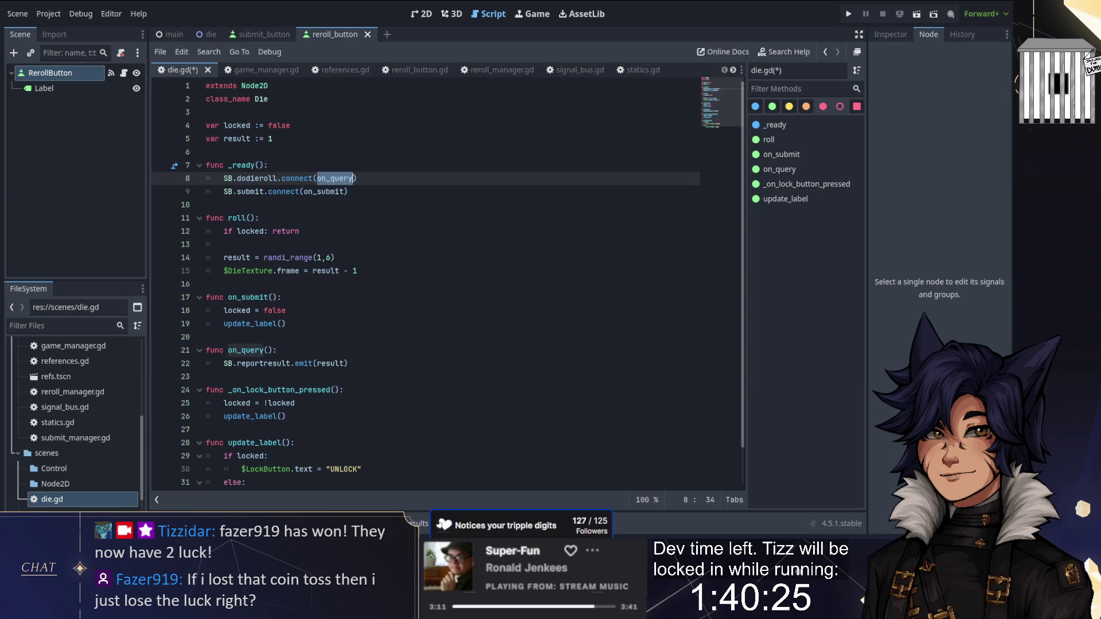
left_click_drag(358, 270, 260, 218)
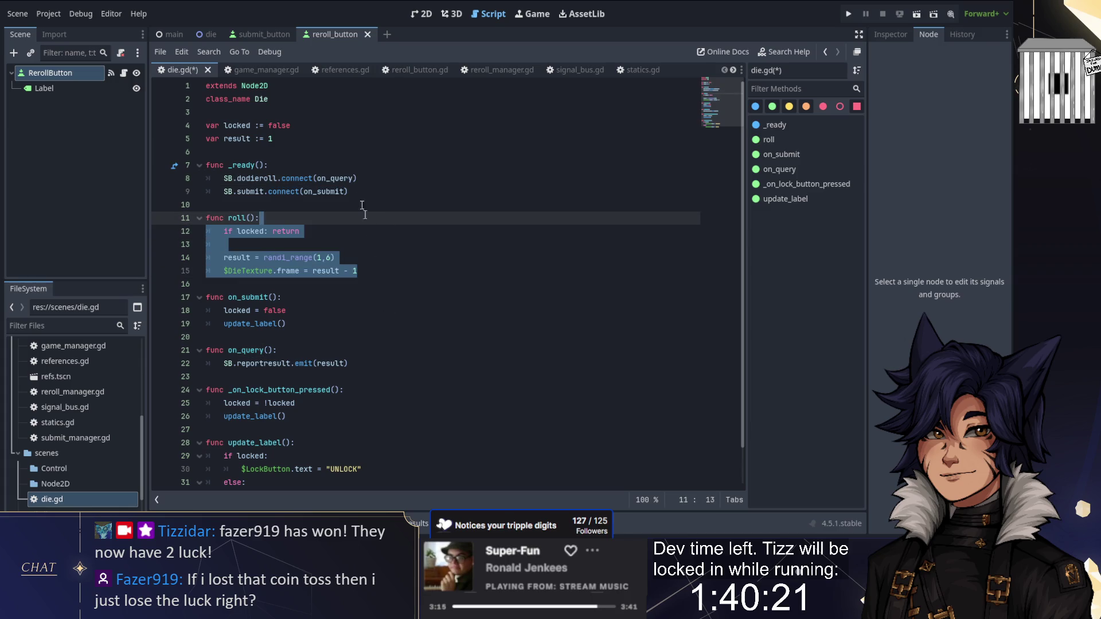
double_click(335, 178)
type("roll")
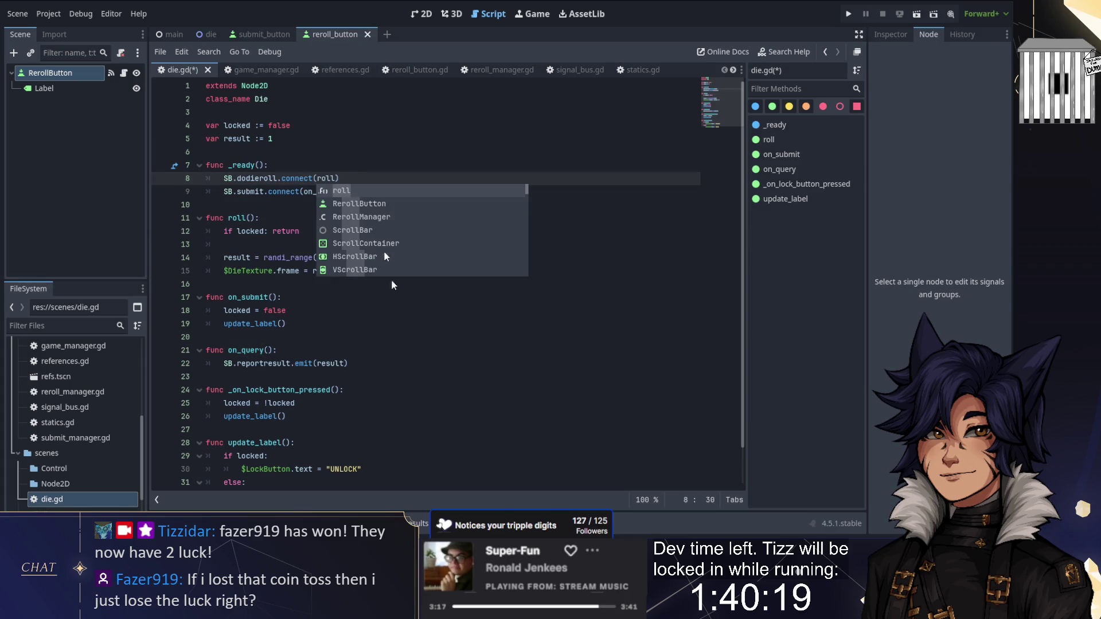
Move the reportresult emit to the end of roll and delete the on_query function
left_click_drag(385, 366, 286, 350)
key("ctrl+x")
left_click(389, 271)
key("ctrl+v")
key("Up")
key("Return")
left_click_drag(364, 378, 364, 357)
key("BackSpace")
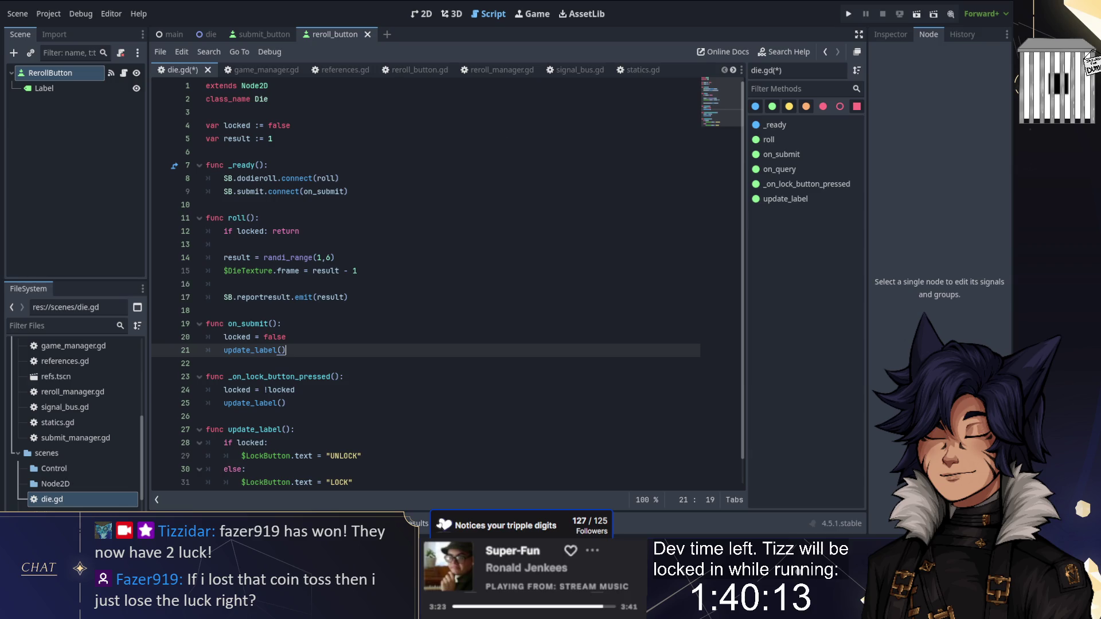
left_click(562, 69)
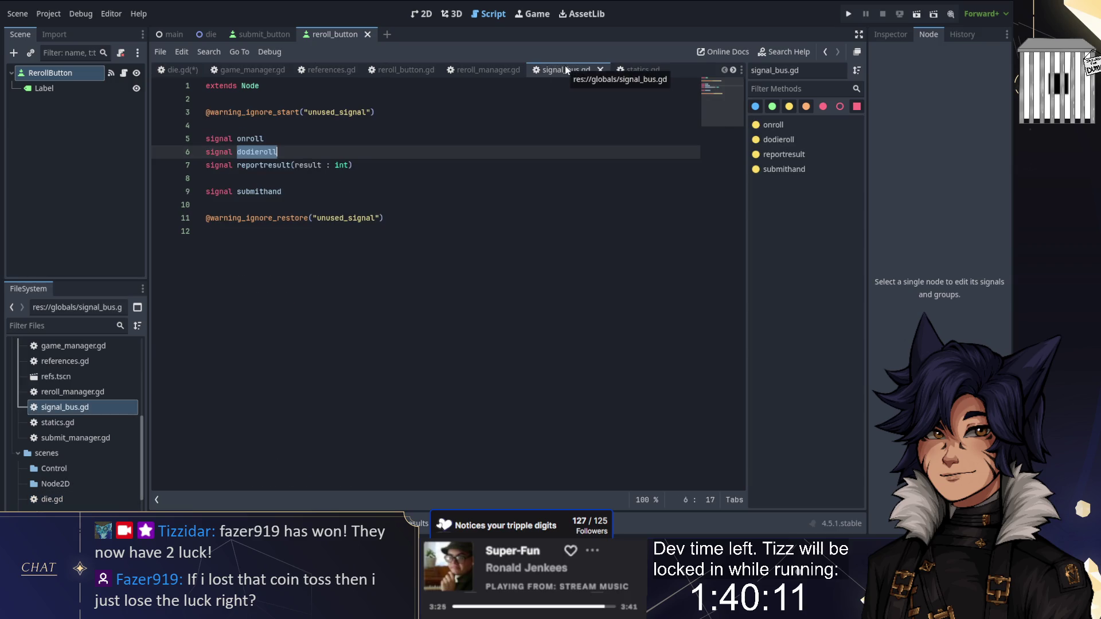
Save die.gd and close the references.gd script
key("ctrl+s")
left_click(252, 71)
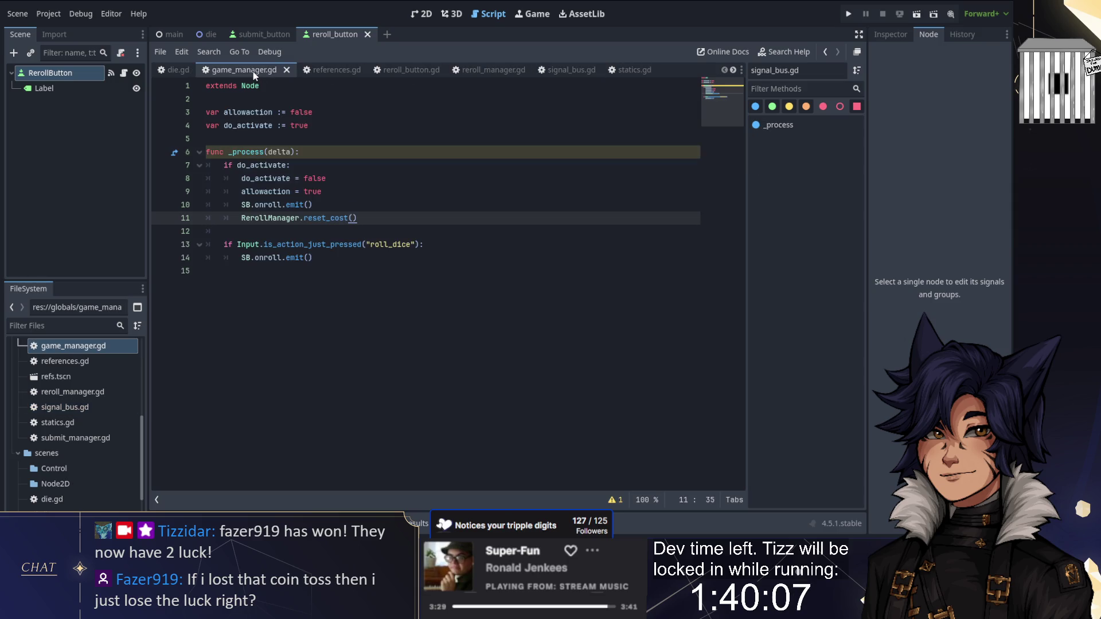
left_click(327, 67)
left_click(356, 70)
Find every SB.onroll.connect across the project, starting from reroll_manager.gd
left_click(335, 70)
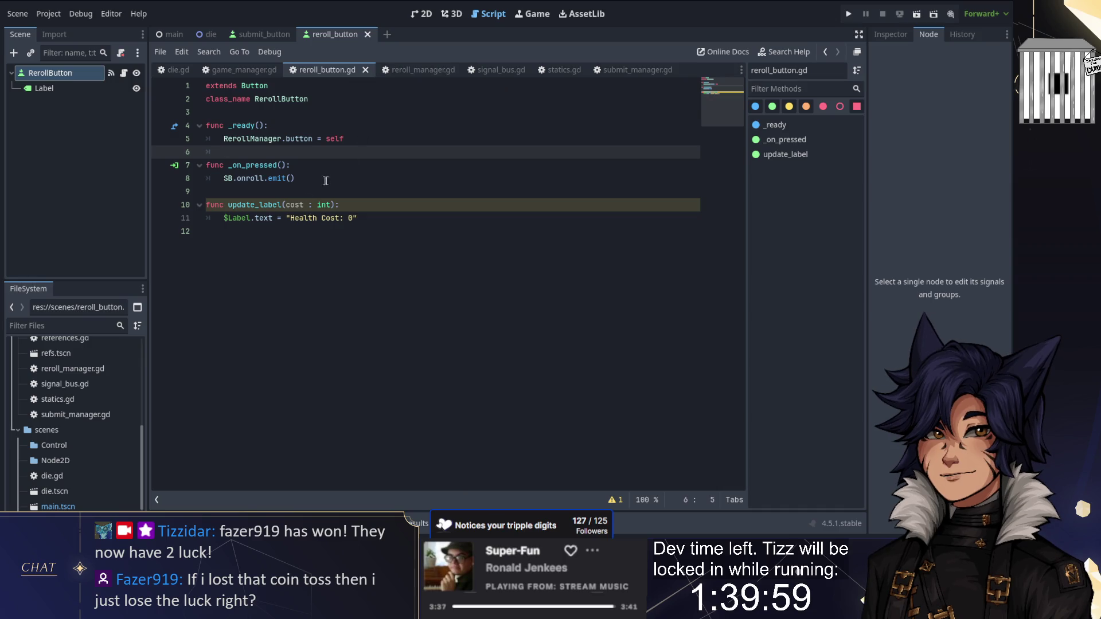
left_click(428, 76)
left_click(347, 71)
left_click(403, 71)
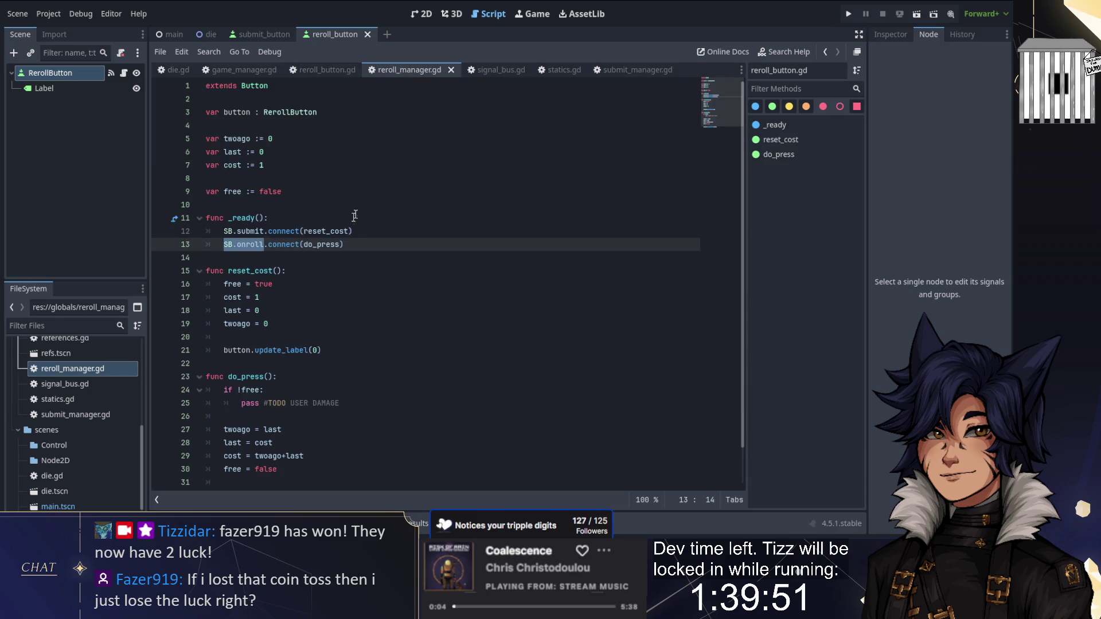
left_click(299, 245, "shift")
key("ctrl+shift+f")
key("Return")
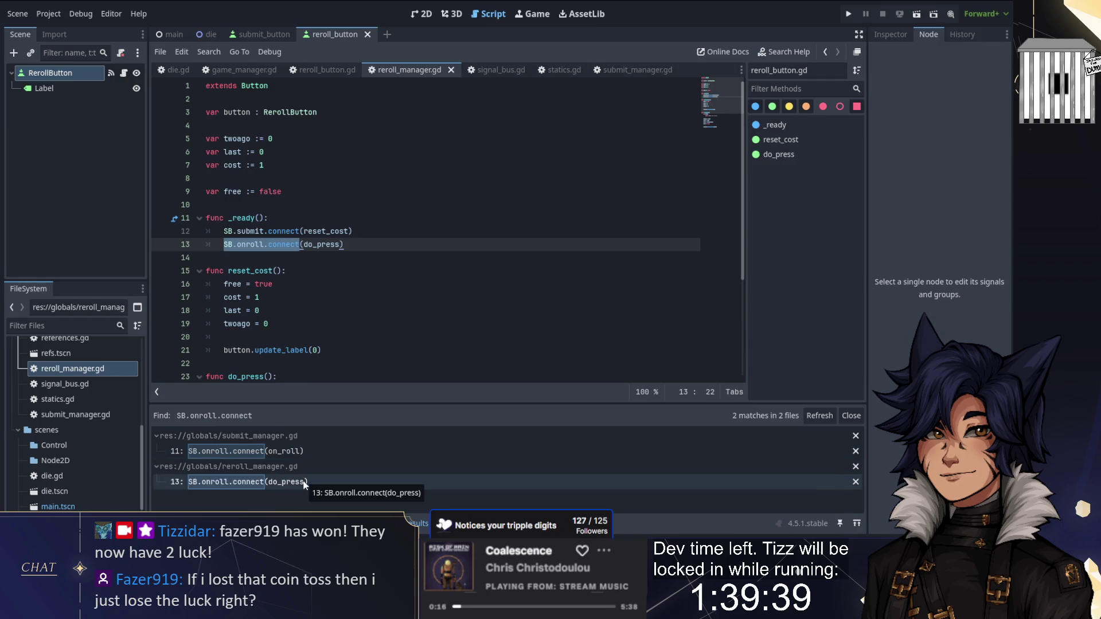
Inspect the SB.onroll.connect matches in submit_manager.gd and reroll_manager.gd, then run the game
left_click(304, 453)
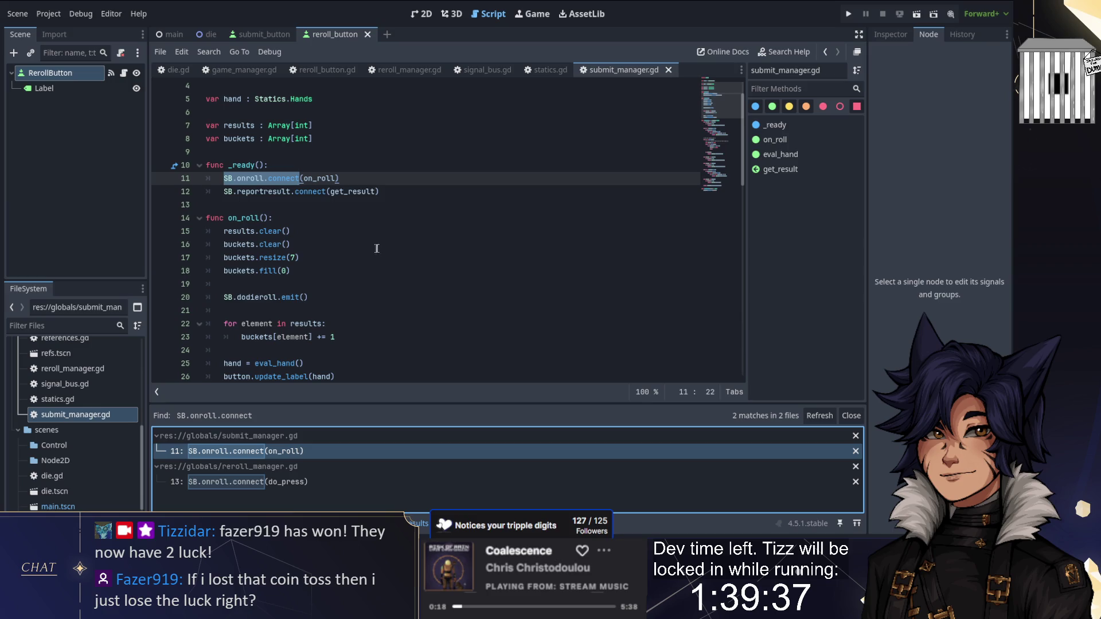
scroll(425, 230, "down", 1)
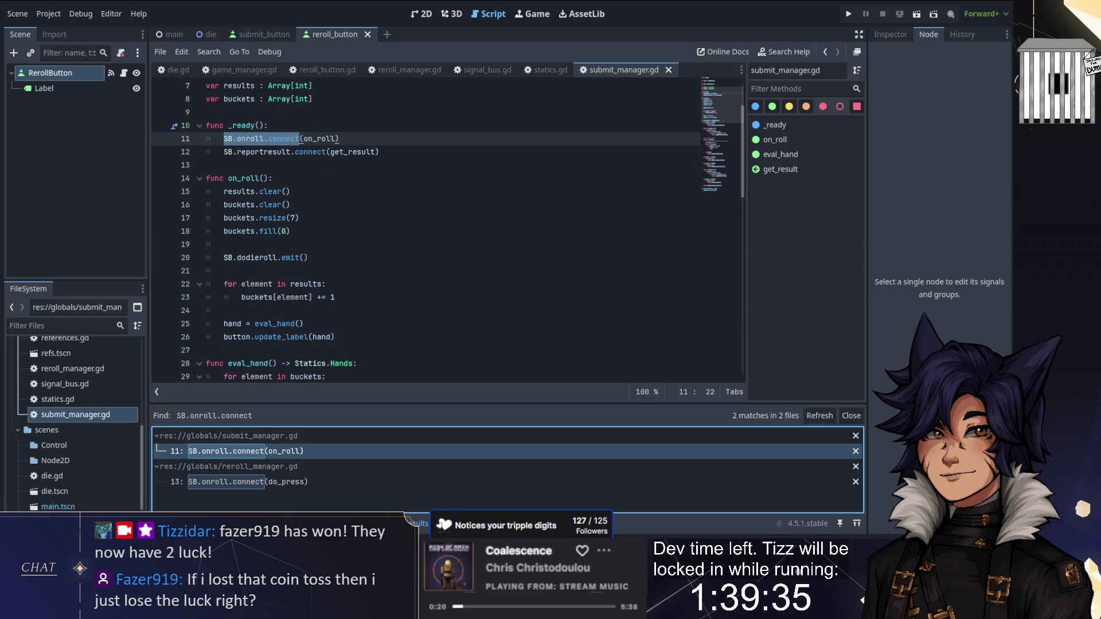
left_click(304, 483)
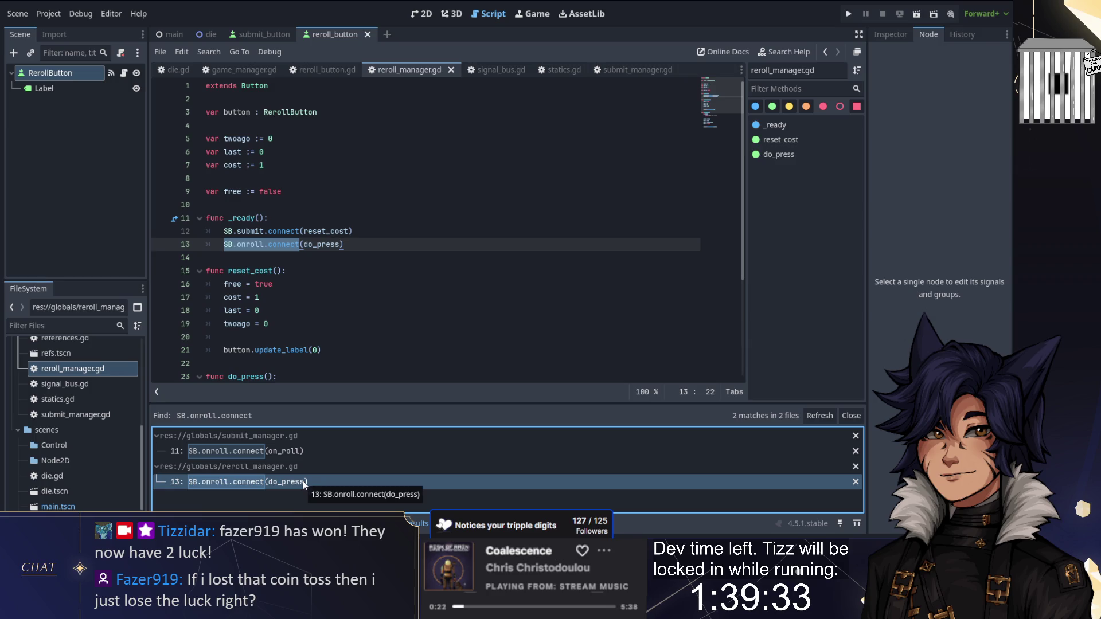
scroll(331, 329, "down", 4)
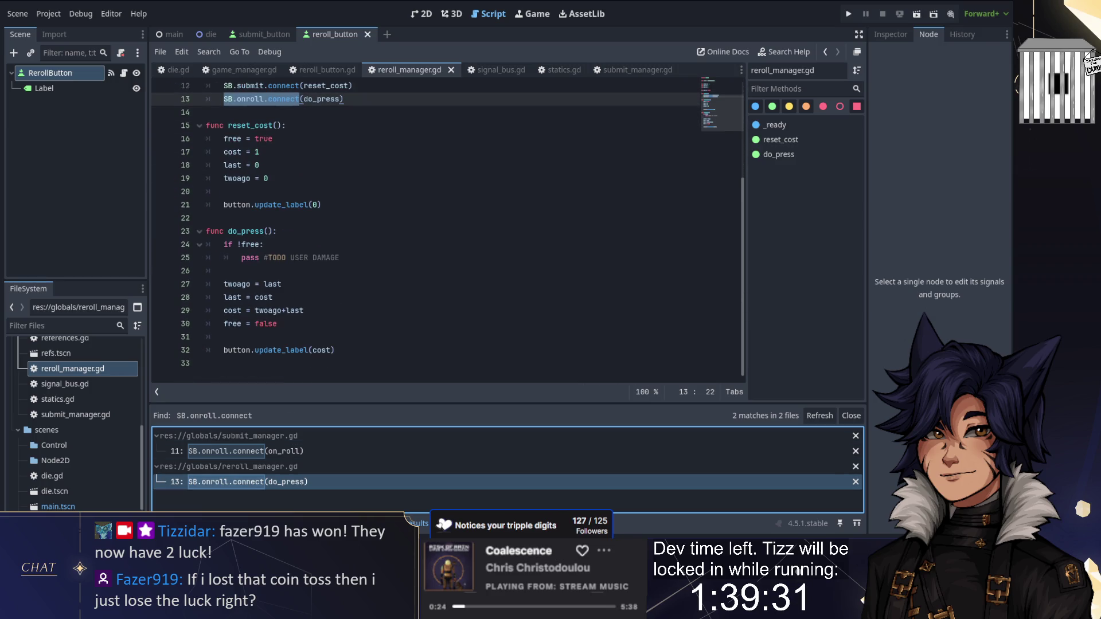
scroll(280, 321, "up", 3)
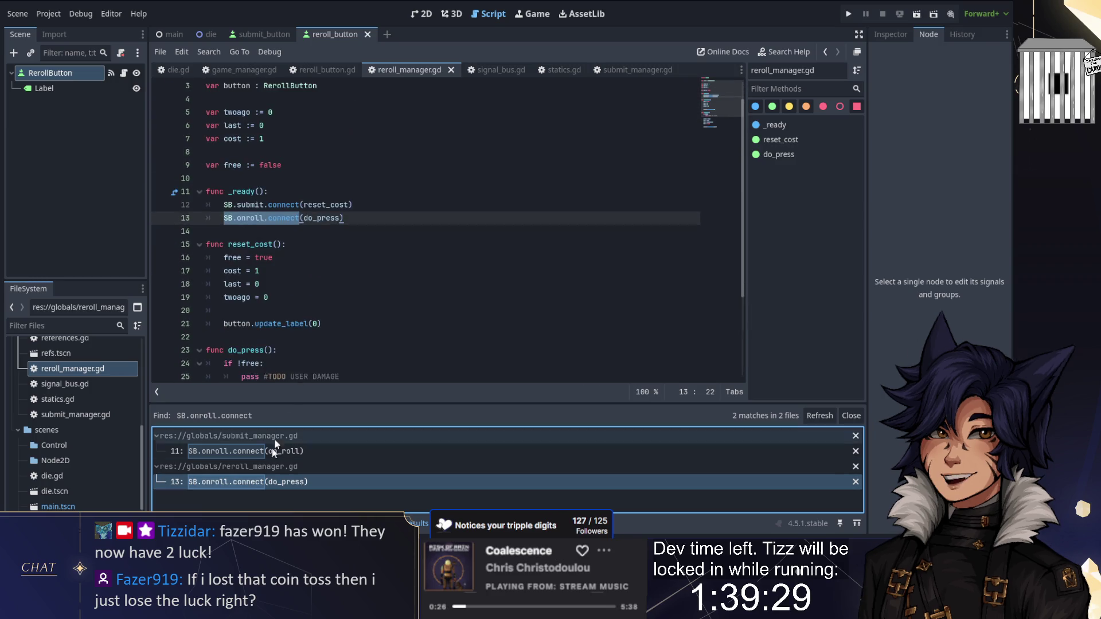
left_click(272, 451)
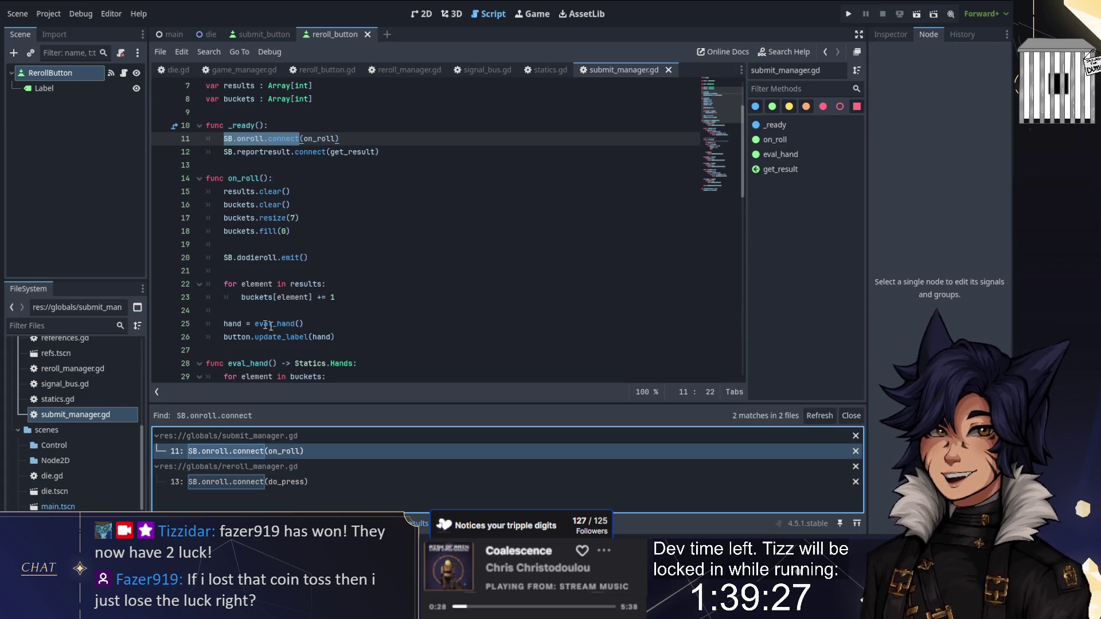
key("F5")
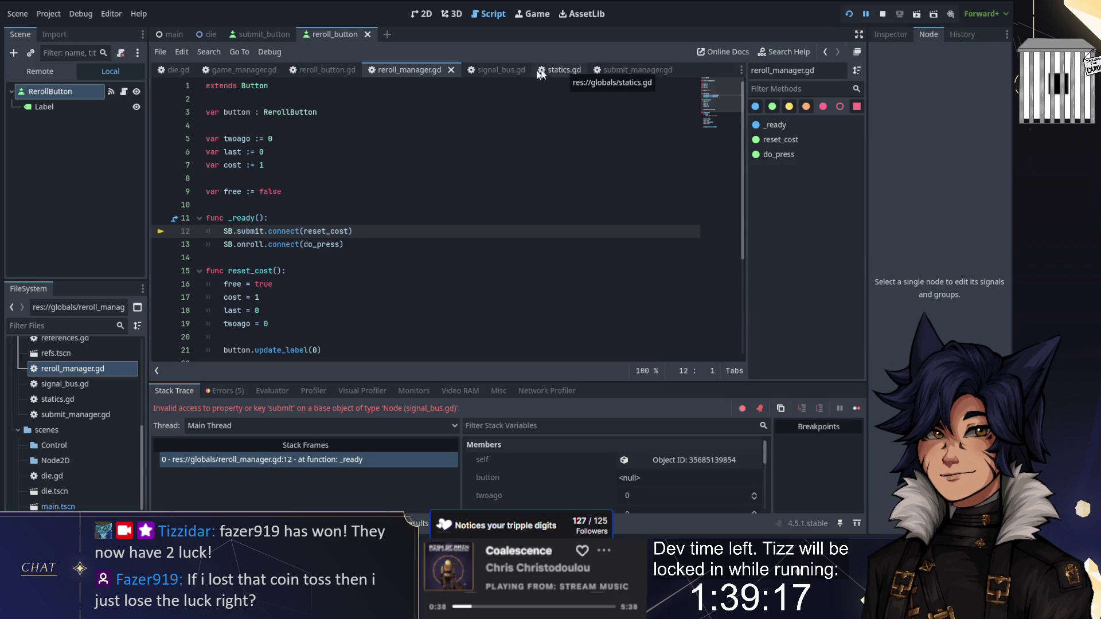
Change reroll_manager.gd's reset_cost connection from SB.submit to SB.submithand and save
left_click(469, 70)
double_click(258, 191)
left_click(419, 70)
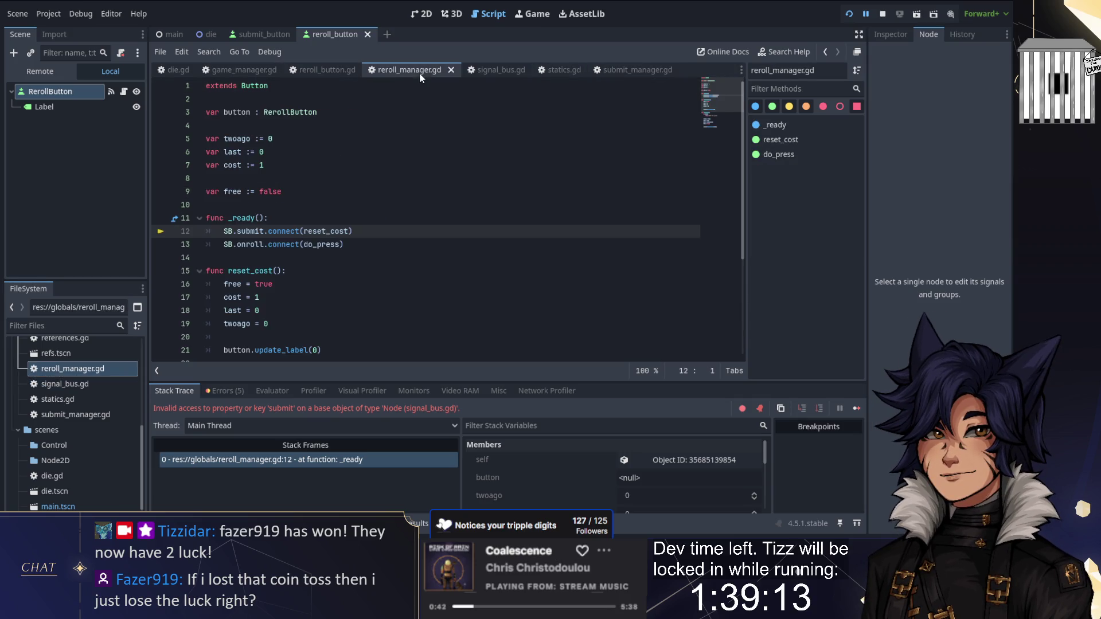
double_click(261, 232)
key("ctrl+v")
double_click(344, 231)
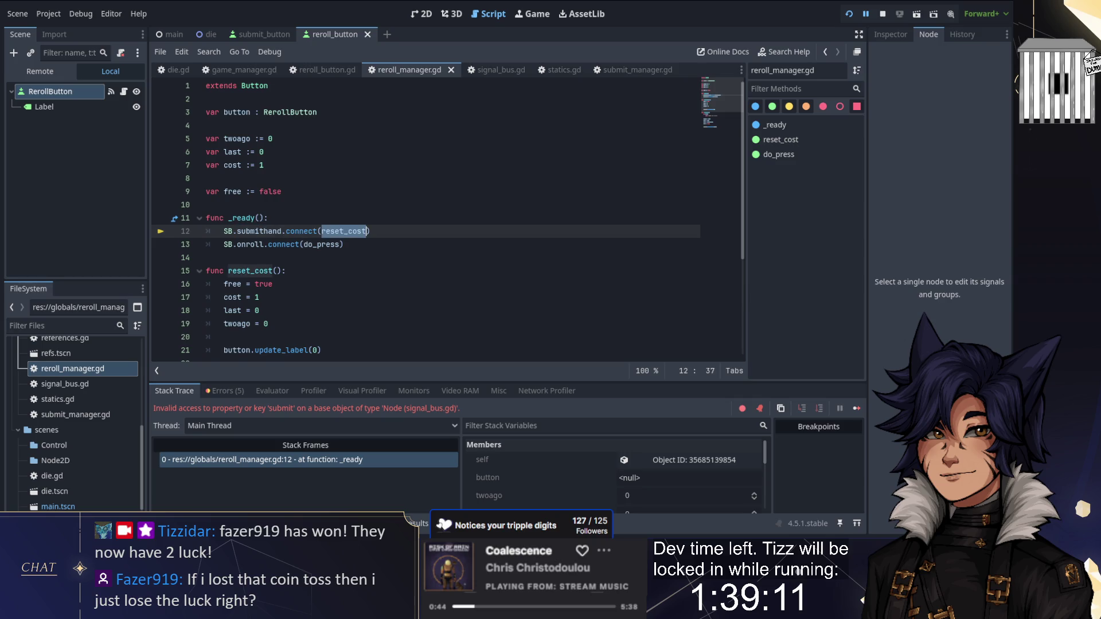
scroll(378, 239, "down", 2)
key("ctrl+s")
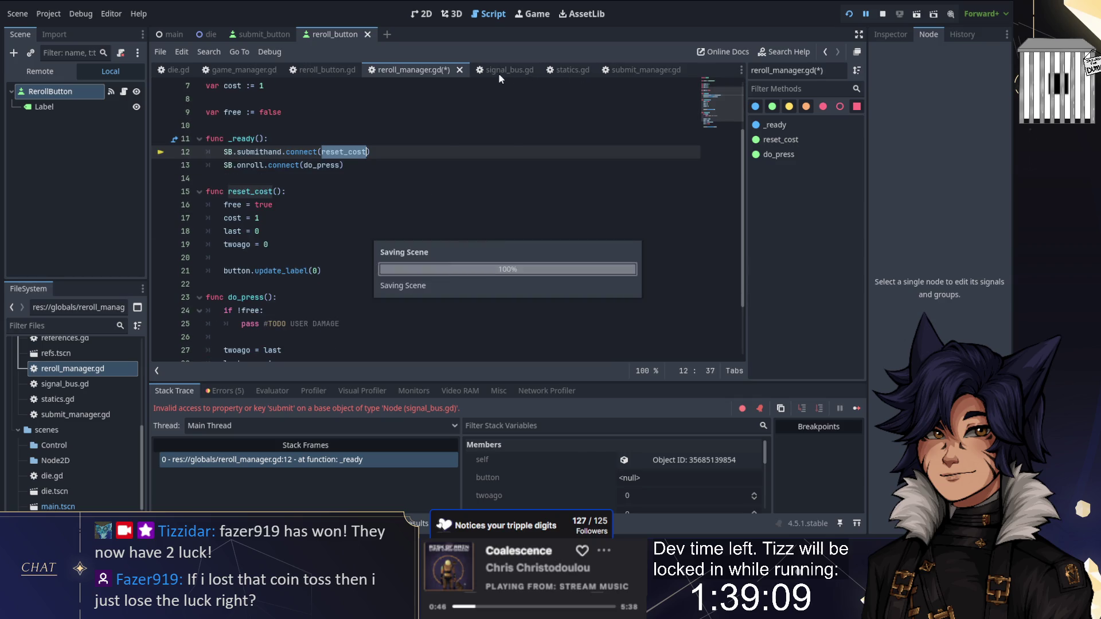
Change submit_button.gd's emit to submithand and restart the game
scroll(100, 449, "down", 2)
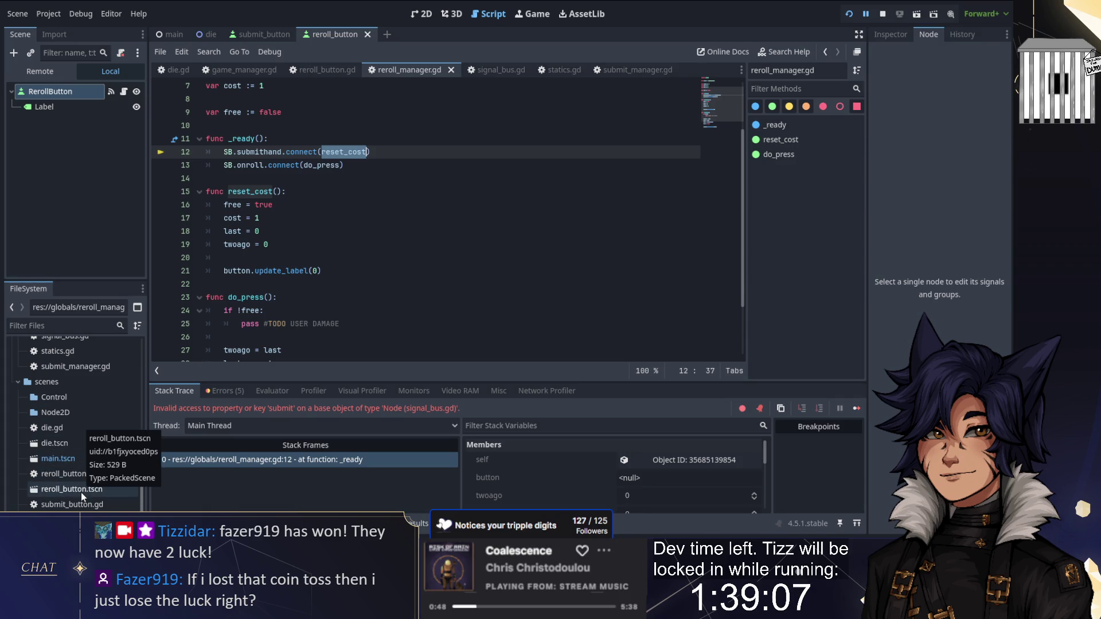
double_click(84, 476)
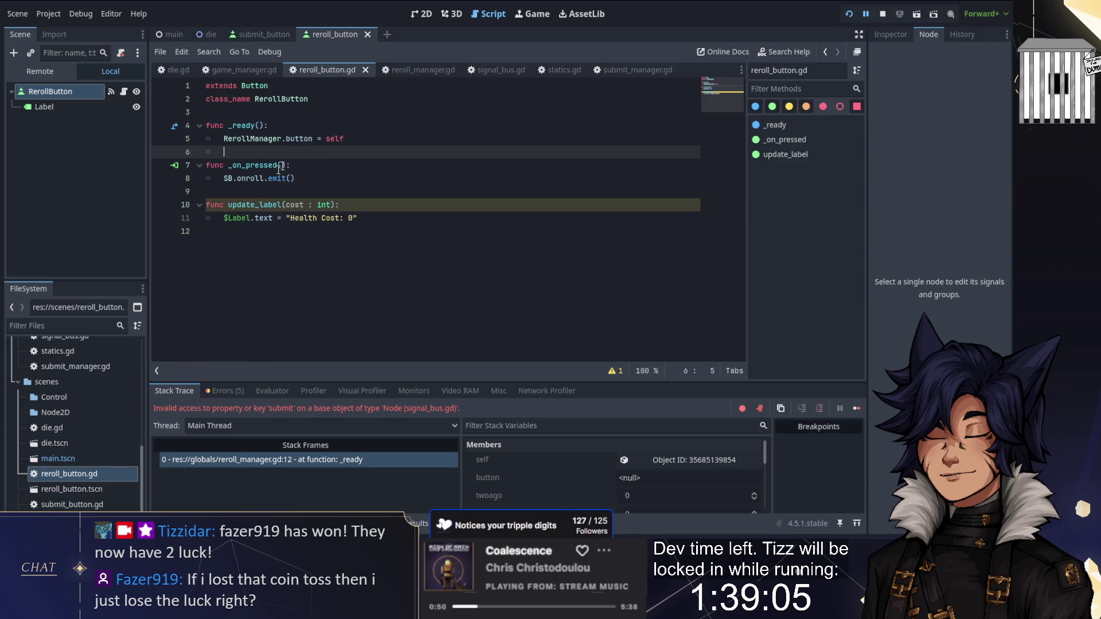
left_click(79, 505)
left_click(78, 505)
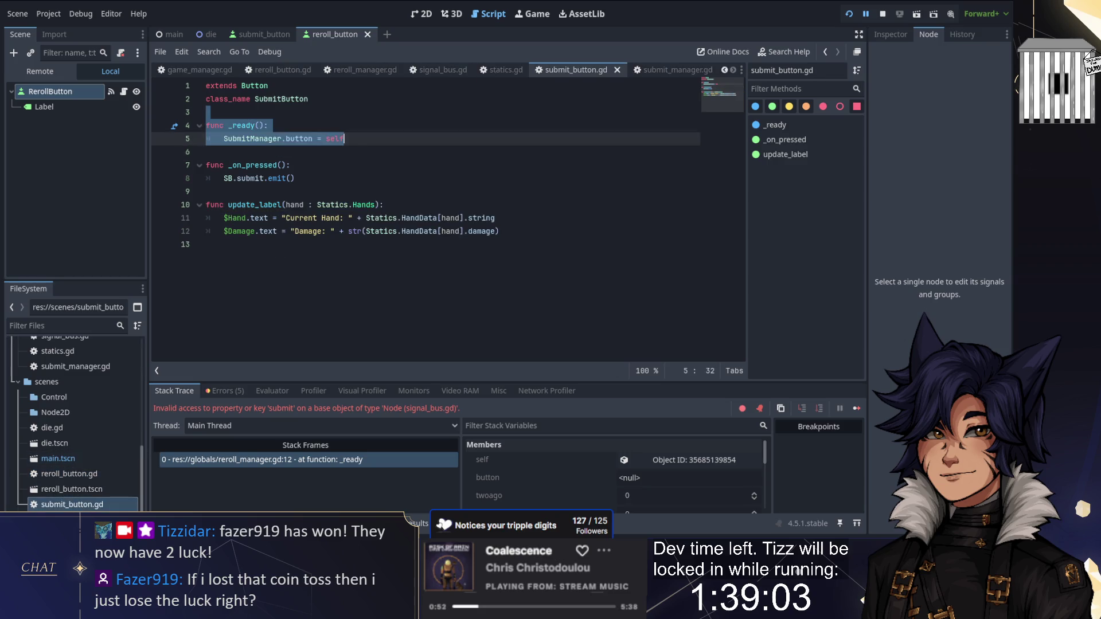
double_click(250, 178)
type("submithand")
left_click(849, 14)
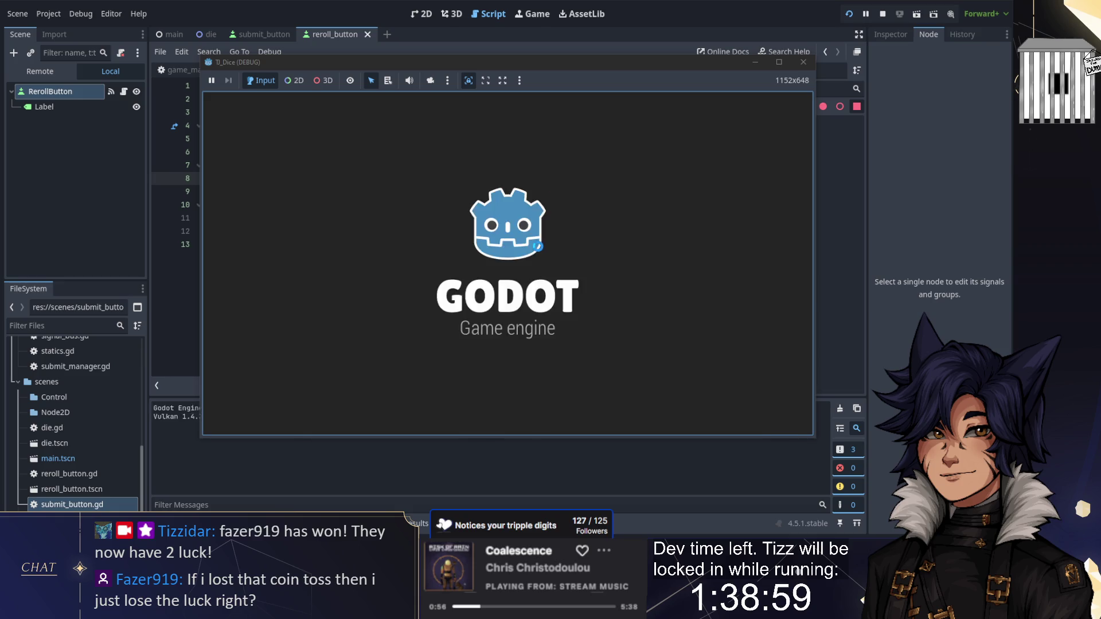
Rename submit to submithand in die.gd's connect line, save, and restart the game
double_click(250, 192)
type("submithand")
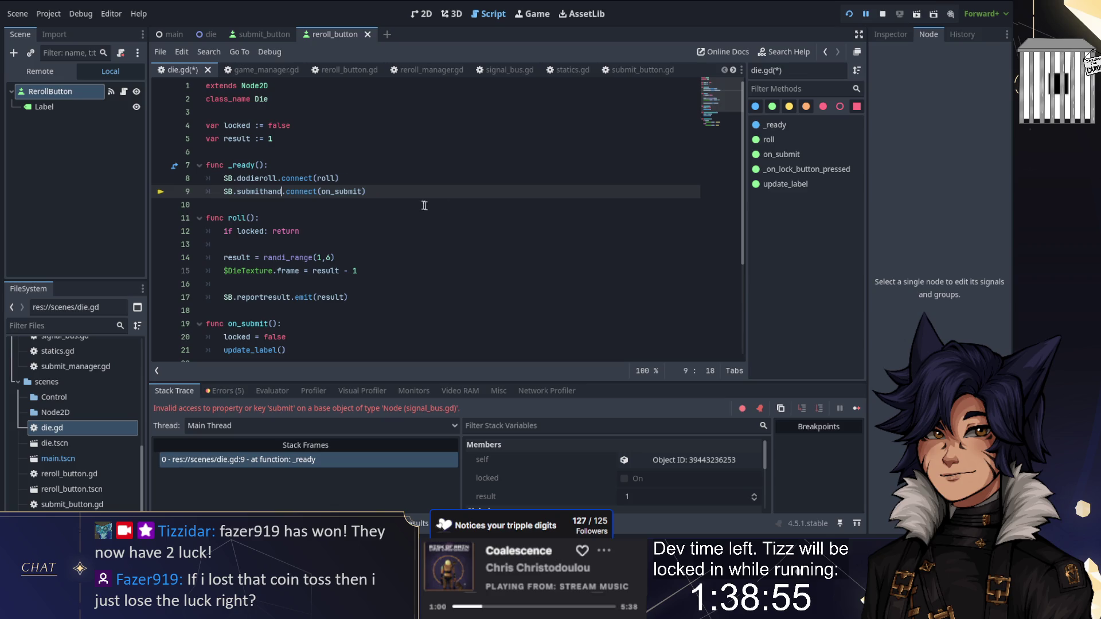
scroll(424, 217, "down", 3)
scroll(424, 218, "up", 3)
key("ctrl+s")
scroll(304, 307, "down", 1)
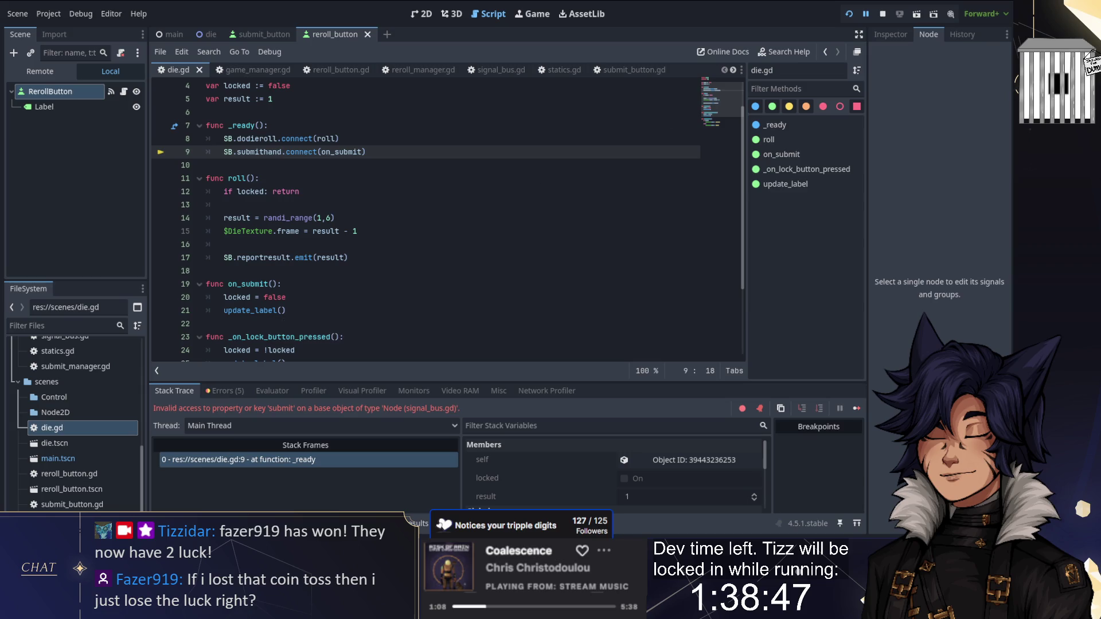
left_click(849, 13)
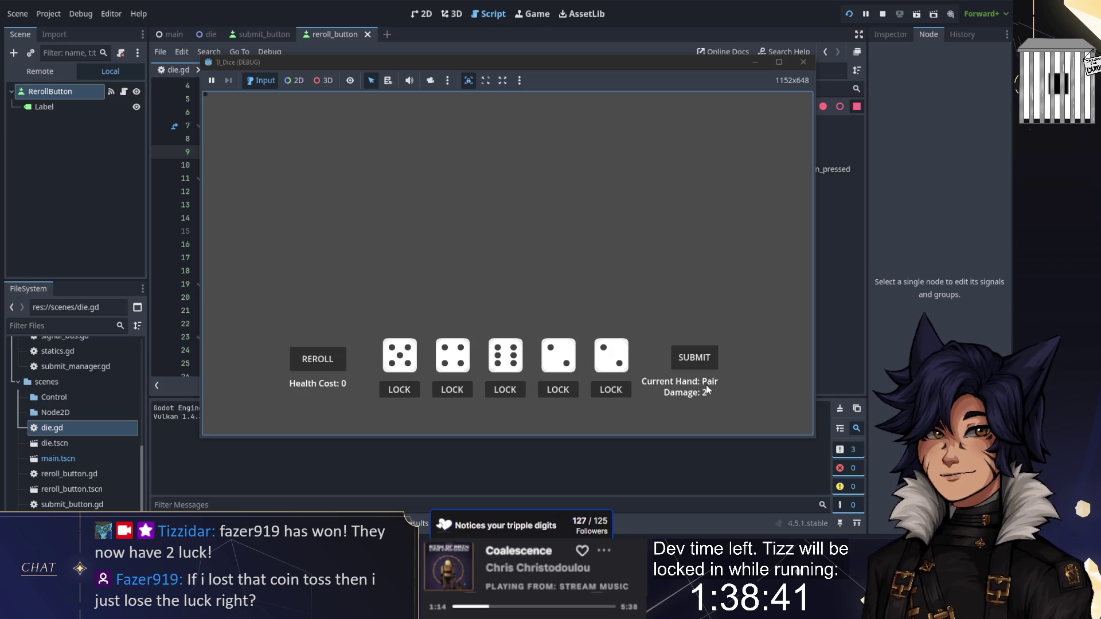
Reroll the dice four times while watching the Health Cost label, then stop the game
left_click(314, 367)
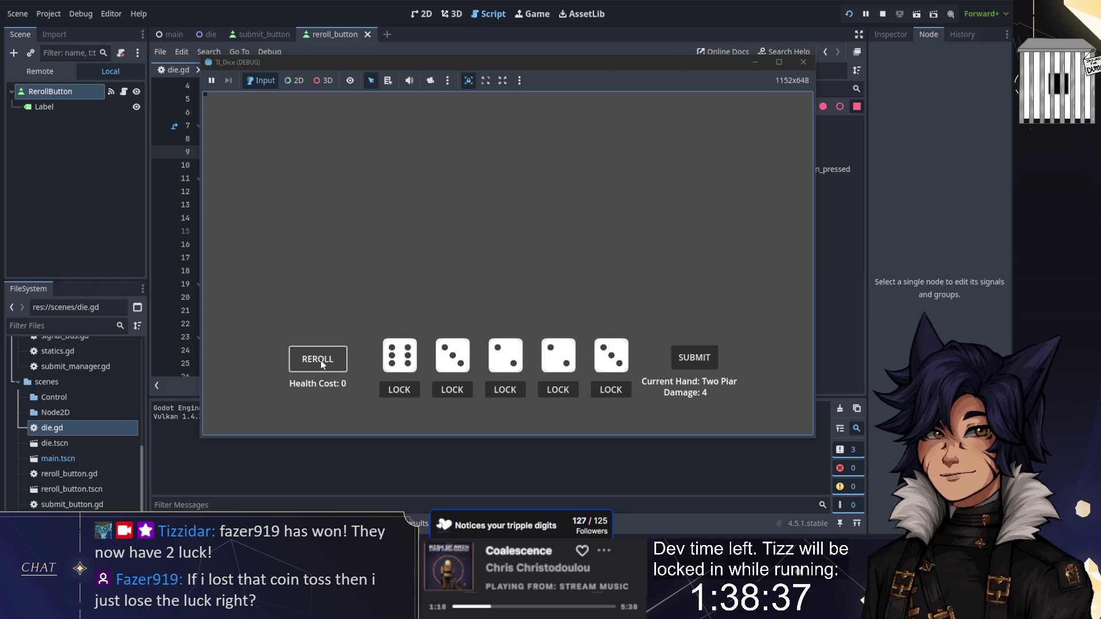
left_click(321, 365)
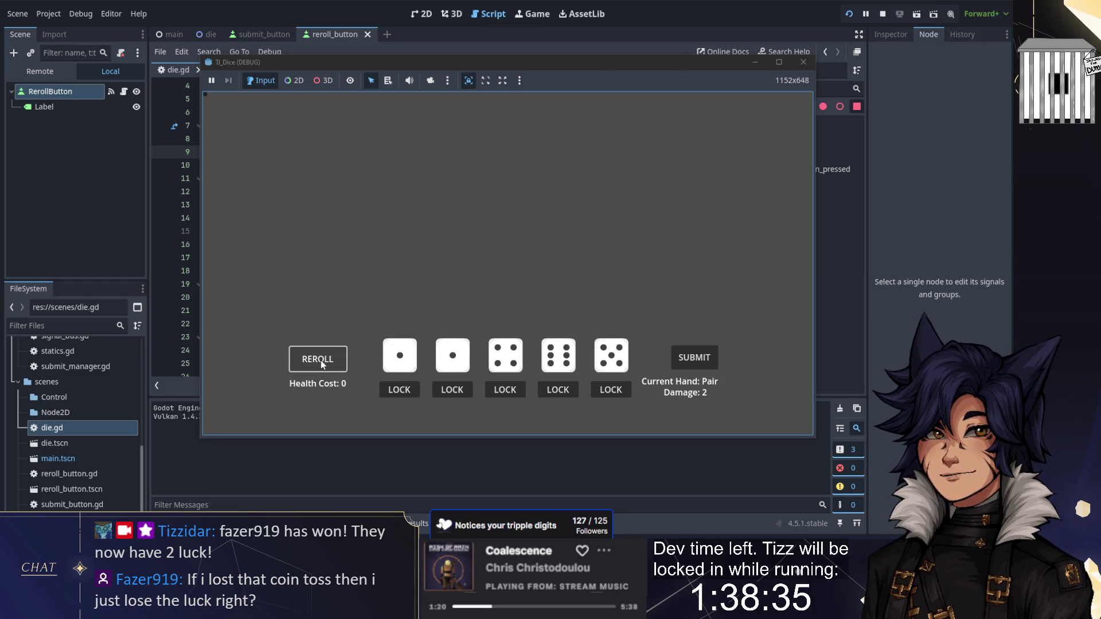
left_click(321, 364)
left_click(321, 360)
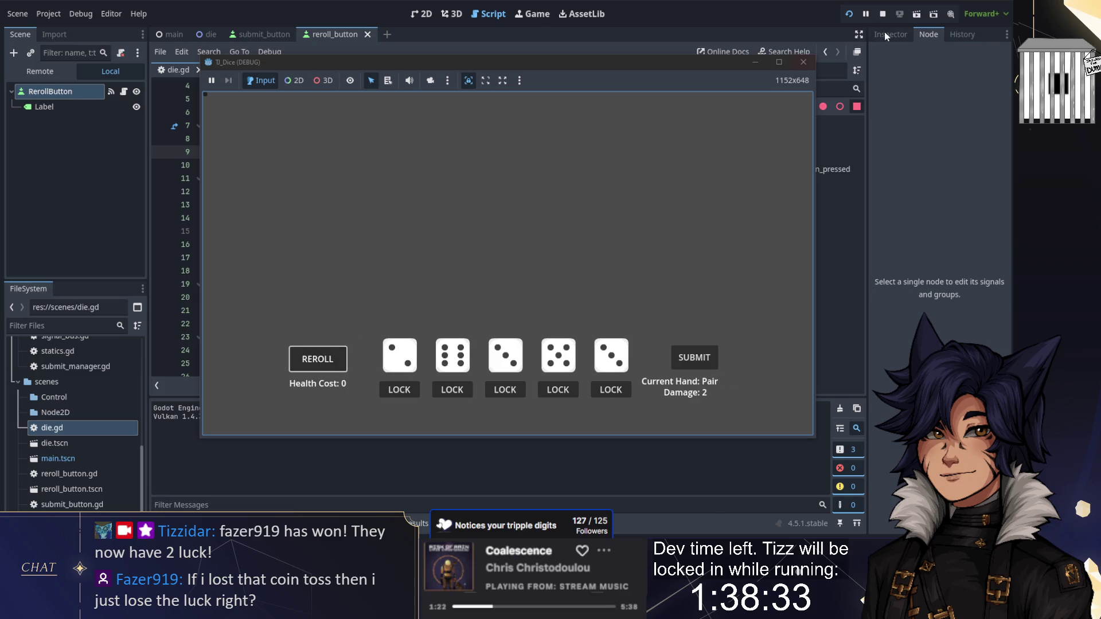
left_click(884, 13)
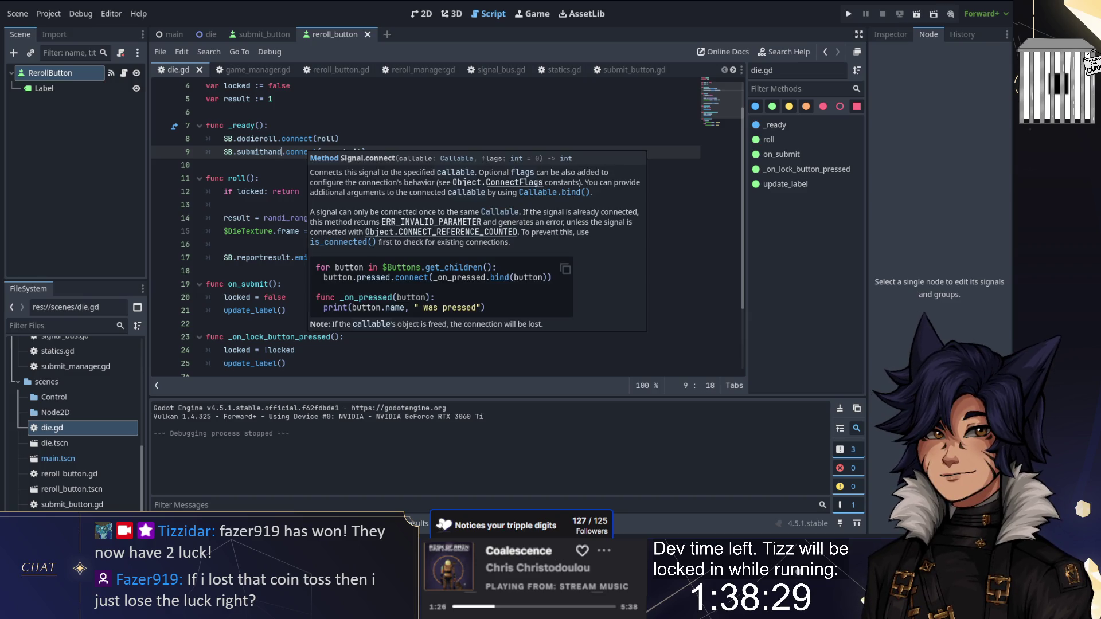
Change reroll_button.gd's label text to "Health Cost: " + str(cost) and rerun the game
left_click(167, 523)
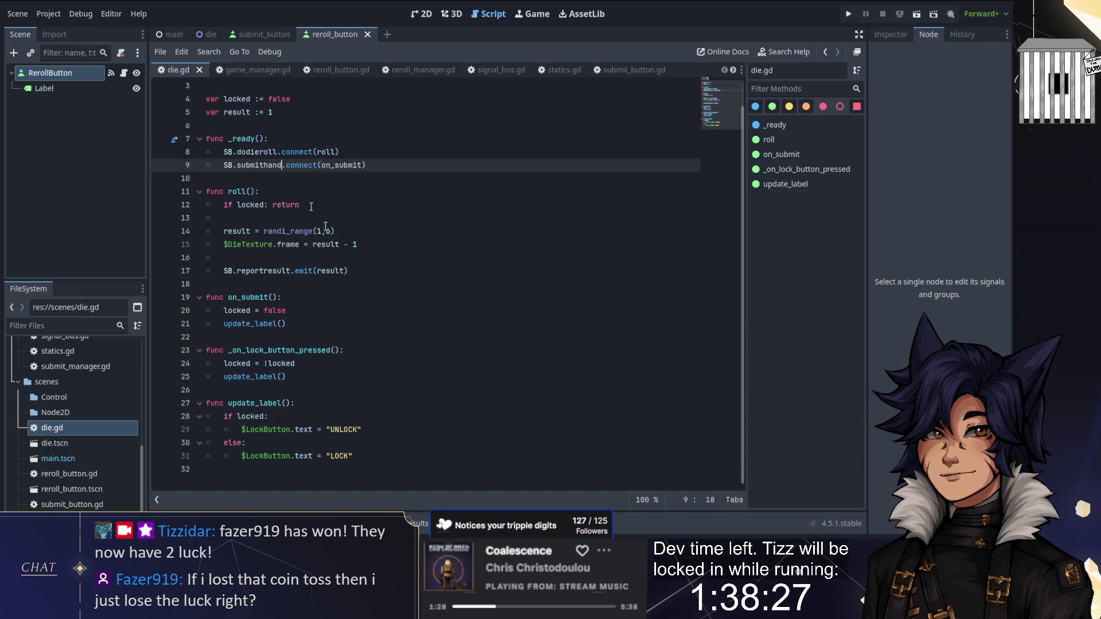
left_click(325, 72)
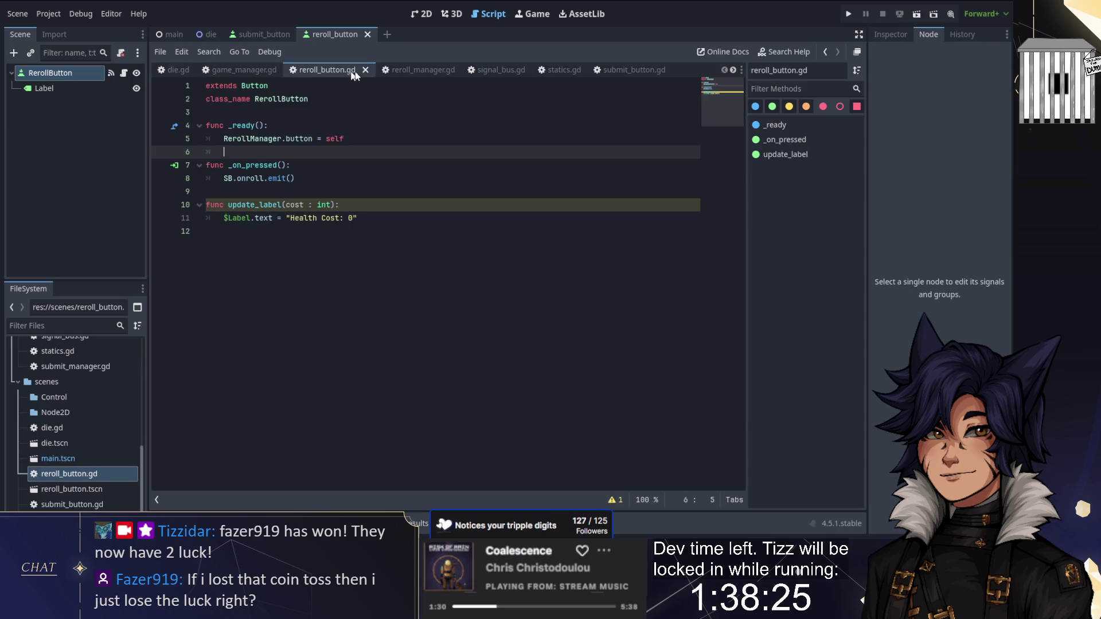
left_click(352, 218)
key("BackSpace")
type("\" + str(cost")
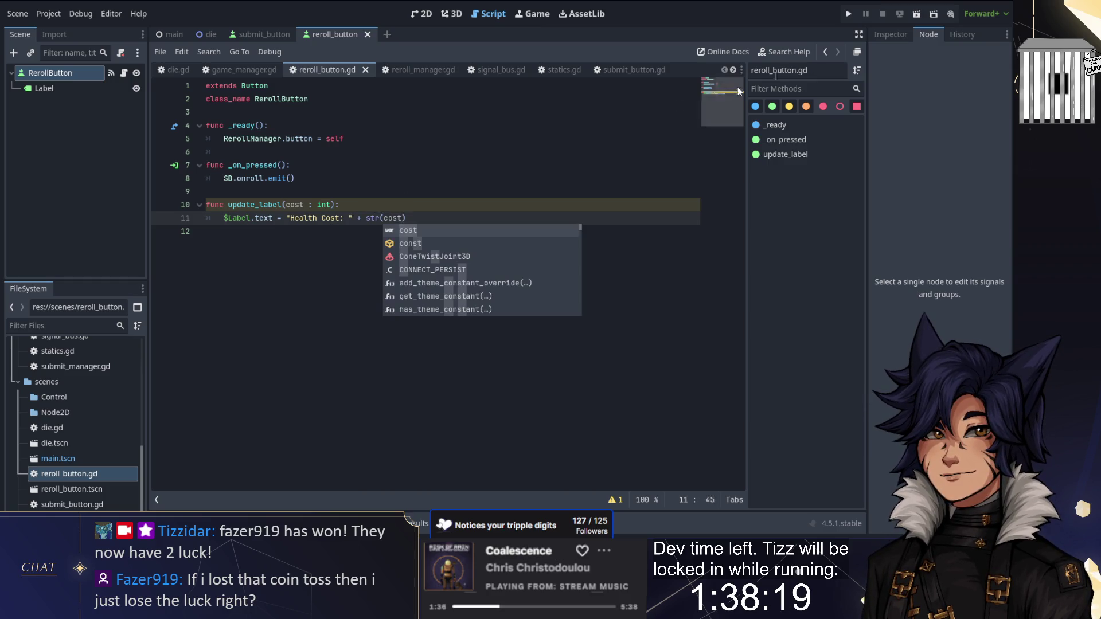
left_click(849, 14)
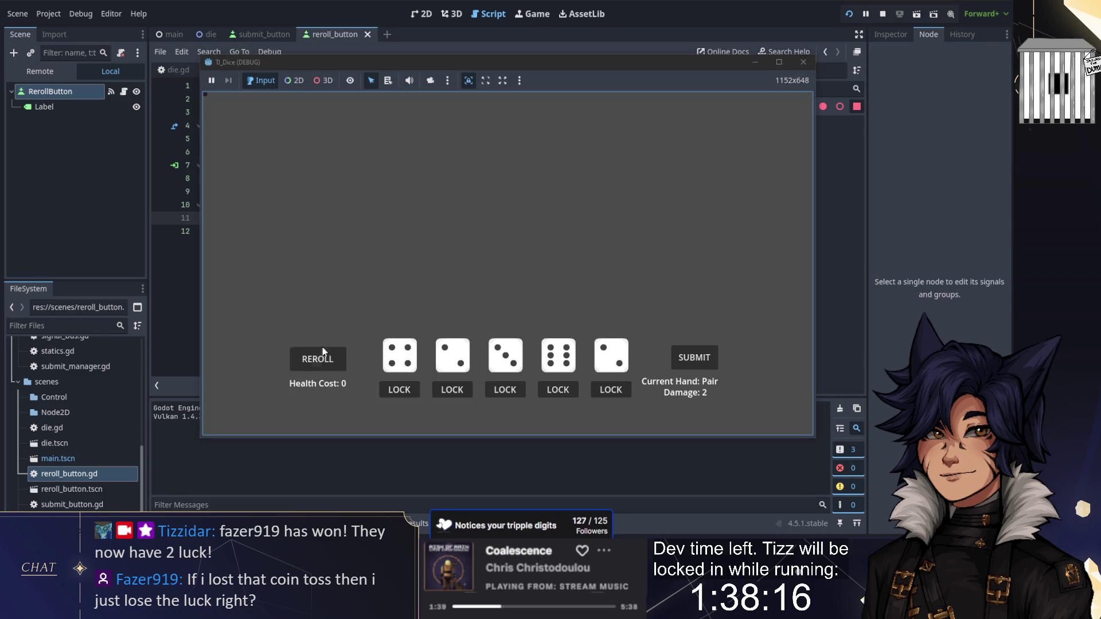
Reroll five times, then lock the second through fifth dice
left_click(321, 356)
left_click(321, 356)
left_click(321, 356)
left_click(321, 356)
left_click(321, 356)
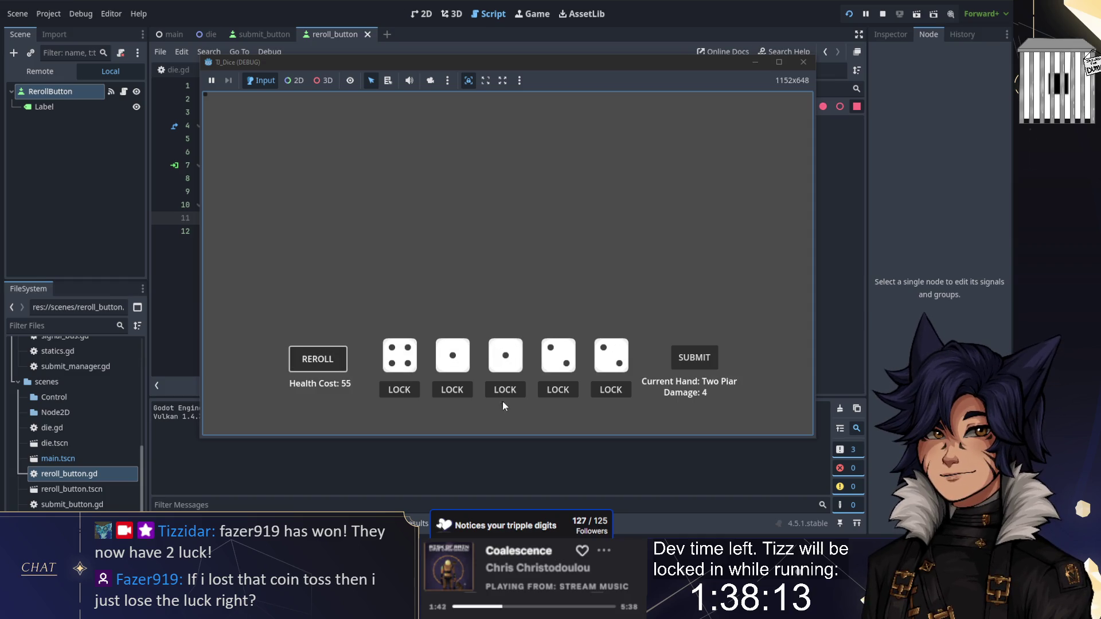
left_click(452, 389)
left_click(505, 389)
left_click(558, 389)
left_click(611, 389)
Keep rerolling the first die until Health Cost reaches 2584, then stop the game
left_click(327, 361)
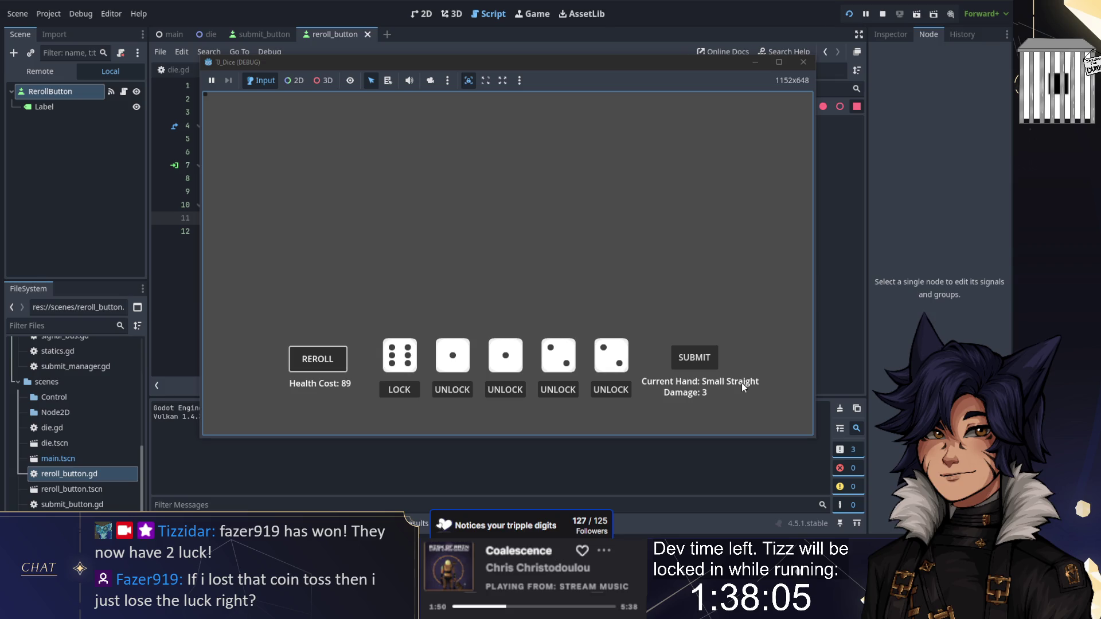
left_click(328, 360)
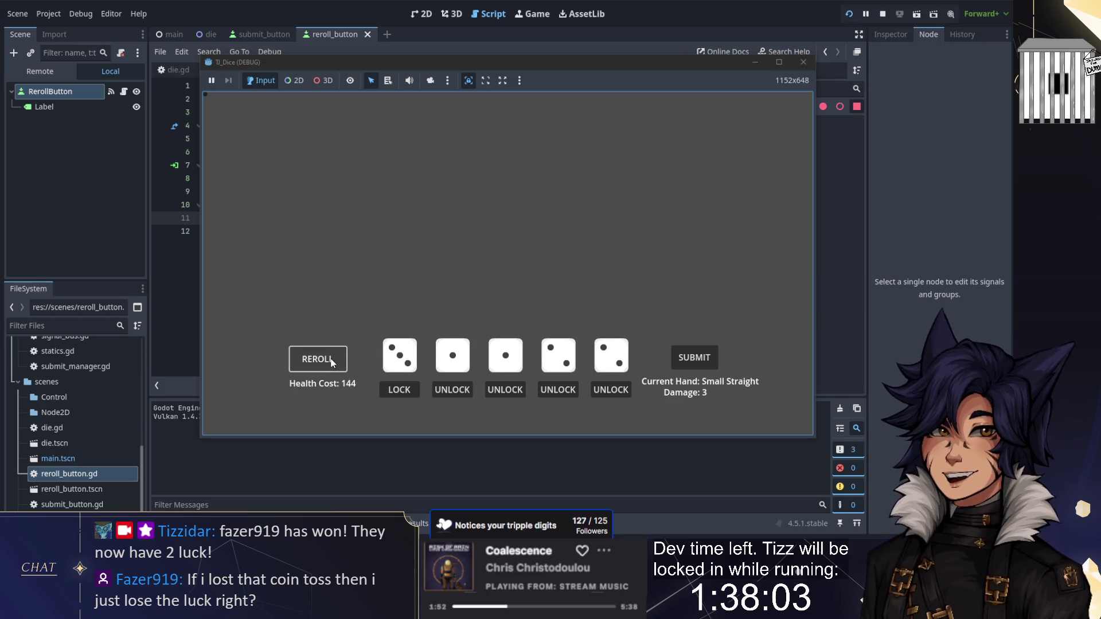
left_click(328, 360)
left_click(328, 360)
left_click(328, 360)
left_click(328, 360)
left_click(328, 360)
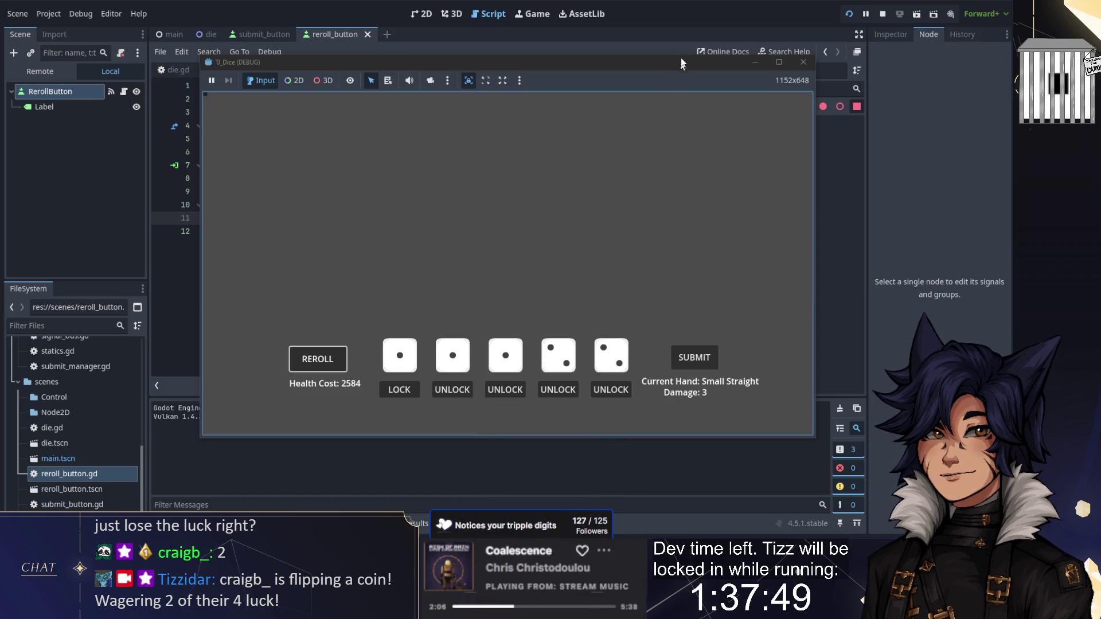
key("F8")
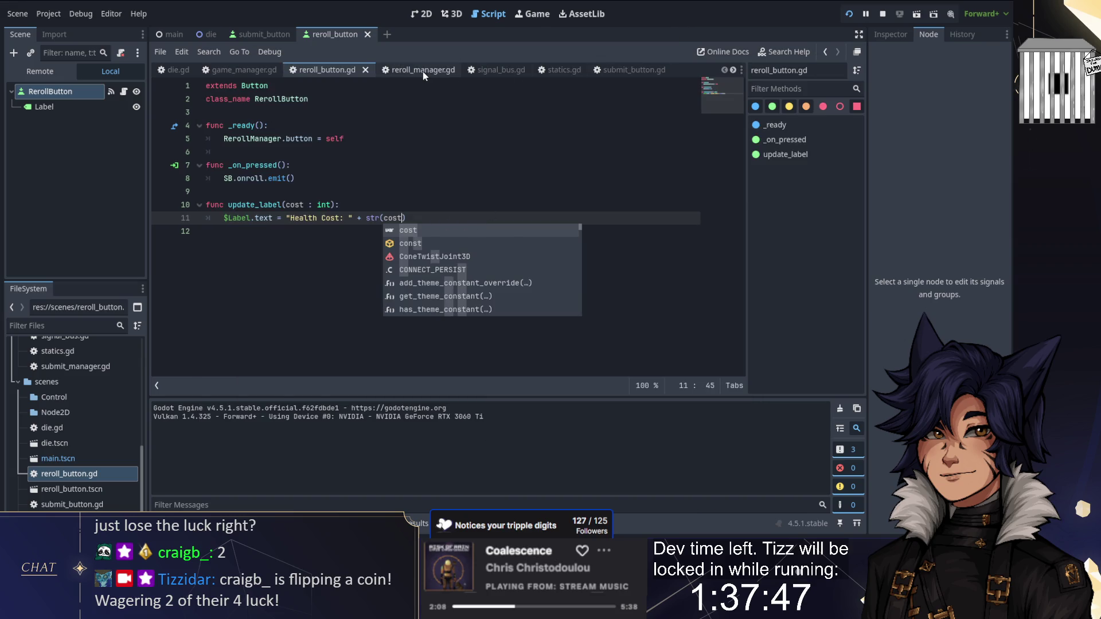
Flip through the reroll_manager, game_manager and submit_button scripts to reach submit_manager.gd
left_click(422, 70)
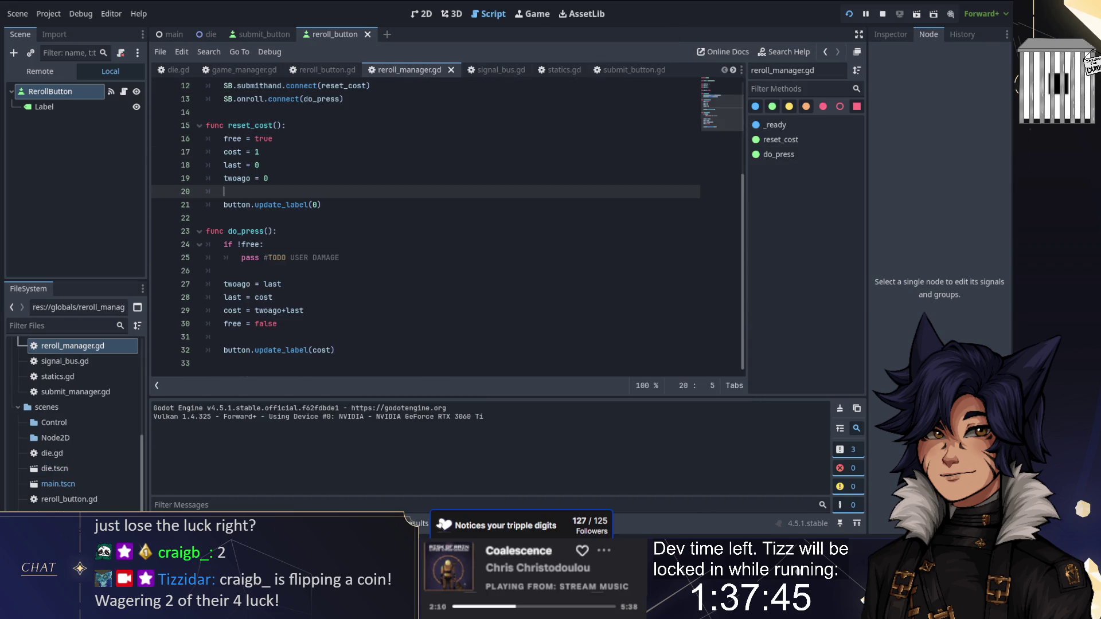
left_click(253, 71)
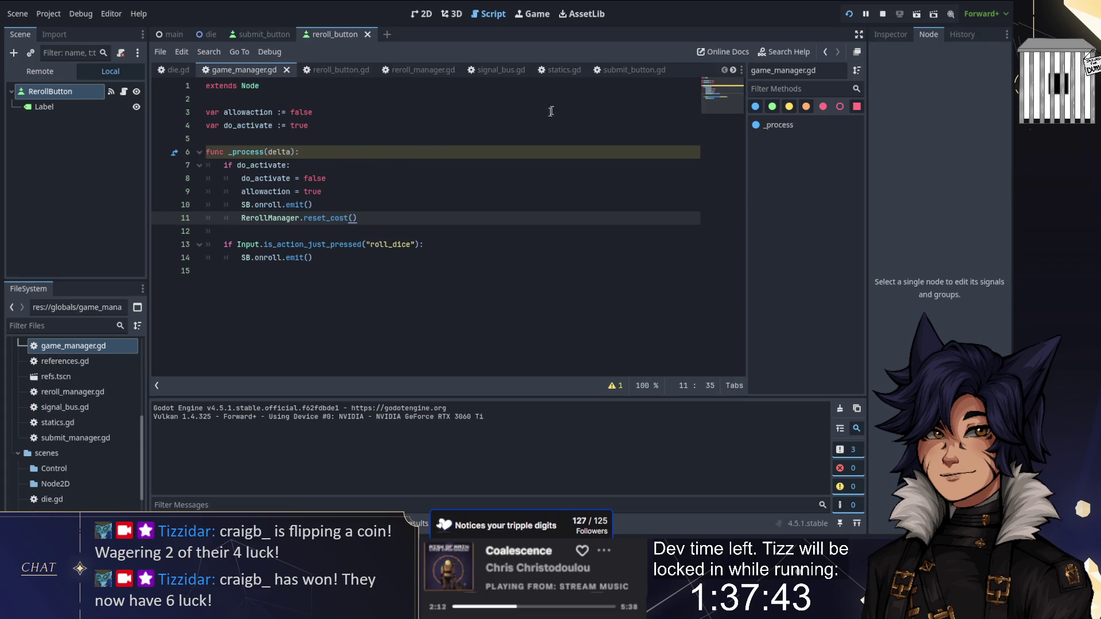
left_click(621, 70)
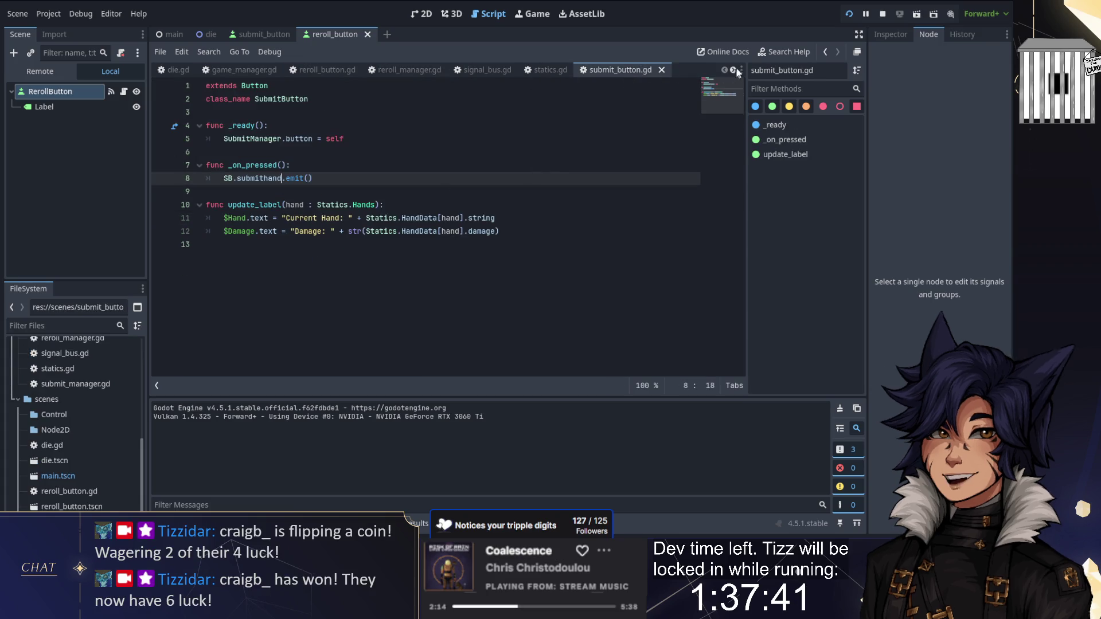
left_click(733, 69)
left_click(662, 70)
Enlarge the code editor and scroll eval_hand down to the small straight fallback
scroll(531, 172, "down", 5)
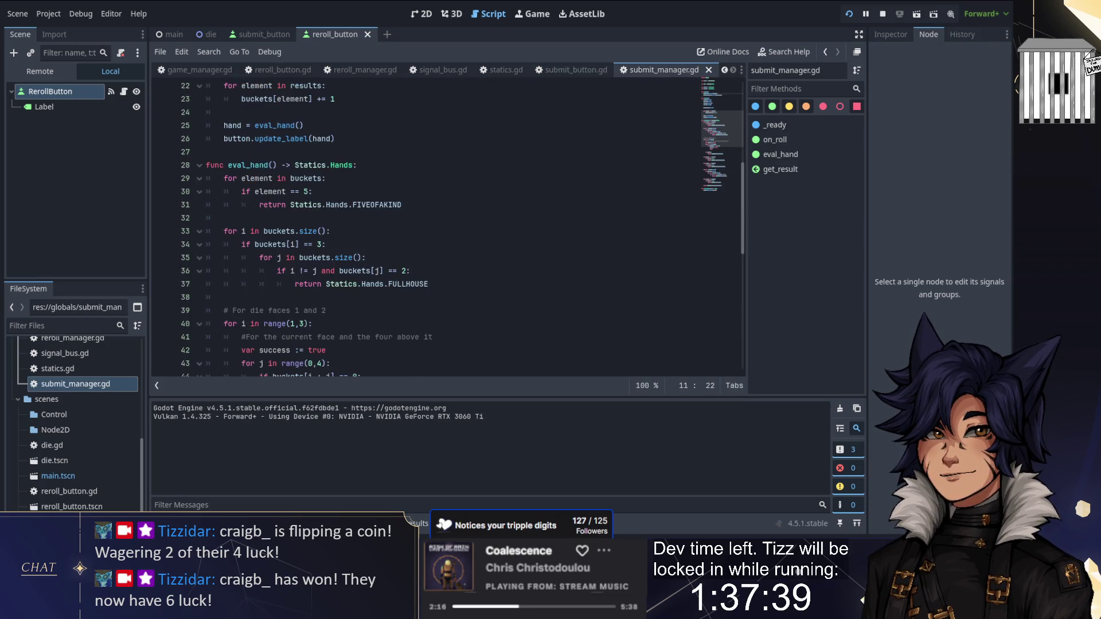
key("ctrl+j")
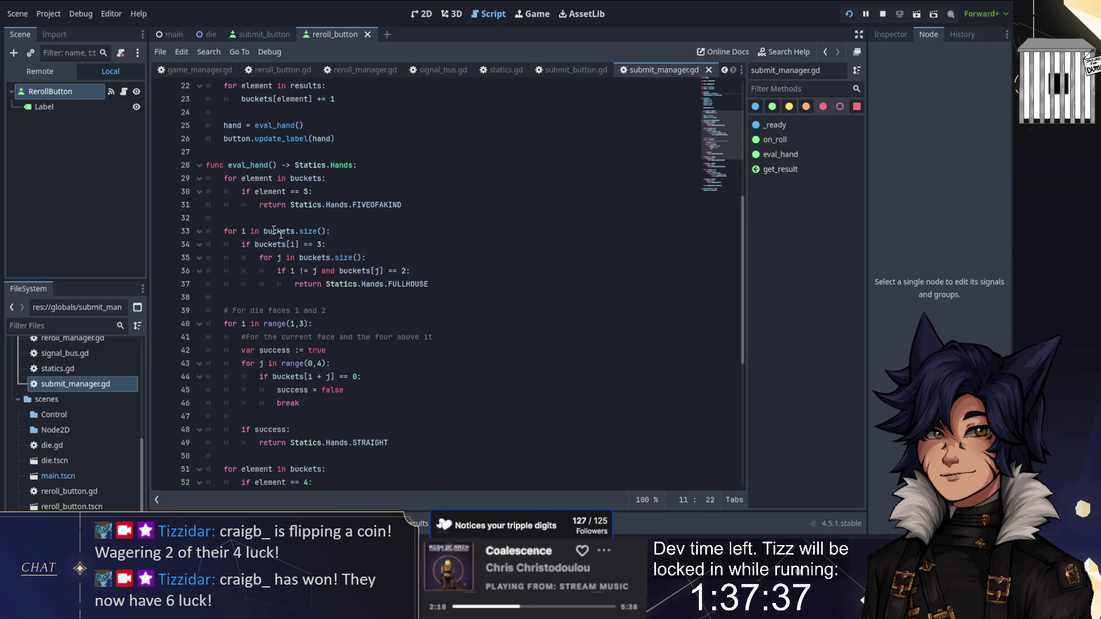
scroll(166, 180, "down", 6)
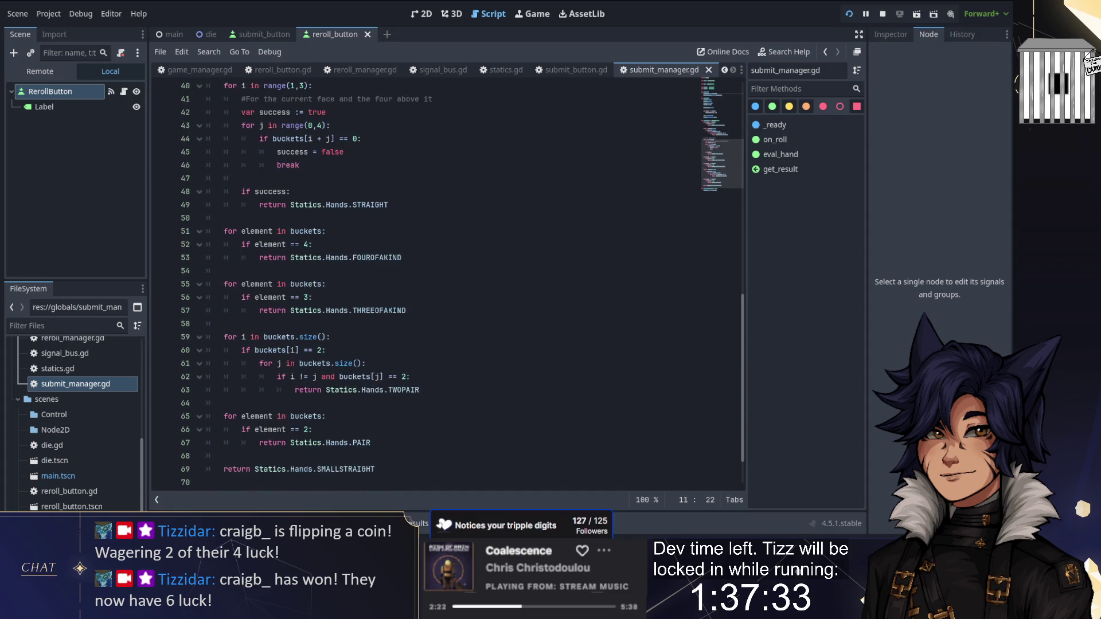
scroll(476, 333, "down", 4)
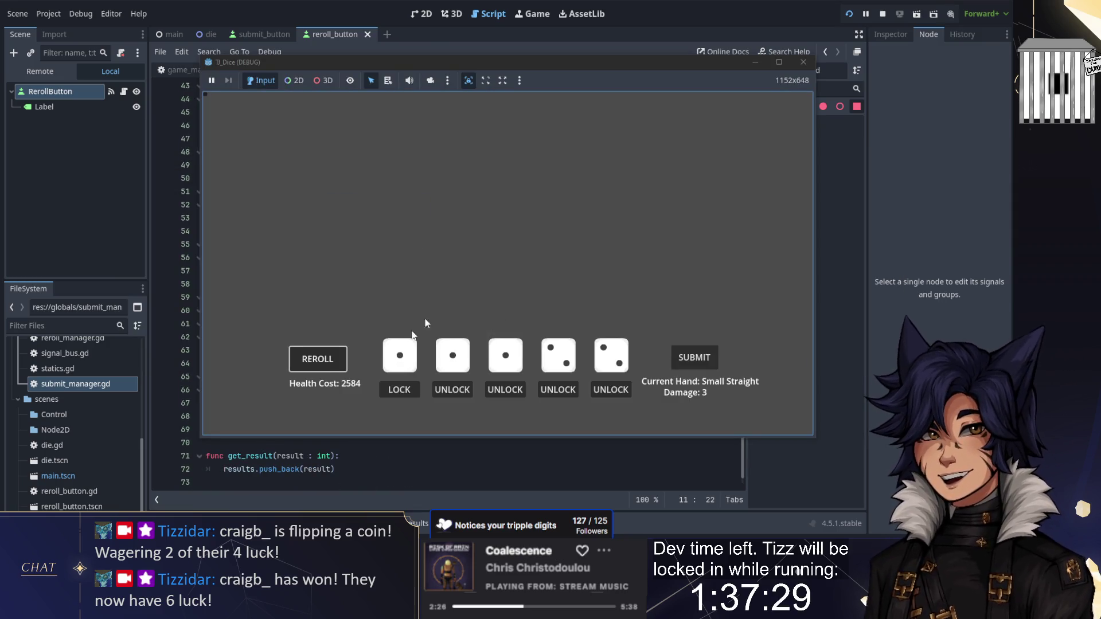
Reroll until Health Cost reaches 121393, then submit the hand to reset it
left_click(314, 366)
left_click(314, 367)
left_click(315, 367)
left_click(315, 366)
left_click(315, 366)
left_click(315, 366)
left_click(314, 366)
left_click(314, 365)
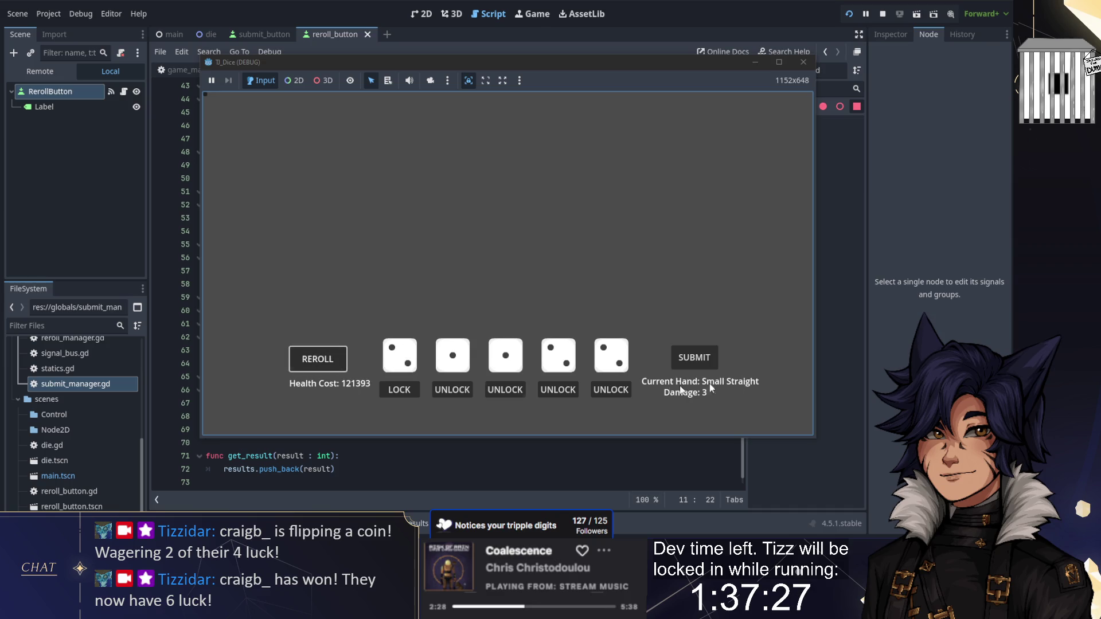
left_click(694, 358)
Reroll ten more times as Health Cost climbs from 1 to 233, then stop the game
left_click(324, 365)
left_click(323, 364)
left_click(322, 363)
left_click(322, 363)
left_click(321, 363)
left_click(321, 363)
left_click(321, 362)
left_click(321, 362)
left_click(321, 362)
left_click(321, 362)
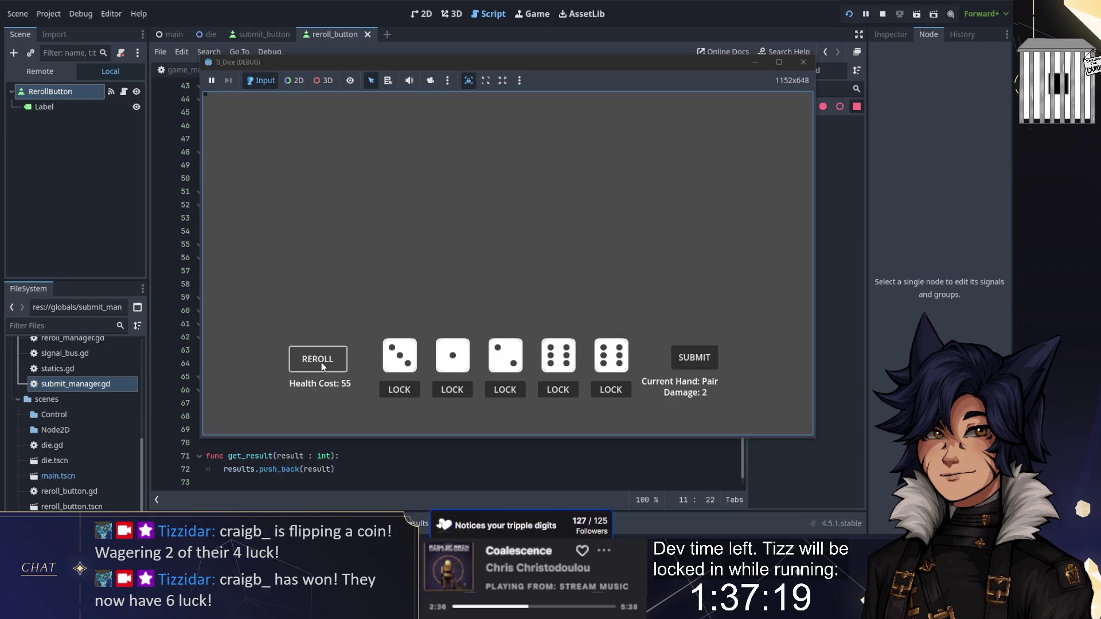
left_click(321, 362)
left_click(322, 362)
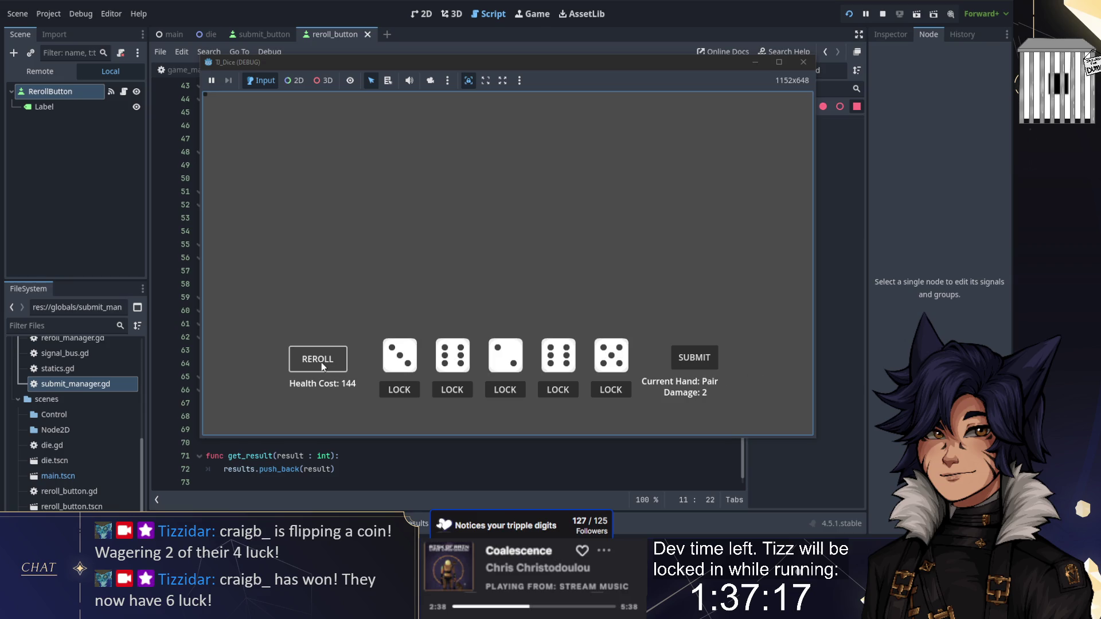
left_click(321, 362)
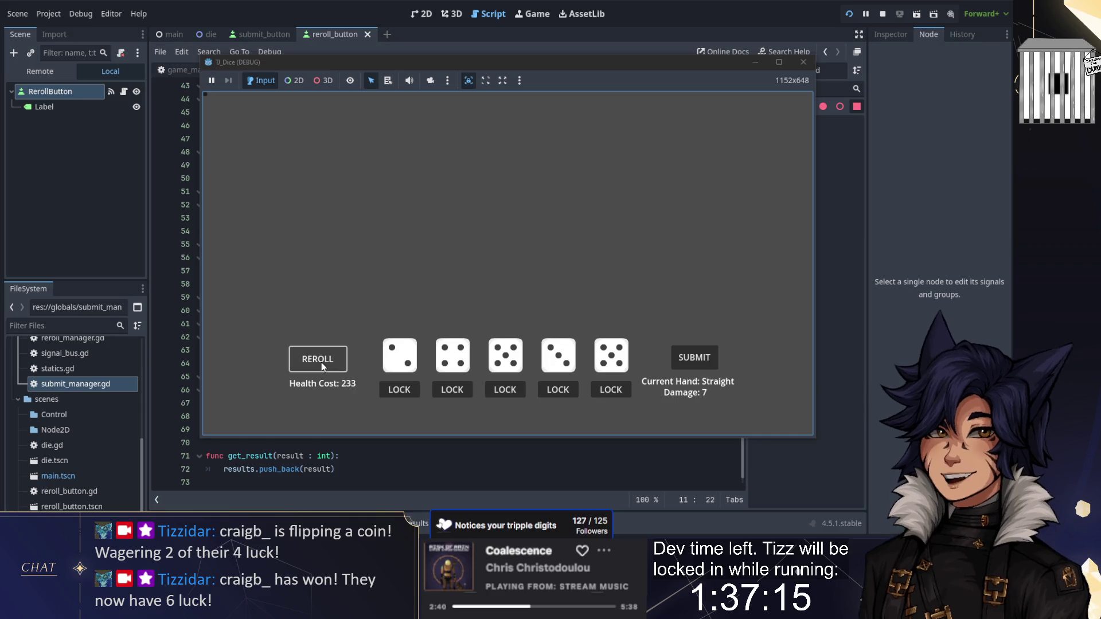
left_click(848, 15)
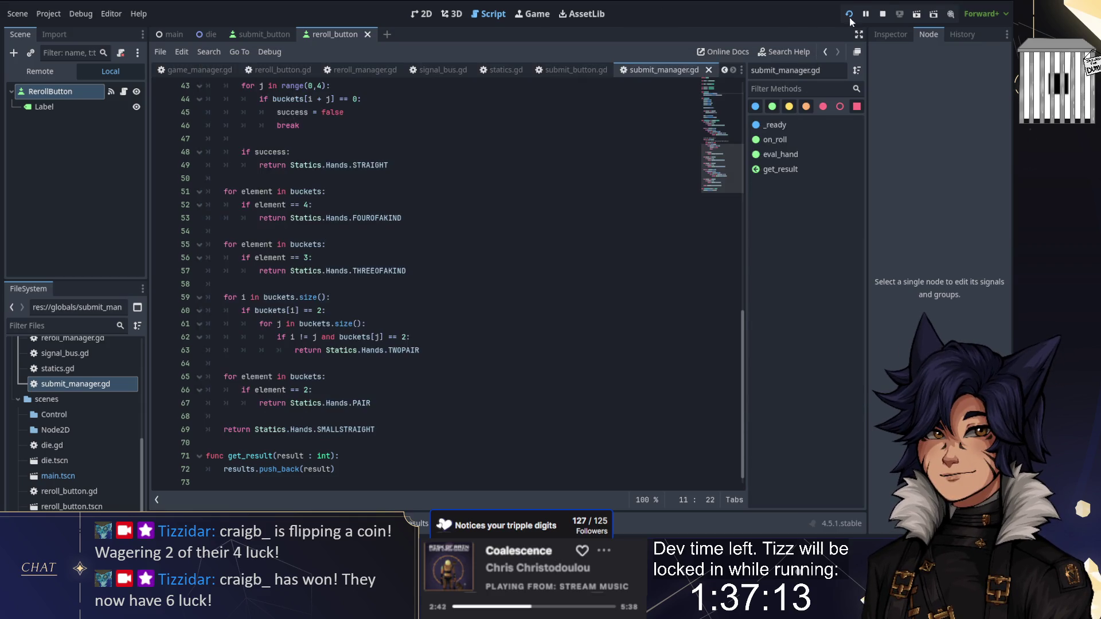
Stop the game, open die.gd and cut SB.reportresult.emit(result) out of roll()
left_click(882, 14)
left_click(208, 34)
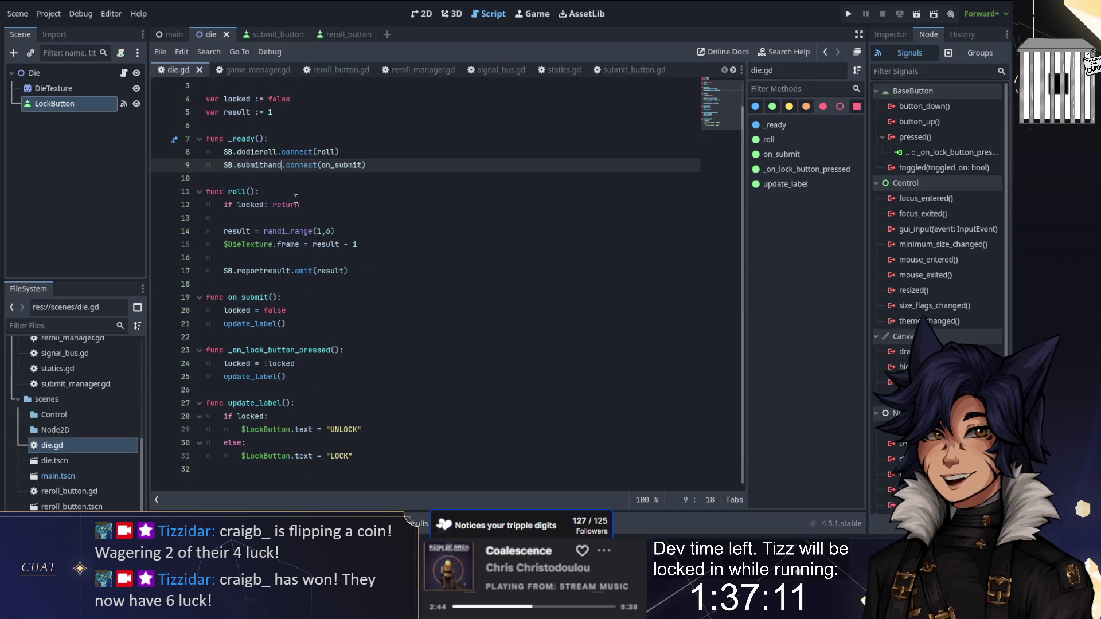
left_click(258, 207)
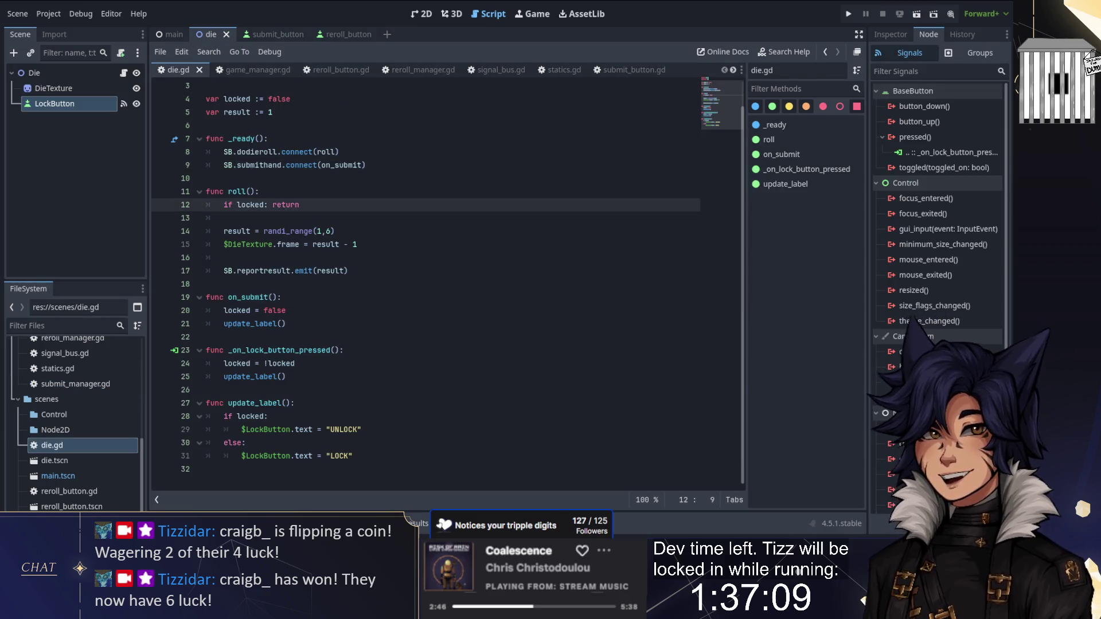
left_click_drag(348, 270, 225, 257)
key("BackSpace")
Paste the emit line, indented under 'if locked:', just before its return
left_click(272, 205)
key("Return")
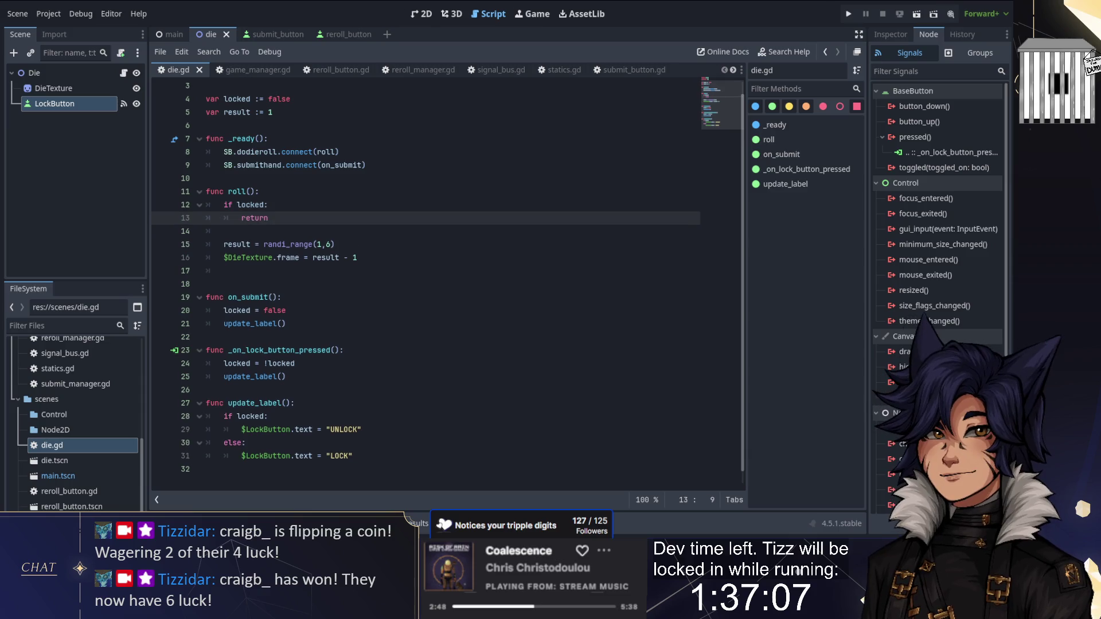
type("SB.reportresult.emit(result)")
key("Return")
key("Up")
key("Tab")
key("Down")
key("Up")
key("Up")
key("BackSpace")
Paste the emit call again after the DieTexture frame line and run the project
left_click(229, 284)
key("Return")
type("SB.reportresult.emit(result)")
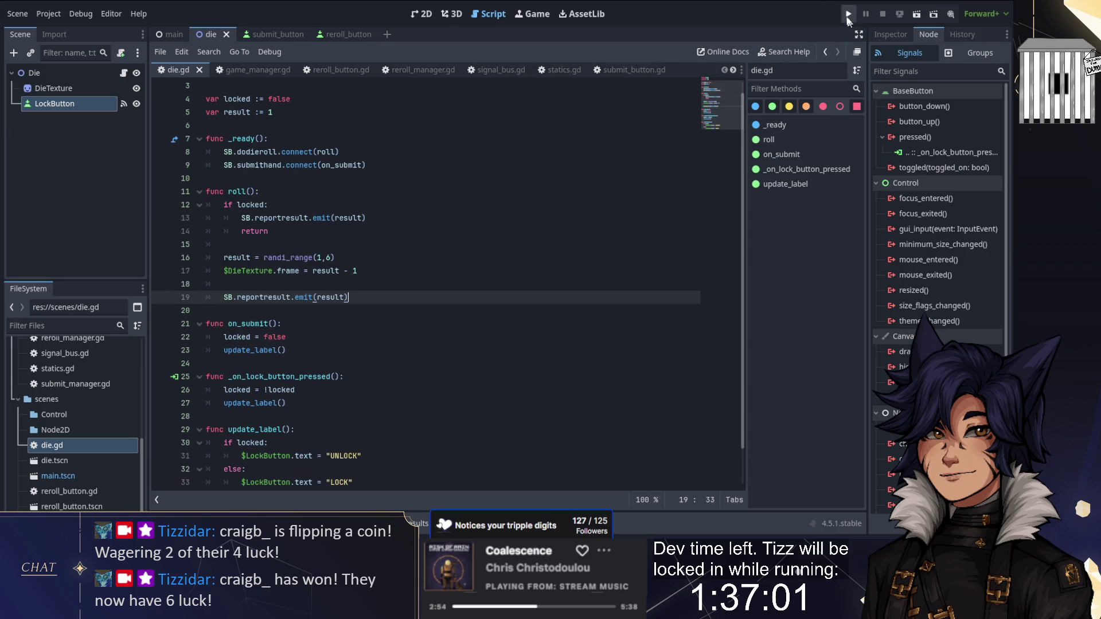
left_click(848, 14)
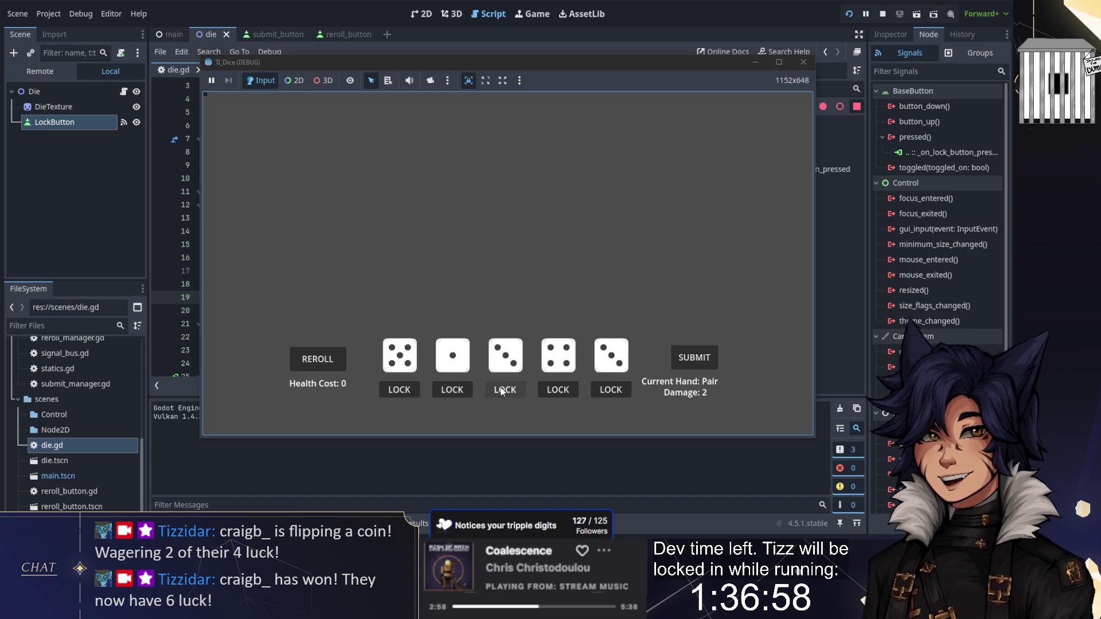
Lock the third and fifth dice and reroll, then lock the rest and reroll again
left_click(501, 389)
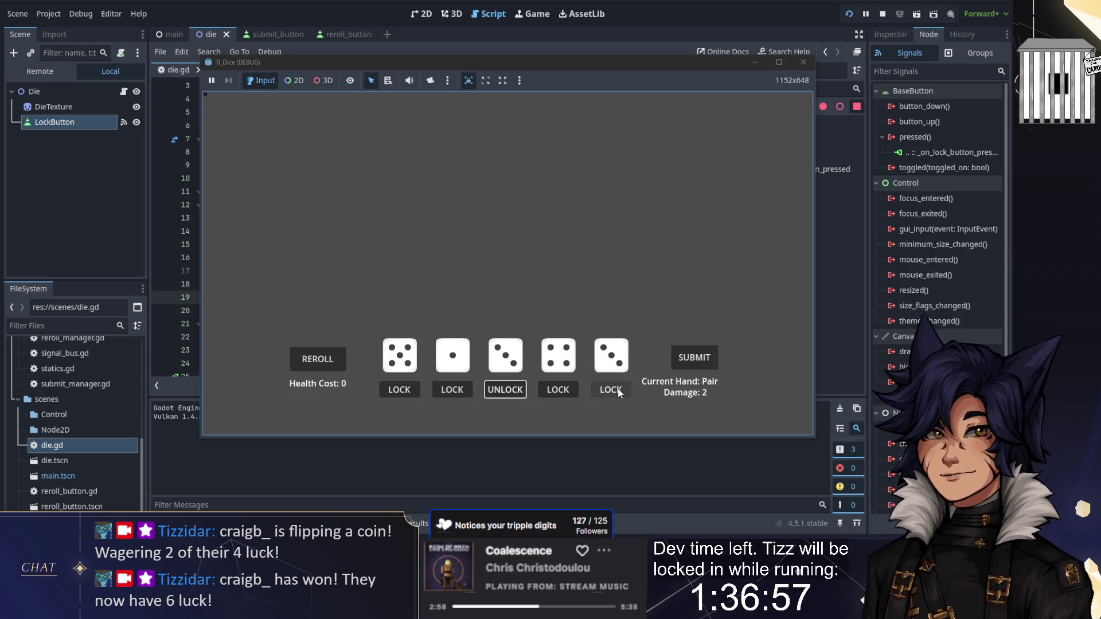
left_click(610, 389)
left_click(316, 358)
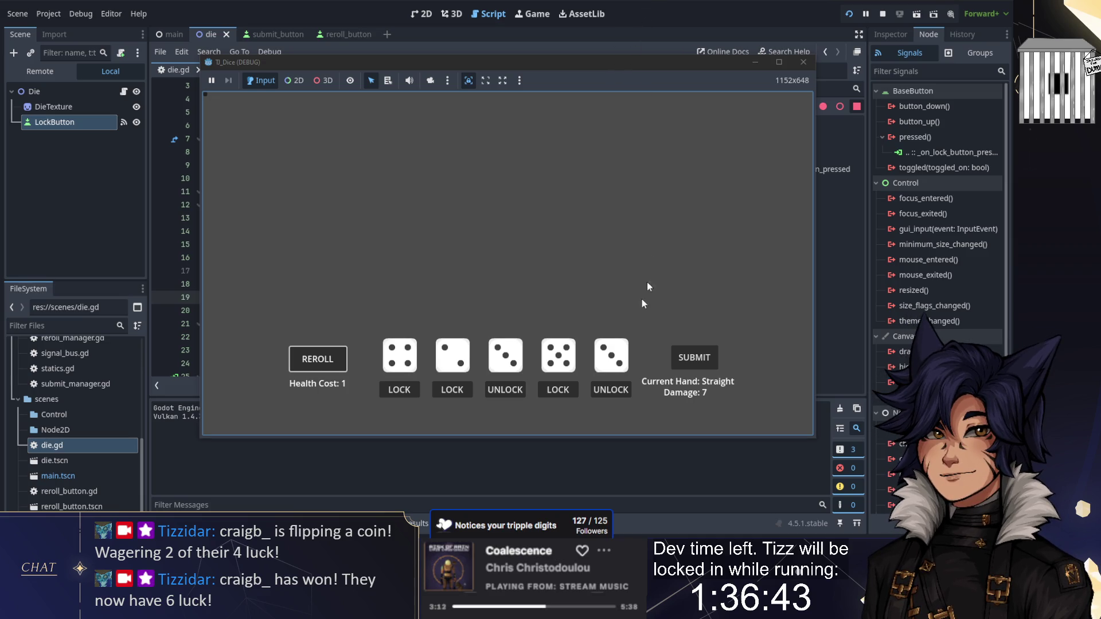
left_click(559, 390)
left_click(396, 390)
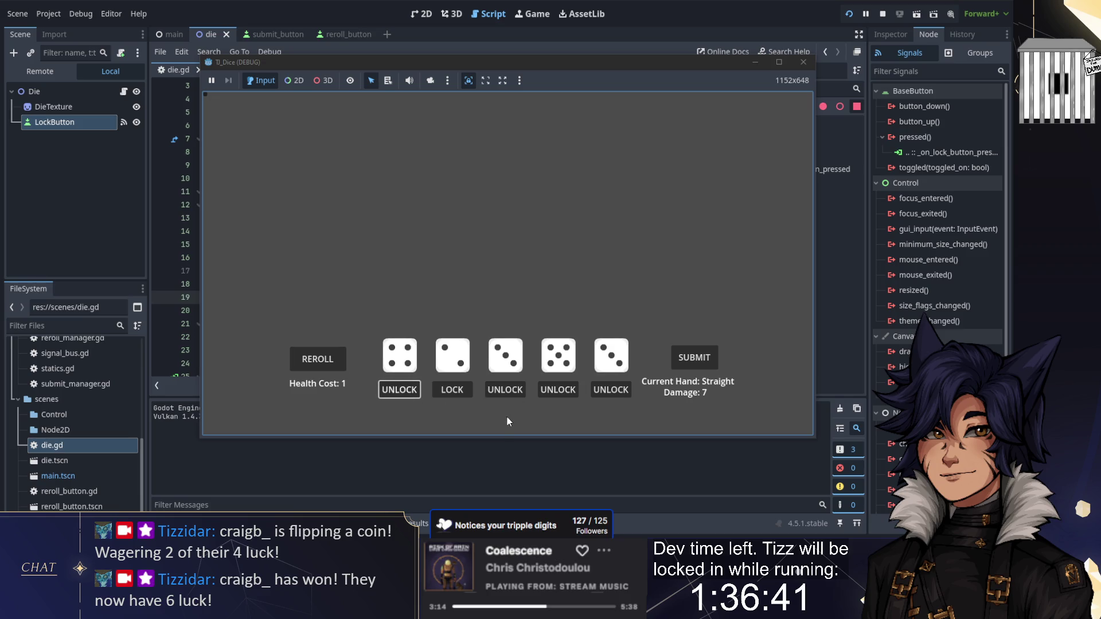
left_click(469, 393)
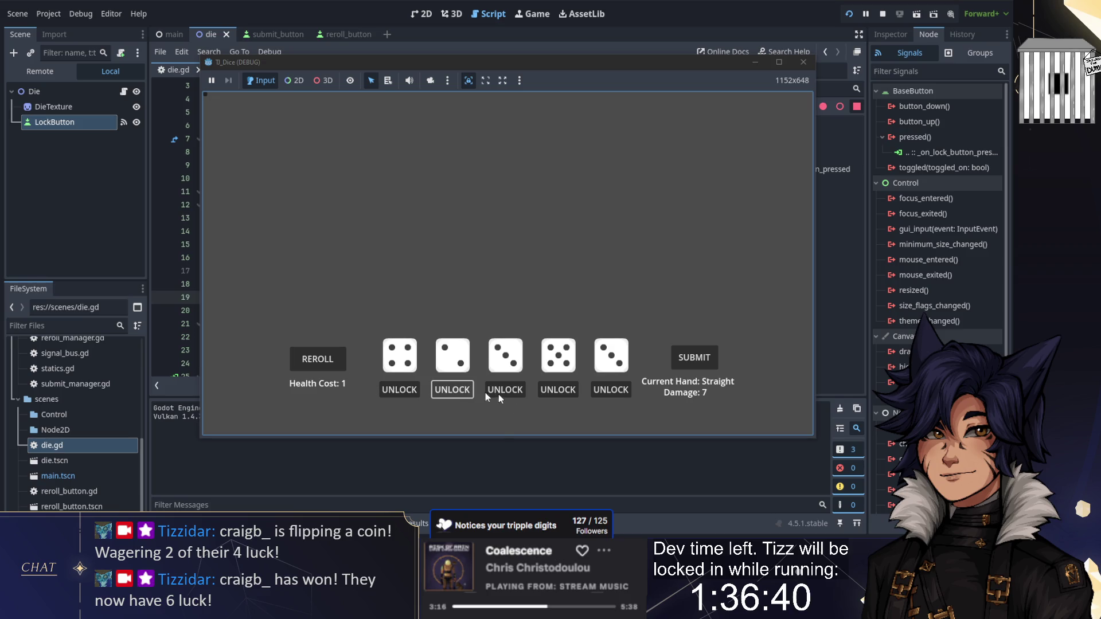
left_click(321, 361)
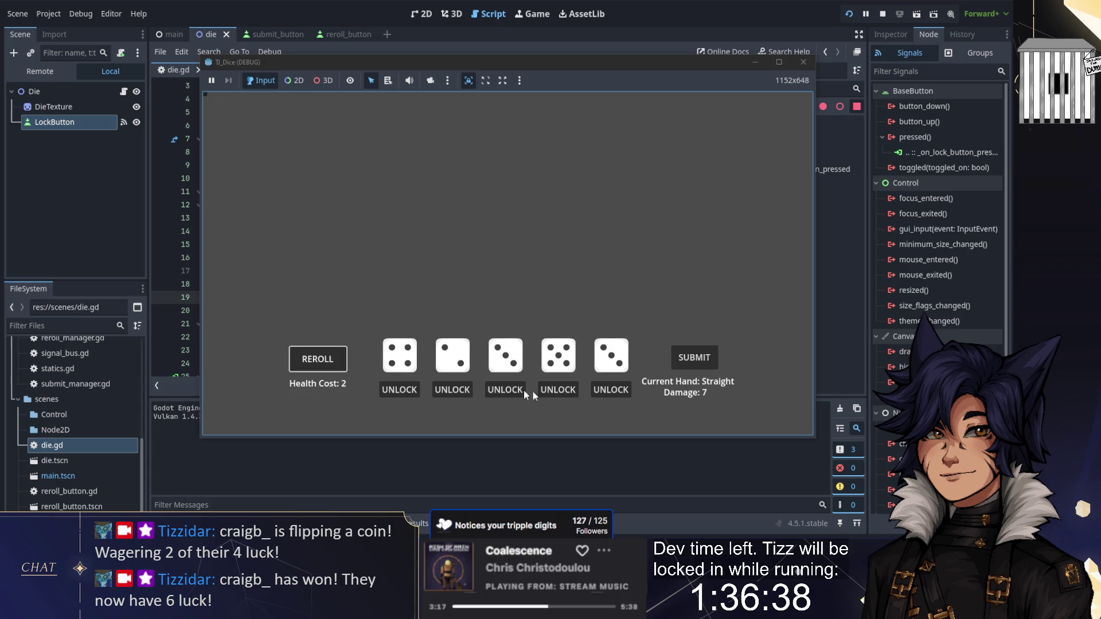
Unlock the fifth die and keep rerolling as Health Cost rises to 55, then stop
left_click(611, 393)
left_click(342, 365)
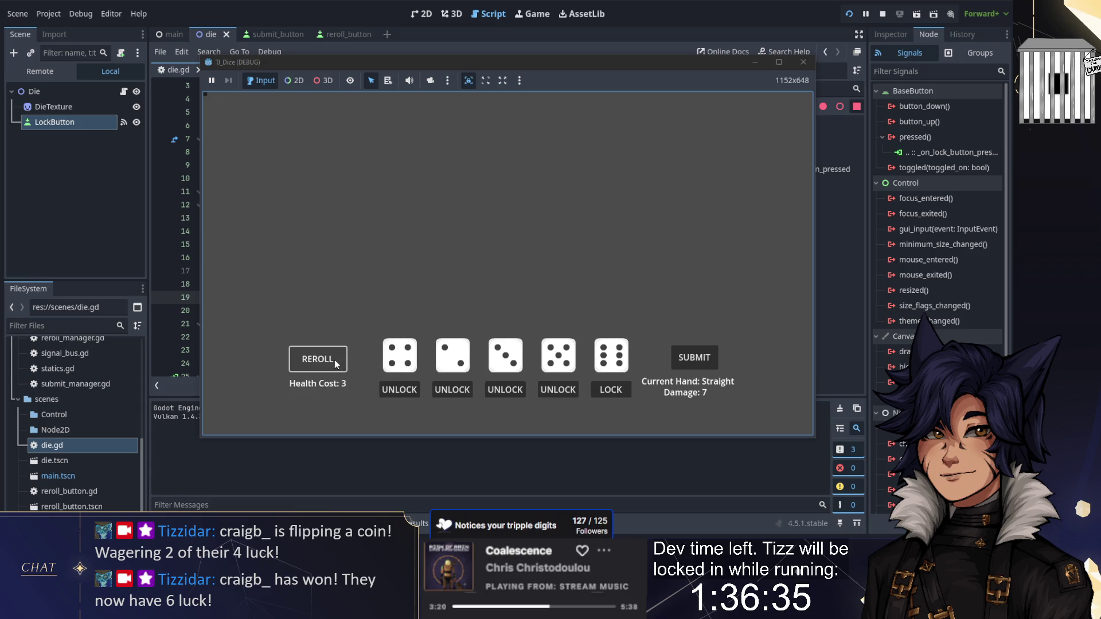
left_click(333, 364)
left_click(330, 364)
left_click(330, 364)
left_click(330, 364)
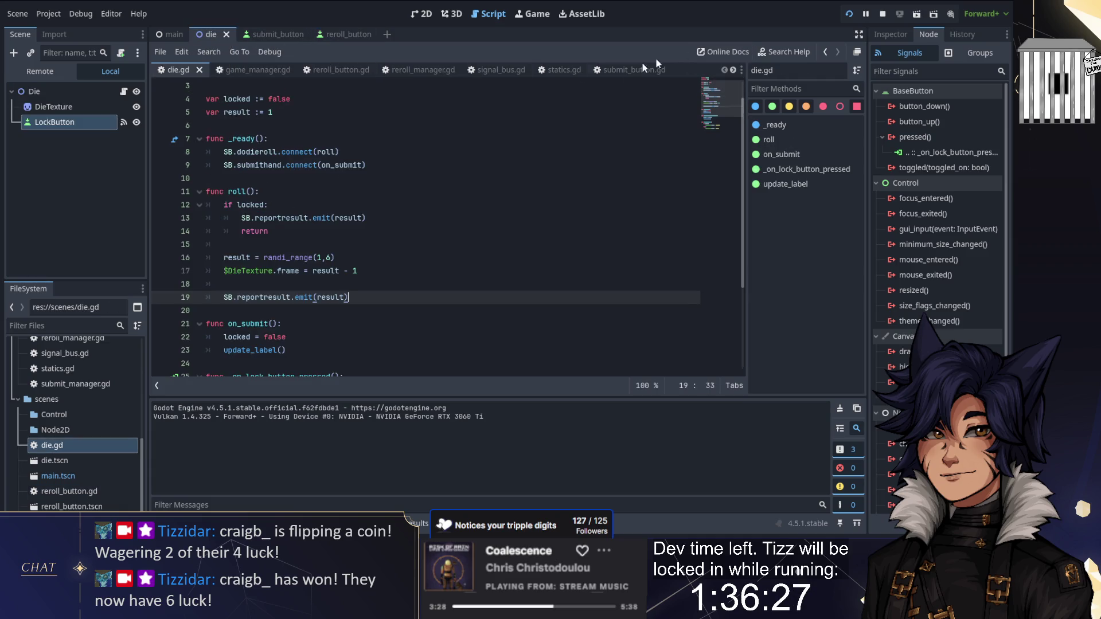
Change line 43's straight loop in submit_manager.gd from range(0,4) to range(0,5) and relaunch
left_click(622, 73)
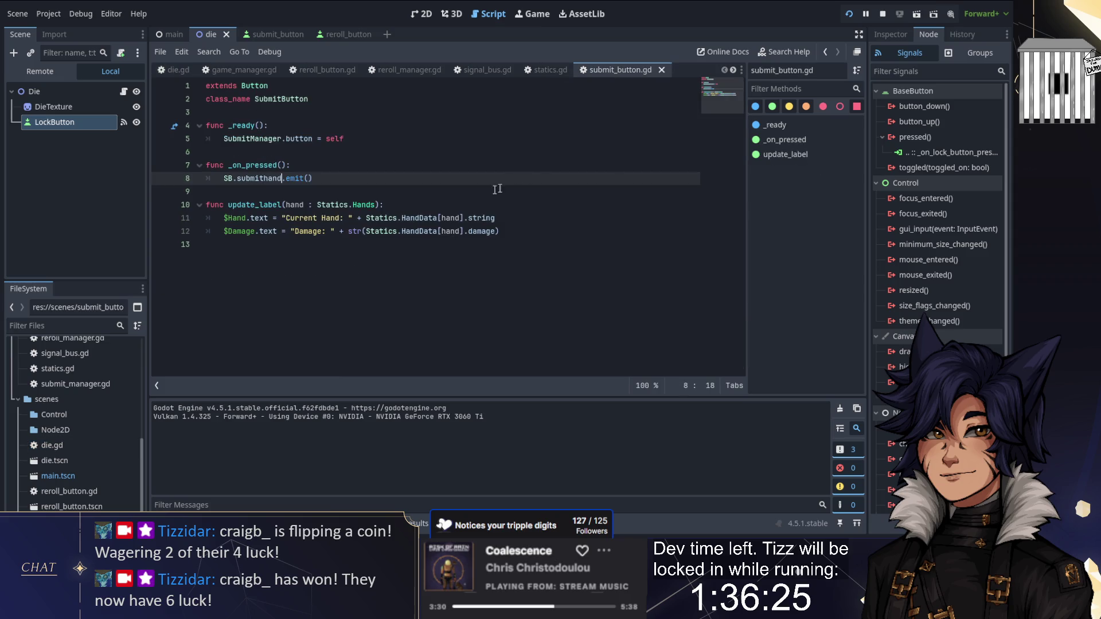
left_click(557, 71)
left_click(619, 70)
left_click(665, 71)
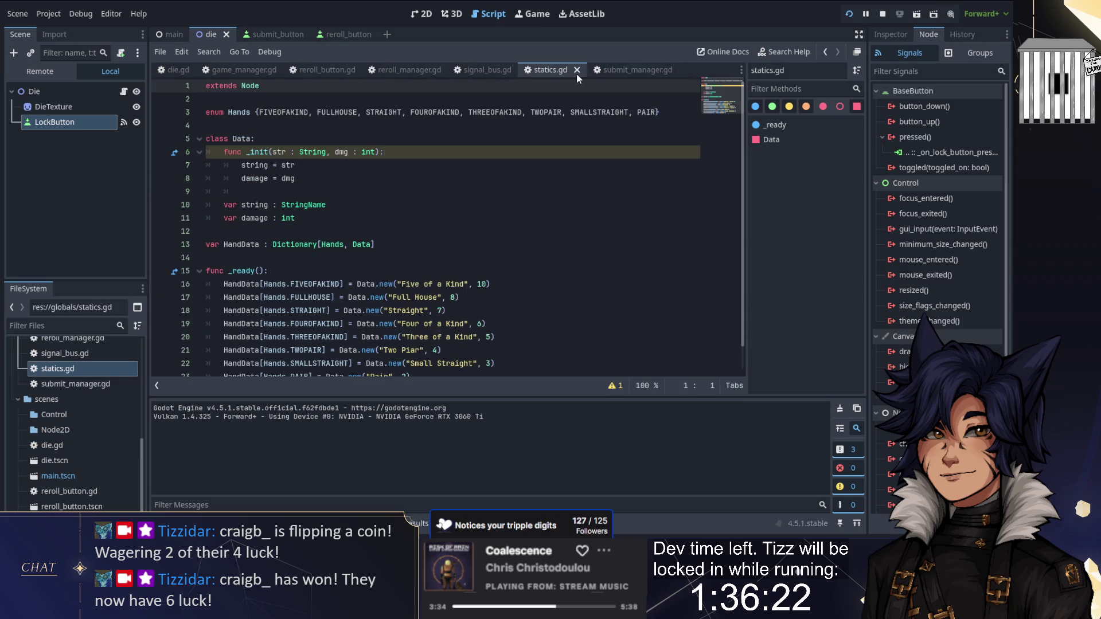
left_click(622, 68)
scroll(447, 227, "down", 2)
scroll(447, 227, "up", 5)
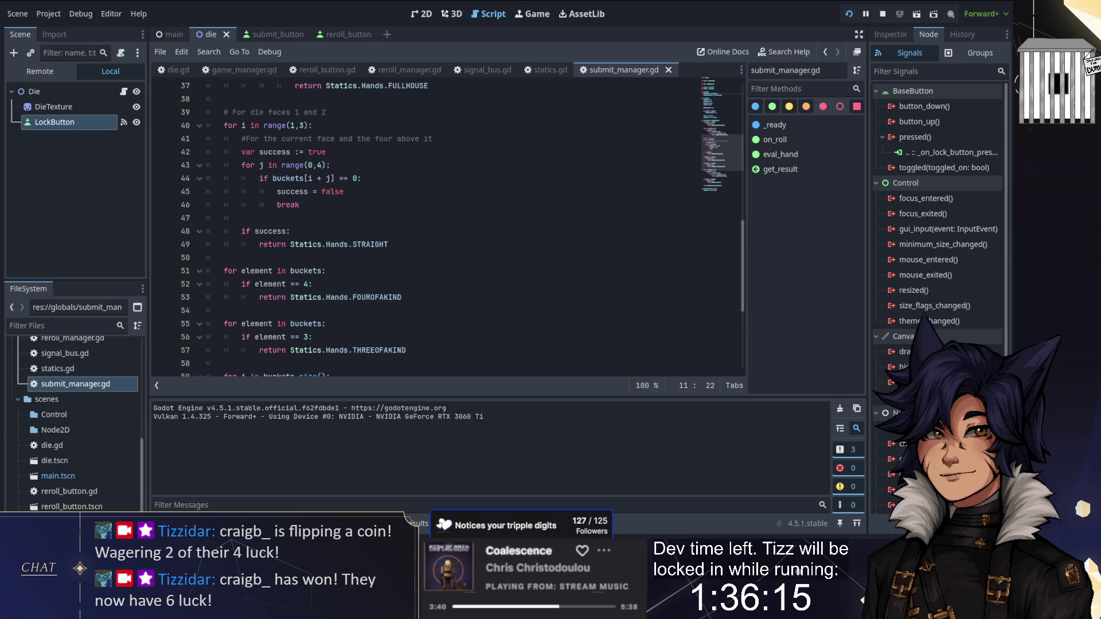
left_click(321, 165)
type("5")
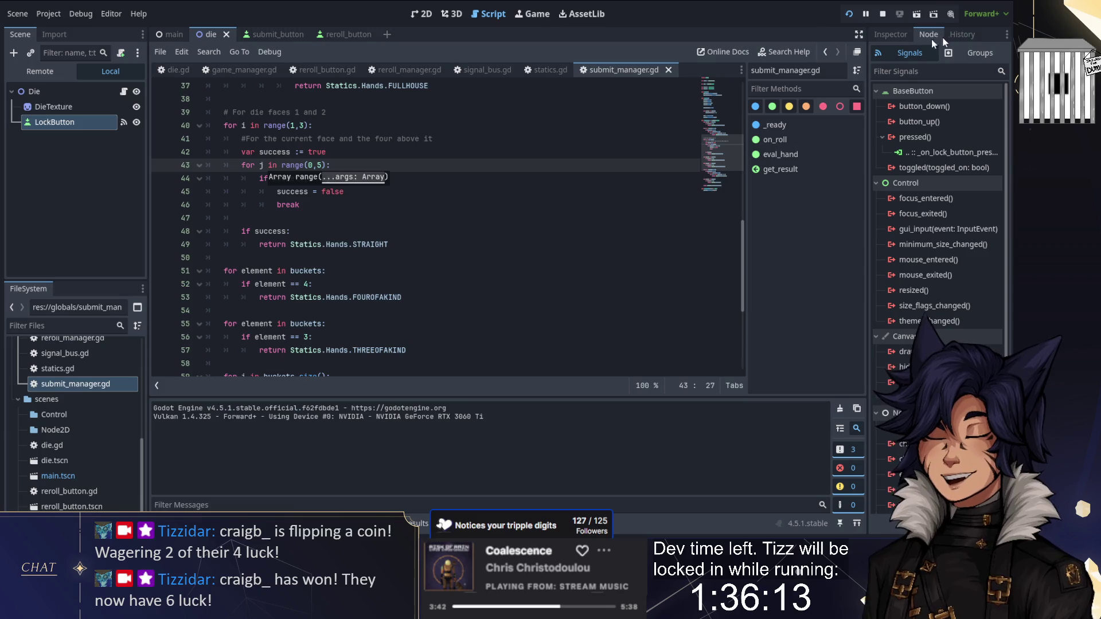
left_click(849, 14)
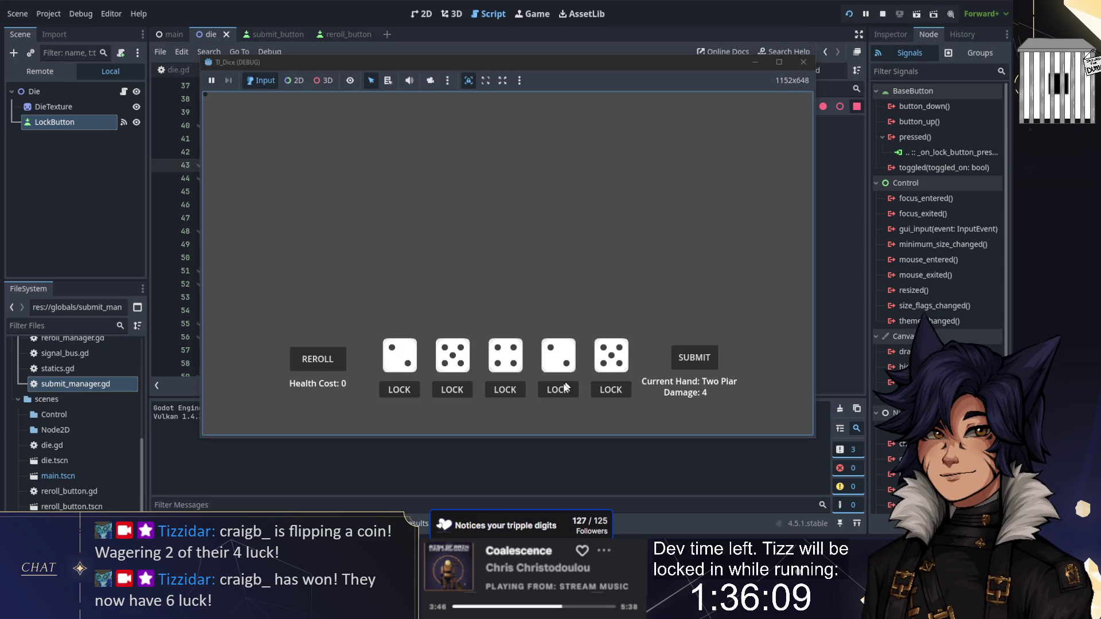
Lock and unlock different dice across several rerolls to build toward a straight
left_click(486, 390)
left_click(453, 390)
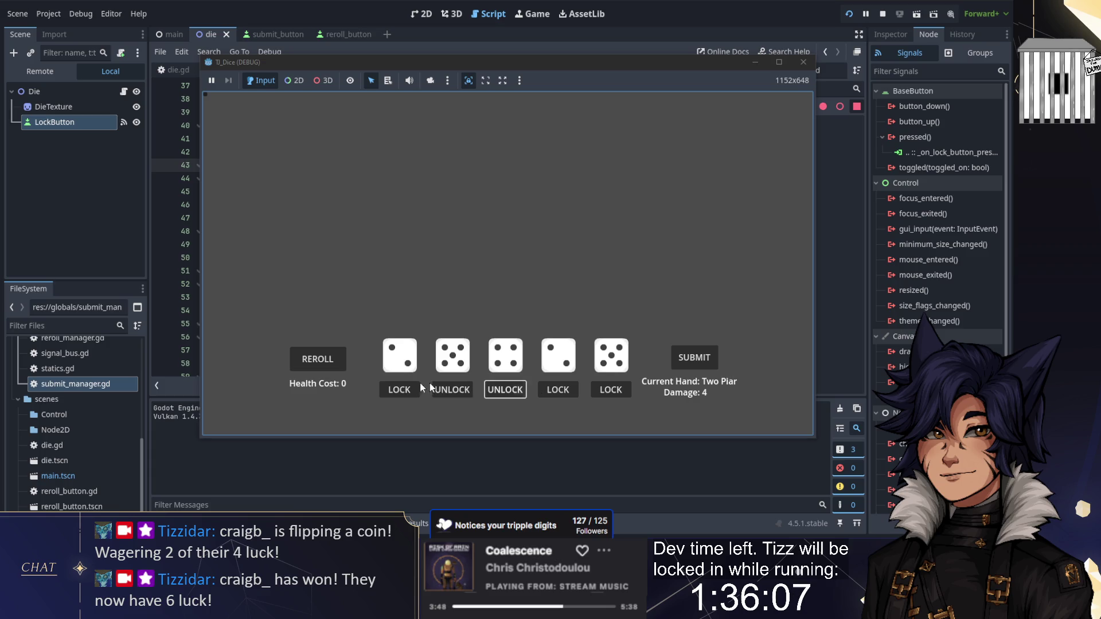
left_click(400, 389)
left_click(310, 360)
left_click(452, 390)
left_click(505, 389)
left_click(558, 390)
left_click(611, 390)
left_click(313, 366)
left_click(508, 389)
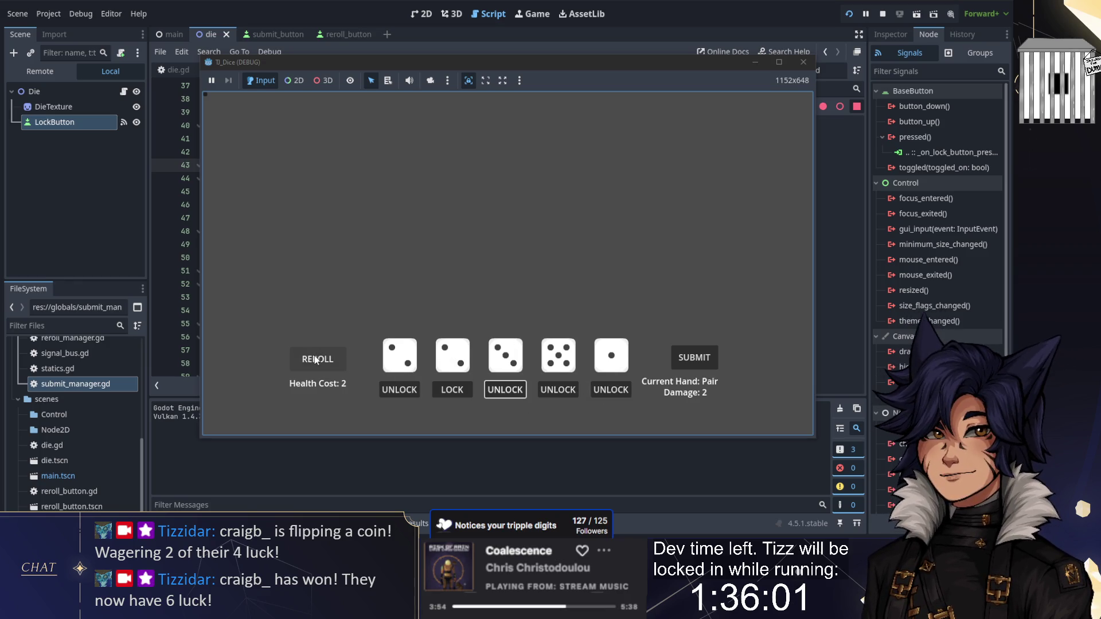
left_click(315, 360)
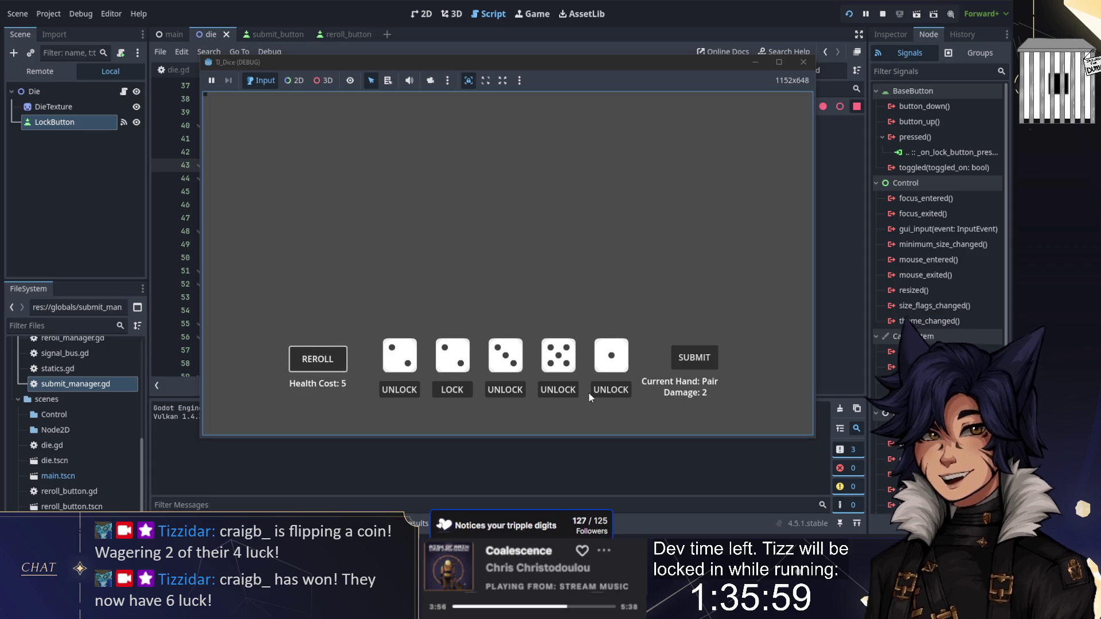
Unlock the fourth and second dice and reroll repeatedly as Health Cost climbs
left_click(559, 390)
left_click(307, 362)
left_click(310, 364)
left_click(312, 365)
left_click(313, 366)
left_click(453, 390)
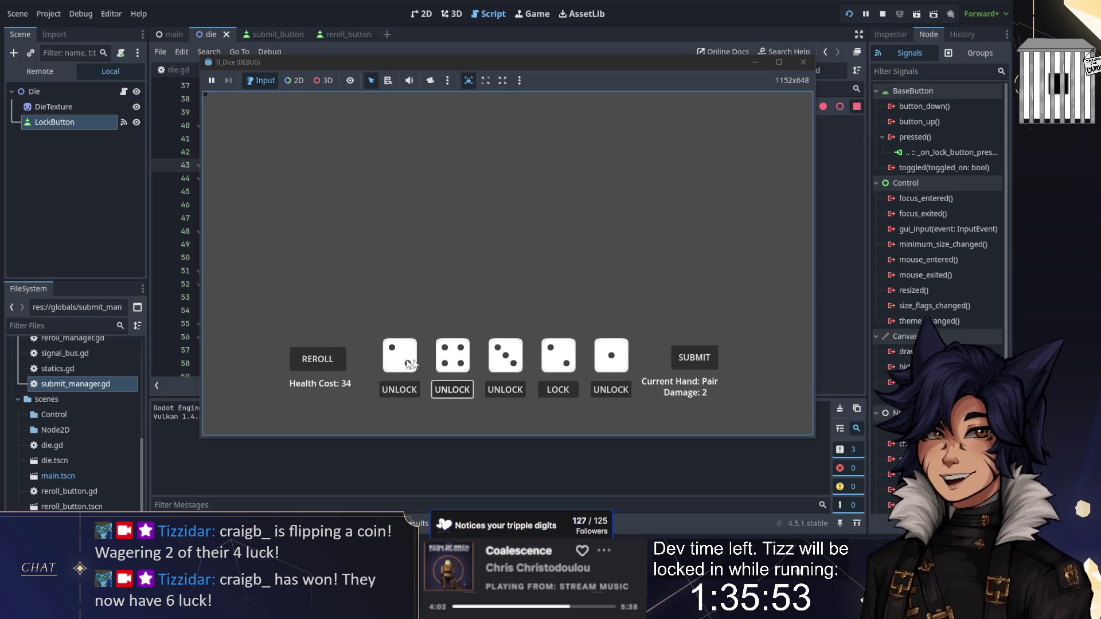
left_click(323, 359)
left_click(324, 359)
left_click(325, 360)
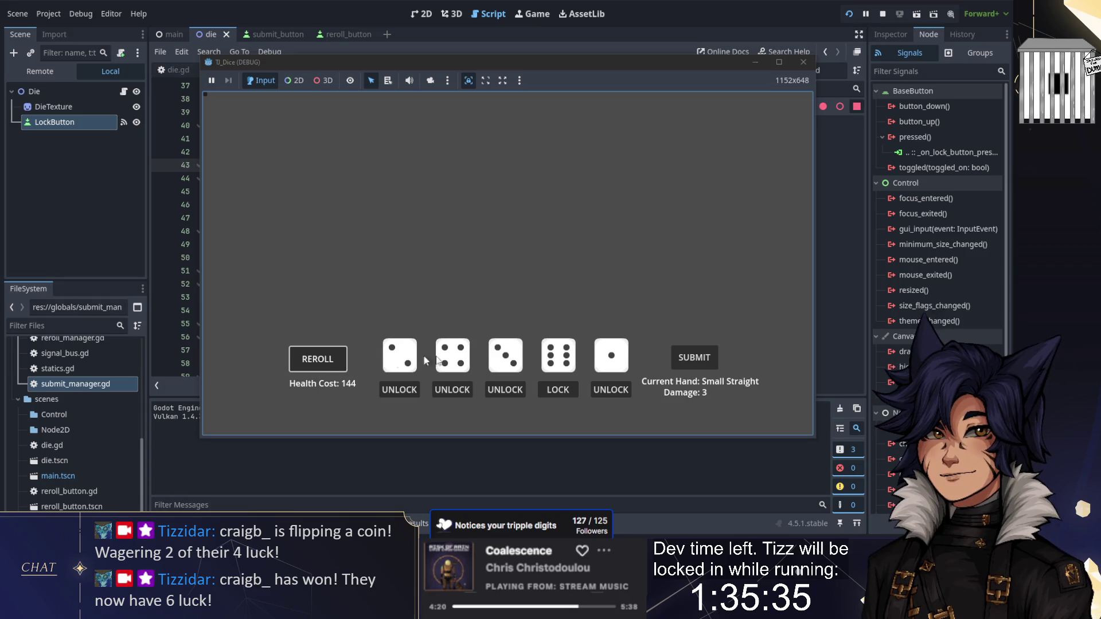
Reroll until a Straight (Damage 7), submit it to reset Health Cost from 6765 to 0, then stop
left_click(325, 364)
left_click(324, 363)
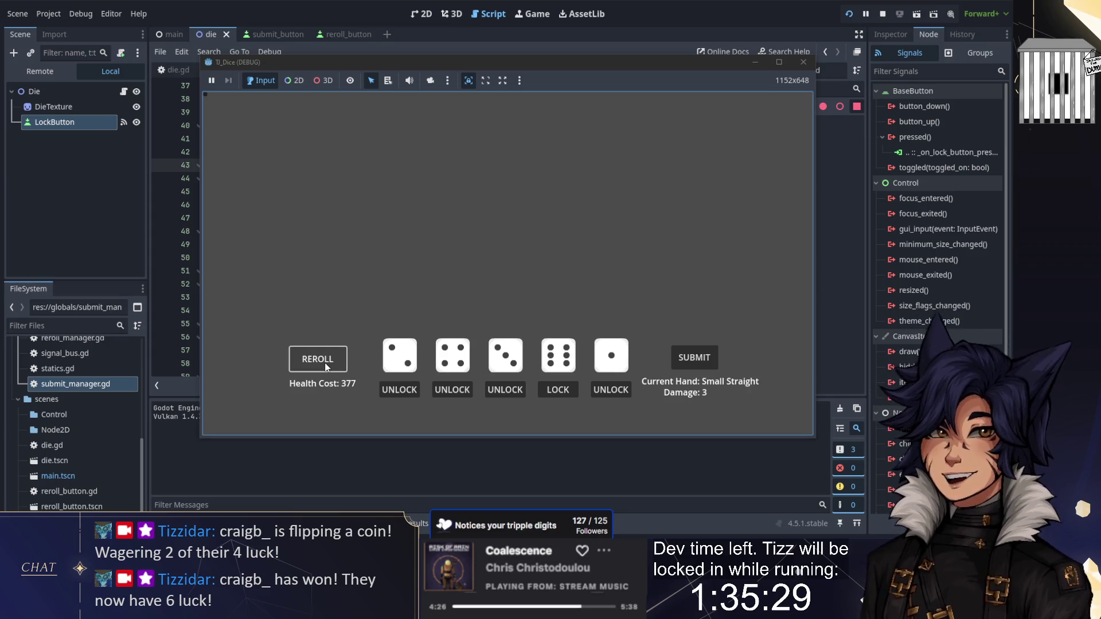
left_click(325, 362)
left_click(324, 362)
left_click(322, 363)
left_click(321, 363)
left_click(322, 363)
left_click(322, 363)
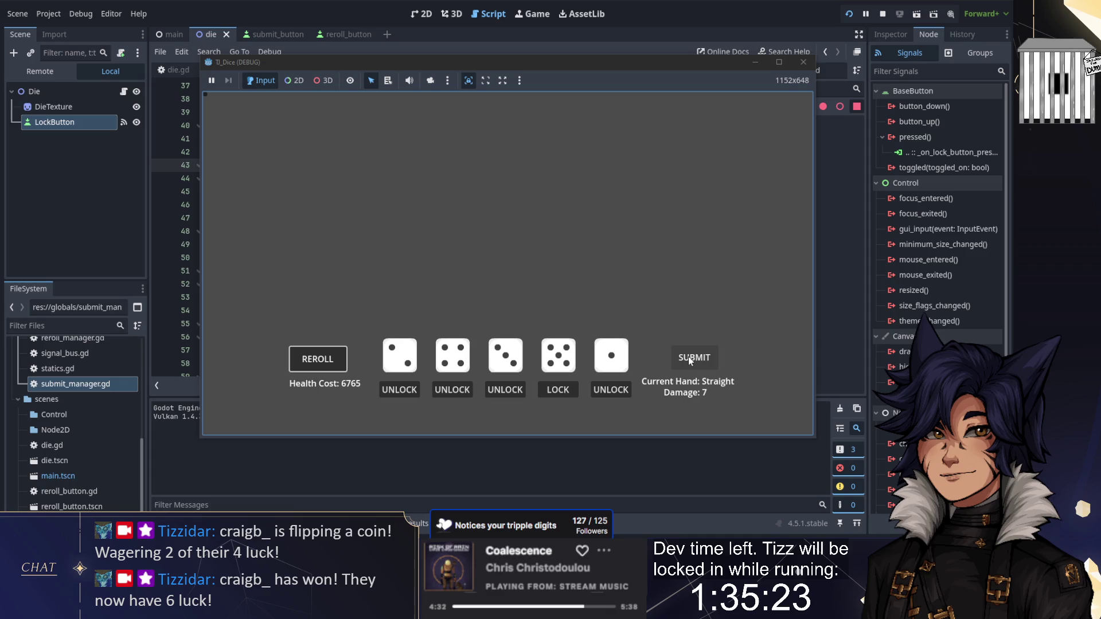
left_click(705, 351)
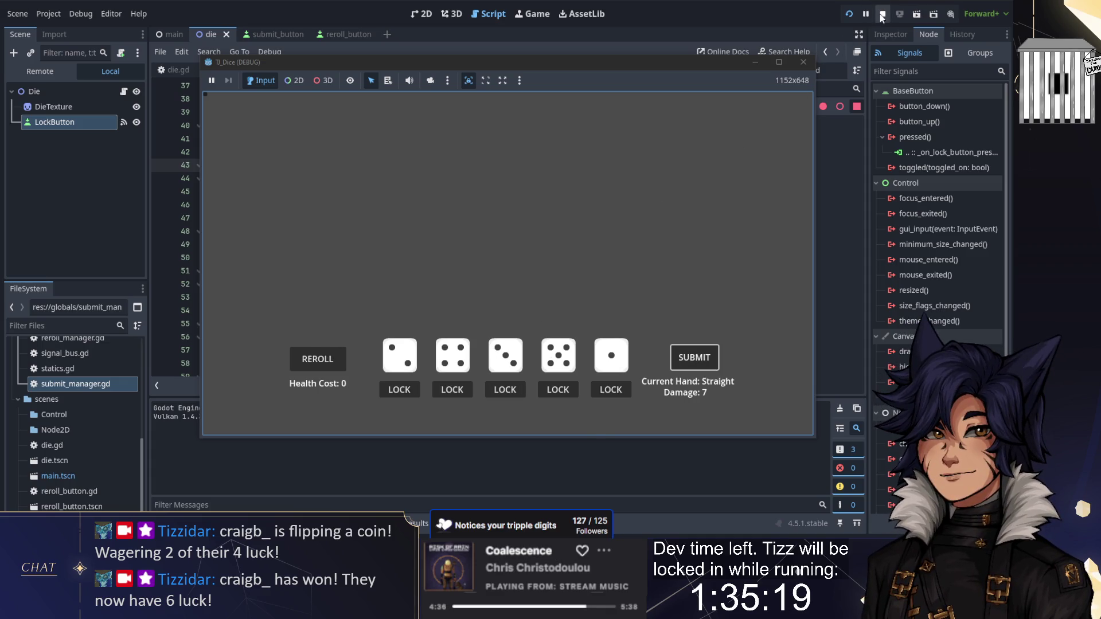
left_click(803, 62)
Collapse the output panel and browse the reroll button, signal bus, statics and reroll manager scripts
left_click(178, 523)
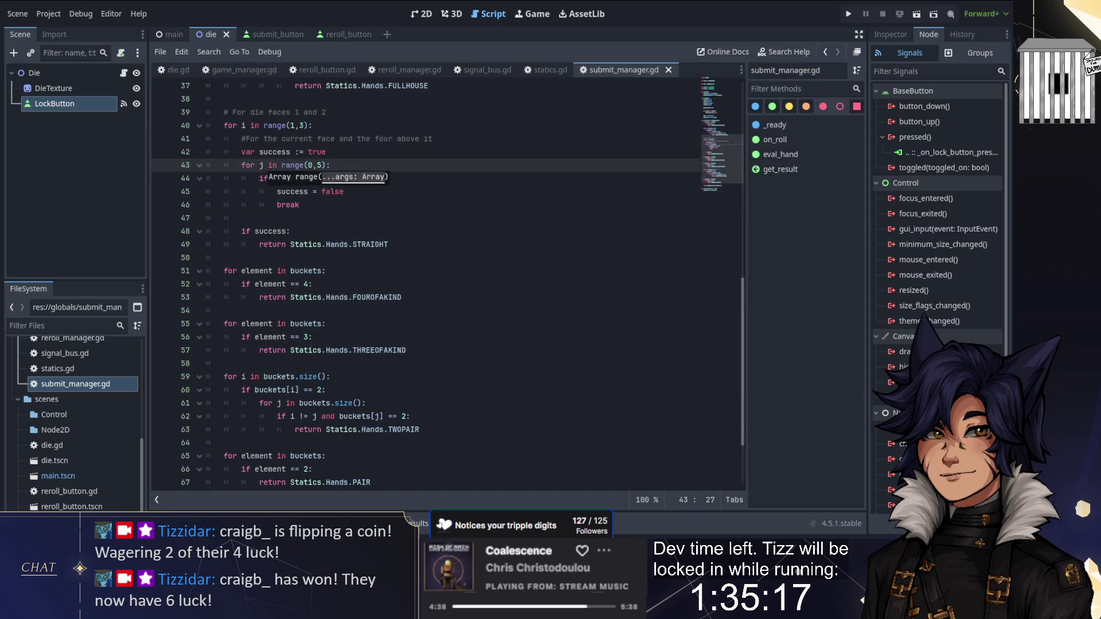
scroll(415, 284, "up", 4)
left_click(476, 257)
scroll(433, 117, "up", 4)
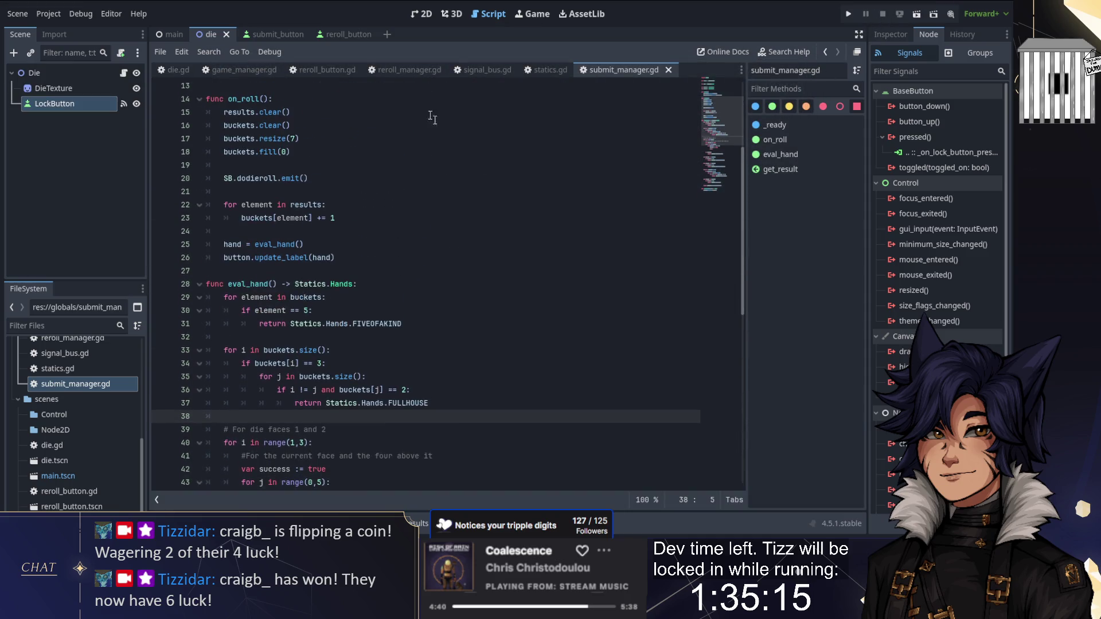
left_click(321, 70)
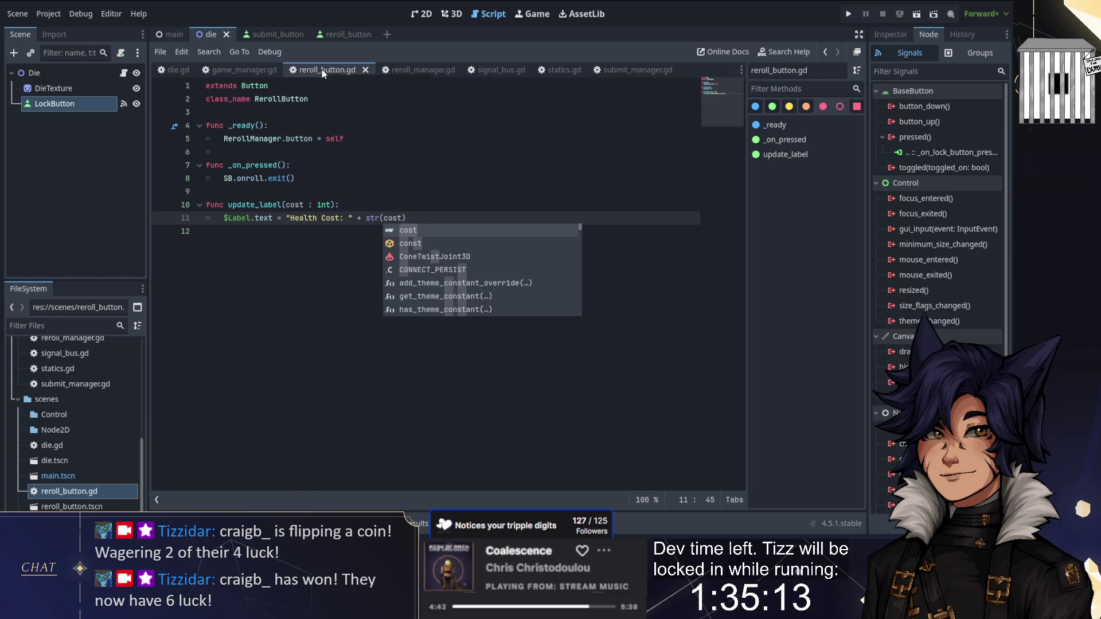
left_click(485, 69)
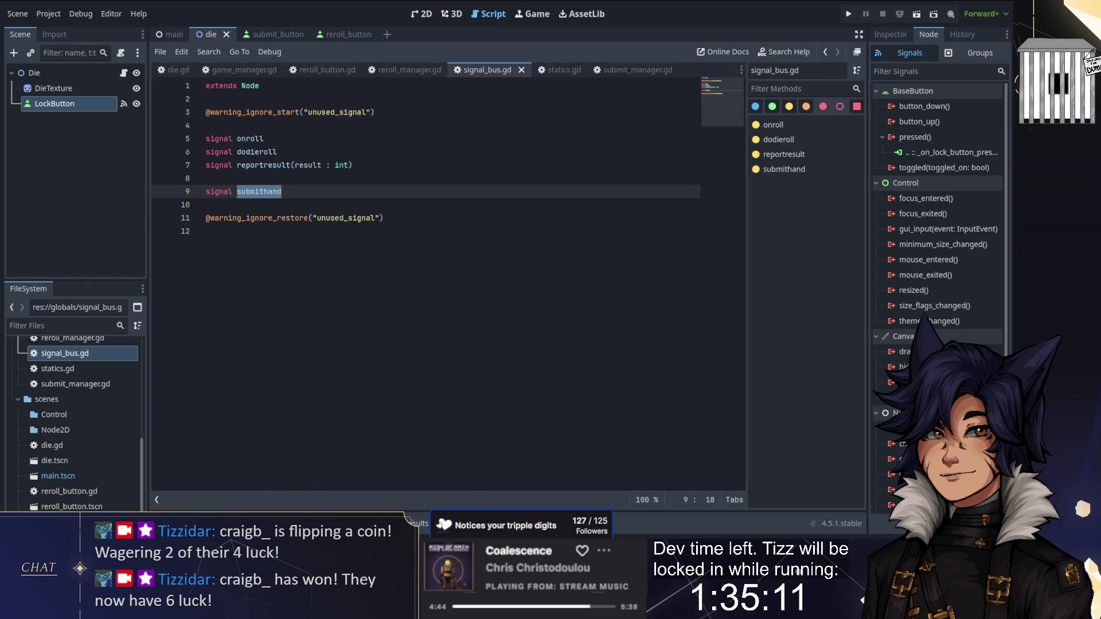
left_click(566, 71)
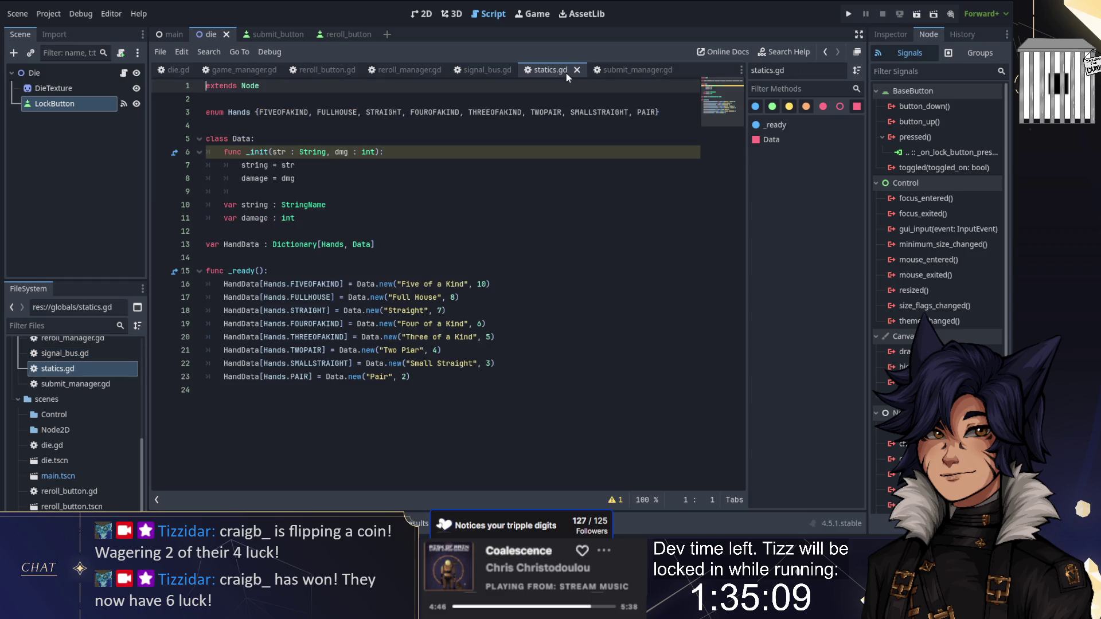
left_click(387, 71)
left_click(637, 70)
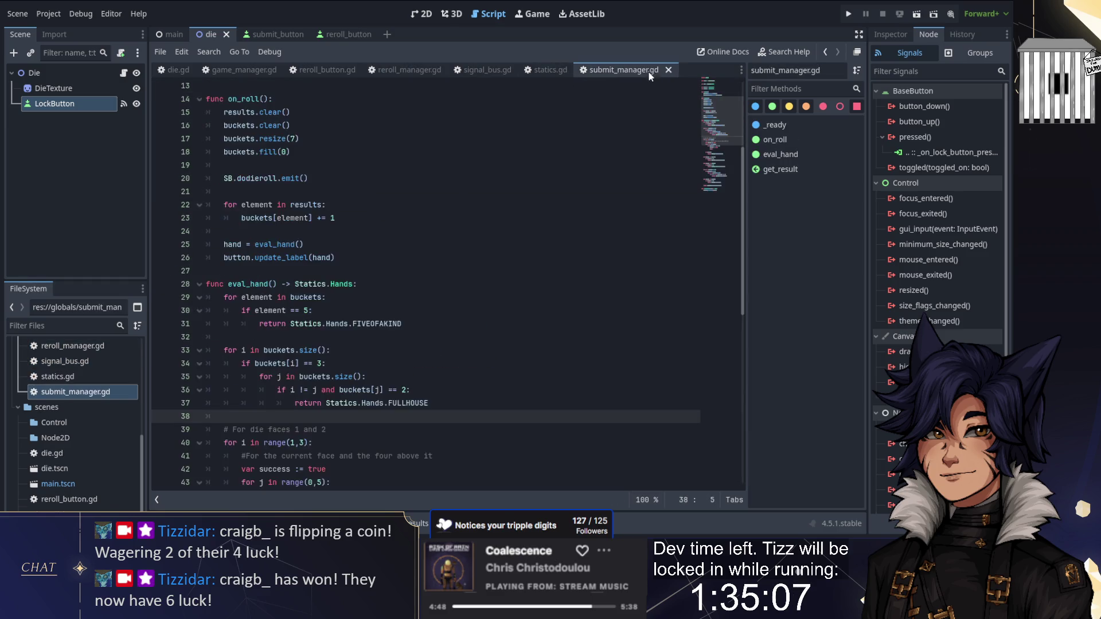
Scroll through submit_manager.gd, then inspect reroll_button.gd's "Health Cost: " + str(cost) label line
scroll(424, 287, "up", 5)
scroll(457, 247, "up", 2)
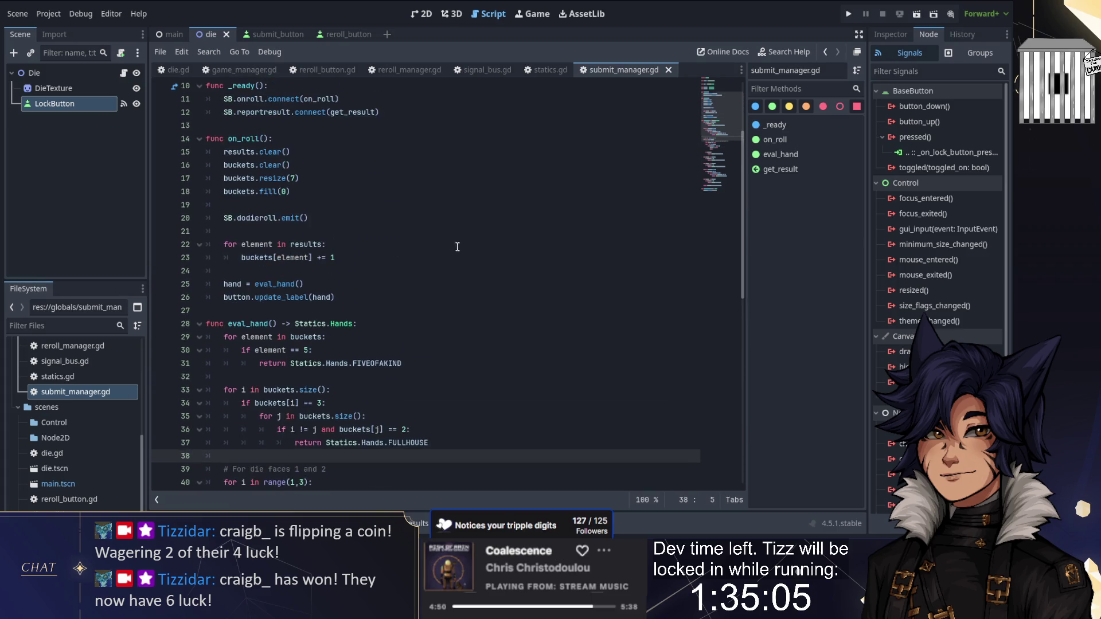
scroll(457, 246, "up", 1)
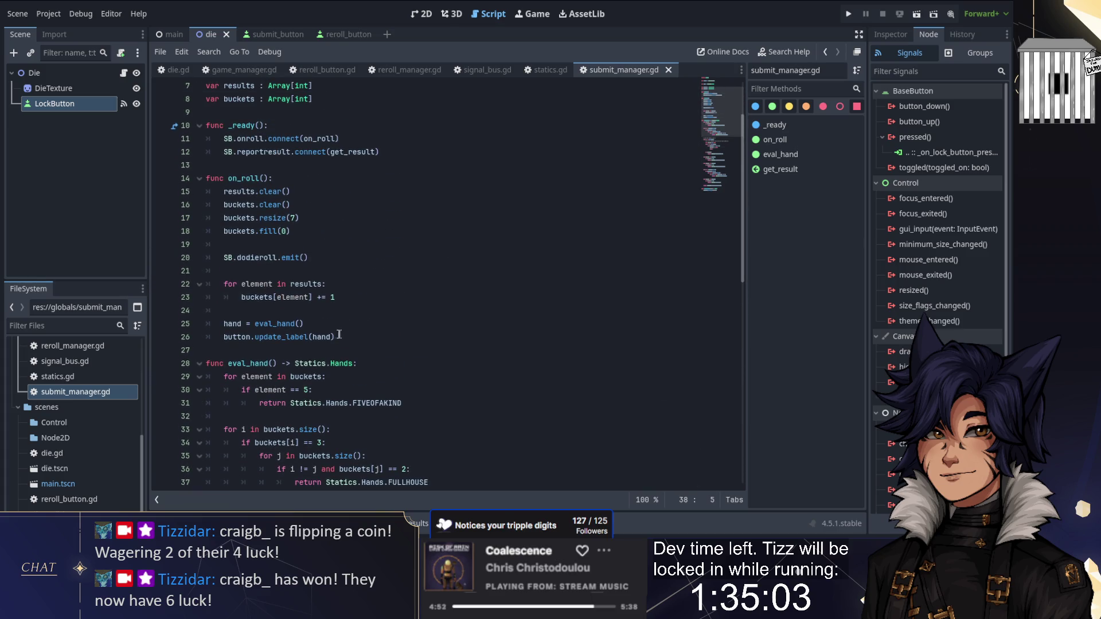
scroll(377, 257, "down", 12)
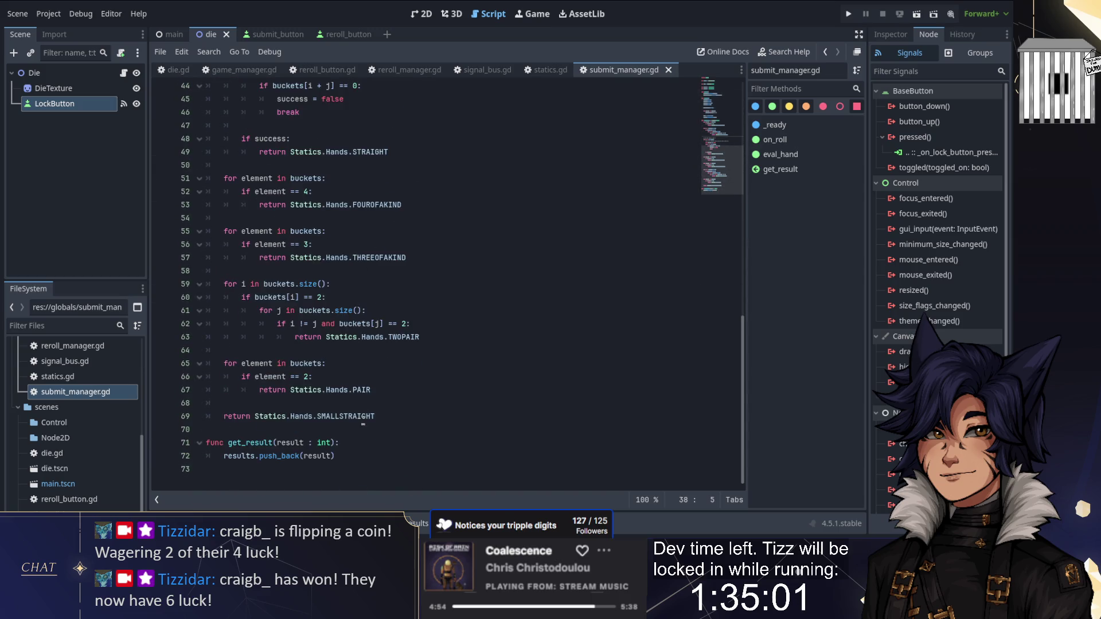
scroll(380, 413, "up", 14)
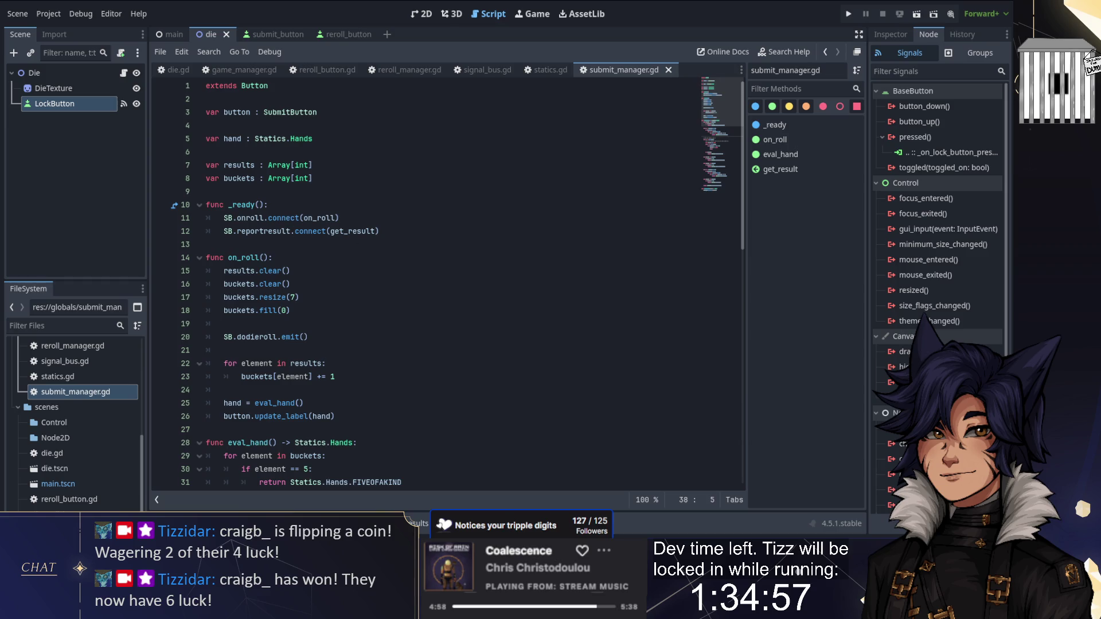
scroll(71, 458, "down", 1)
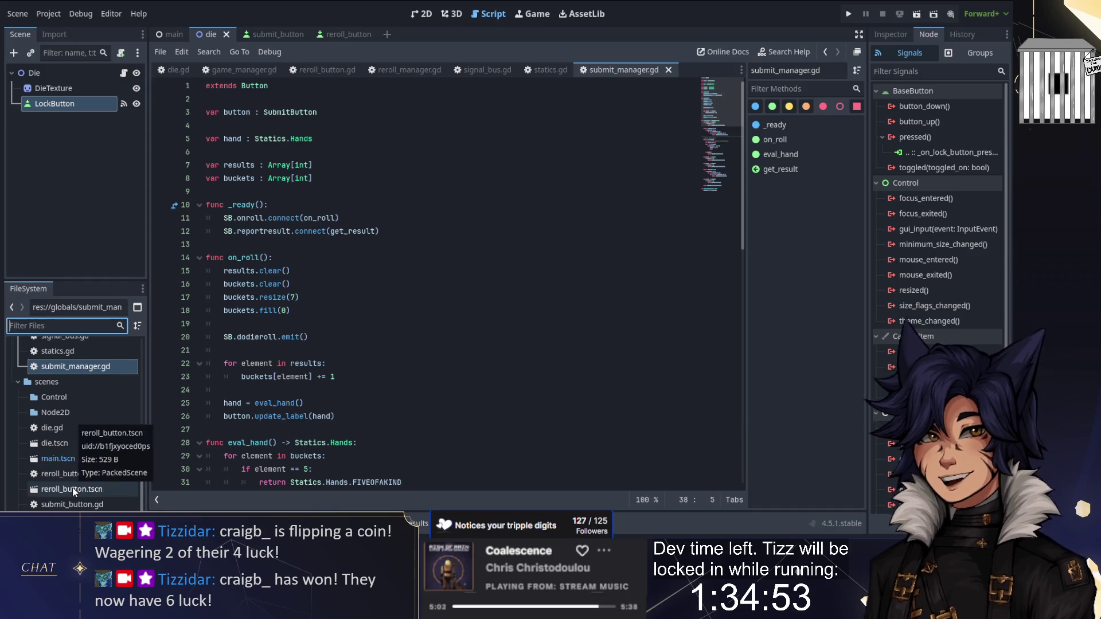
double_click(79, 480)
left_click(290, 218)
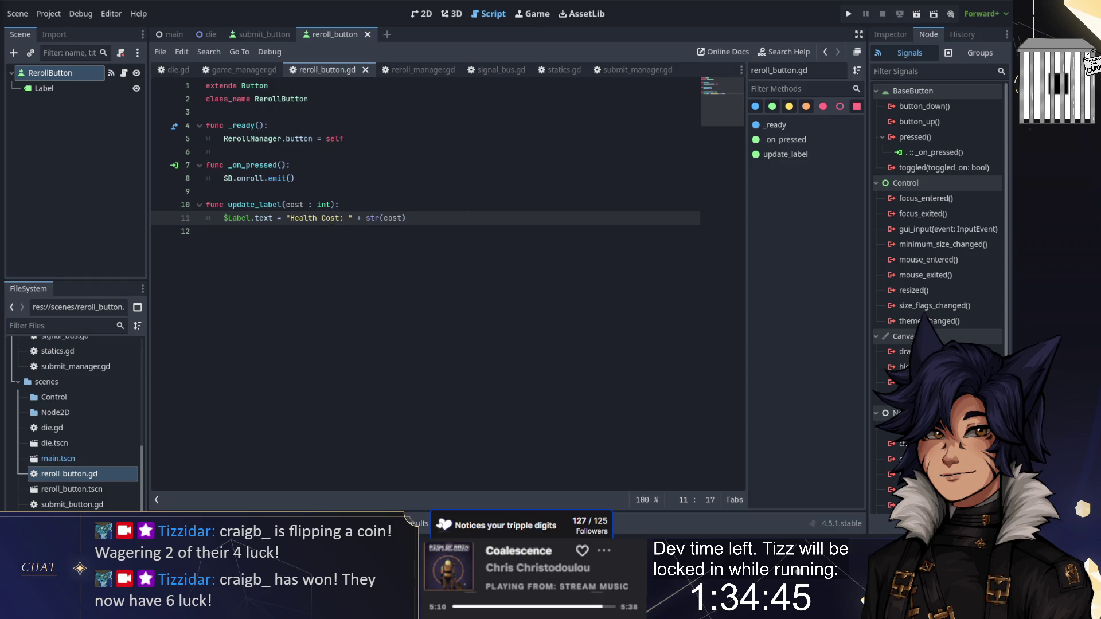
left_click(424, 213)
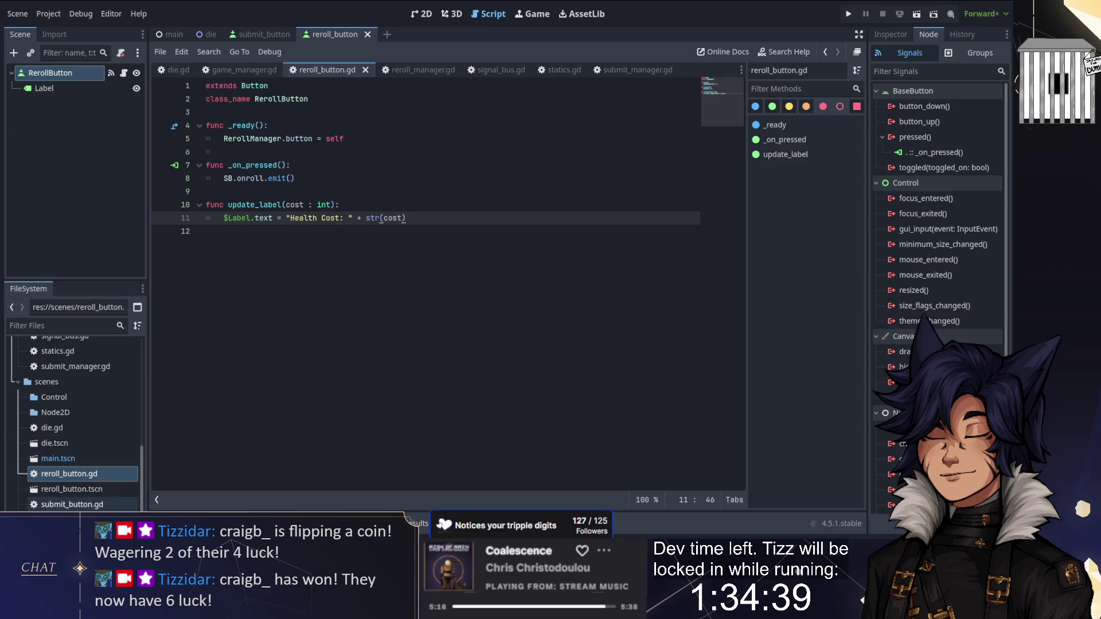
double_click(72, 505)
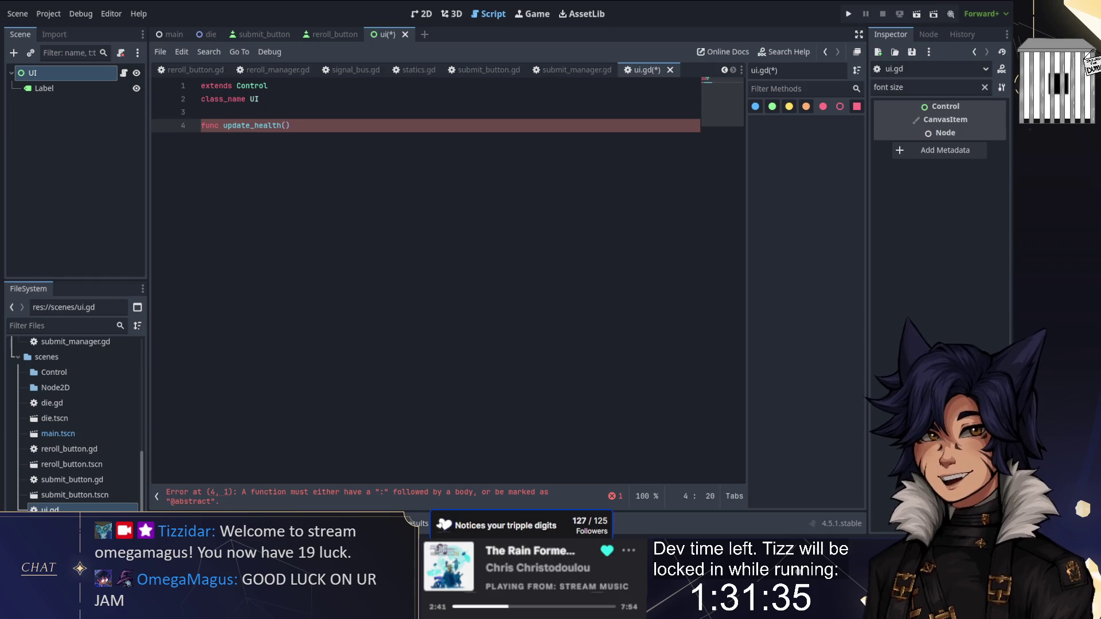
Complete update_health(amount : int) with $PlayerHealth.text = "Player Heath: " + str(amount) and save ui.gd
type("amount : int):")
key("Return")
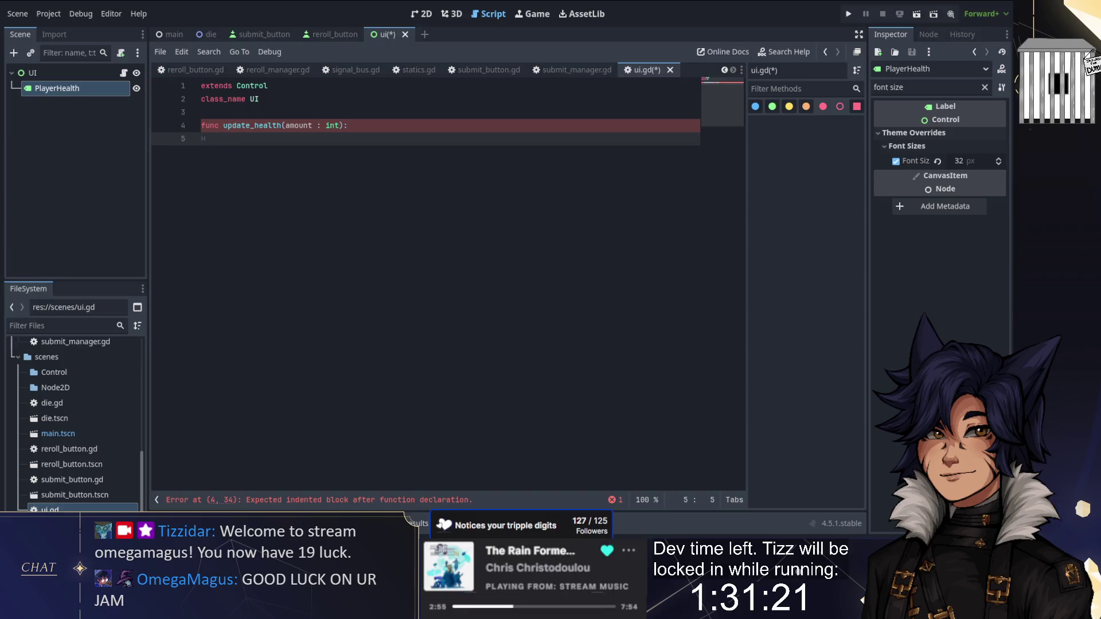
type("$P")
key("Return")
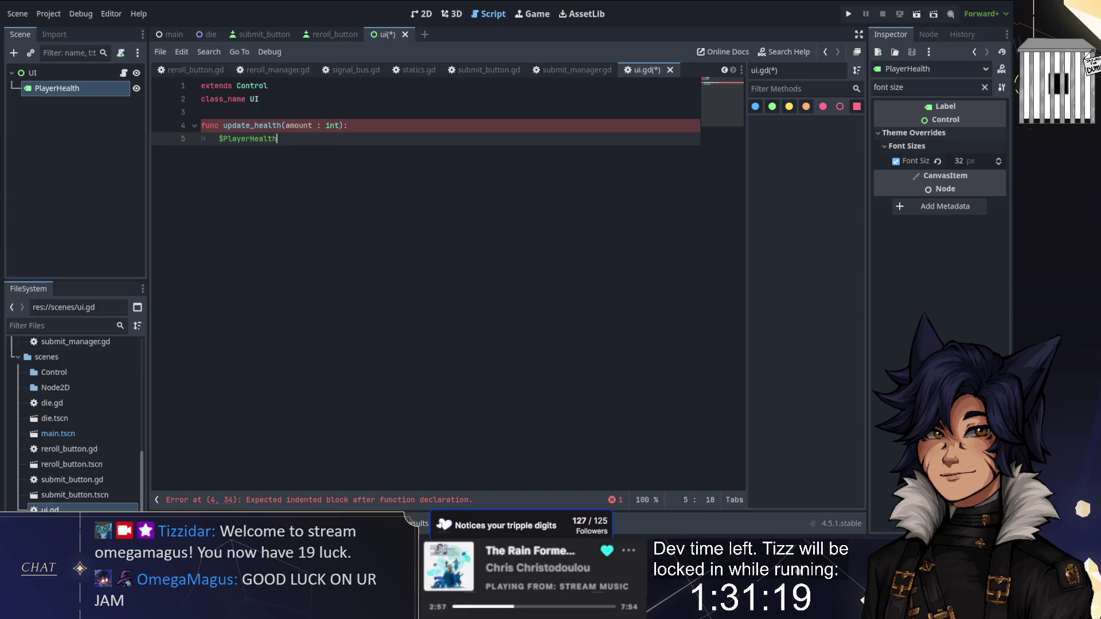
type(".")
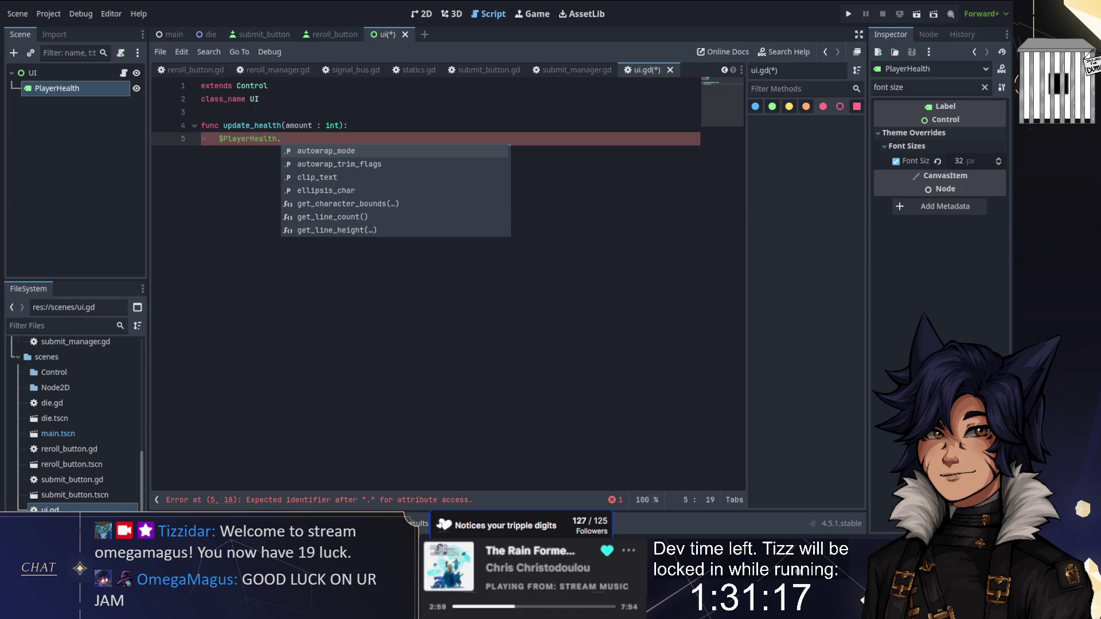
type("text = \"Player H")
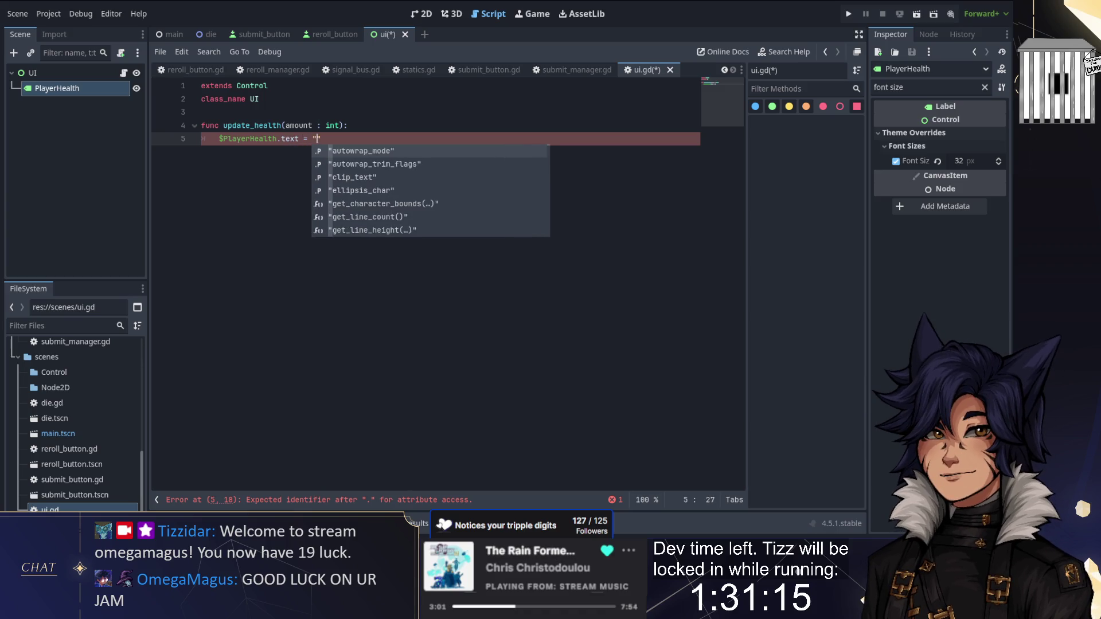
type("eath: \"")
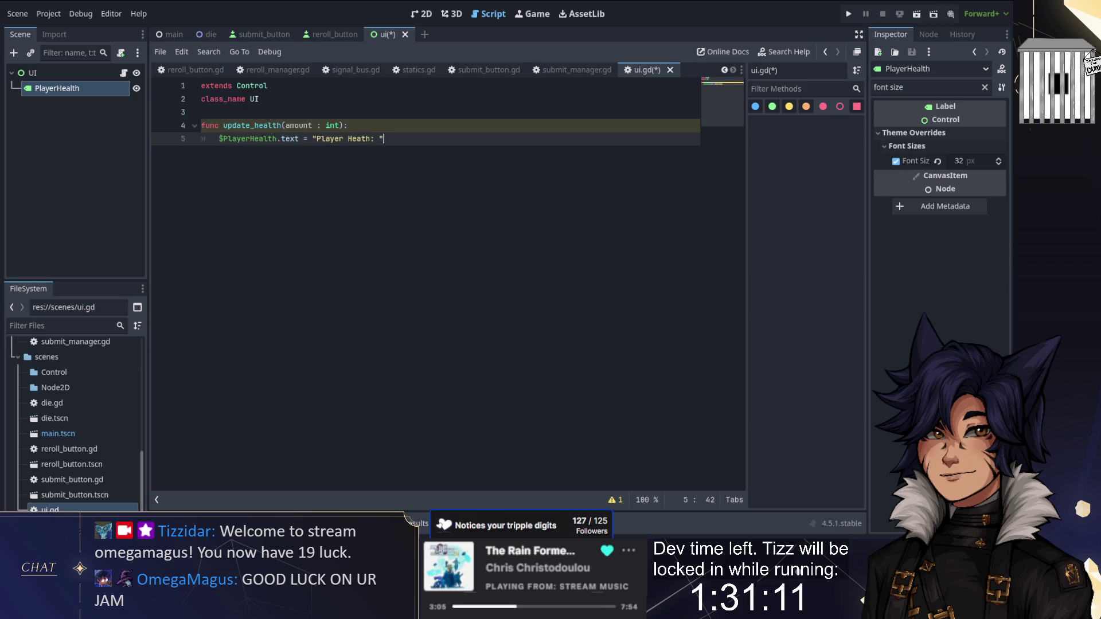
type(" + str(amount")
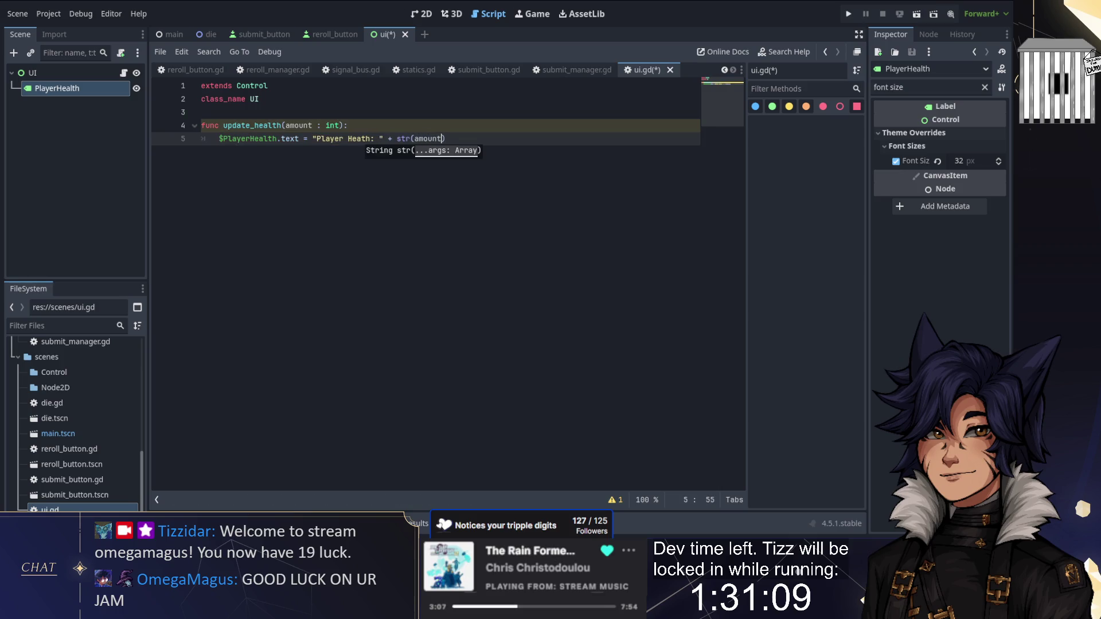
type(")")
key("ctrl+s")
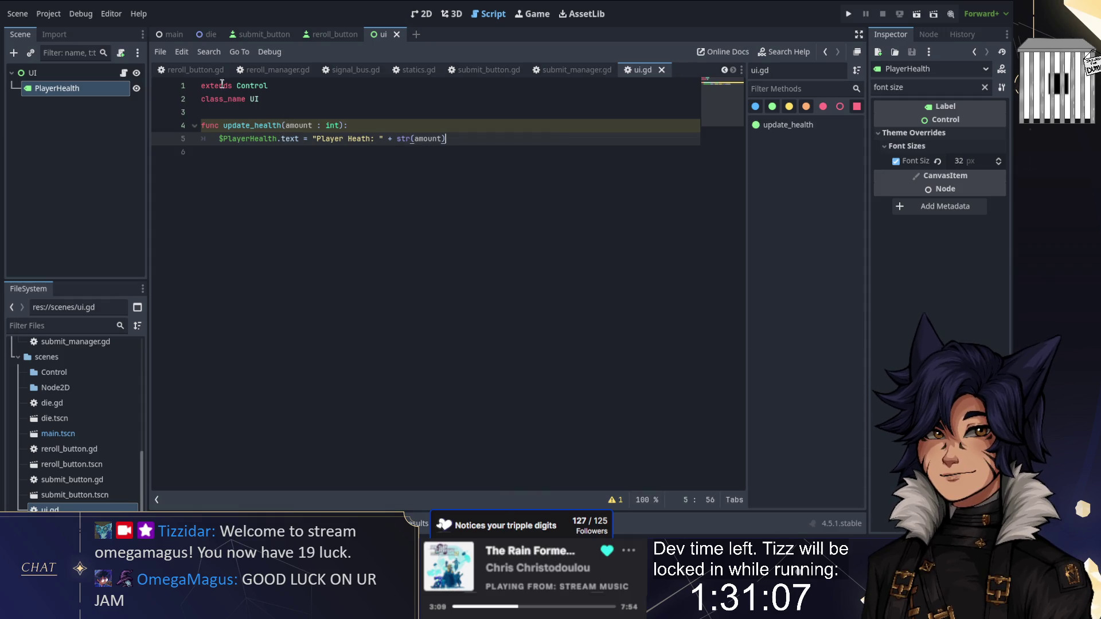
left_click(172, 36)
left_click(421, 14)
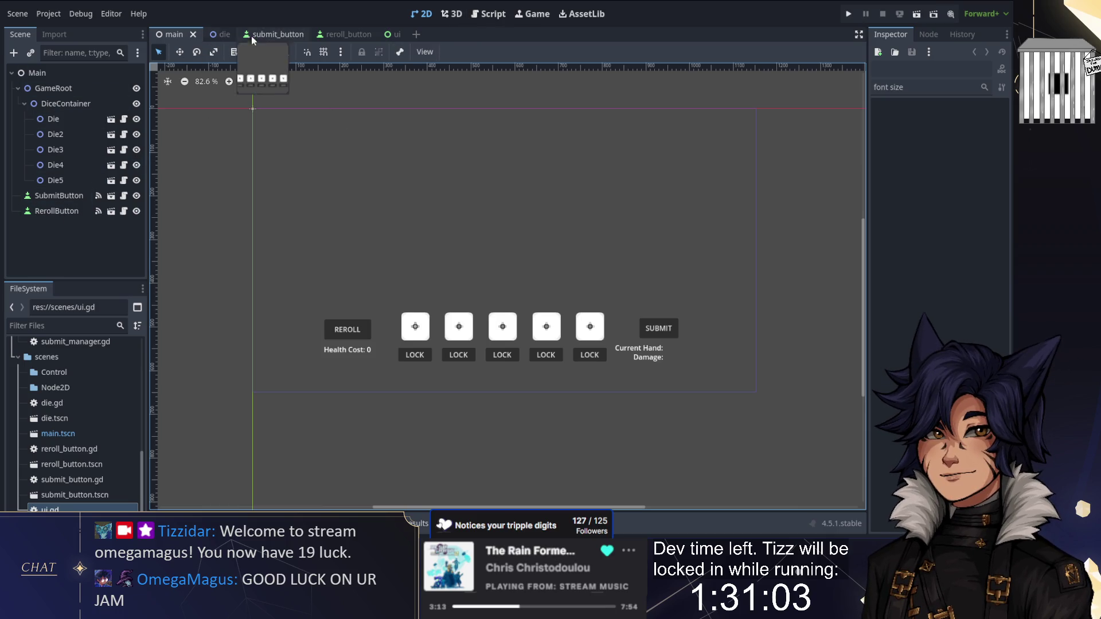
Drag ui.tscn onto Main to instance the UI node with its "Player Health: 000" label
scroll(80, 458, "down", 1)
mouse_move(55, 113)
left_mouse_down()
mouse_move(56, 69)
mouse_move(37, 72)
left_mouse_up()
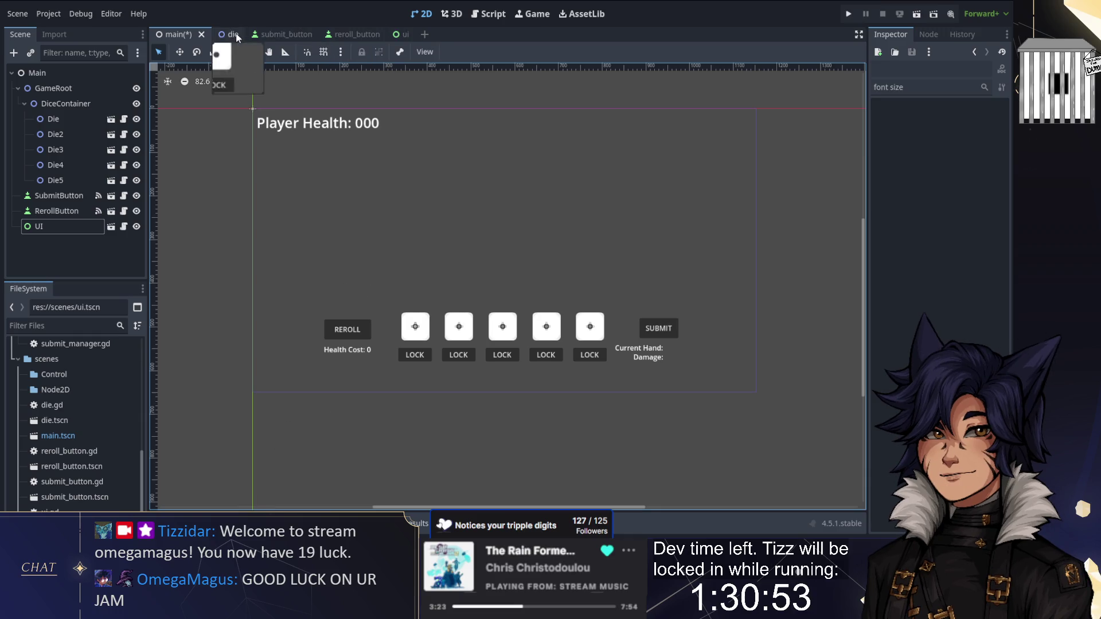
left_click(61, 226)
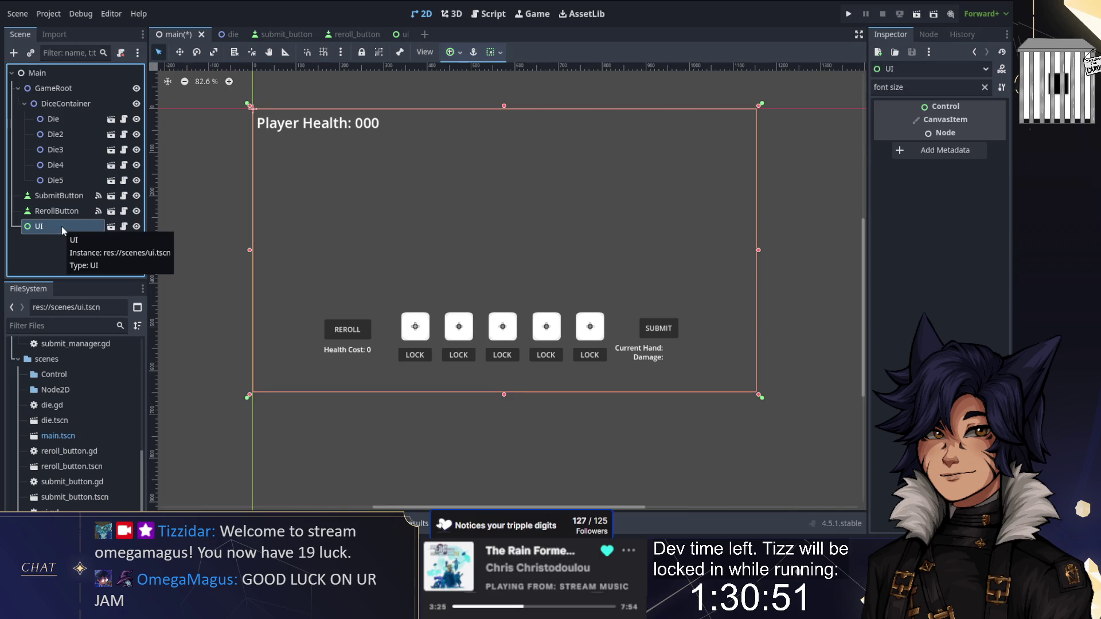
left_click(488, 14)
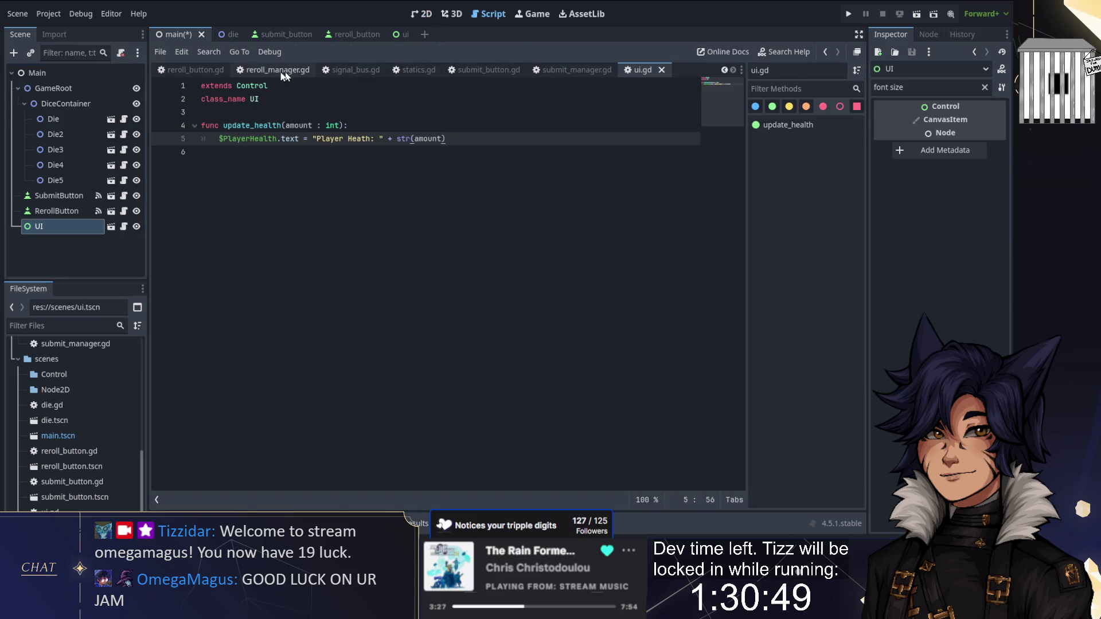
Look over the open scripts, then start a _ready function above take_damage in player_manager.gd
left_click(528, 71)
left_click(524, 69)
left_click(358, 71)
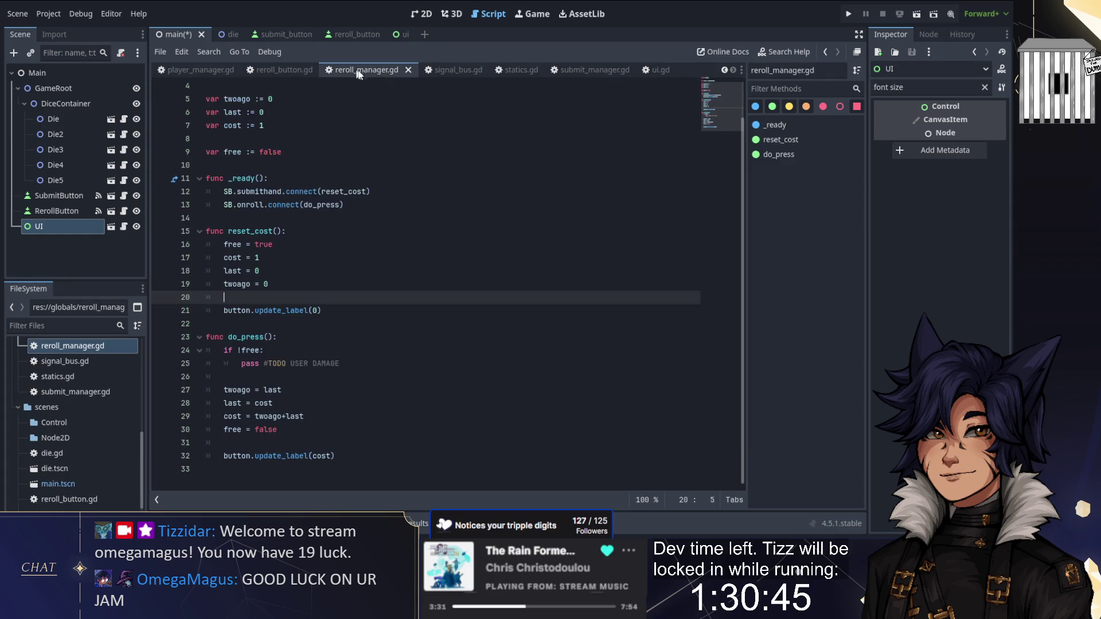
left_click(265, 70)
left_click(322, 70)
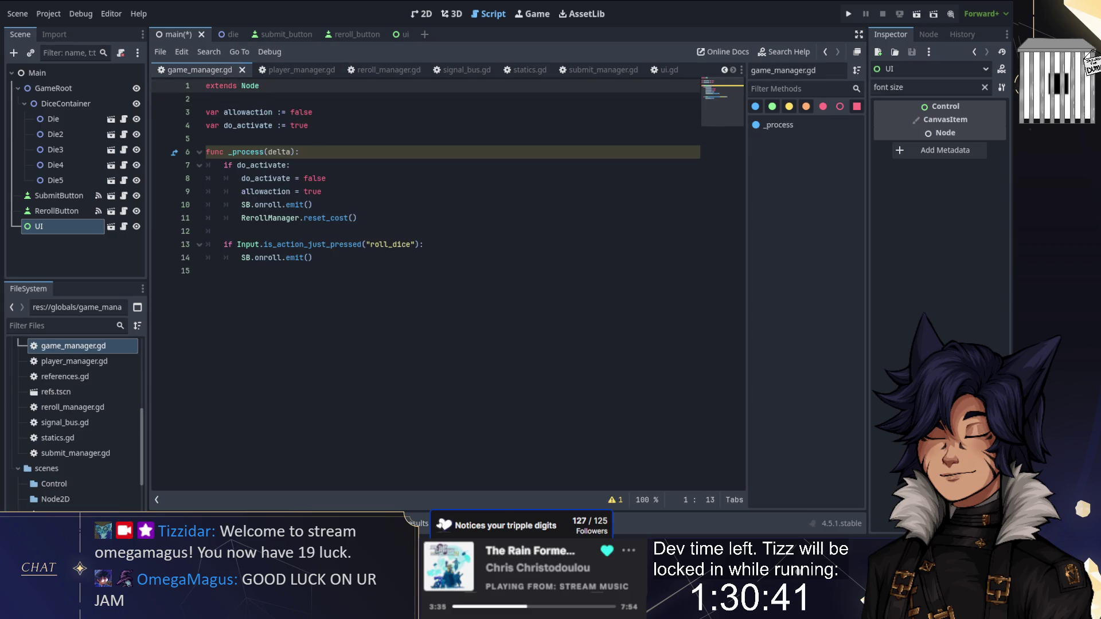
left_click(303, 74)
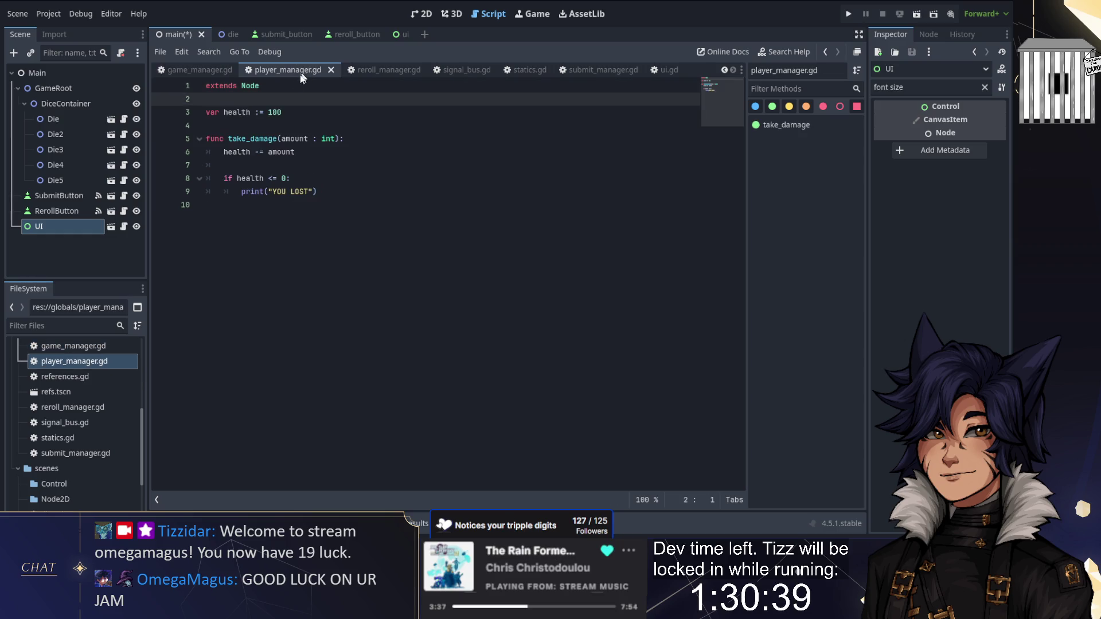
left_click(206, 125)
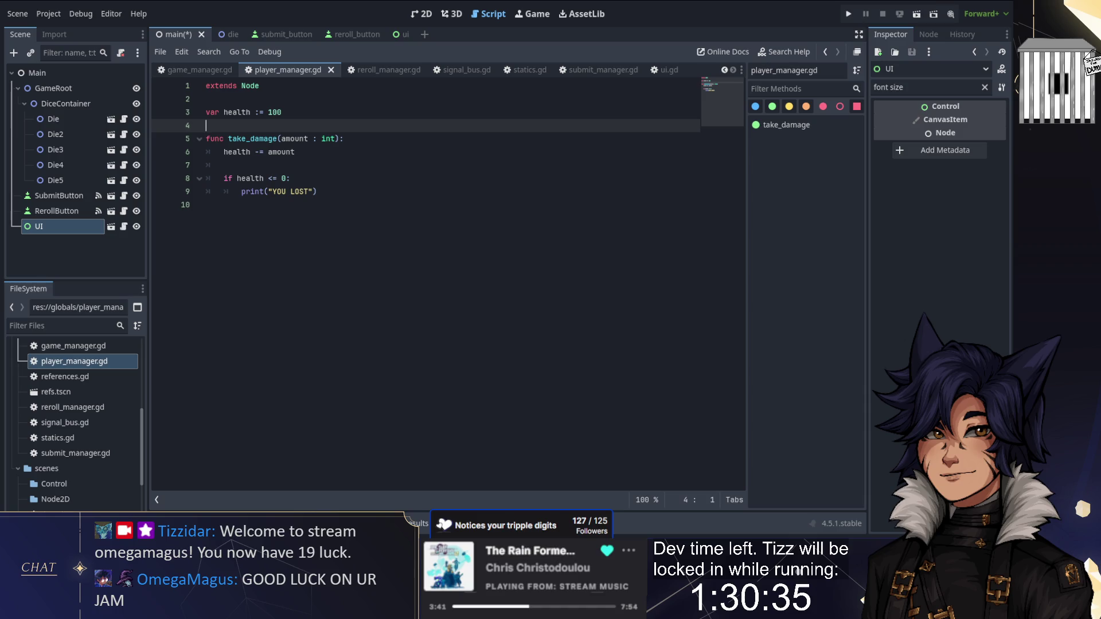
key("Return")
key("Return")
key("Up")
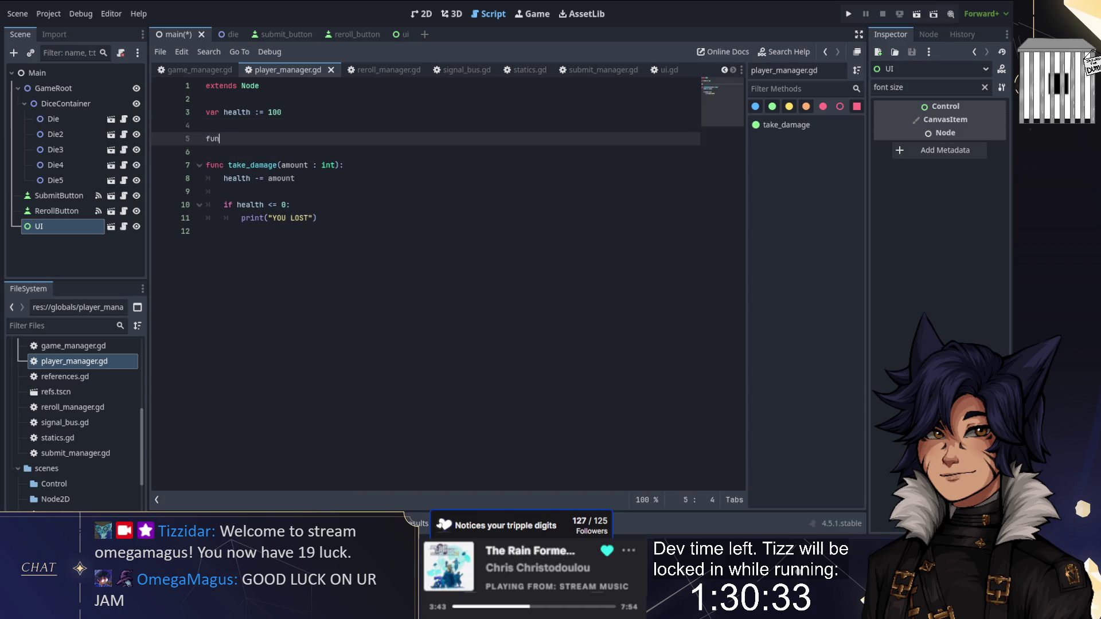
type("c _ready():")
key("Return")
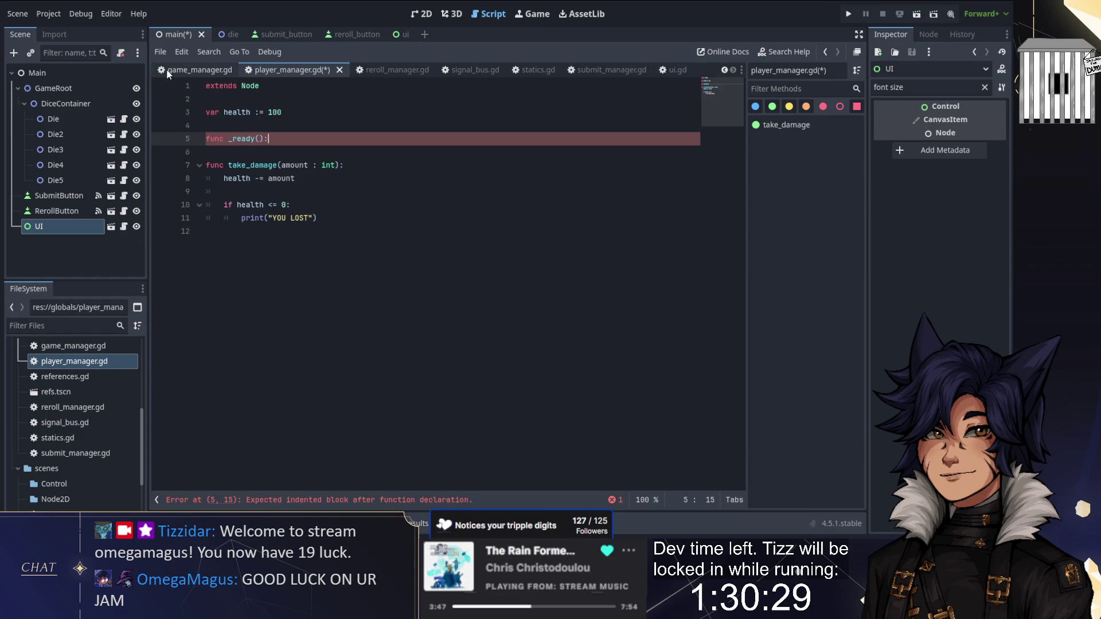
Add a 'var UI' declaration to the game manager script and save it
key("ctrl+shift+comma")
key("Return")
key("Return")
key("Up")
type("var ")
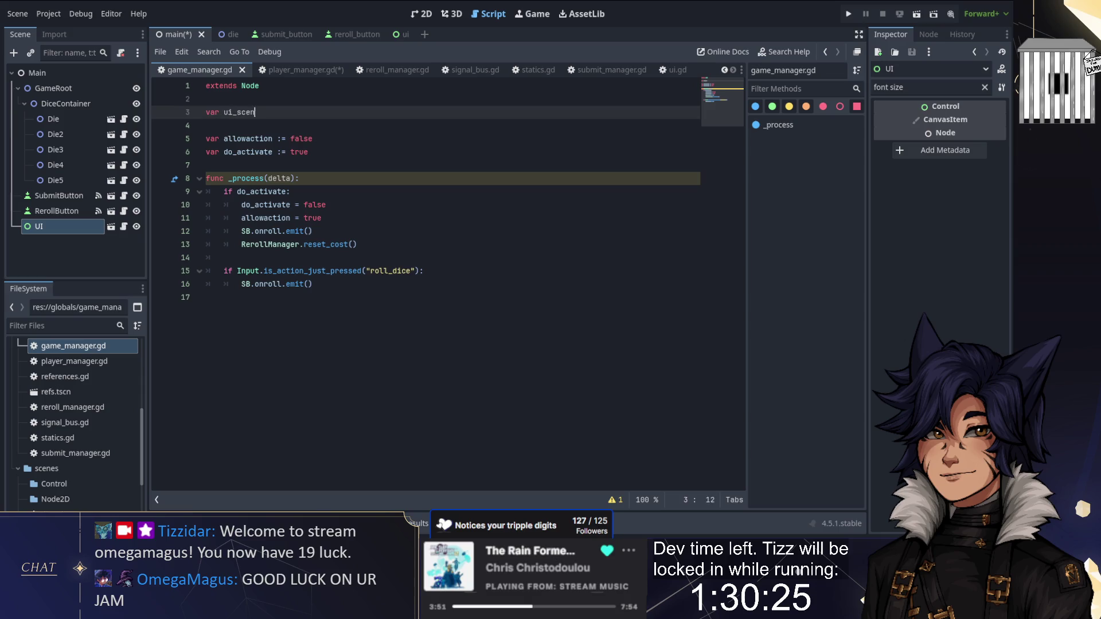
type(" UI")
key("ctrl+s")
In ui.gd, add a _ready function that sets GameManager.ui_scene = self
left_click(644, 76)
key("Return")
key("Return")
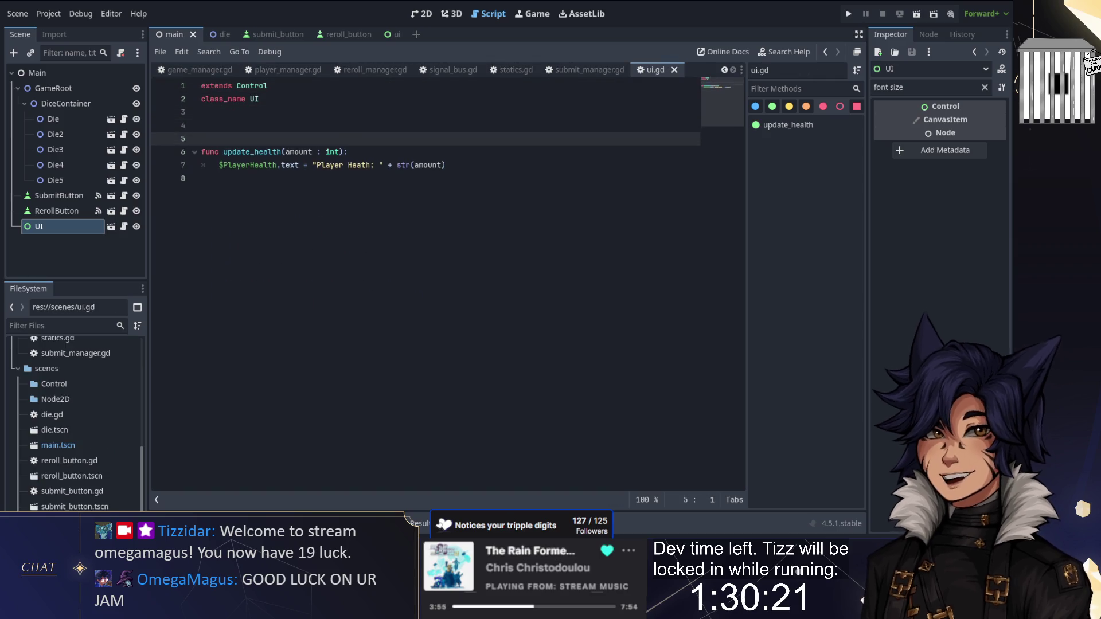
key("Up")
type("func _")
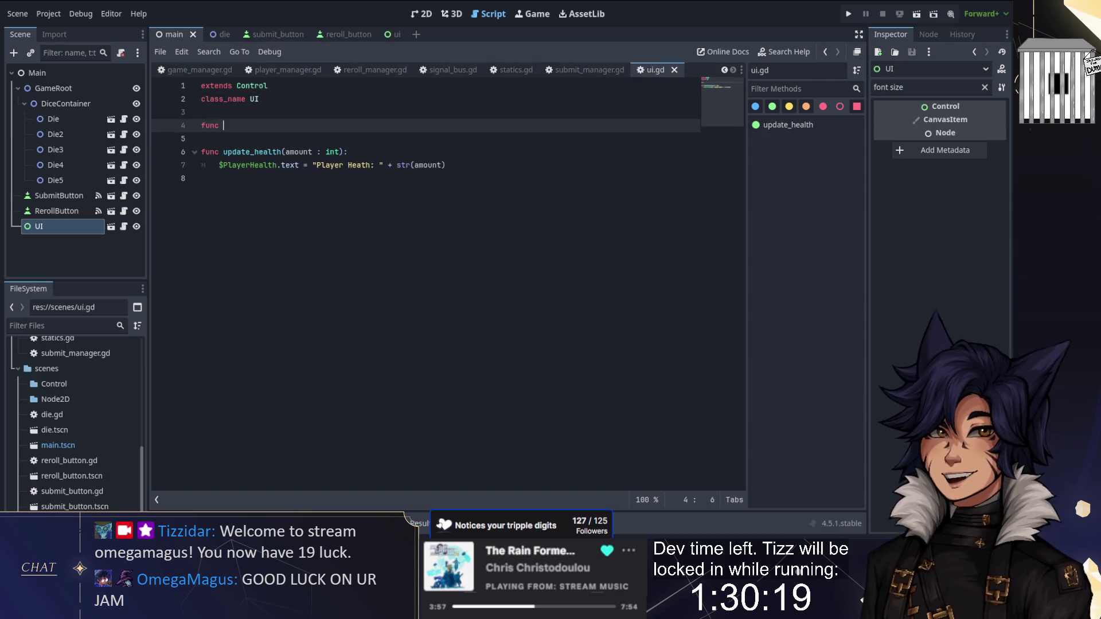
key("Return")
key("Return")
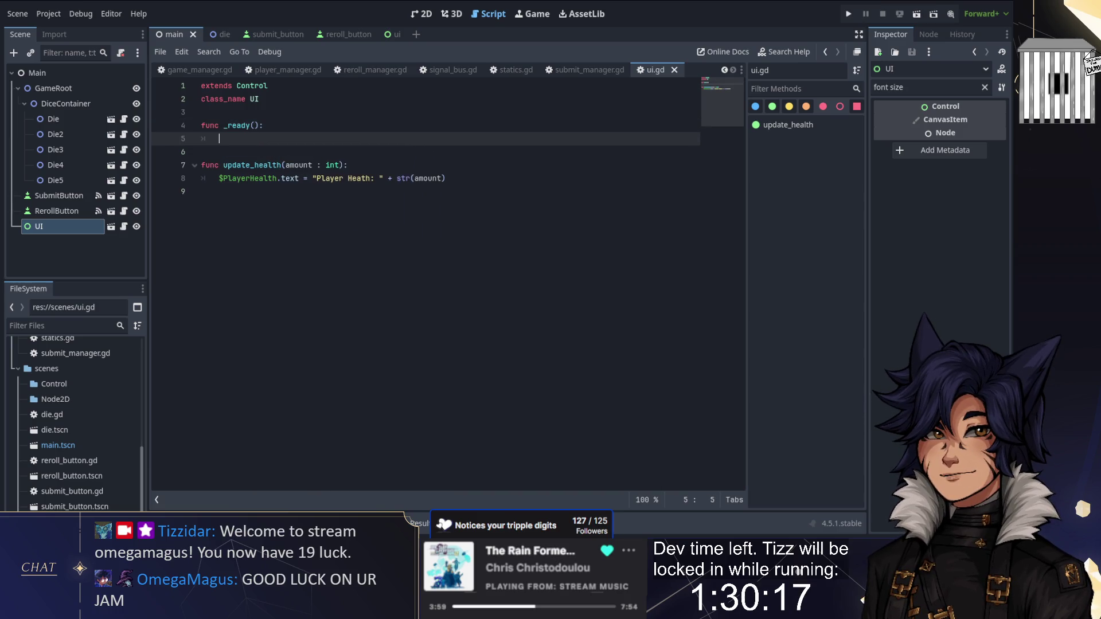
type("GameManager.U")
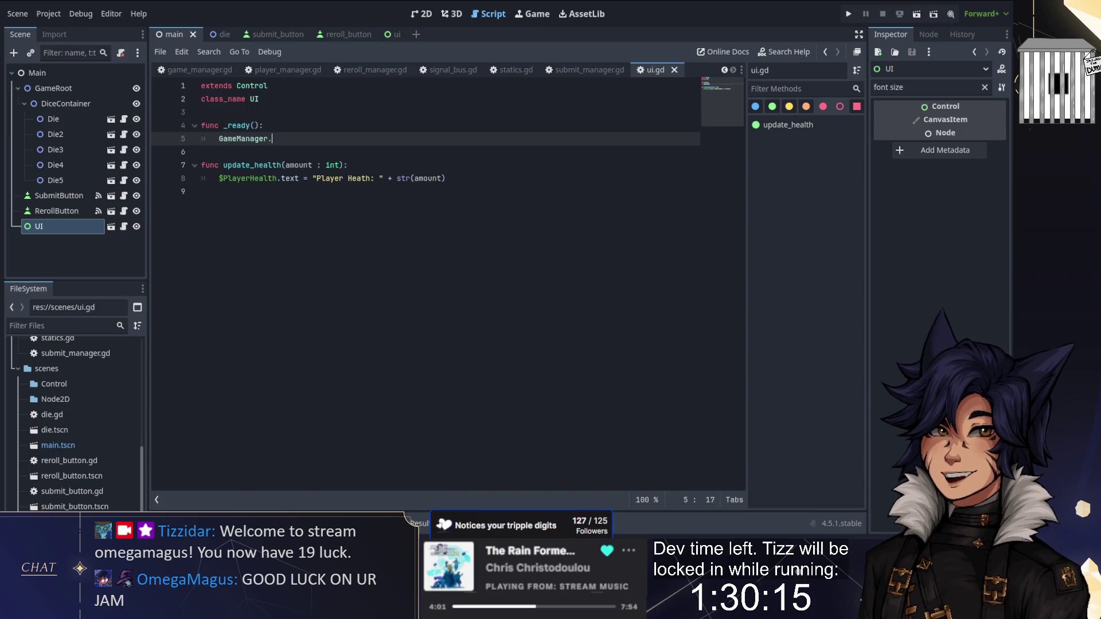
key("Return")
type("=")
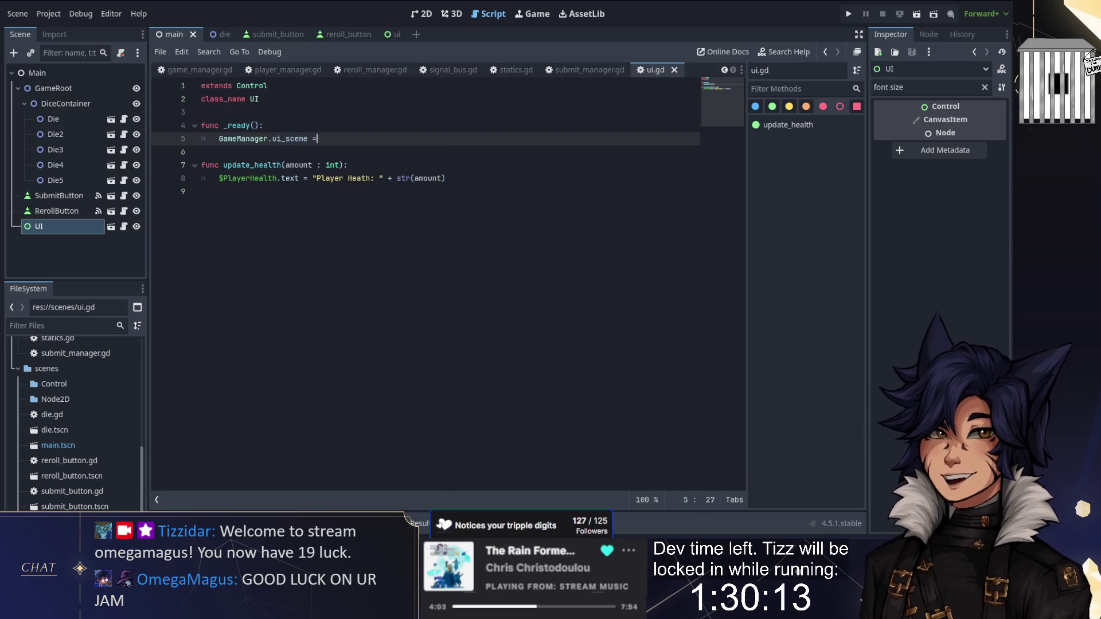
type(" self")
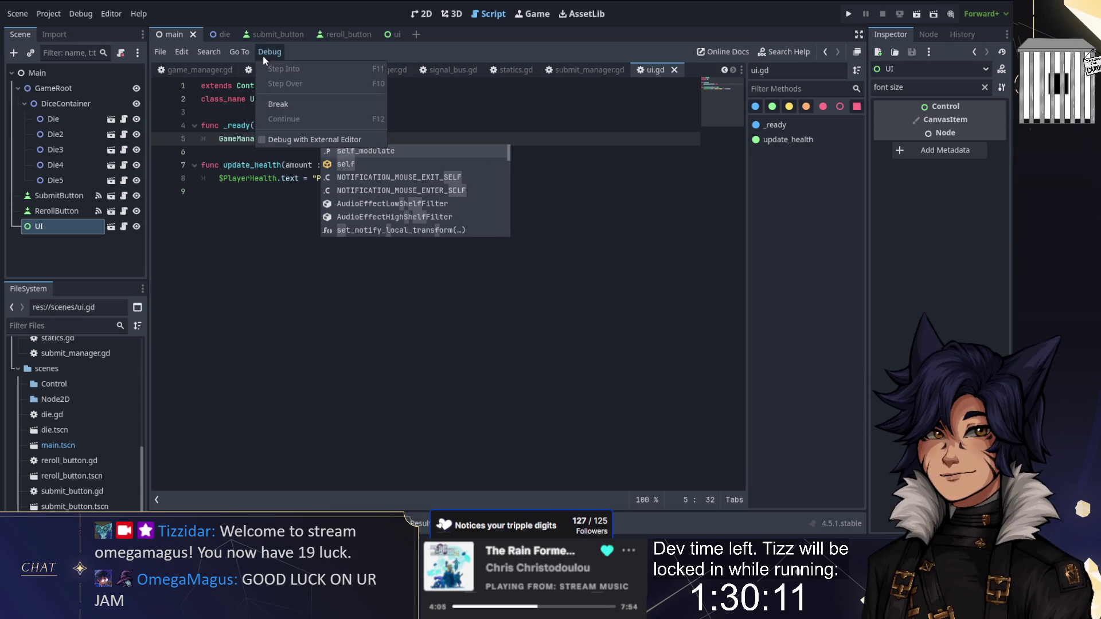
Make player_manager.gd's _ready call GameManager.ui_scene.update_health(health), and save
left_click(267, 67)
key("Return")
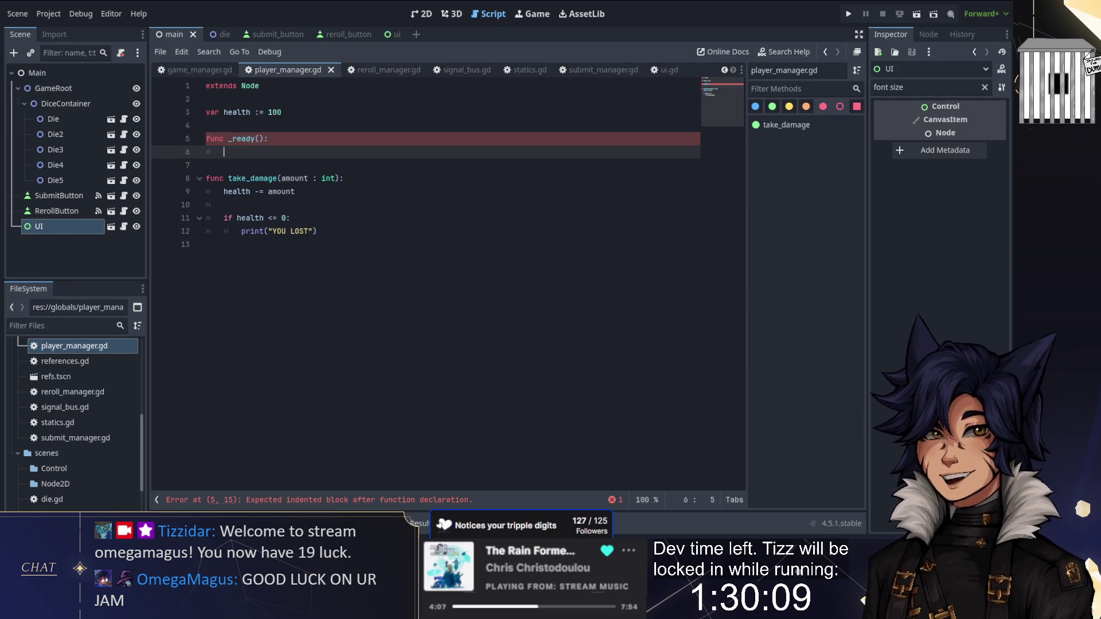
type("GameManager.ui_scene.")
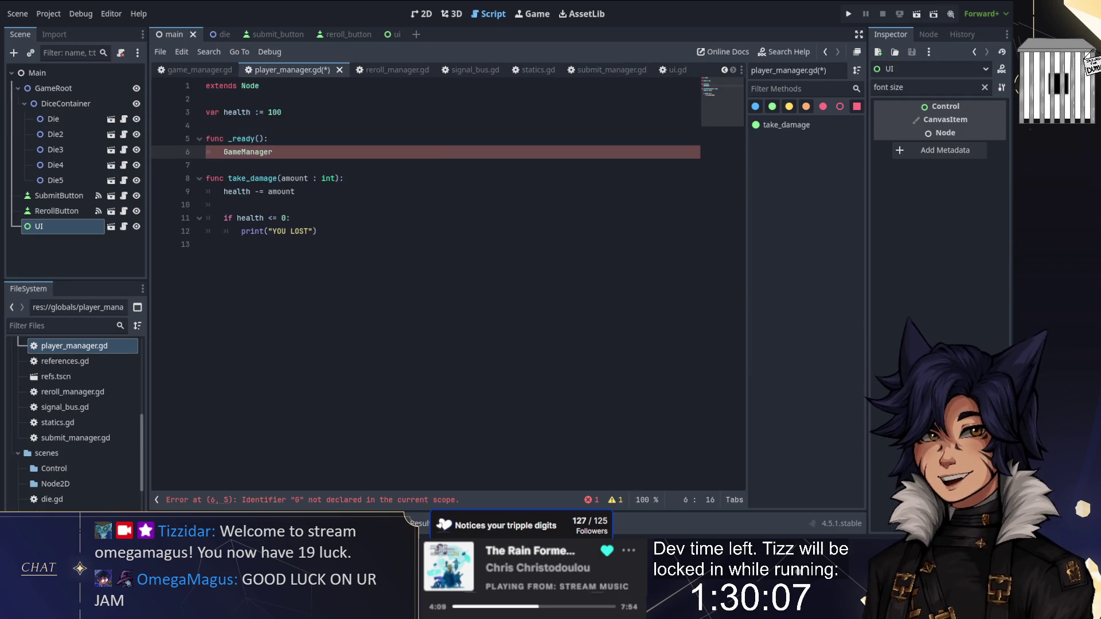
key("Return")
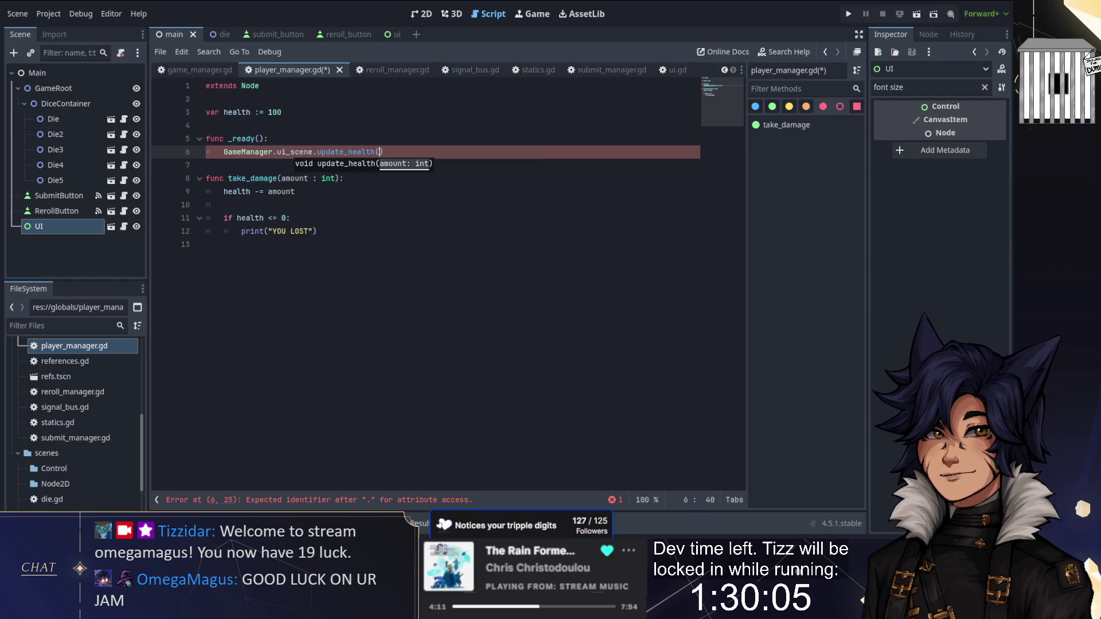
type("health")
left_click(456, 144)
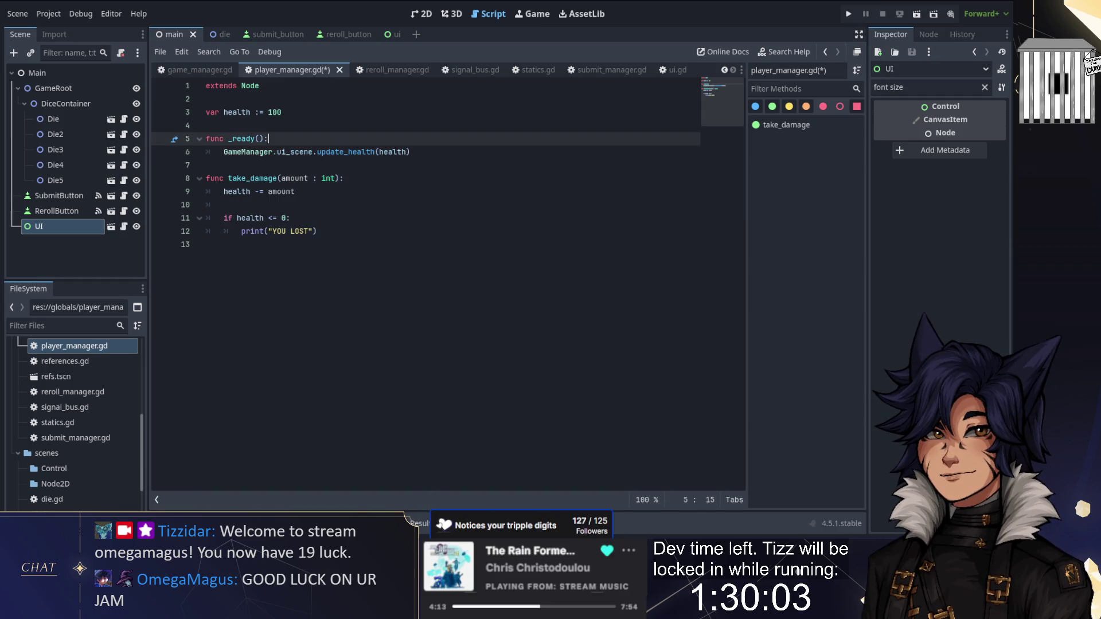
key("ctrl+s")
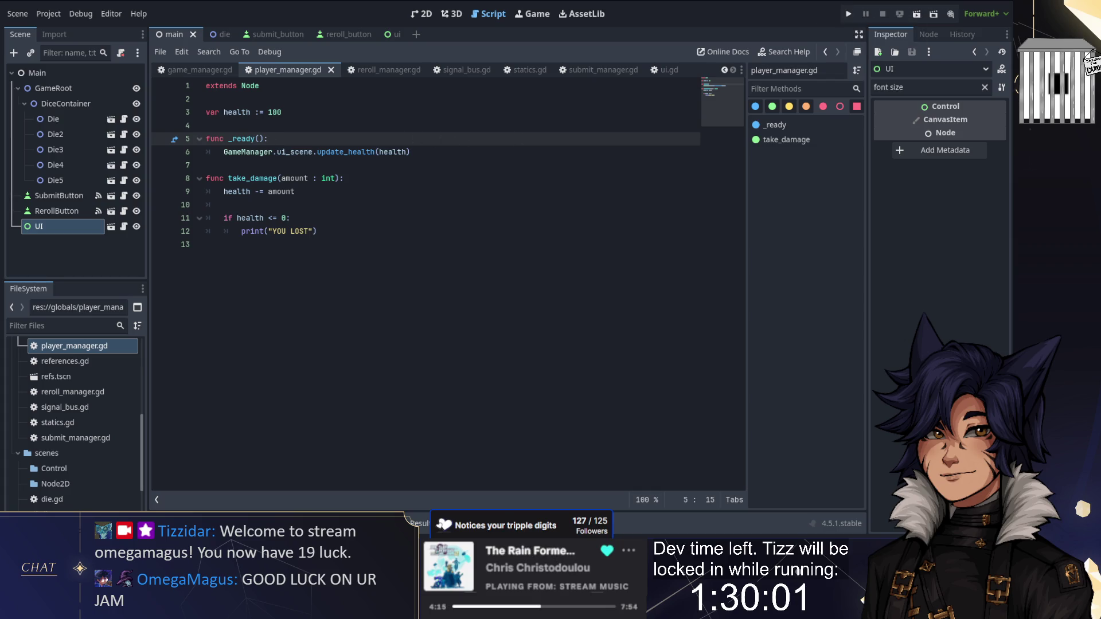
Replace the TODO on line 25 of reroll_manager.gd with PlayerManager
left_click(384, 71)
left_click_drag(342, 363, 241, 363)
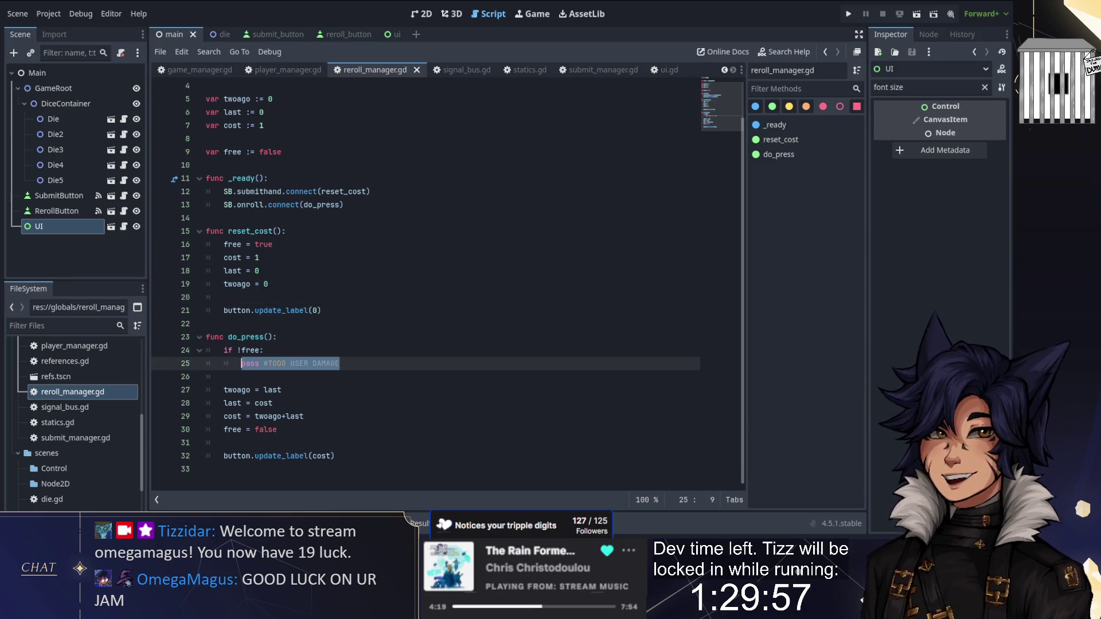
type("Ga")
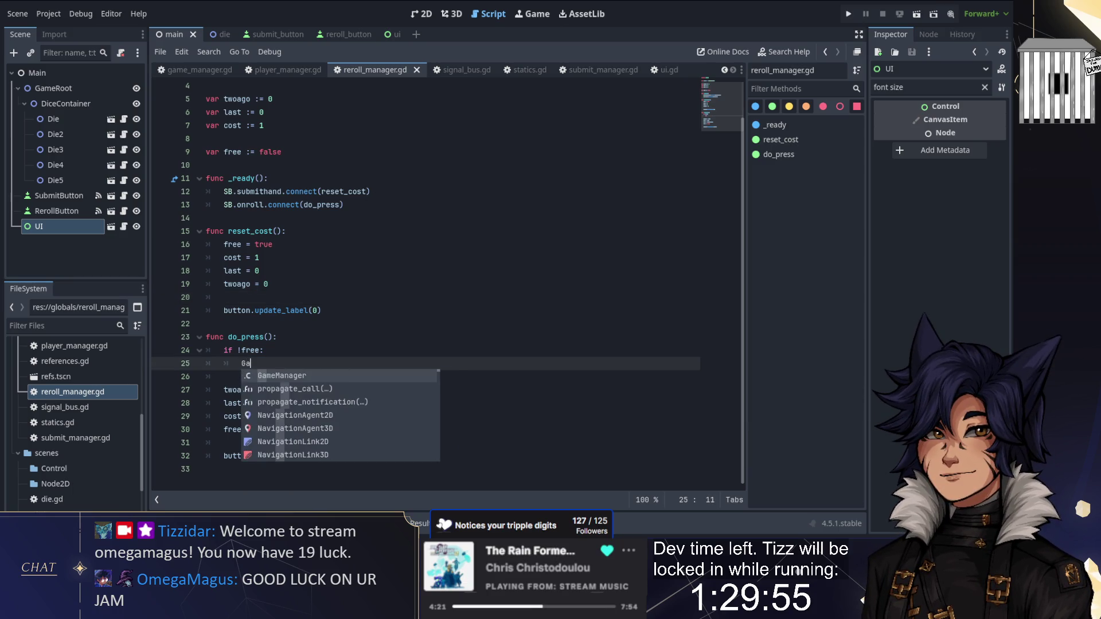
key("BackSpace")
key("BackSpace")
key("Return")
key("ctrl+z")
type("yer")
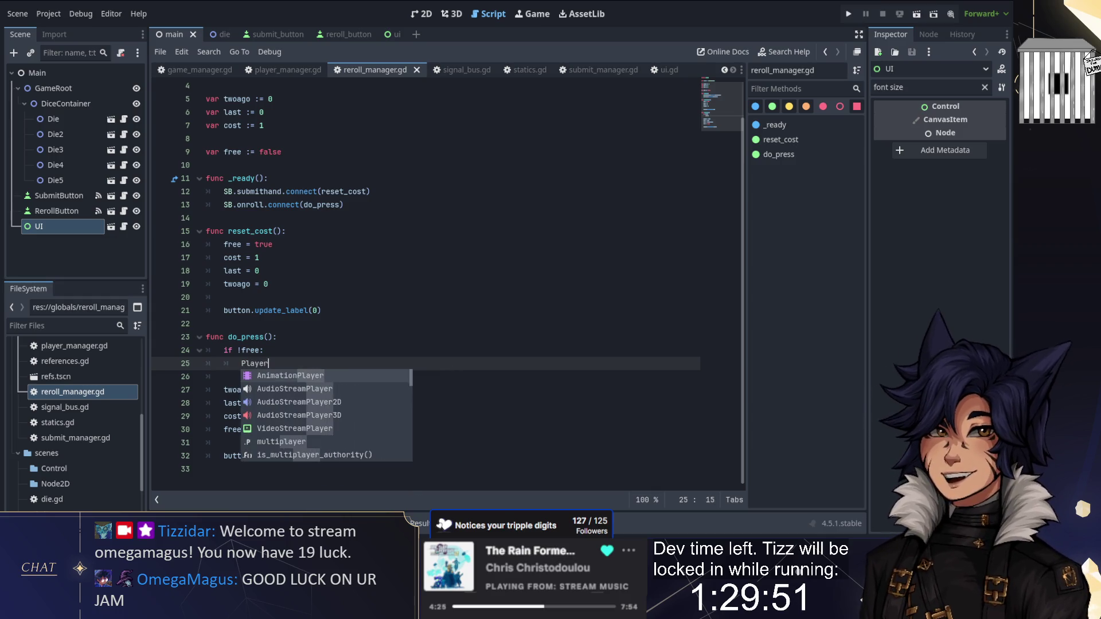
key("Return")
Register player_manager.gd as the PlayerManager autoload in Project Settings
left_click(48, 14)
left_click(67, 36)
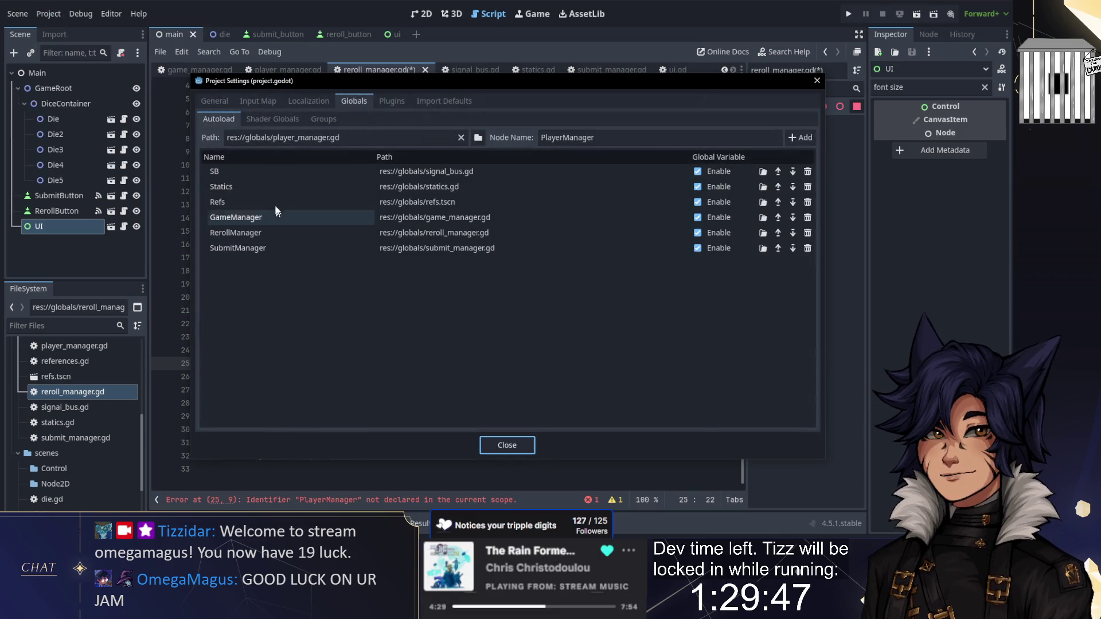
left_click(802, 137)
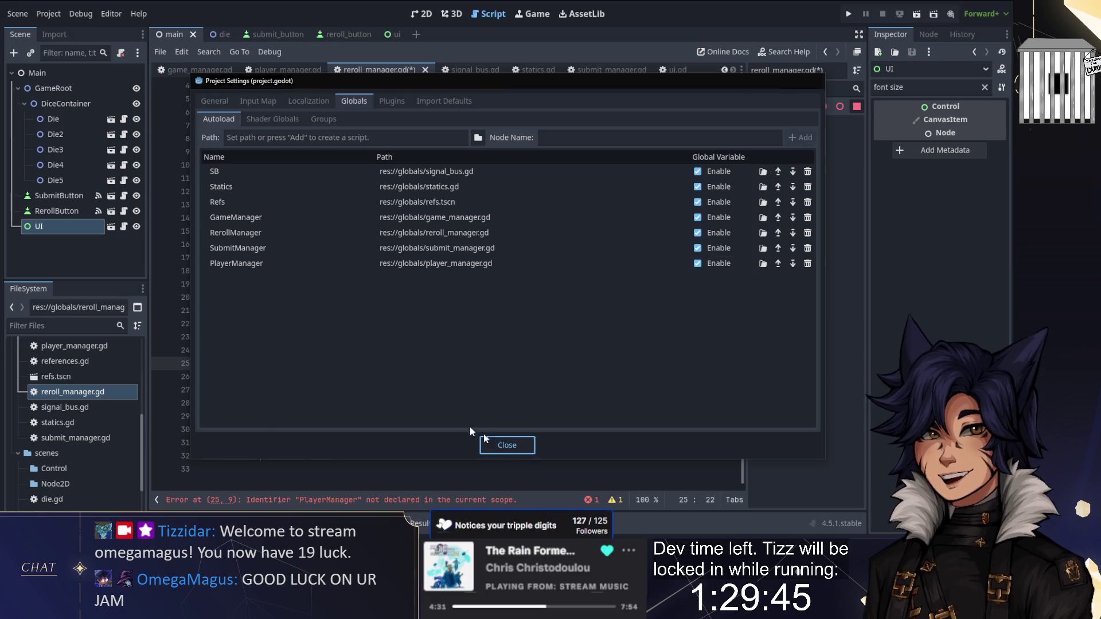
left_click(488, 445)
Finish the line as PlayerManager.take_damage(cost) and save reroll_manager.gd
type(".t")
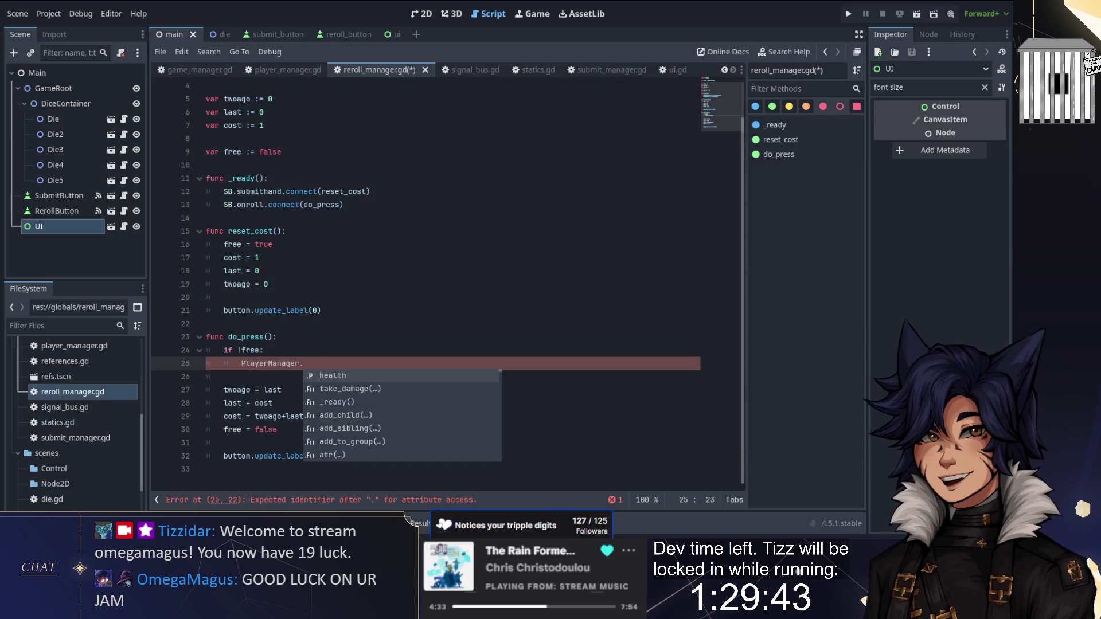
key("Return")
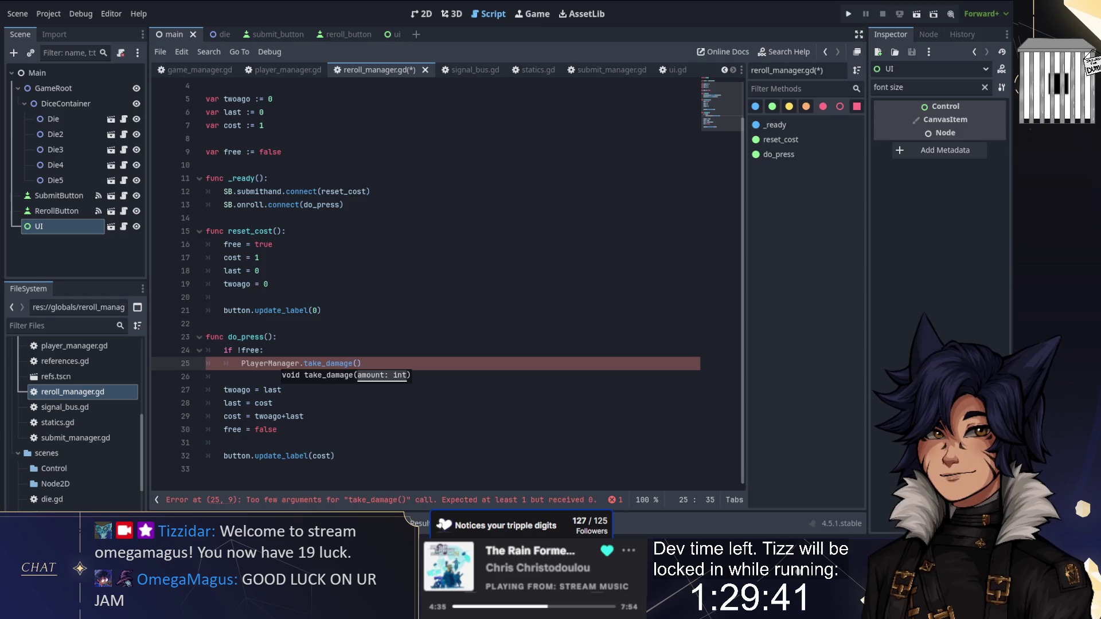
type("cost)")
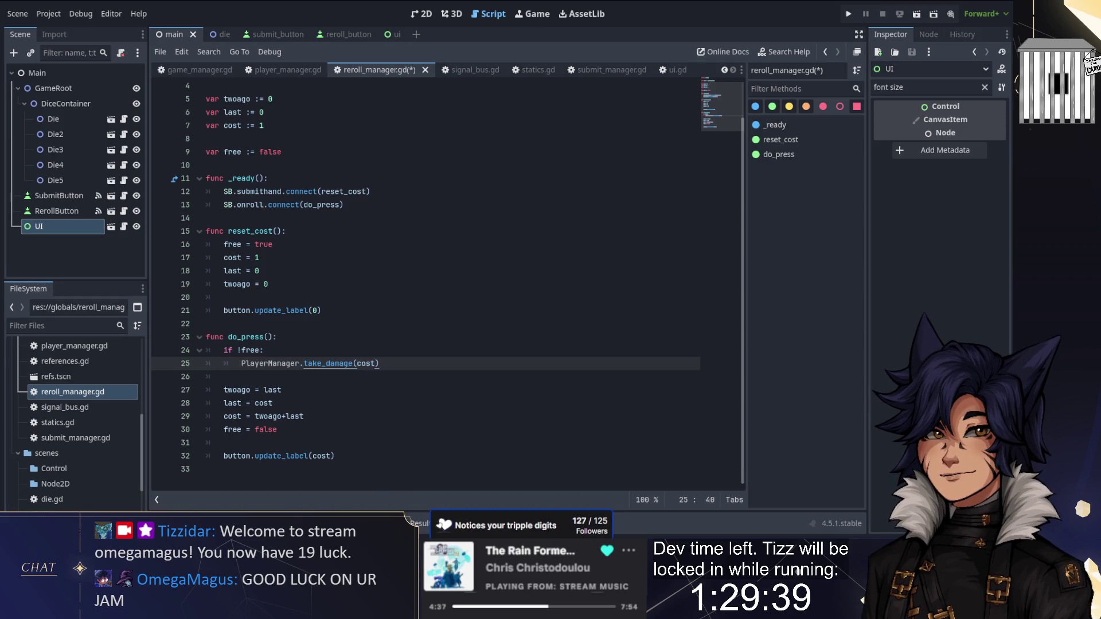
key("ctrl+s")
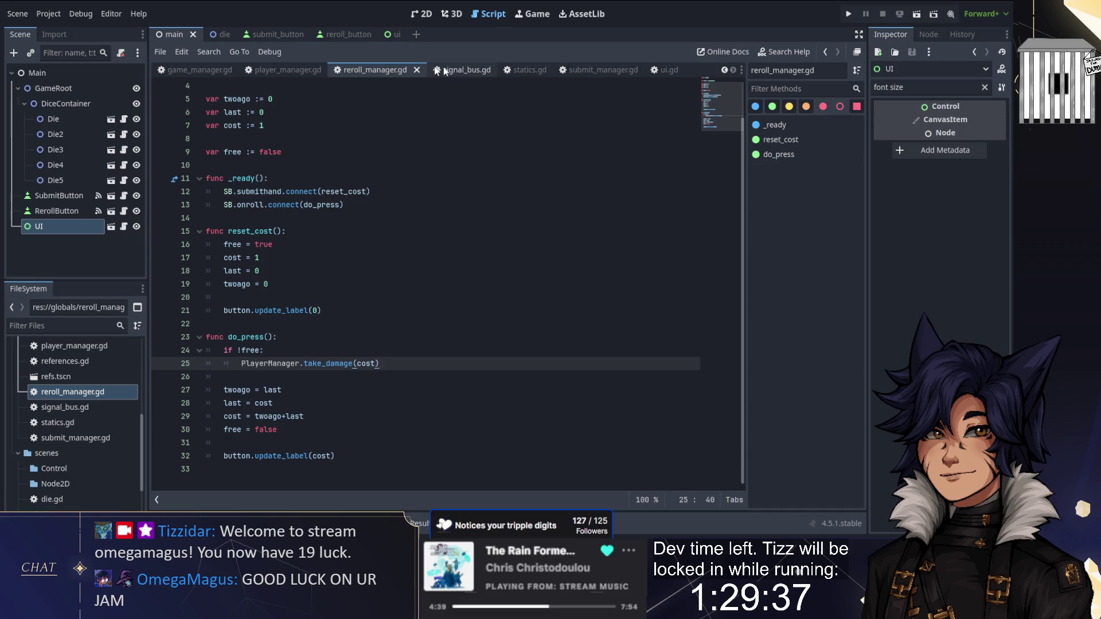
Copy the update_health call into take_damage after the health subtraction, and save
left_click(287, 69)
left_click_drag(410, 152, 269, 139)
key("ctrl+c")
left_click(294, 192)
key("ctrl+v")
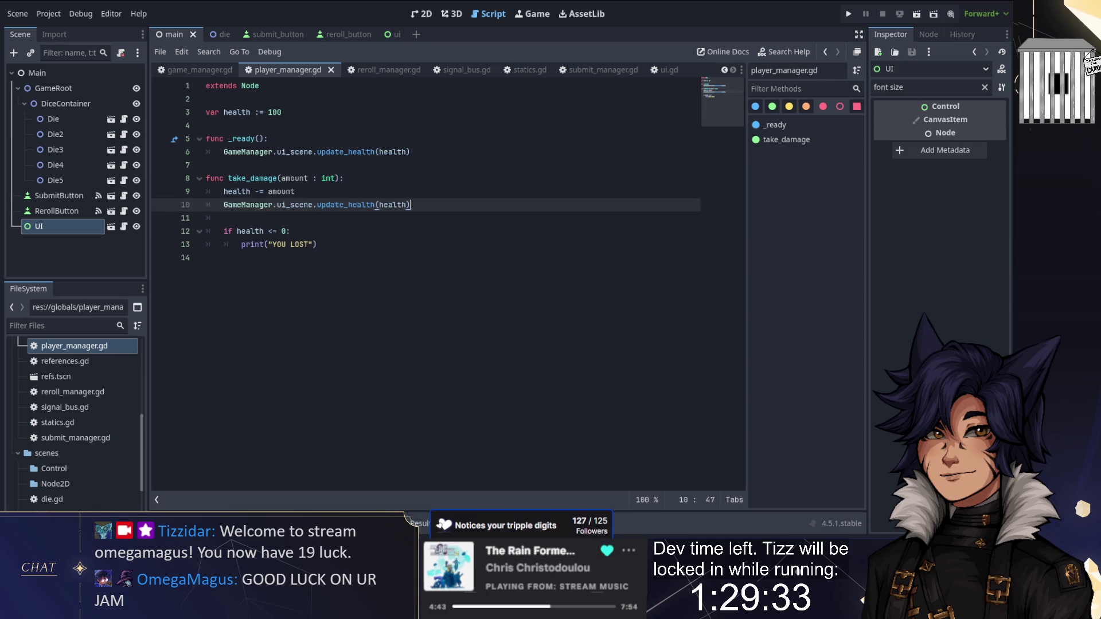
key("ctrl+s")
Run the game with F5, then delete the crashing _ready function from player_manager.gd
key("F5")
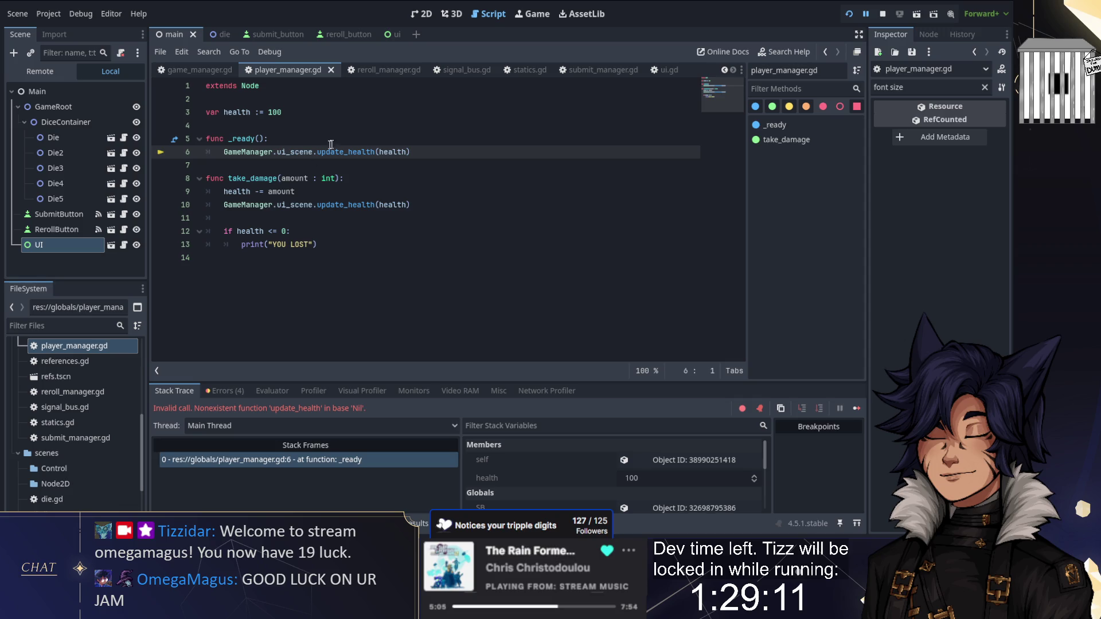
key("shift+Up")
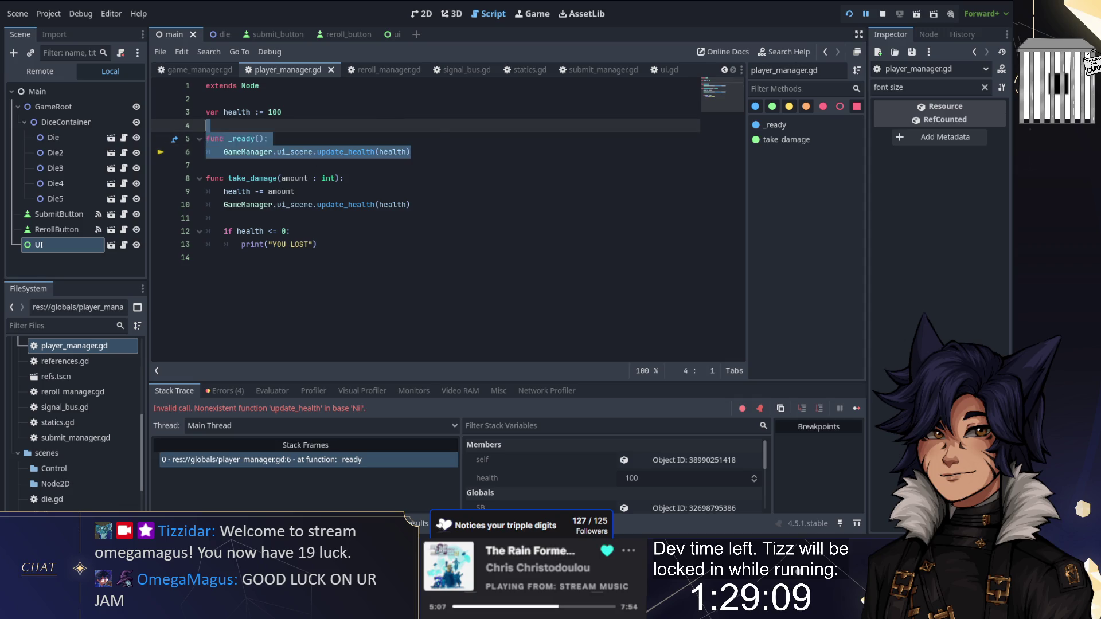
key("BackSpace")
left_click(282, 111)
Add update_health(PlayerManager.health) to ui.gd's _ready and save
left_click(665, 68)
key("Return")
key("Return")
type("update")
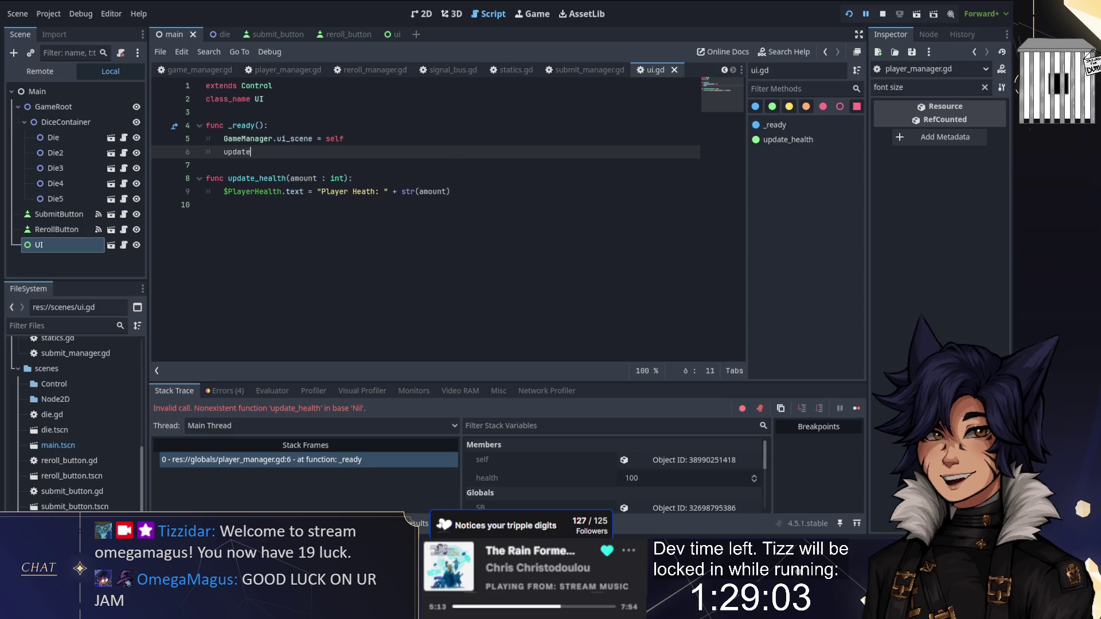
key("Return")
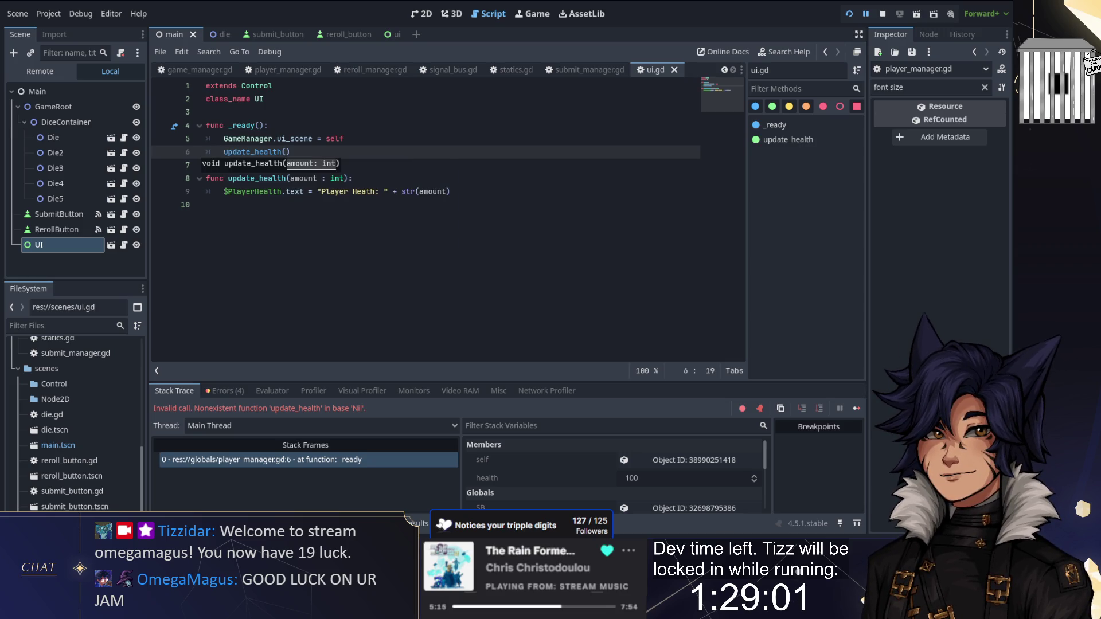
type("Platerman")
key("BackSpace")
key("BackSpace")
key("BackSpace")
type("yerM")
key("Return")
type(".health")
key("ctrl+s")
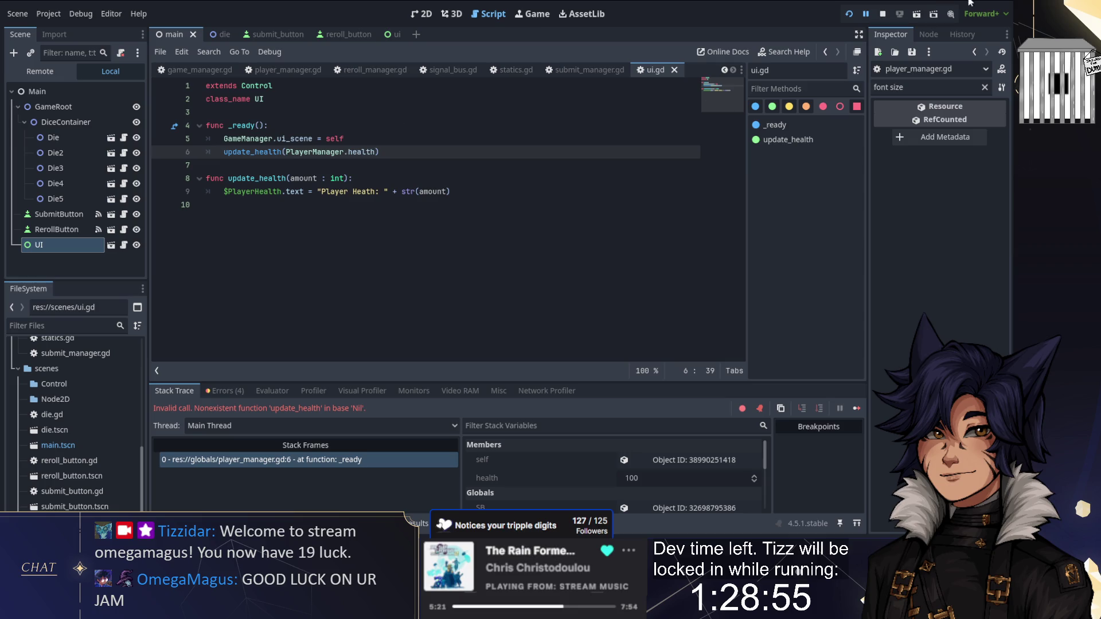
Run the game and reroll several times as health drains to 12, then stop
left_click(850, 13)
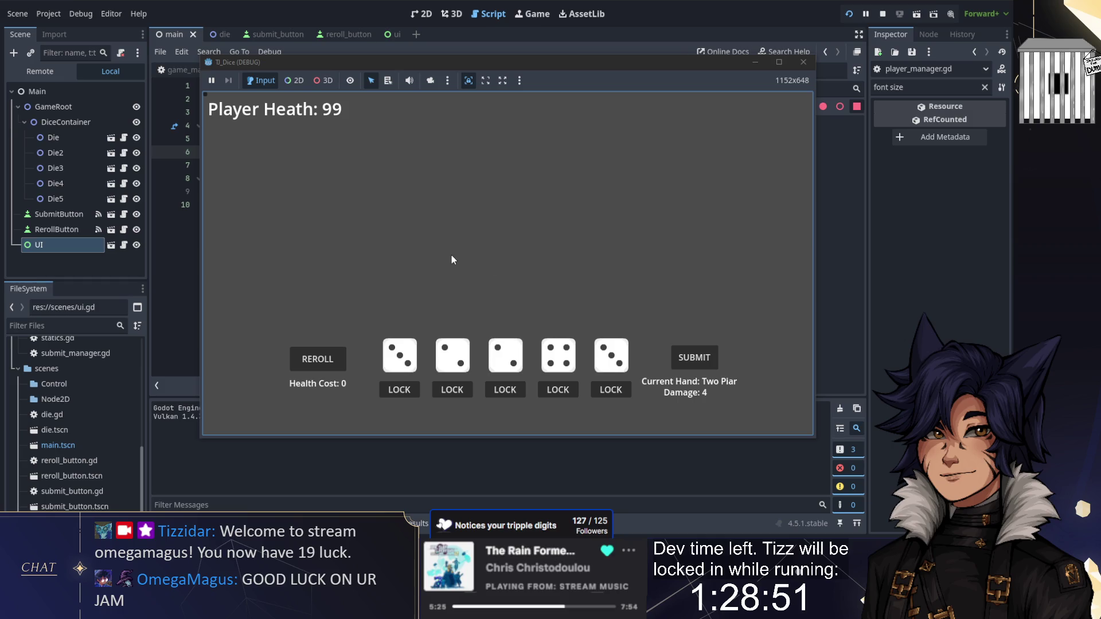
left_click(333, 359)
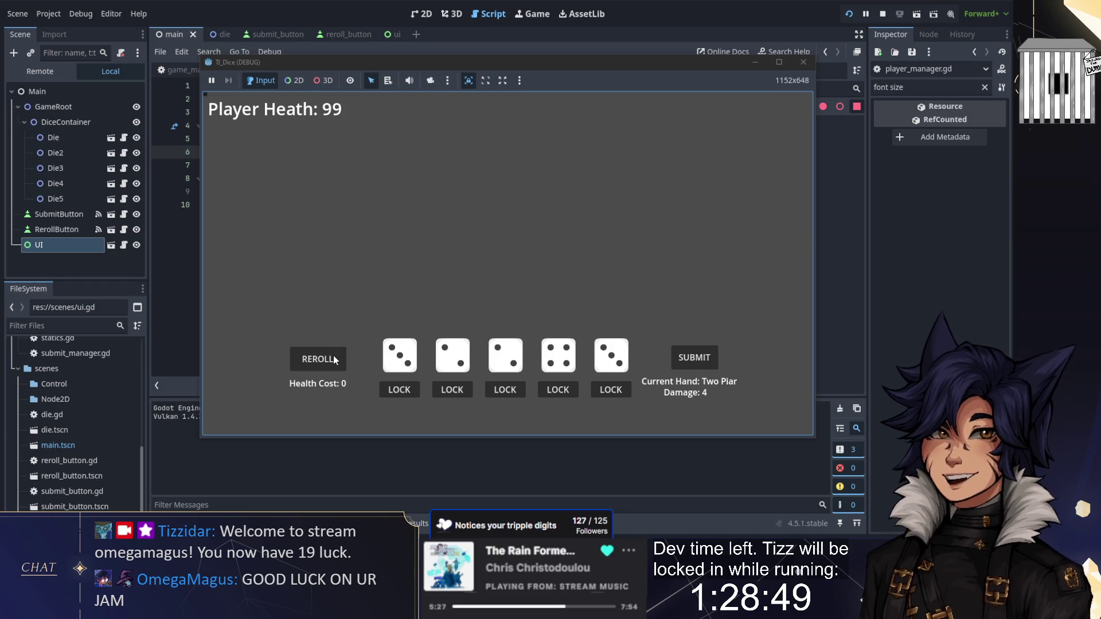
key("space")
key("space")
key("space")
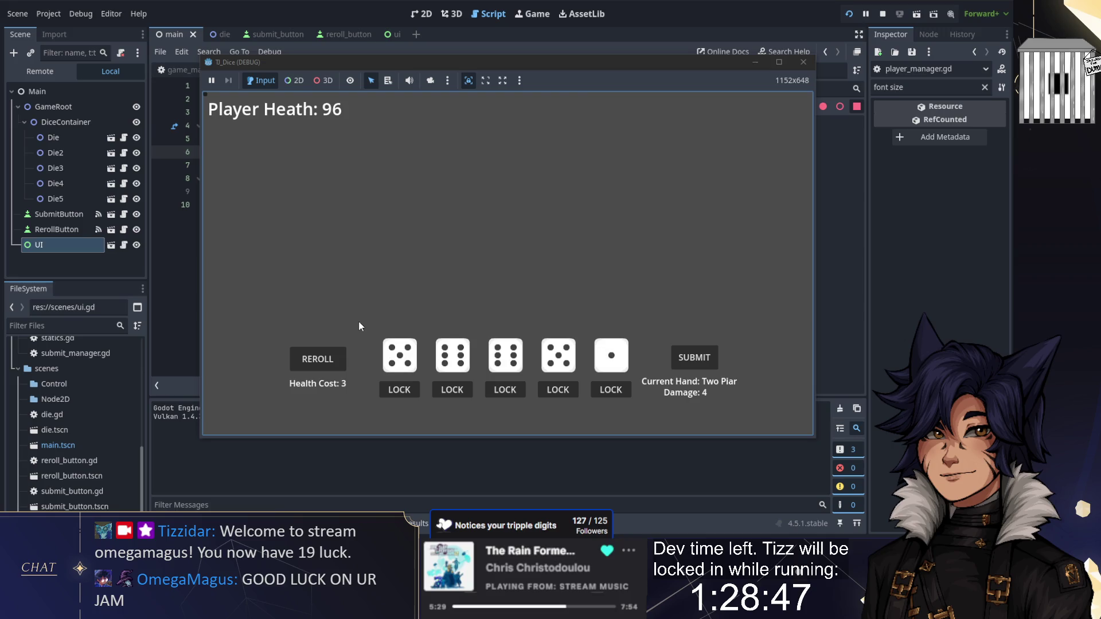
key("space")
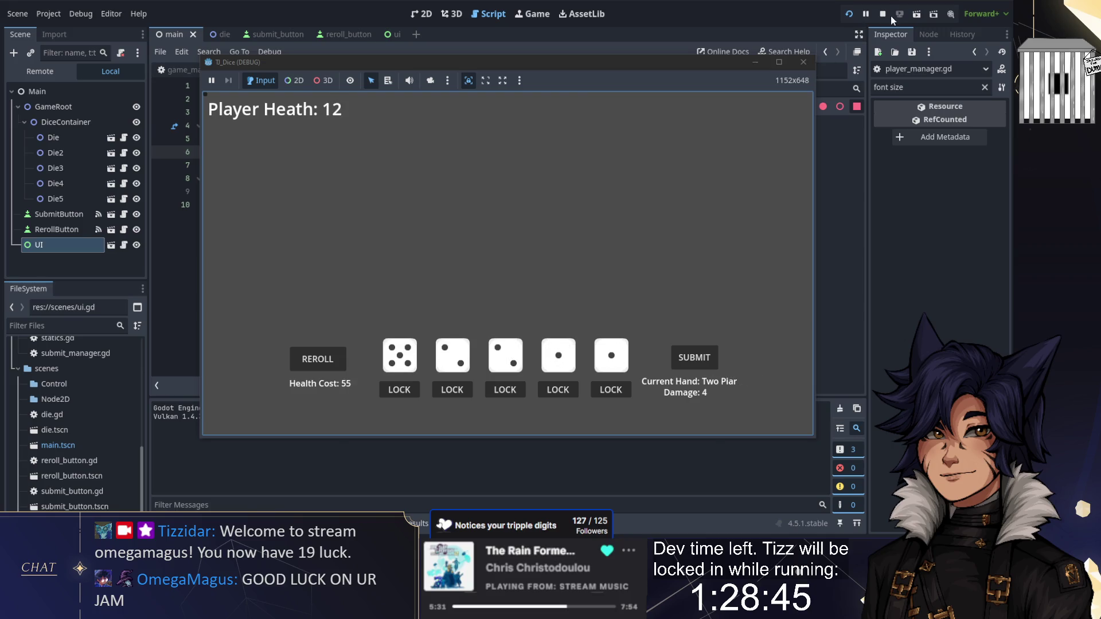
left_click(882, 14)
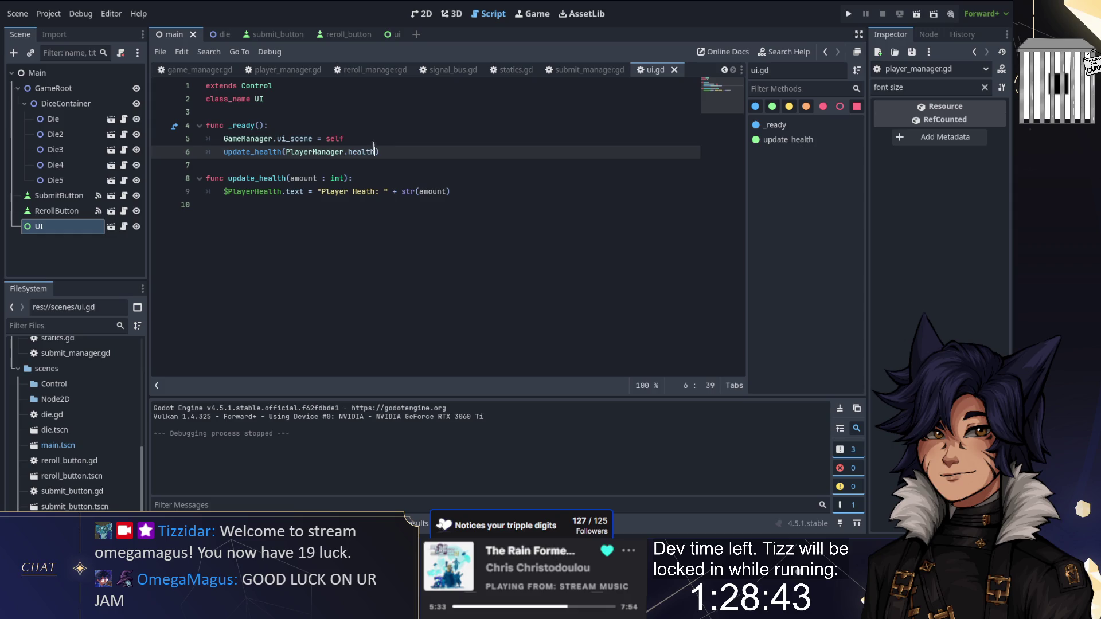
In reroll_manager.gd, change var free := false to true on line 9
left_click(205, 71)
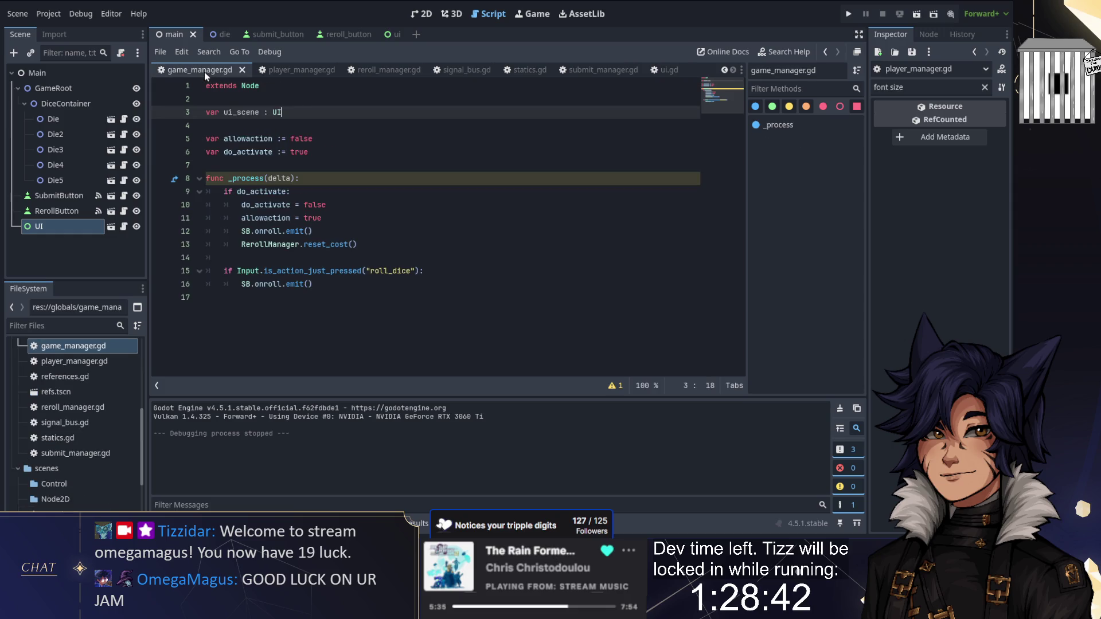
left_click(278, 68)
left_click(400, 67)
scroll(424, 229, "down", 3)
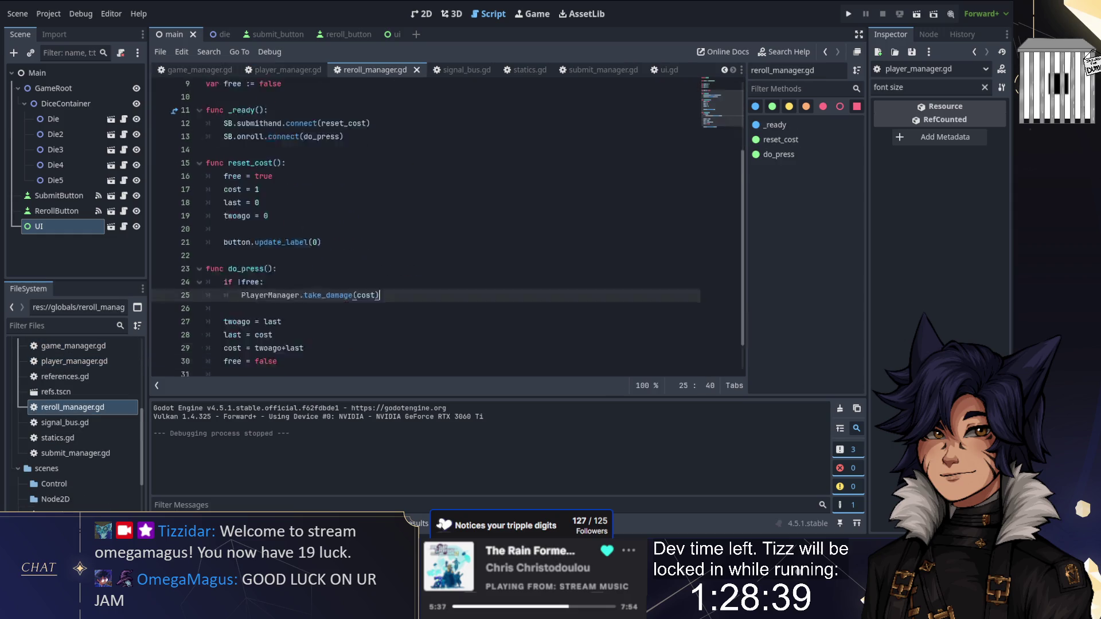
scroll(367, 264, "up", 1)
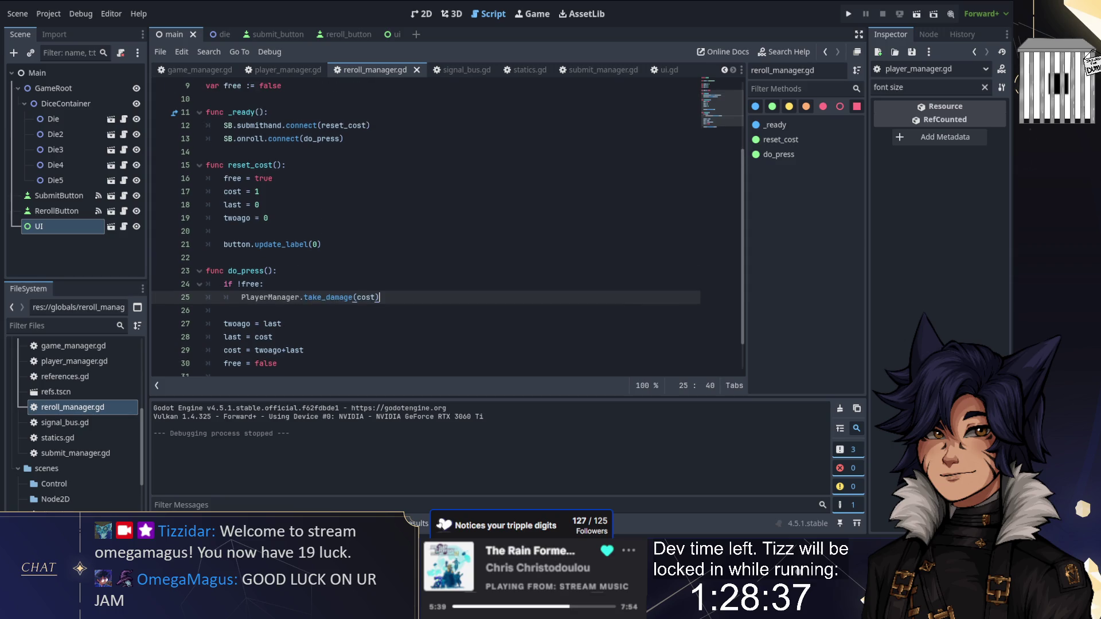
scroll(424, 229, "up", 2)
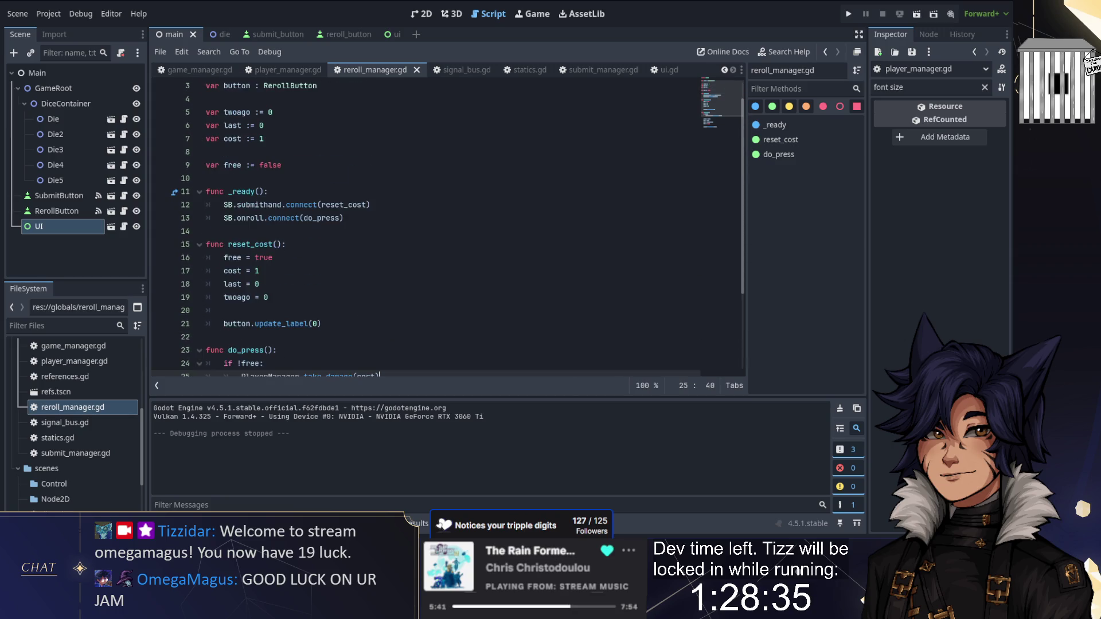
double_click(270, 165)
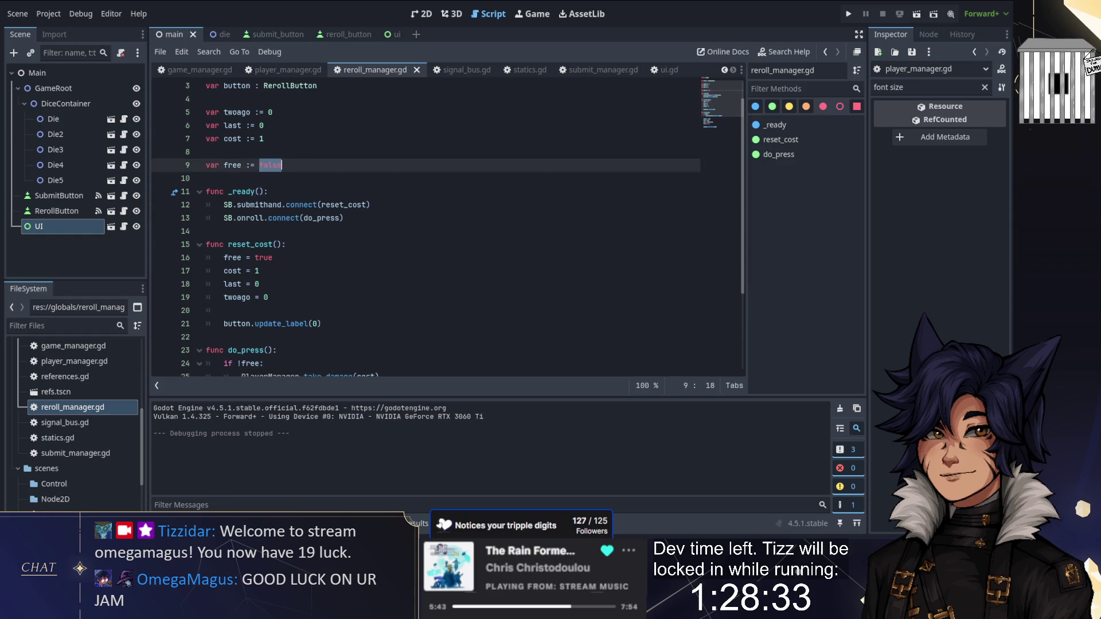
type("tru")
Run the game and reroll, confirming health goes from 100 to 99, then stop
left_click(848, 14)
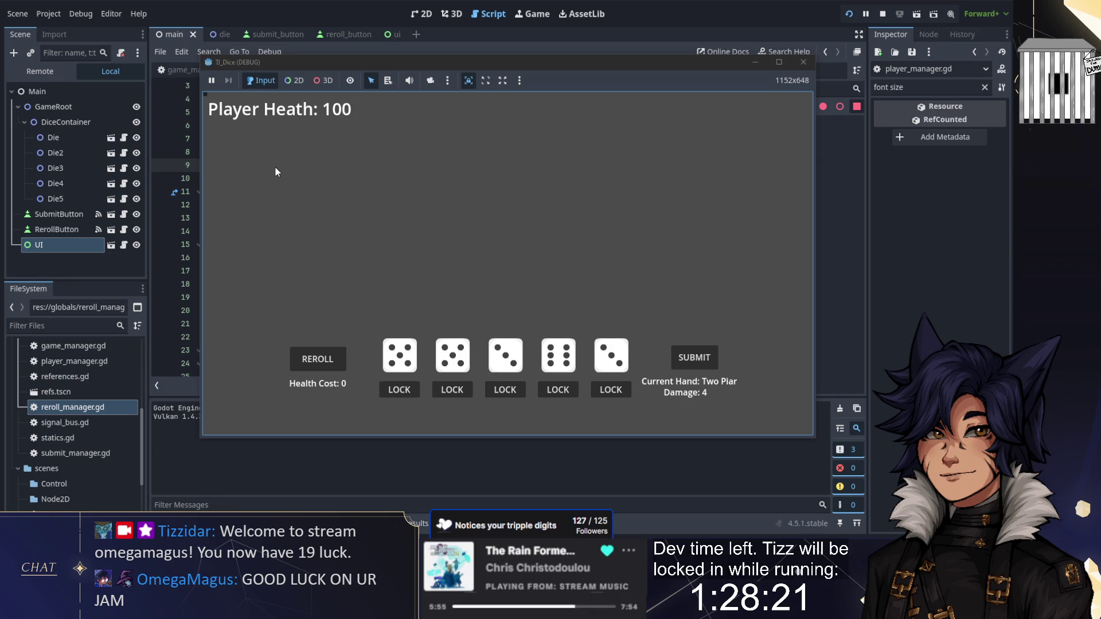
key("space")
key("space")
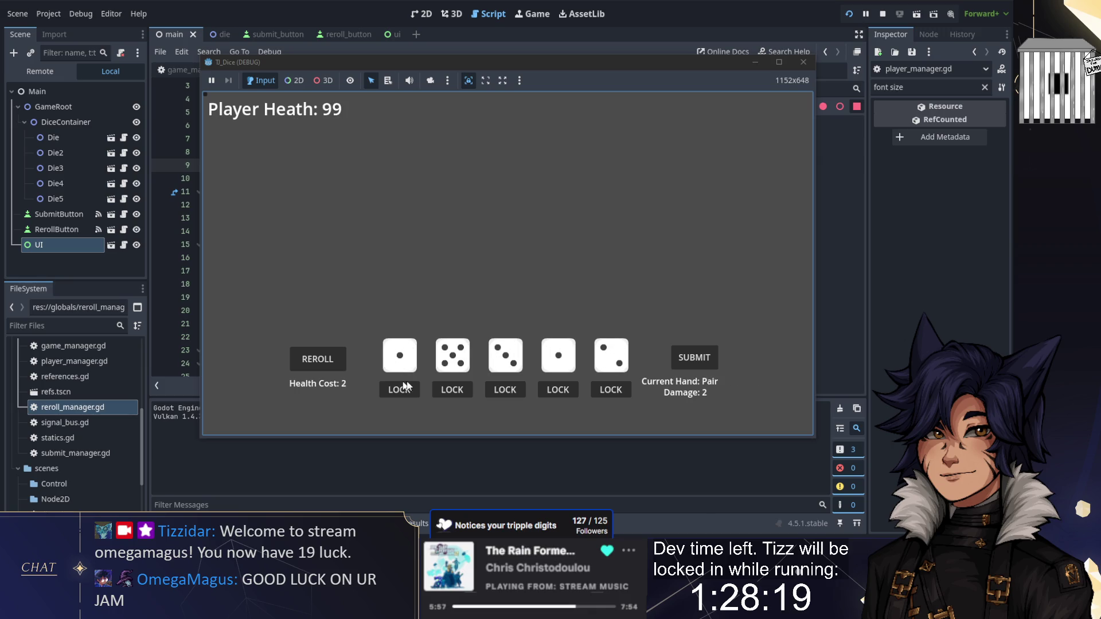
left_click(883, 14)
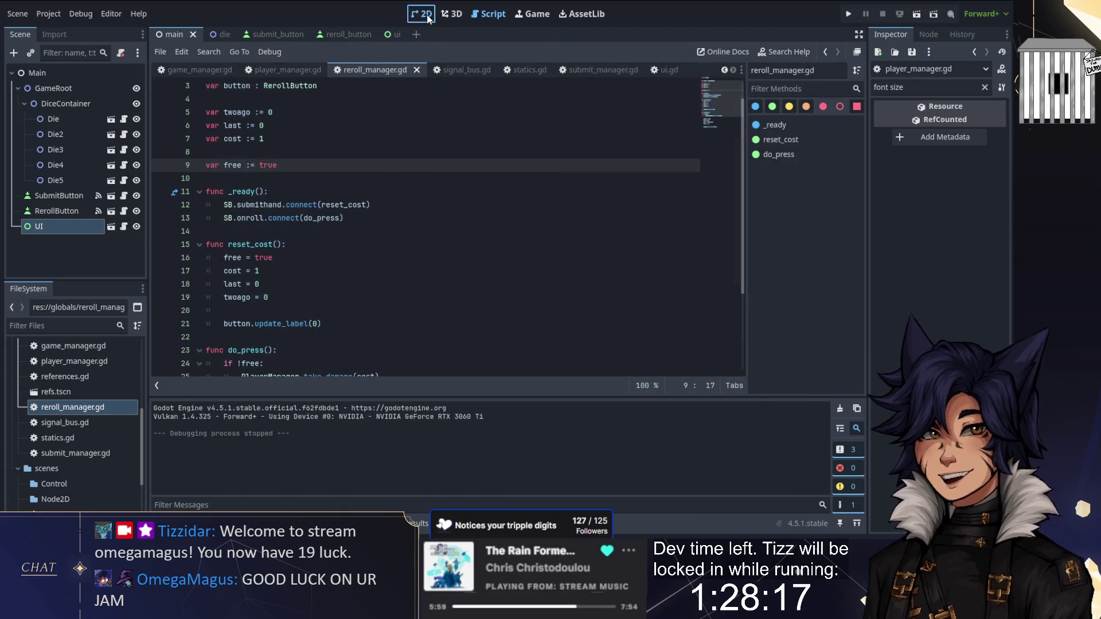
Set the UI node's Mouse Filter to Ignore in the Inspector
left_click(425, 14)
left_click(319, 240)
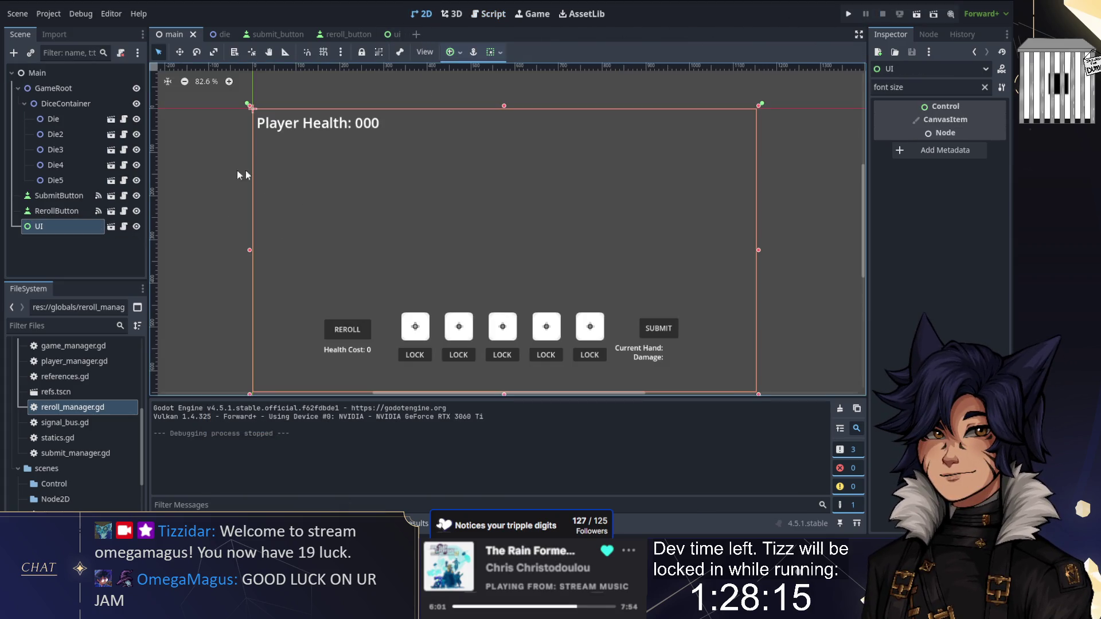
left_click(985, 87)
type("mouse")
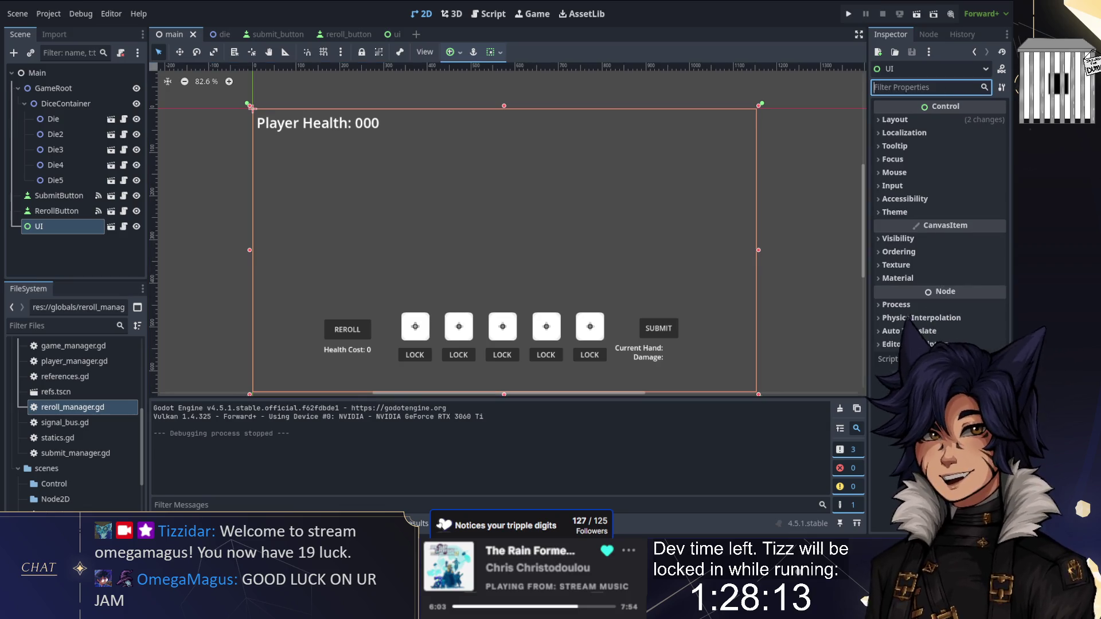
left_click(911, 119)
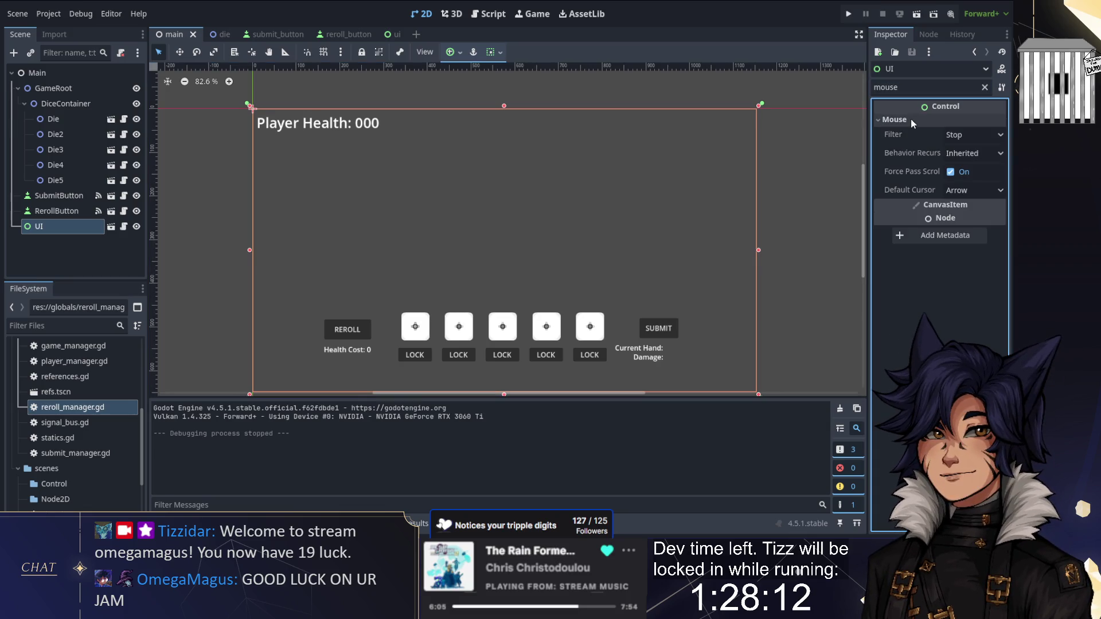
left_click(973, 139)
left_click(947, 181)
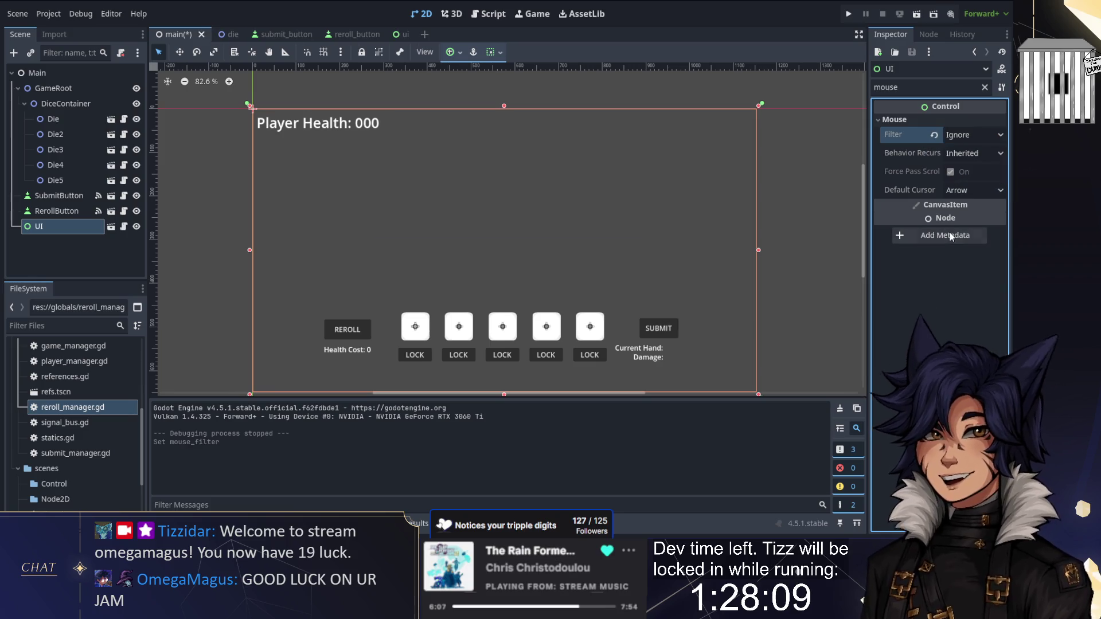
Launch the game, reroll once, then reselect the UI node in the ui scene
left_click(848, 14)
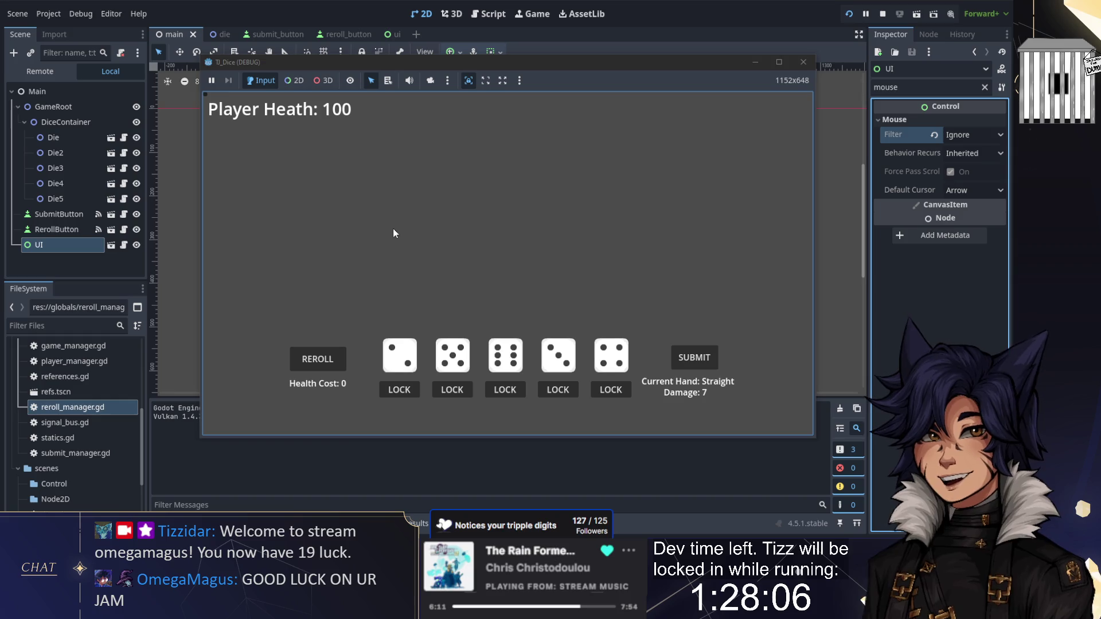
left_click(317, 360)
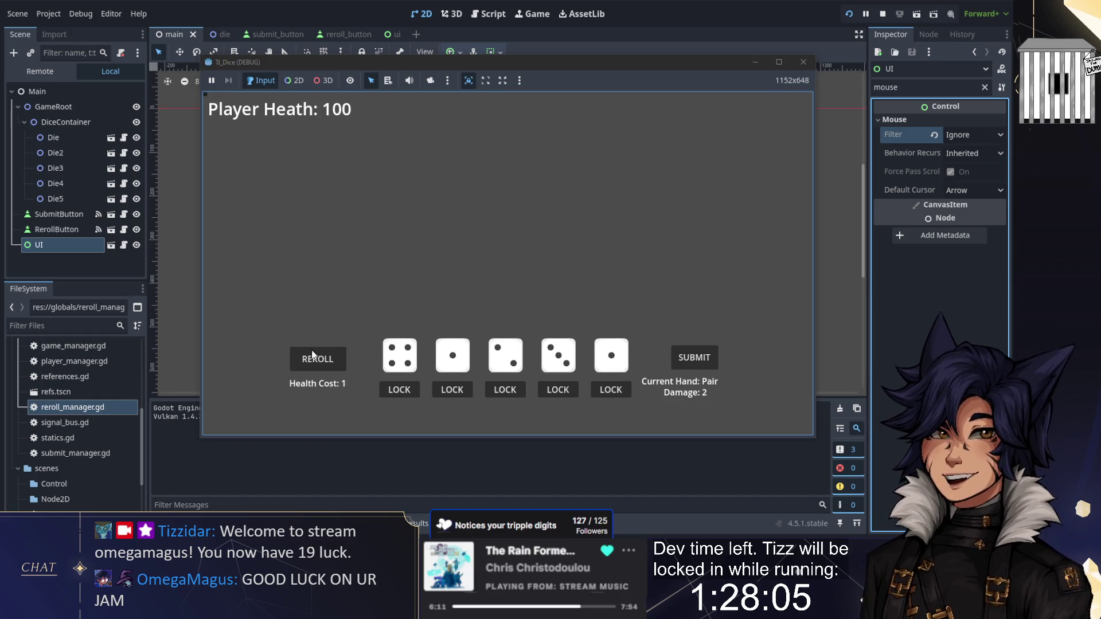
left_click(180, 132)
scroll(226, 98, "up", 8)
left_click(362, 155)
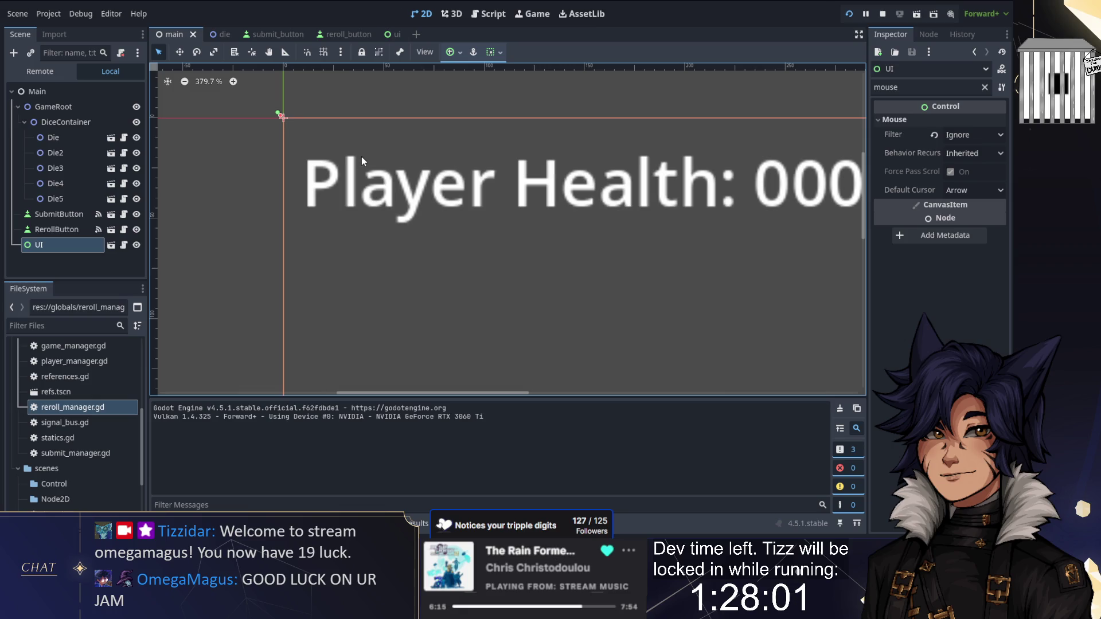
scroll(392, 213, "down", 2)
scroll(391, 216, "down", 3)
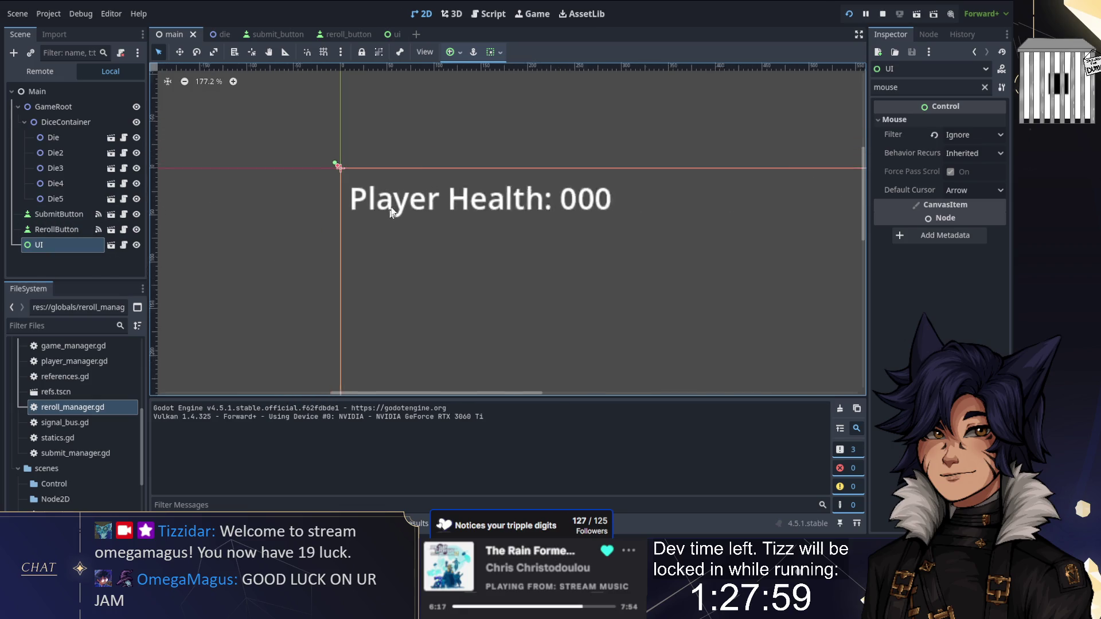
left_click(391, 34)
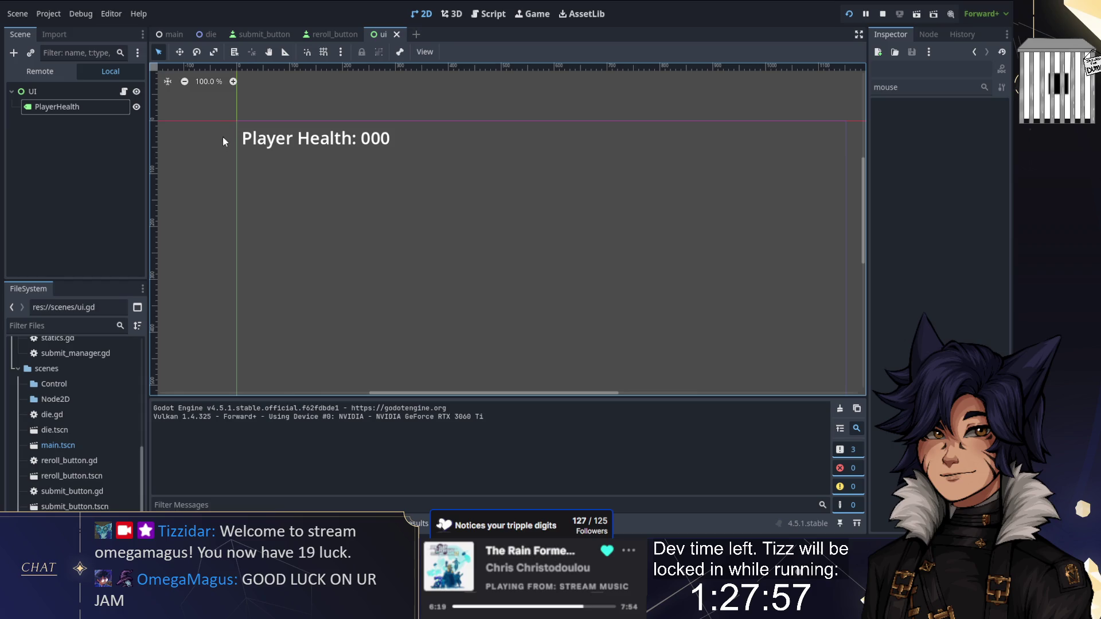
Reroll repeatedly as Player Health falls from 97 to 70, stop, and select the PlayerHealth label
key("alt+Tab")
key("space")
key("space")
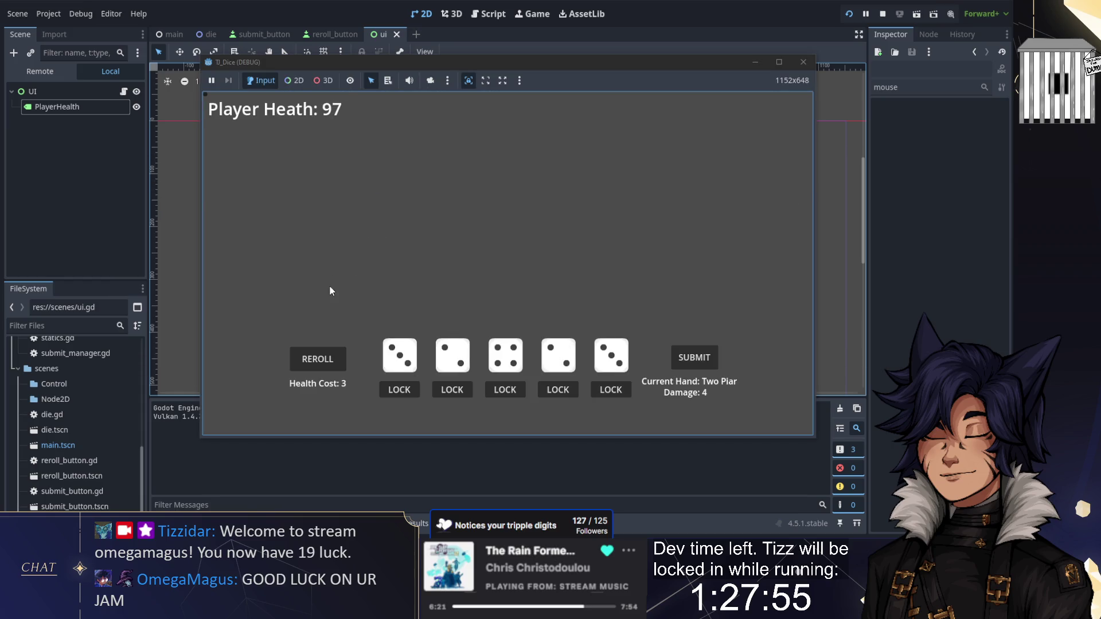
left_click(319, 359)
left_click(319, 356)
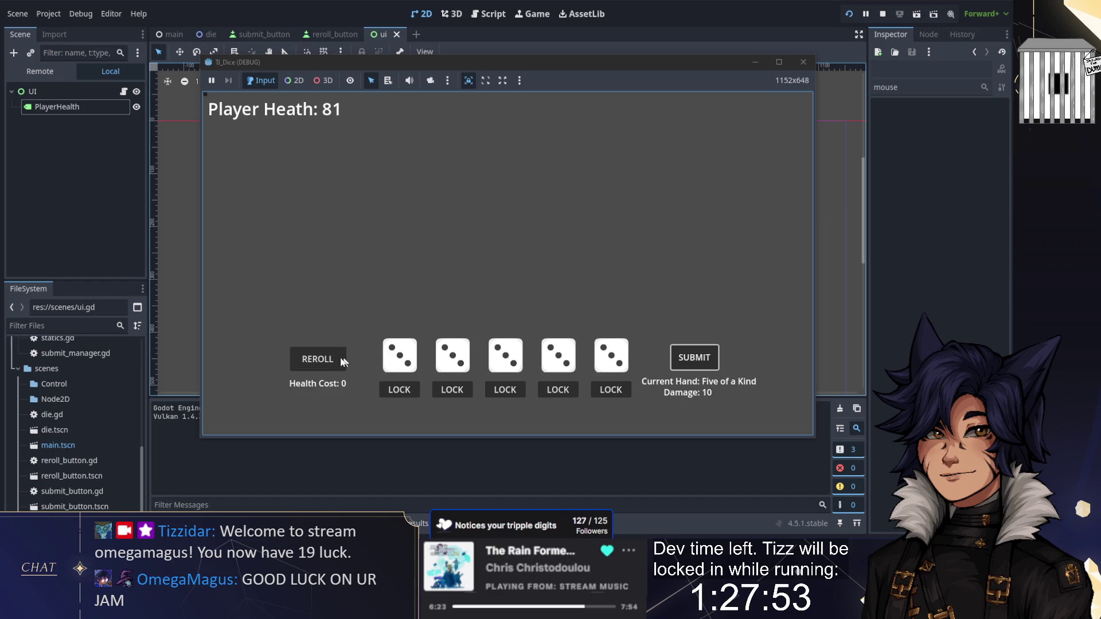
left_click(317, 360)
left_click(318, 360)
left_click(321, 359)
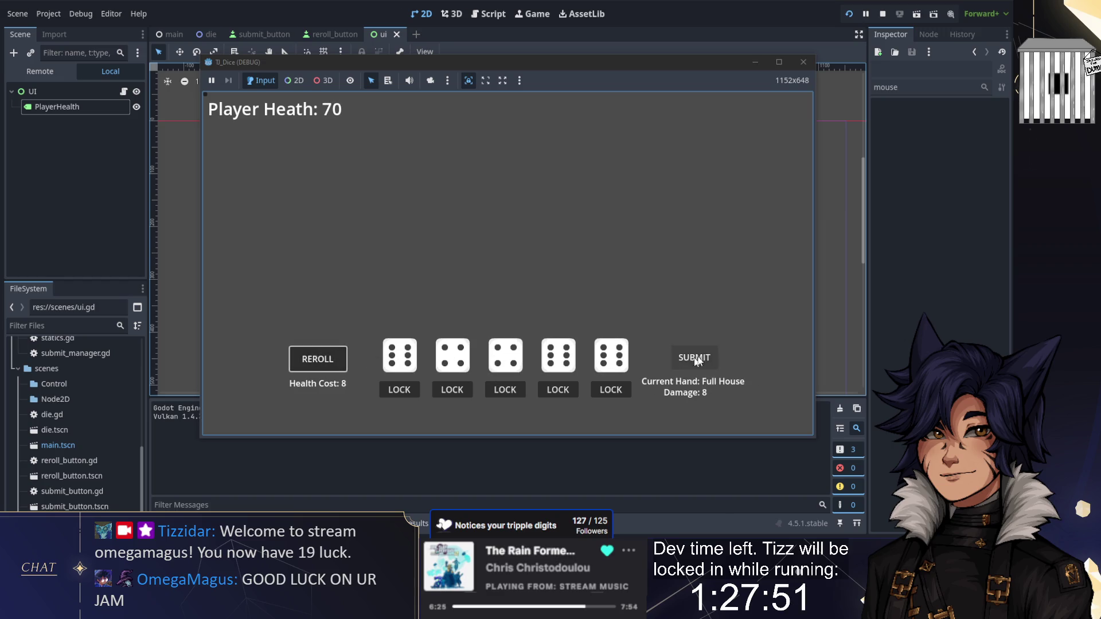
left_click(336, 360)
left_click(882, 14)
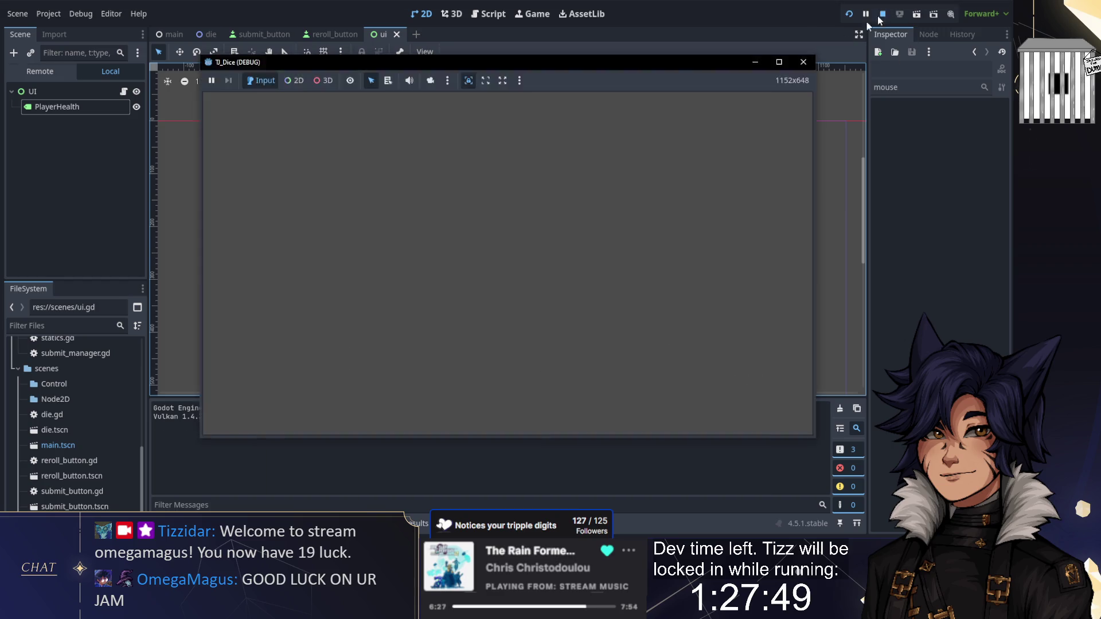
scroll(339, 146, "down", 2)
left_click(334, 143)
In File Explorer, open the Godot > Projects > TJ_Dice folder
mouse_move(450, 190)
left_mouse_down()
mouse_move(432, 123)
mouse_move(430, 135)
left_mouse_up()
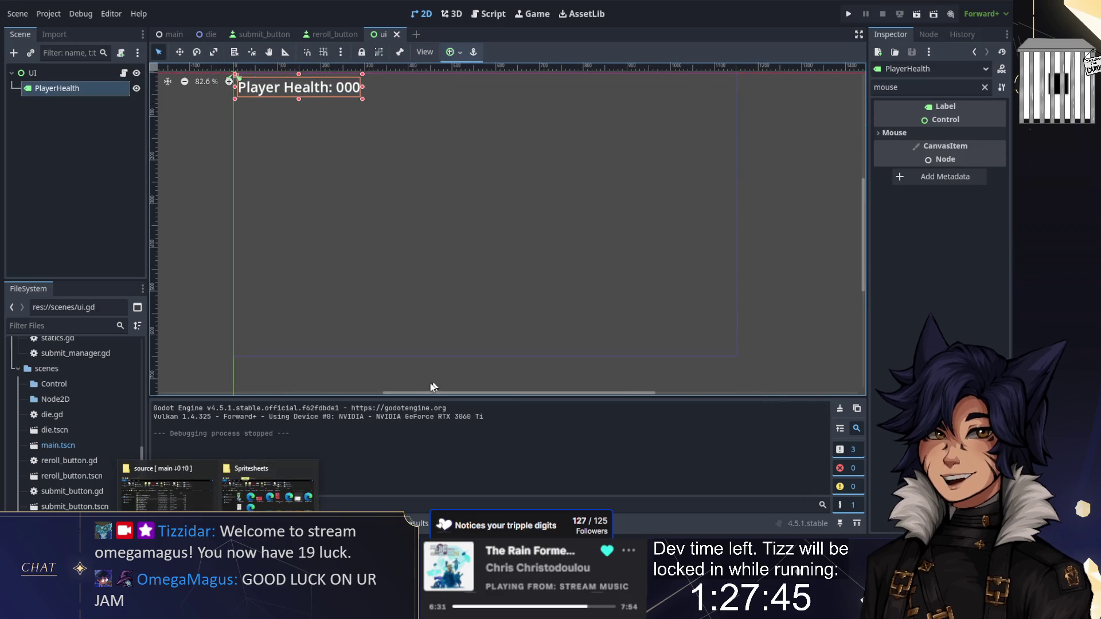
left_click(172, 476)
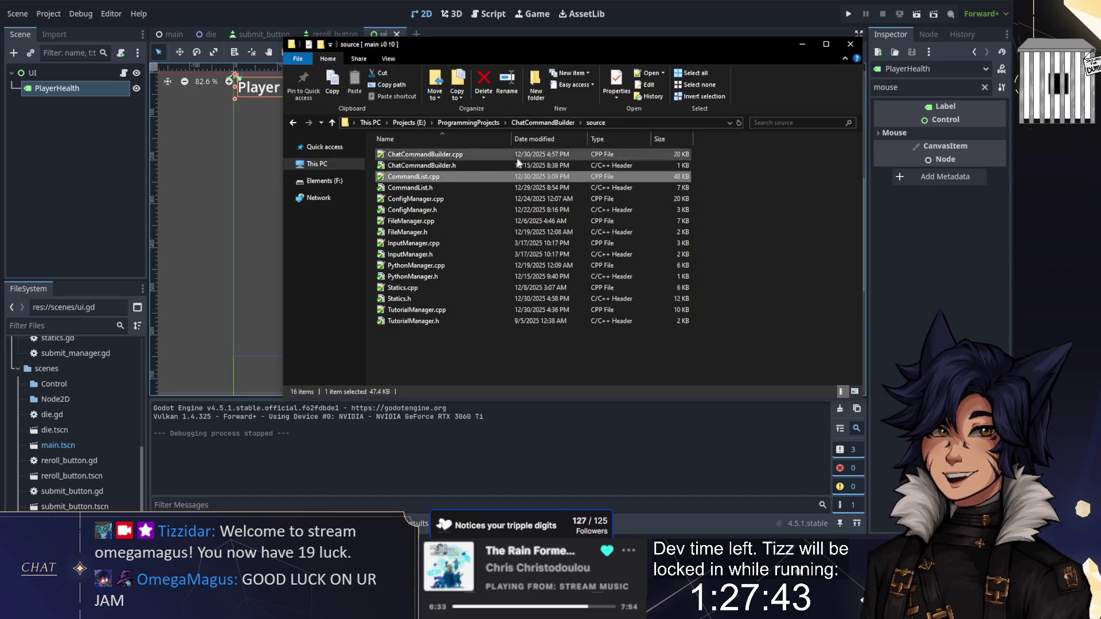
left_click(293, 153)
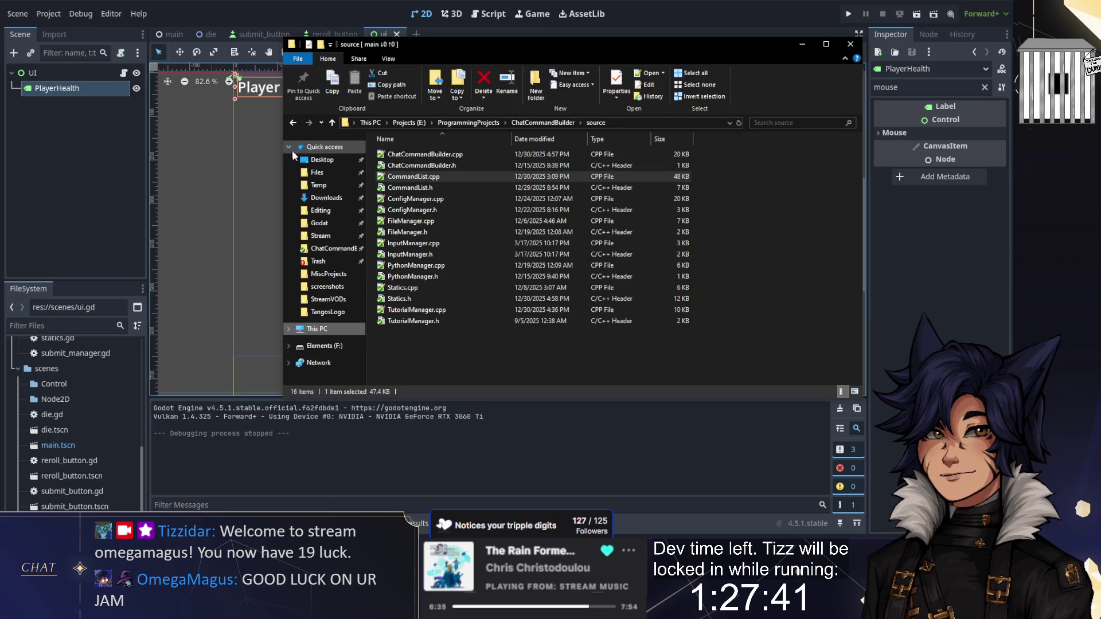
left_click(319, 223)
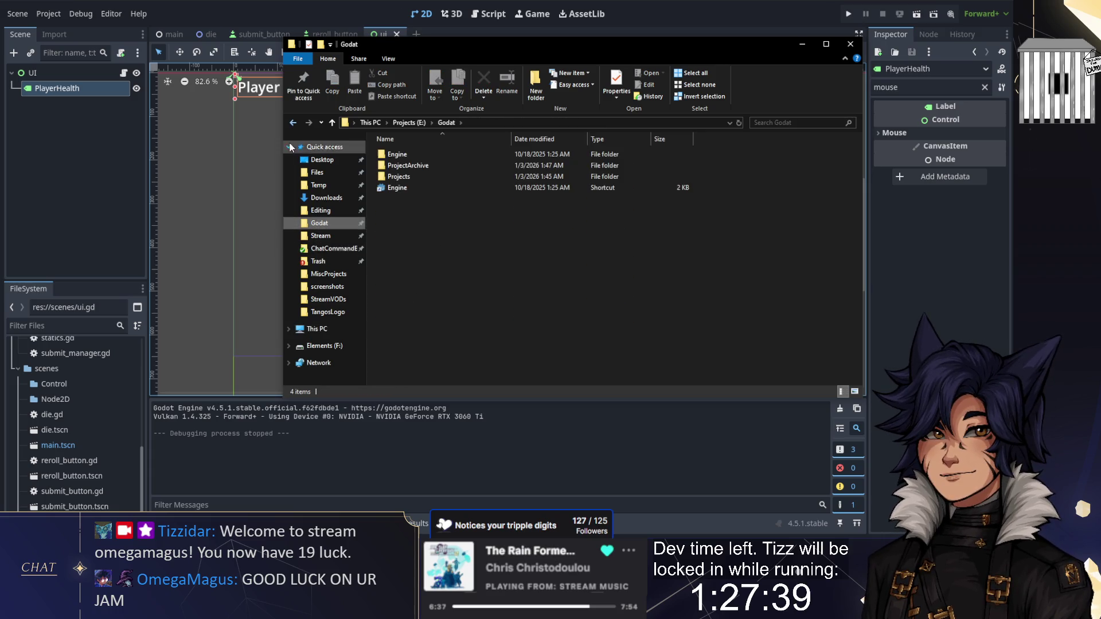
left_click(288, 147)
double_click(407, 175)
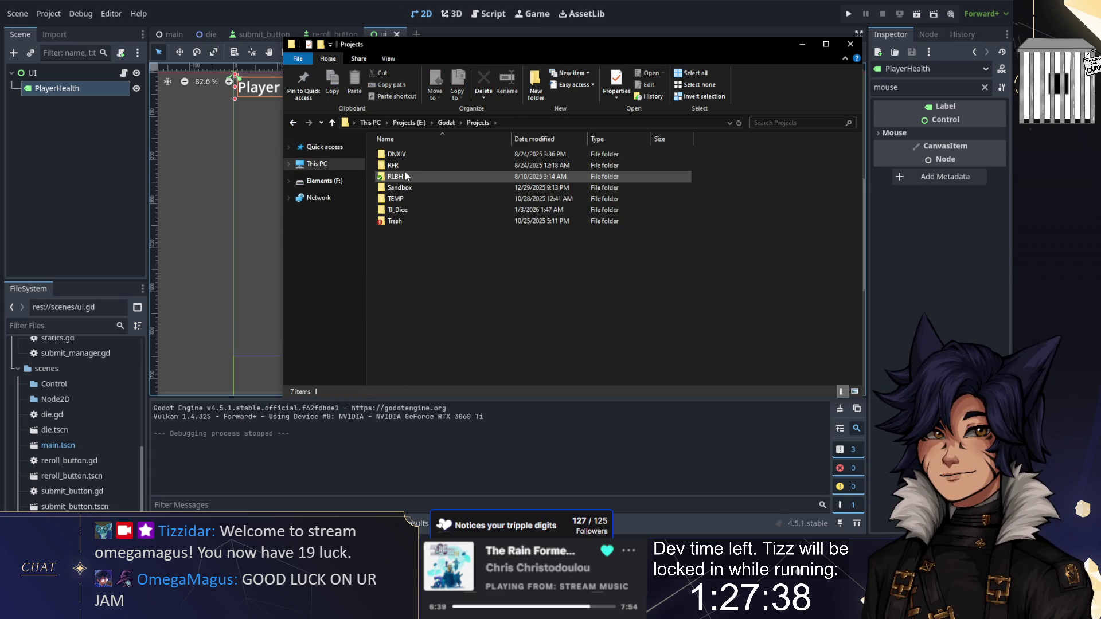
double_click(409, 211)
Go up to KenneyAssets and open its 2D assets folder
left_click(218, 487)
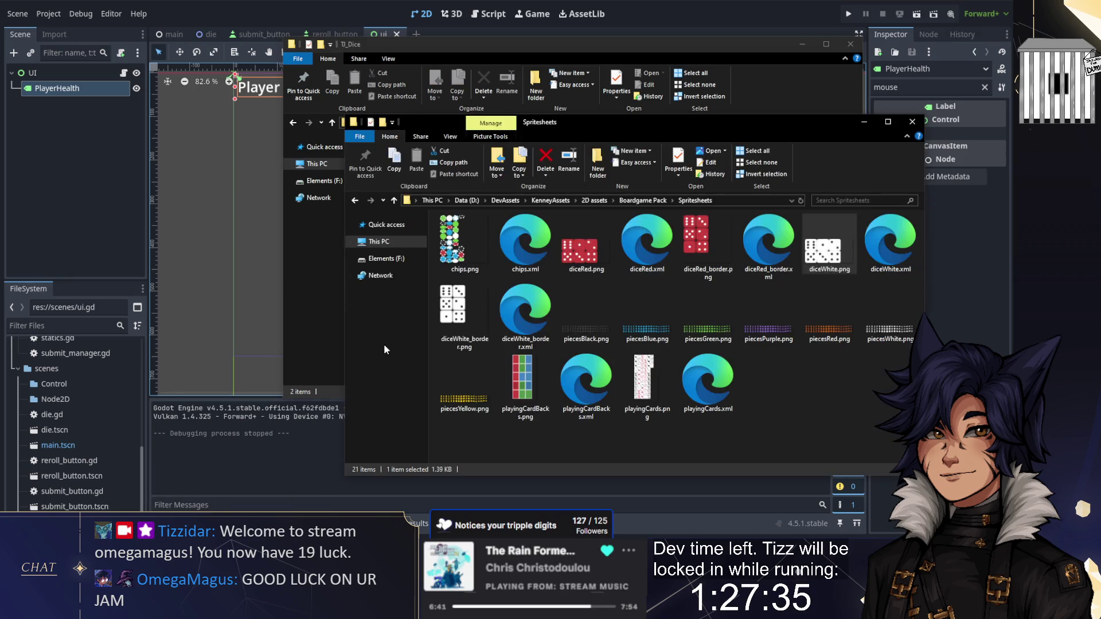
left_click(550, 200)
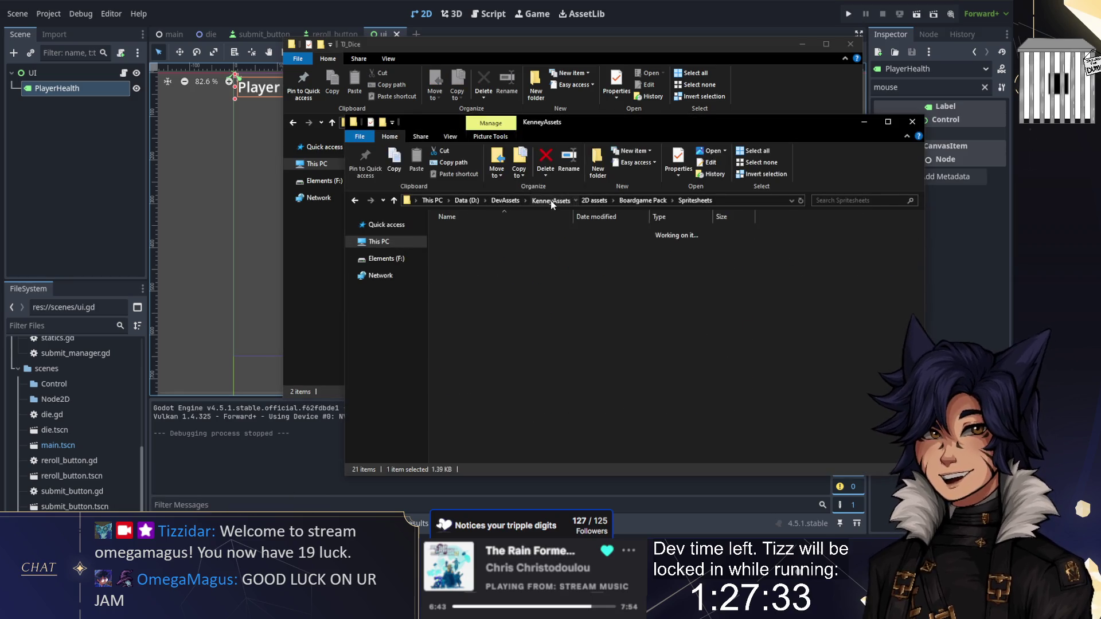
double_click(479, 232)
scroll(505, 275, "down", 1)
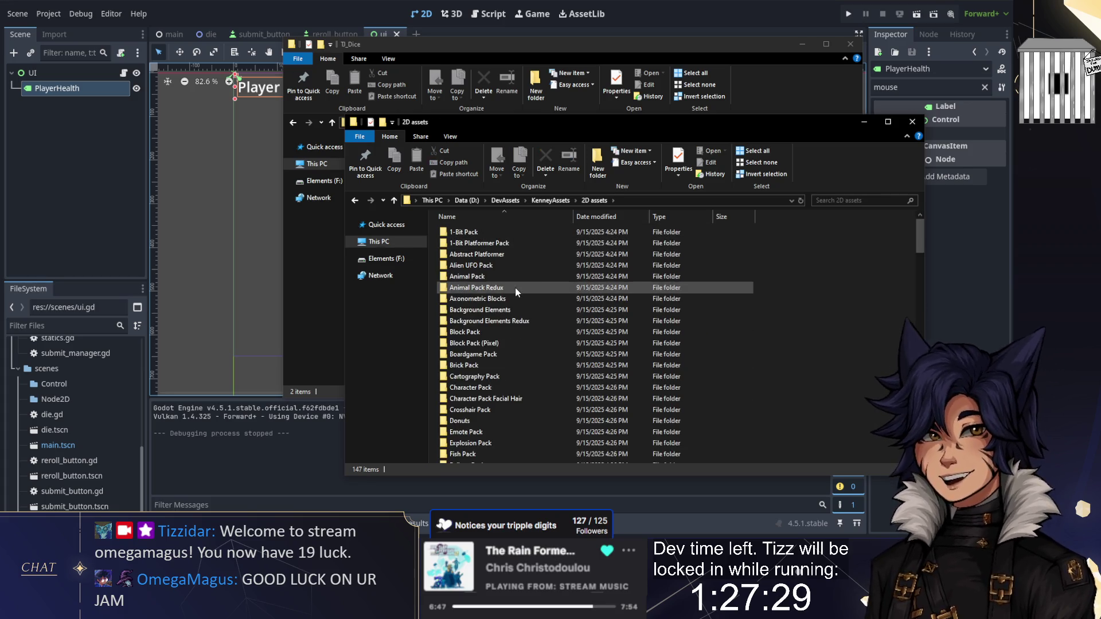
scroll(515, 291, "down", 3)
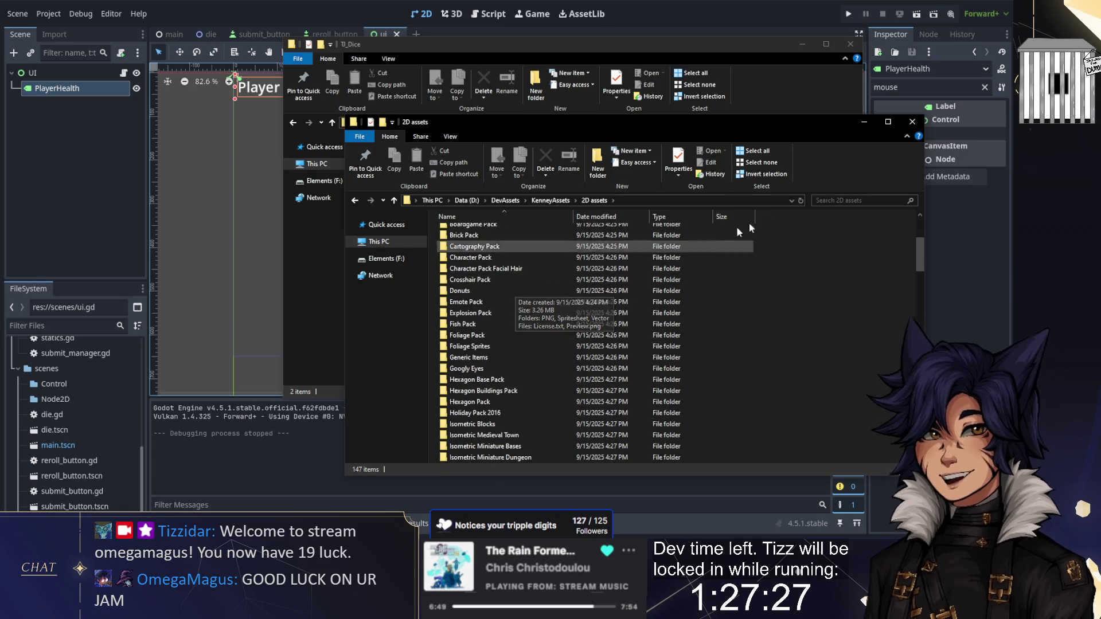
Search 2D assets for 'knight', clear the search, and jump through the F-named packs
left_click(854, 200)
key("Return")
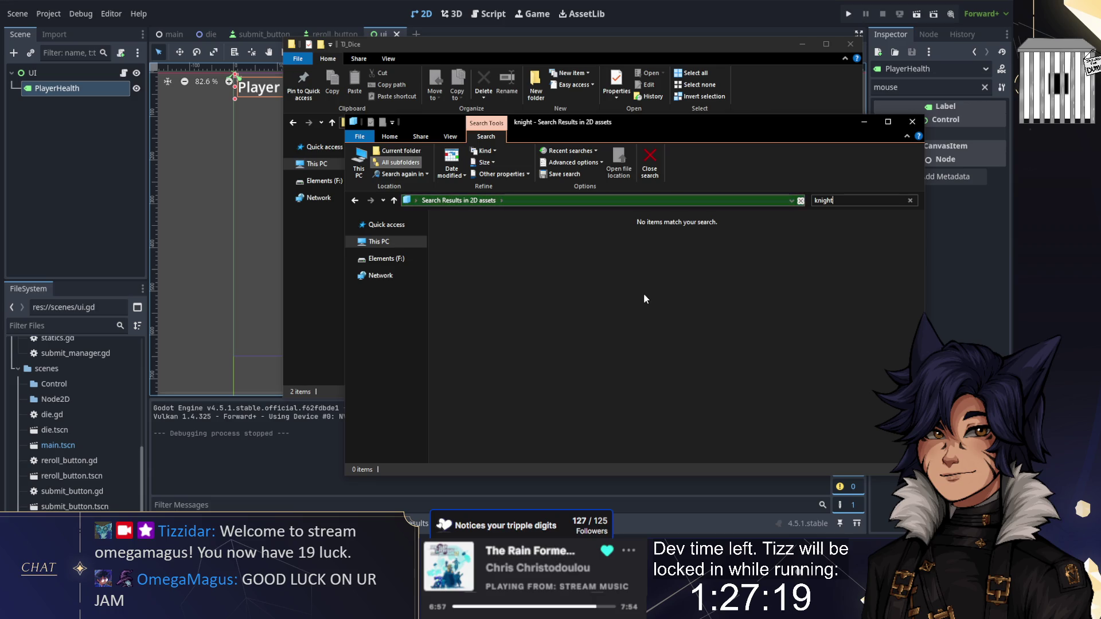
key("Escape")
left_click(534, 274)
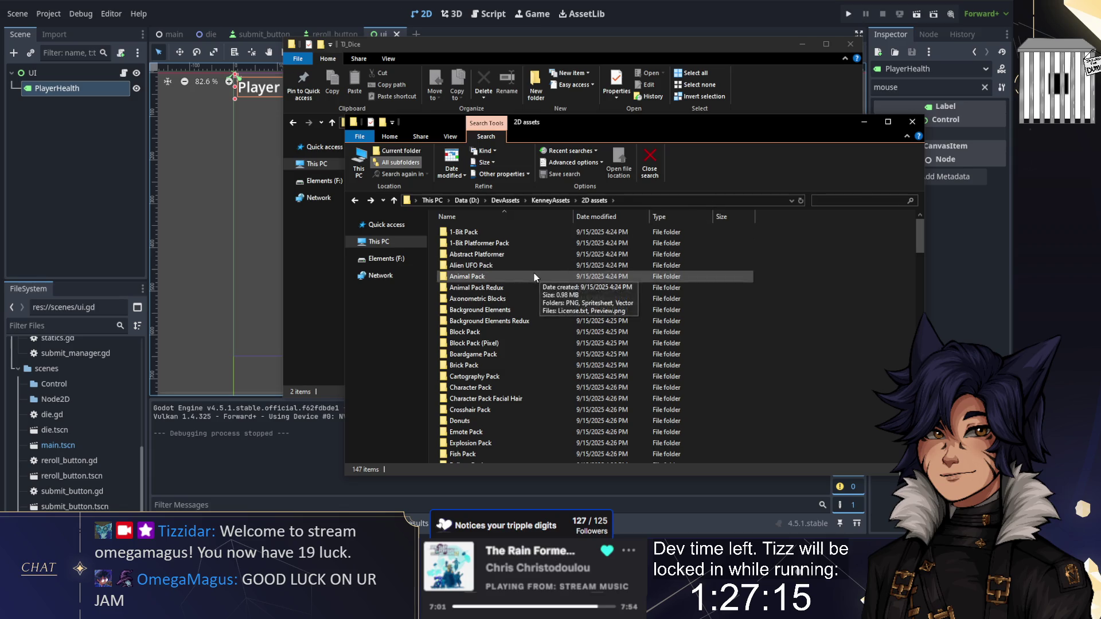
key("f")
scroll(524, 303, "down", 2)
scroll(508, 349, "down", 2)
key("f")
scroll(498, 363, "up", 4)
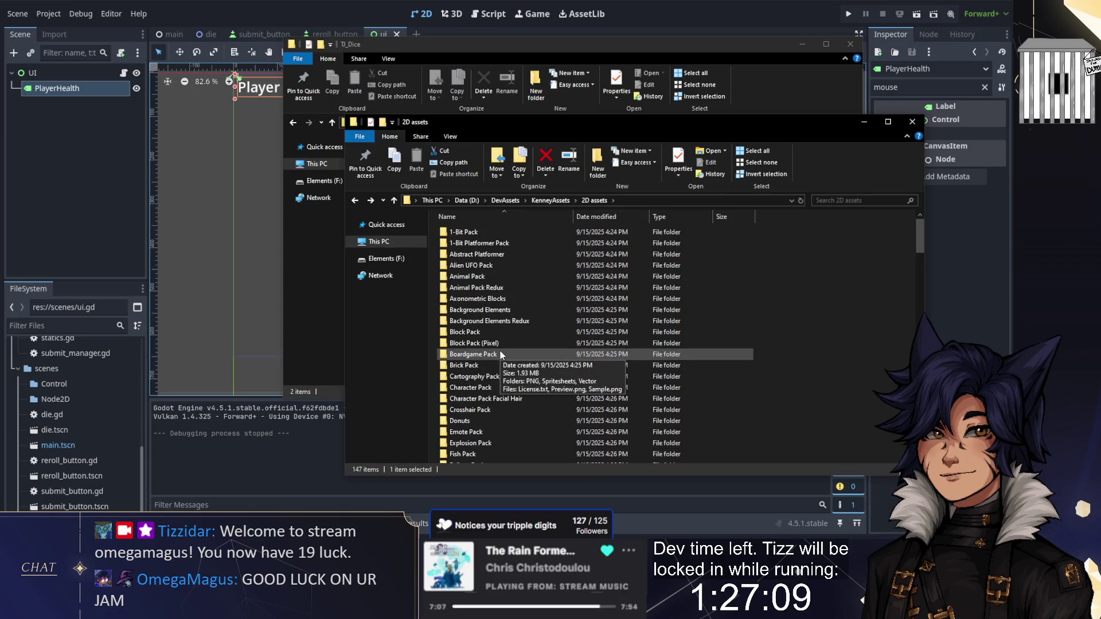
scroll(500, 352, "down", 6)
key("f")
Scroll down the pack list and open the Platformer Assets Base folder
scroll(499, 350, "down", 4)
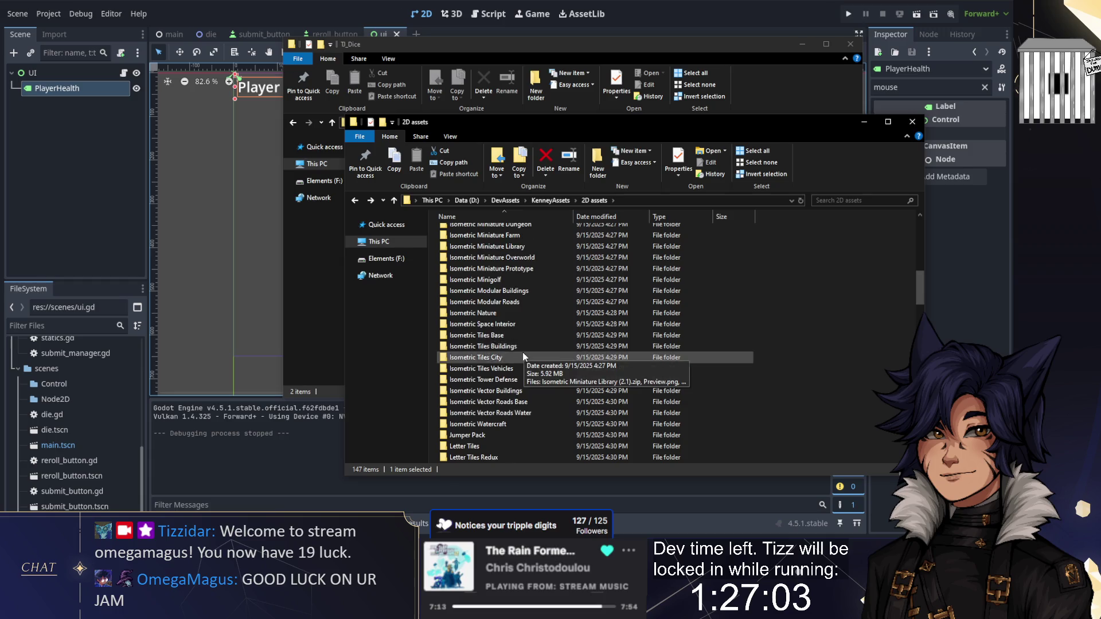
scroll(523, 355, "down", 5)
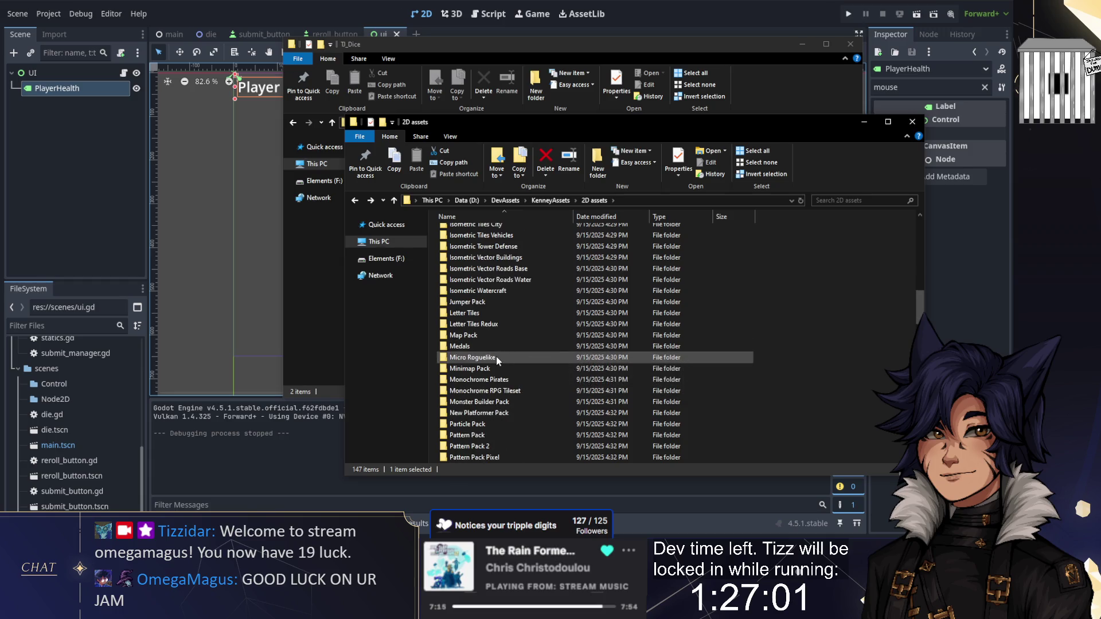
scroll(513, 363, "down", 2)
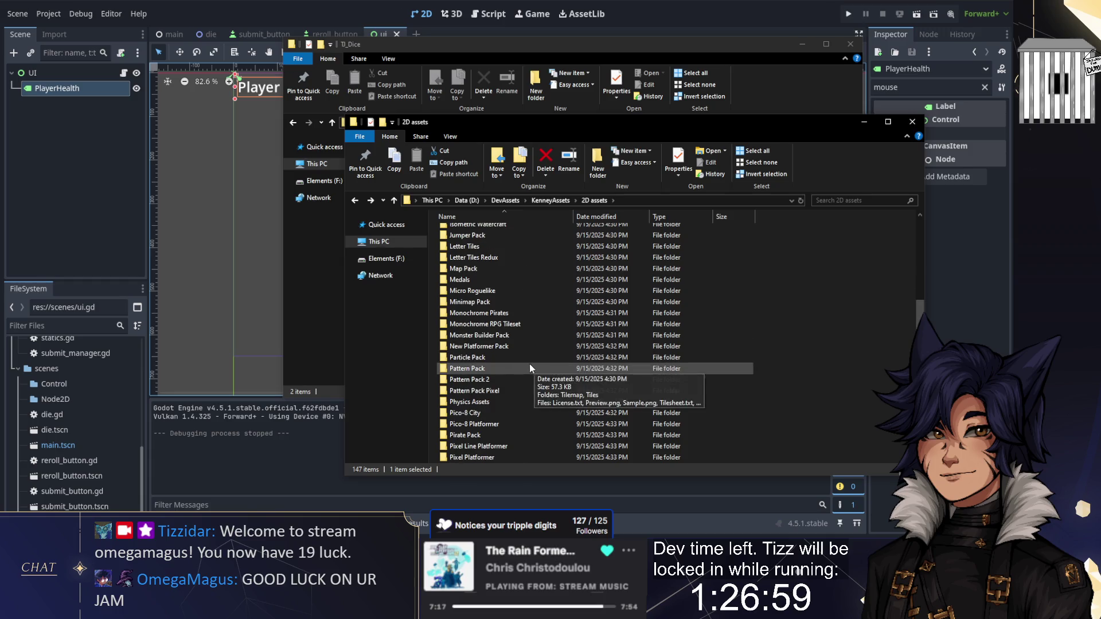
scroll(514, 362, "down", 2)
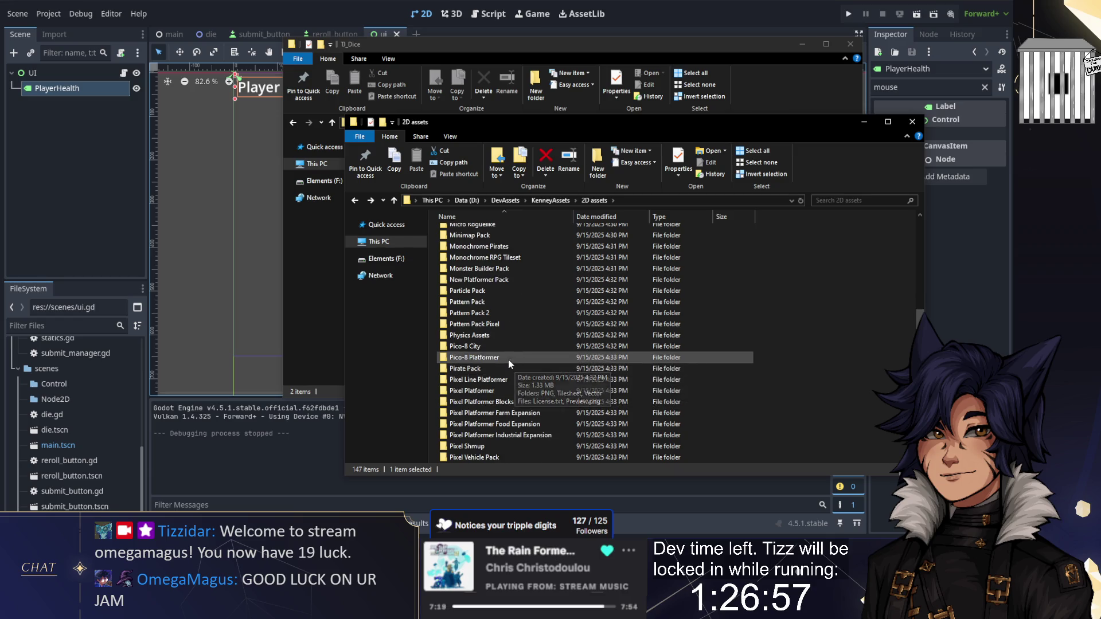
scroll(499, 350, "down", 4)
scroll(499, 344, "down", 2)
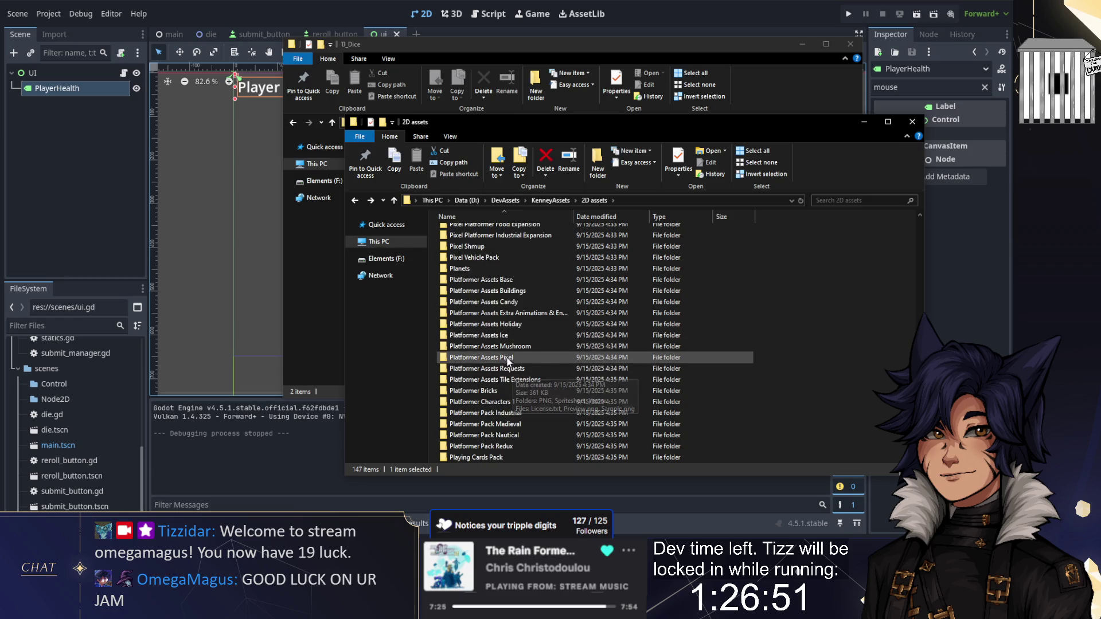
double_click(511, 283)
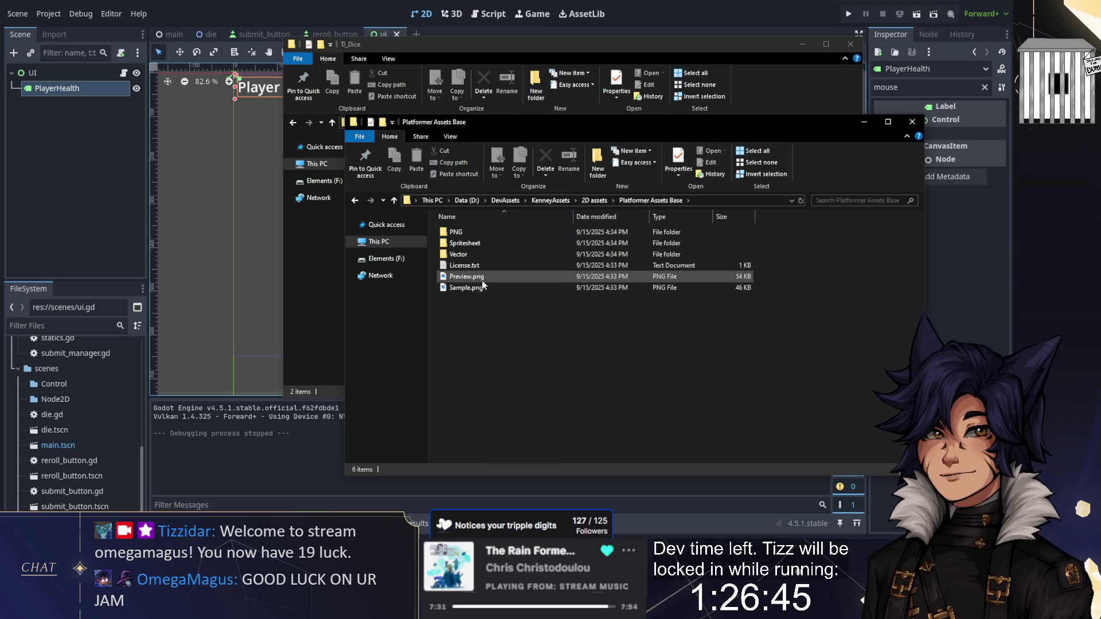
Zoom into the open folder's Preview.png in Photos, then close it and return to 2D assets
double_click(481, 281)
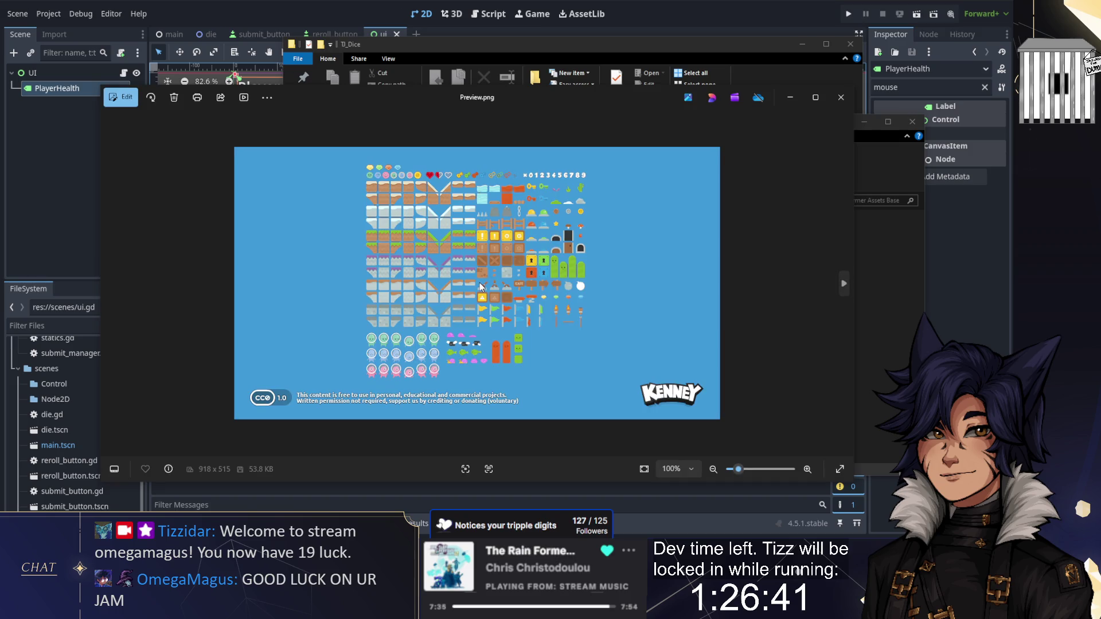
scroll(480, 287, "up", 5)
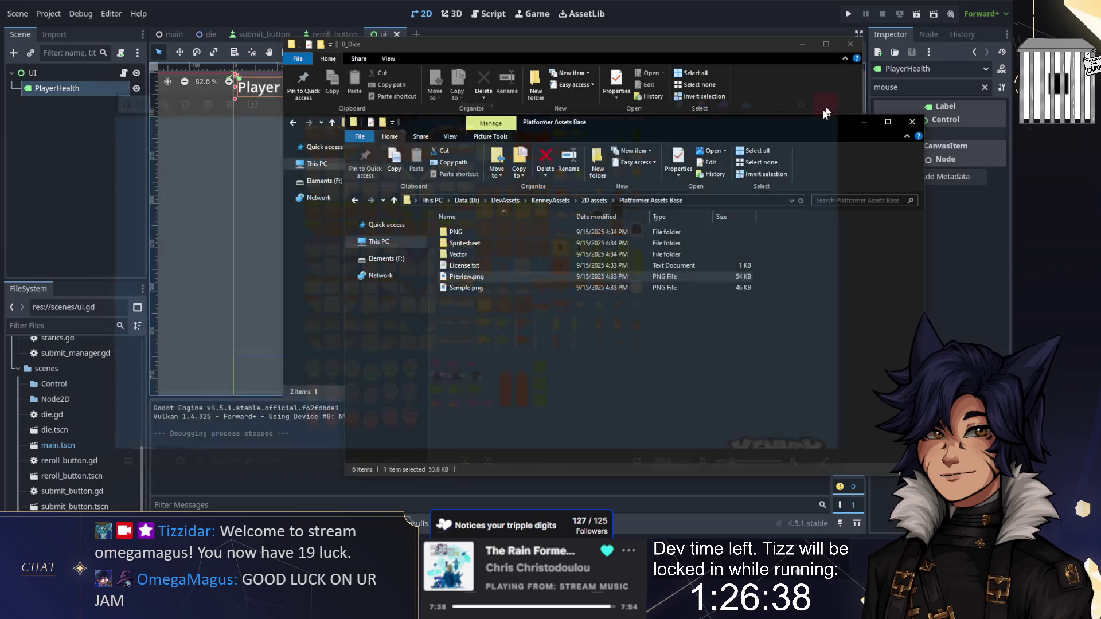
left_click(840, 97)
left_click(597, 201)
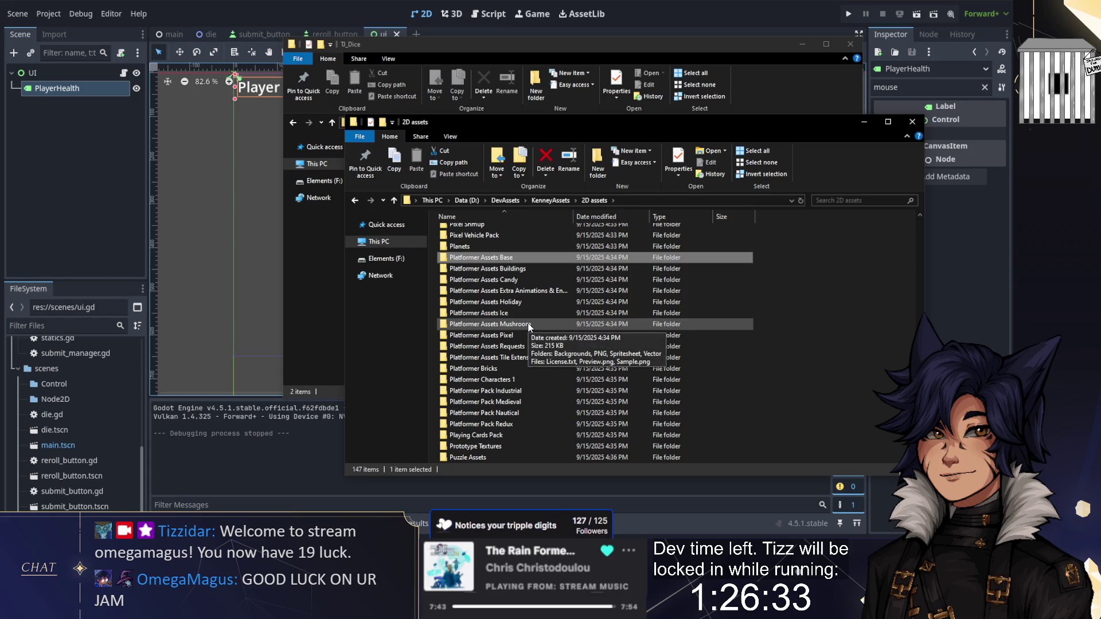
Inspect the Roguelike Characters Pack preview, panning across its clothing, hair and weapon sprites
scroll(529, 326, "down", 3)
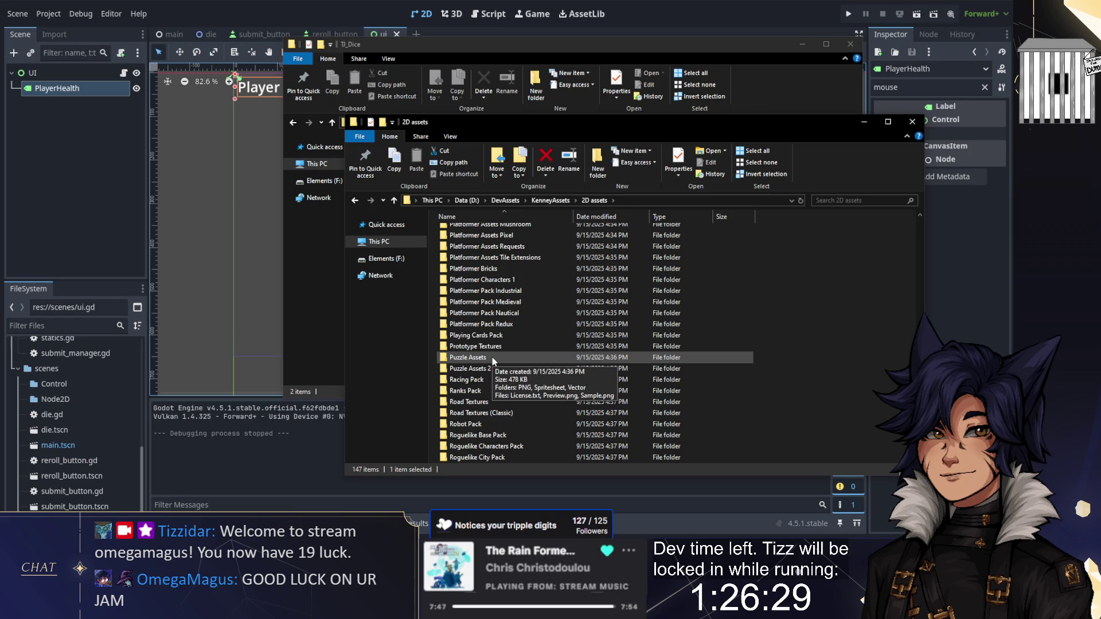
scroll(492, 357, "down", 2)
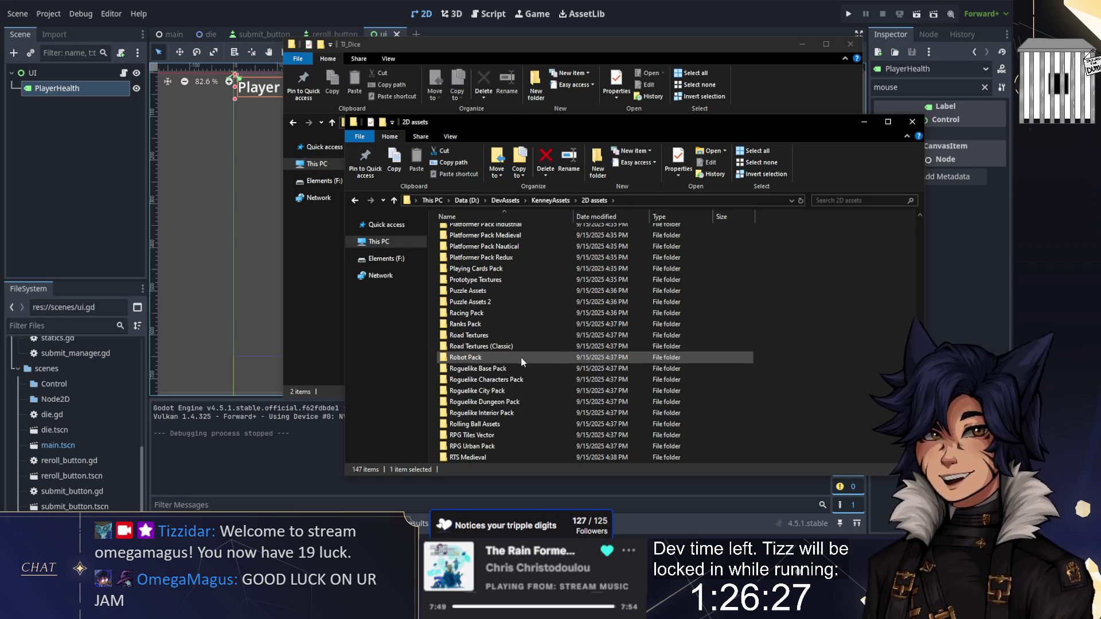
double_click(512, 380)
left_click(483, 255)
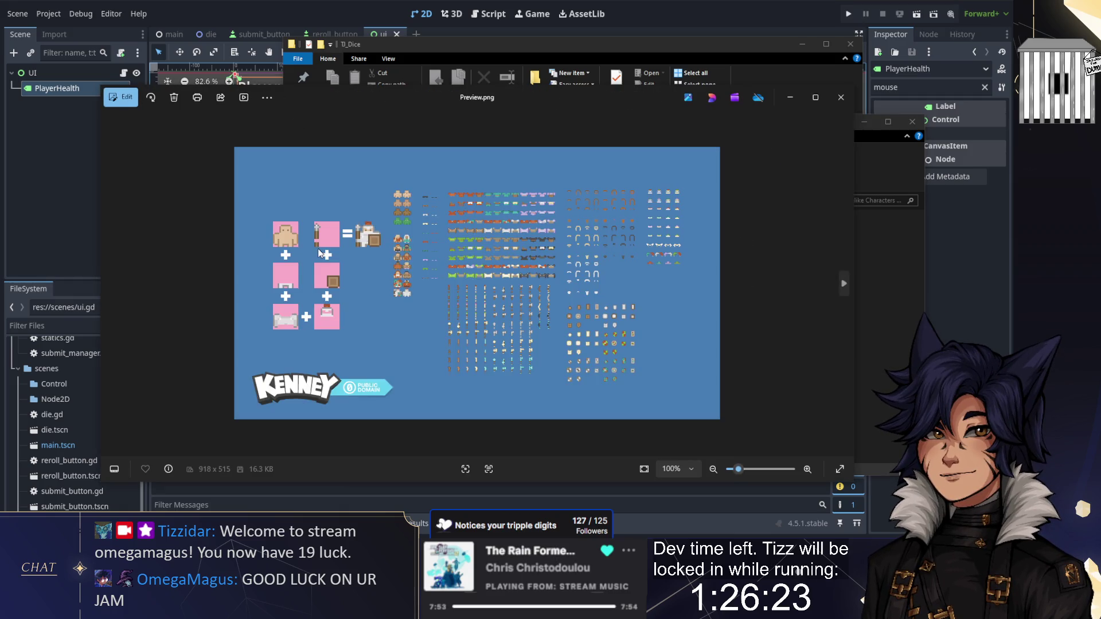
scroll(425, 264, "up", 5)
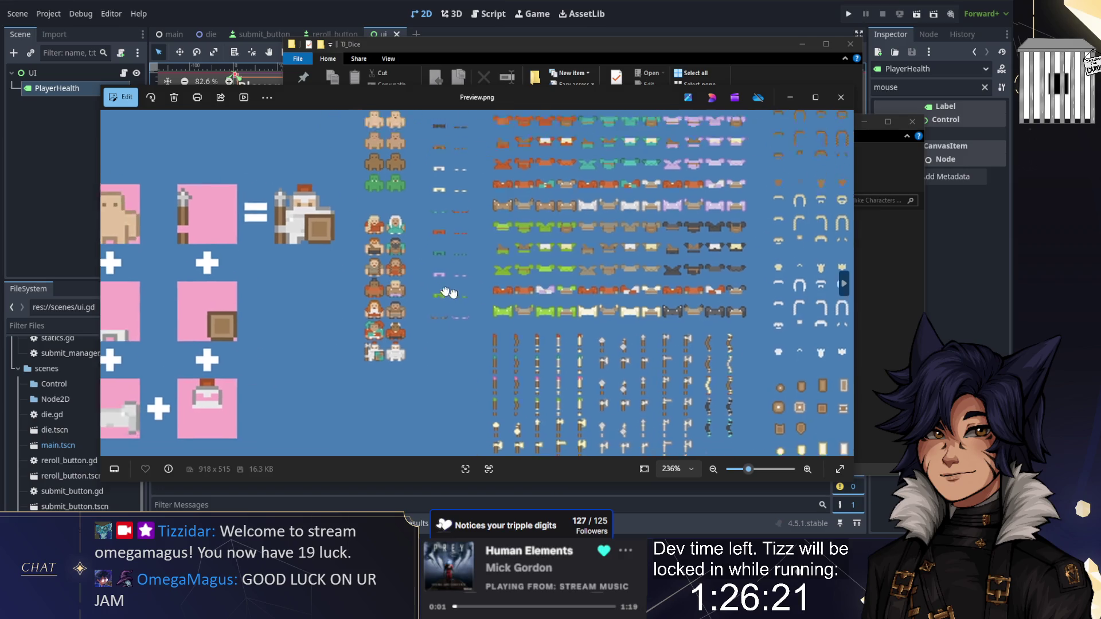
mouse_move(545, 314)
left_mouse_down()
mouse_move(373, 310)
mouse_move(325, 276)
left_mouse_up()
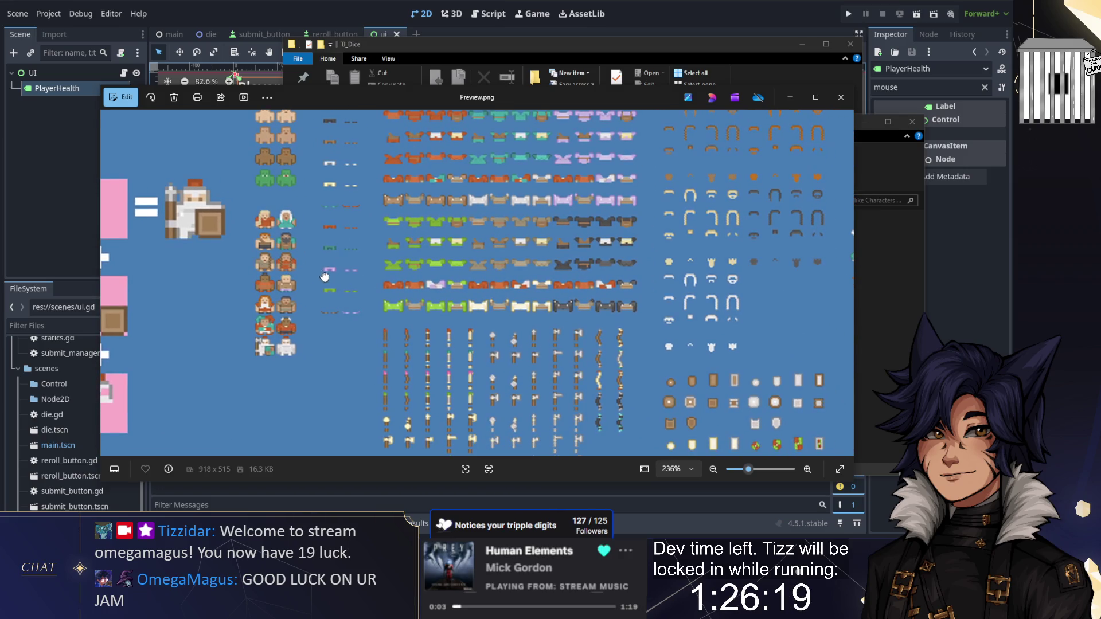
mouse_move(490, 336)
left_mouse_down()
mouse_move(401, 327)
mouse_move(320, 238)
left_mouse_up()
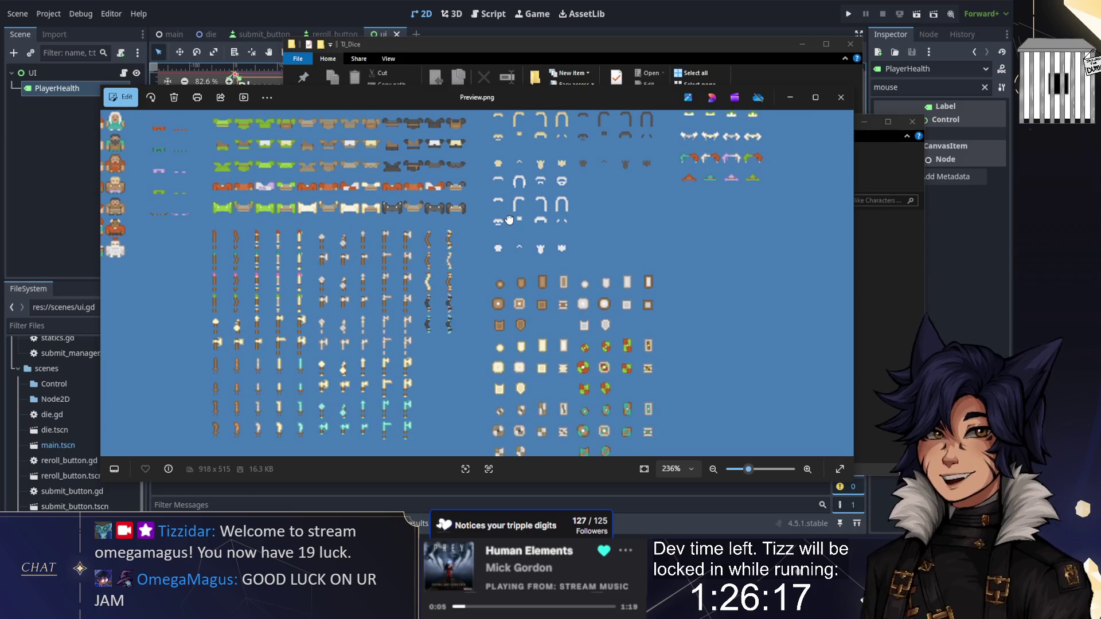
left_click(841, 97)
key("alt+Up")
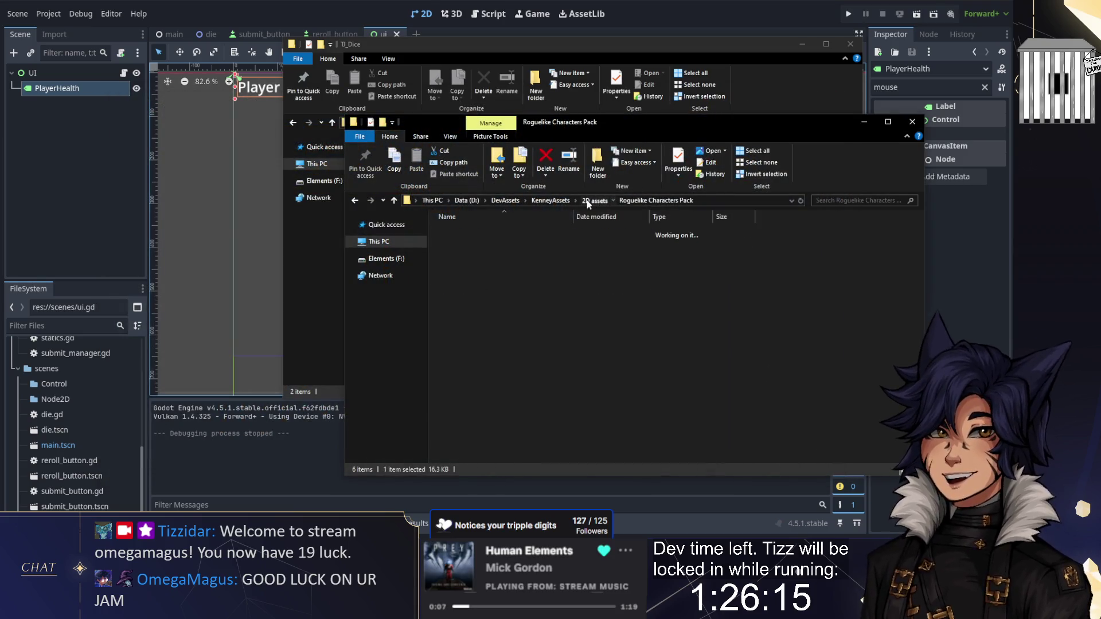
View the RTS Medieval Preview.png zoomed in, then close it and return to 2D assets
scroll(532, 289, "down", 3)
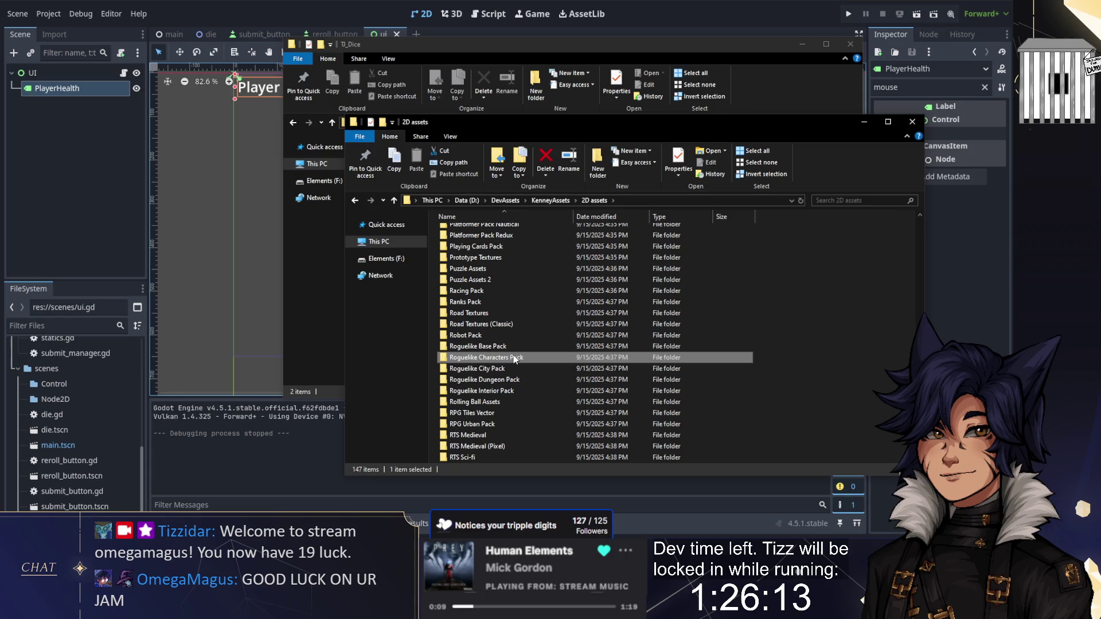
scroll(512, 356, "down", 3)
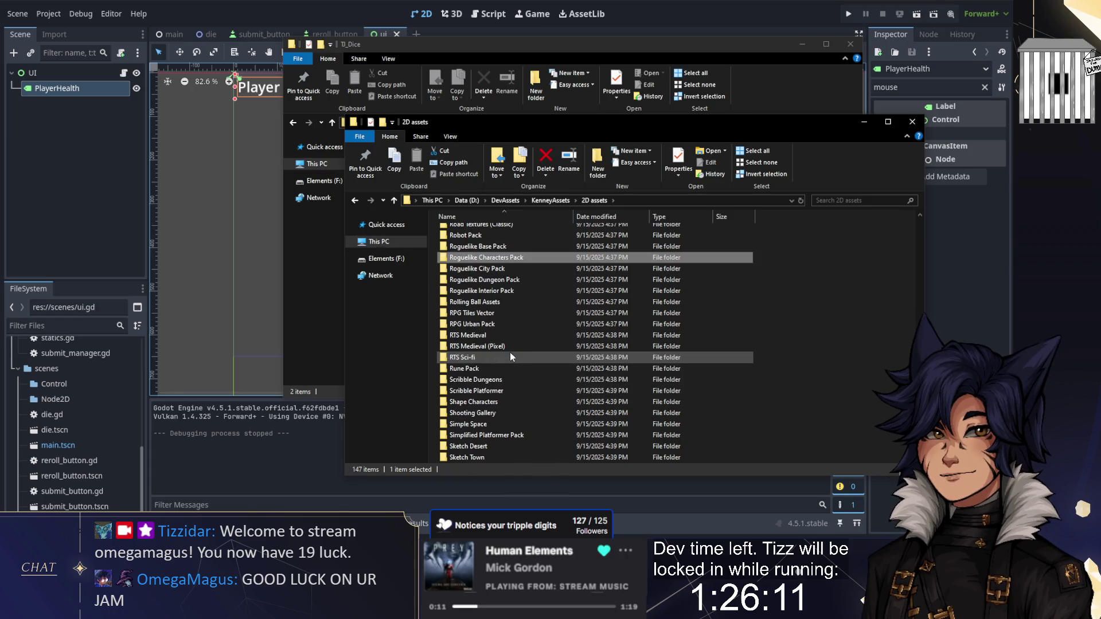
double_click(476, 334)
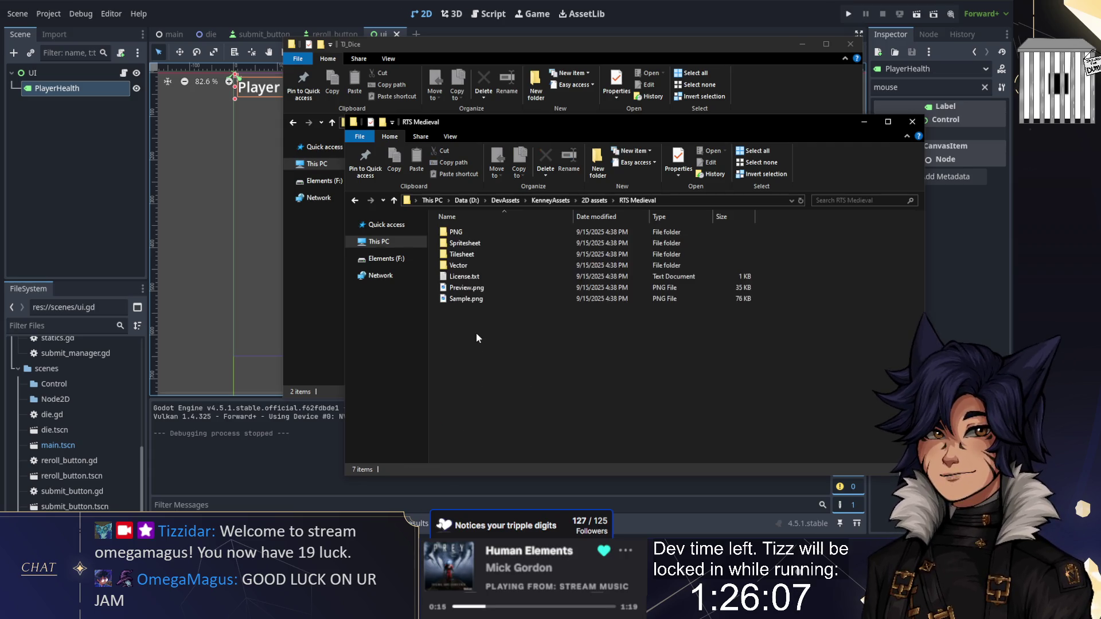
left_click(462, 286)
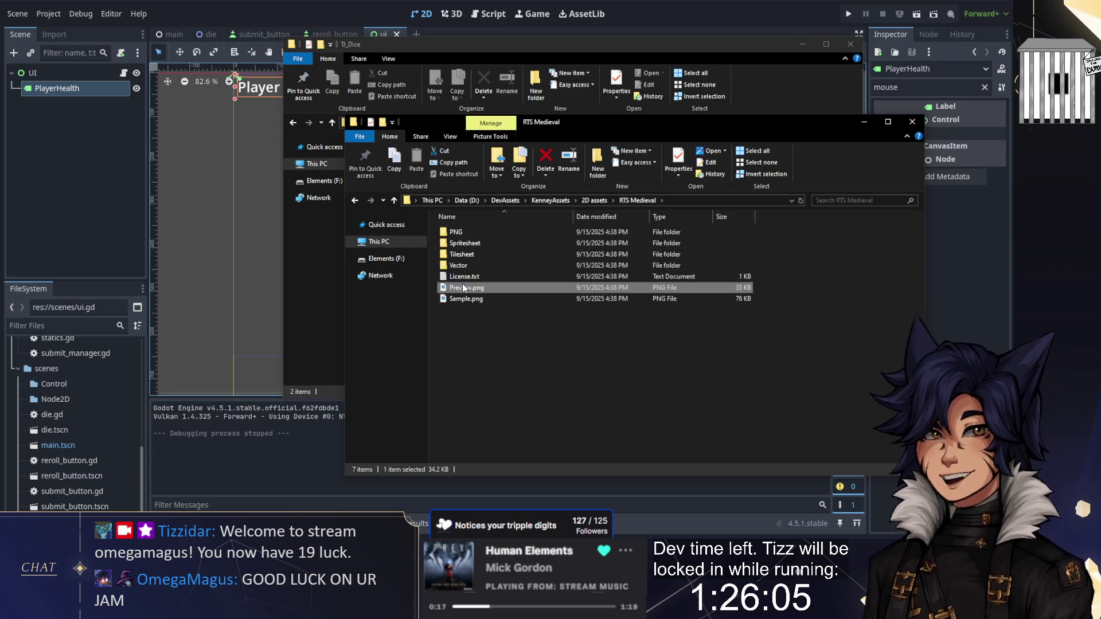
double_click(462, 287)
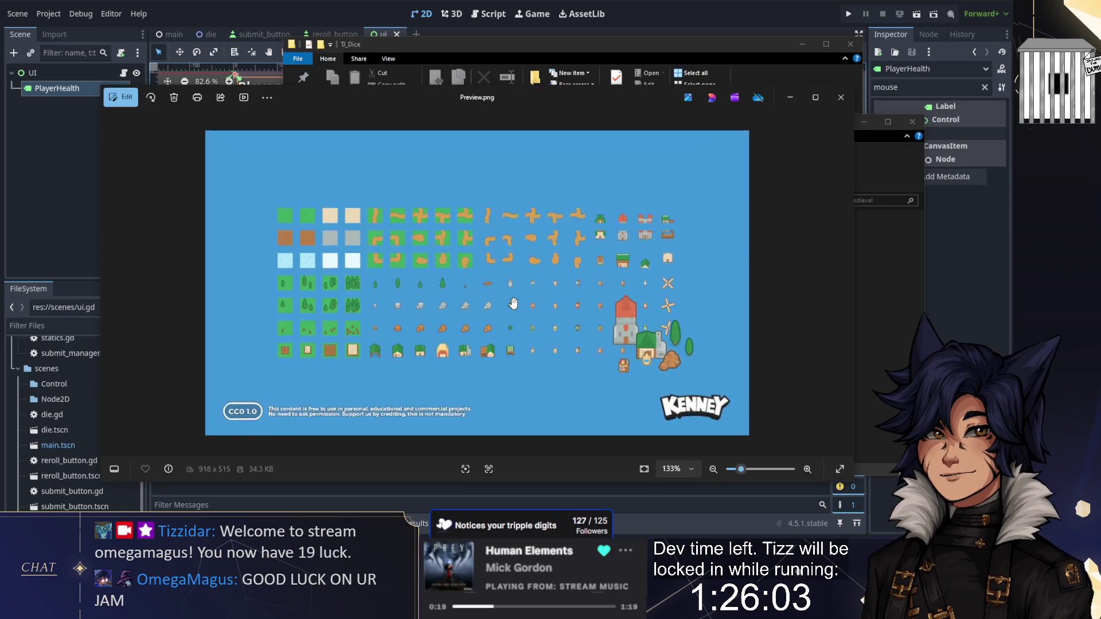
scroll(513, 303, "up", 2)
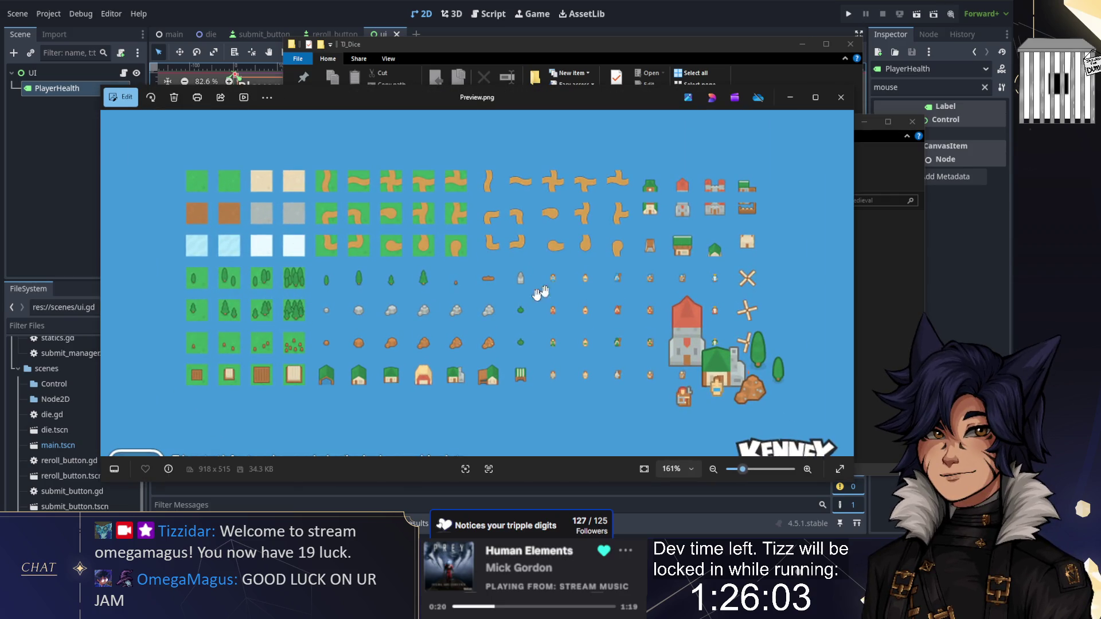
left_click(838, 99)
left_click(592, 202)
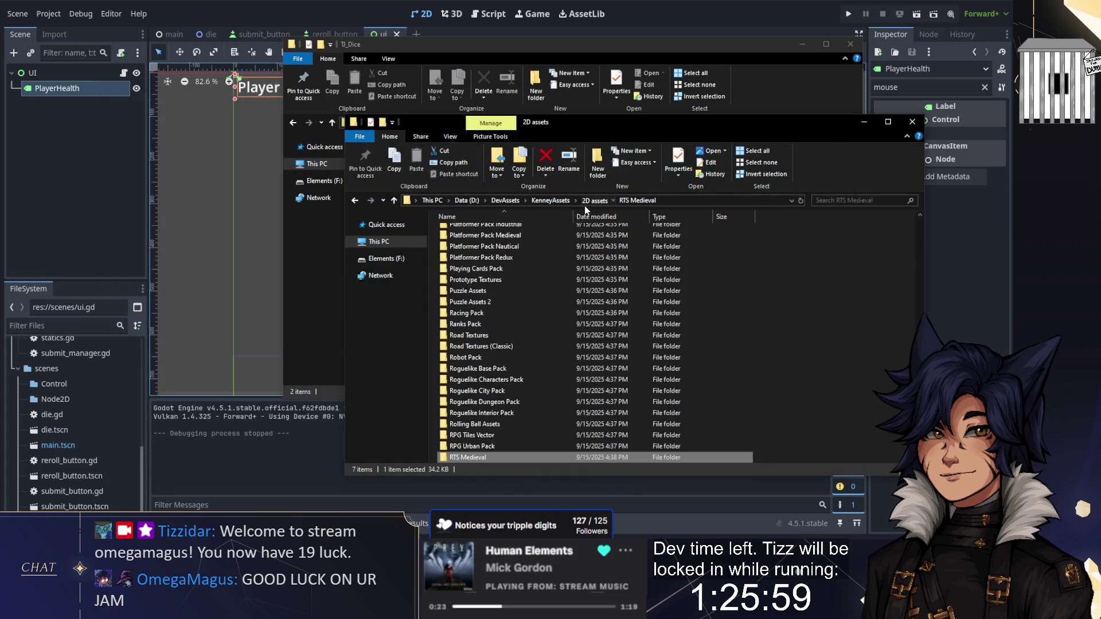
Open the Scribble Dungeons Preview.png, zoom in and pan across its tiles
scroll(506, 352, "up", 3)
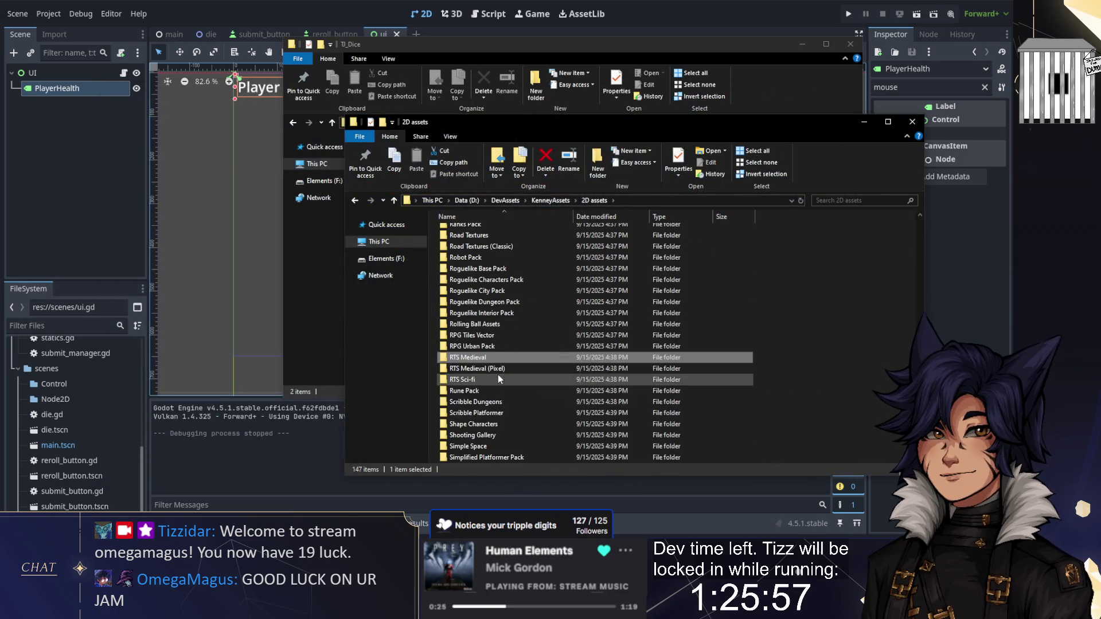
scroll(487, 379, "down", 1)
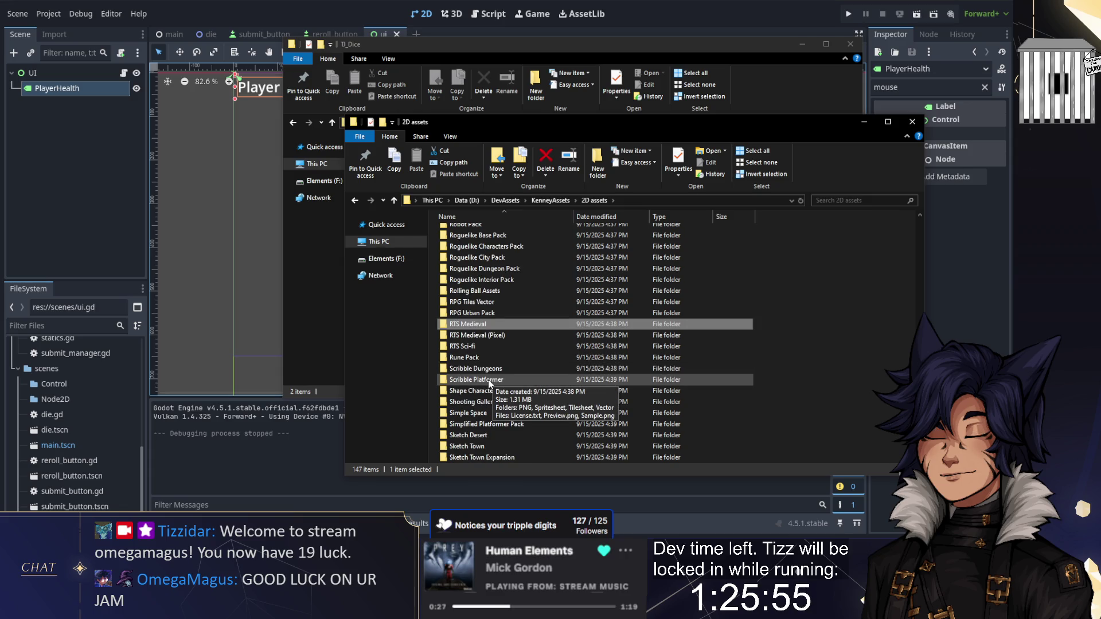
scroll(506, 367, "down", 1)
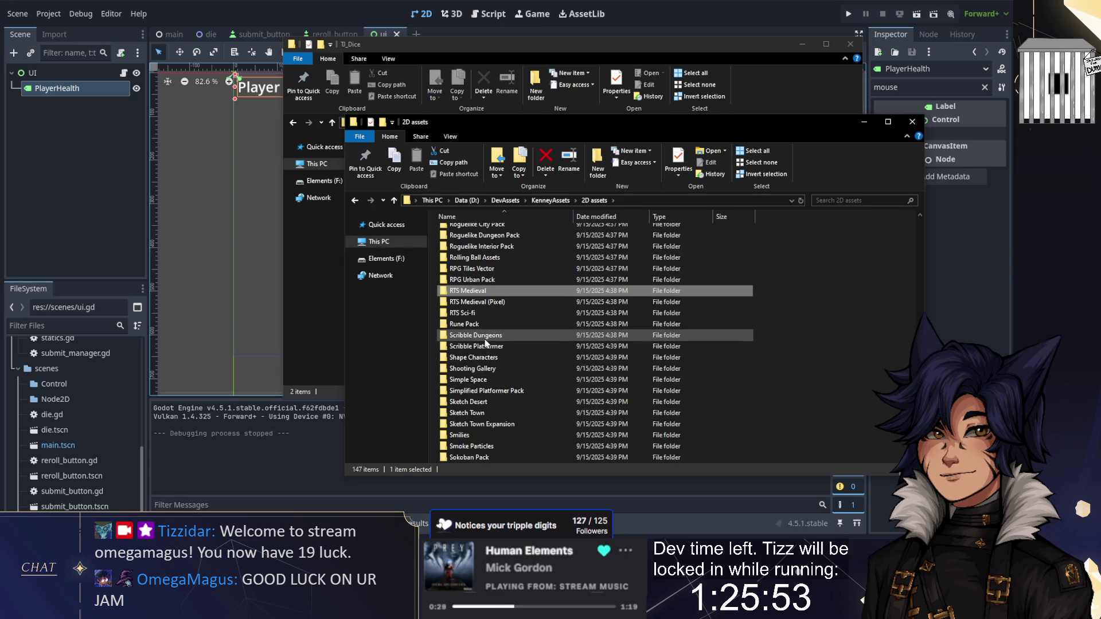
double_click(485, 336)
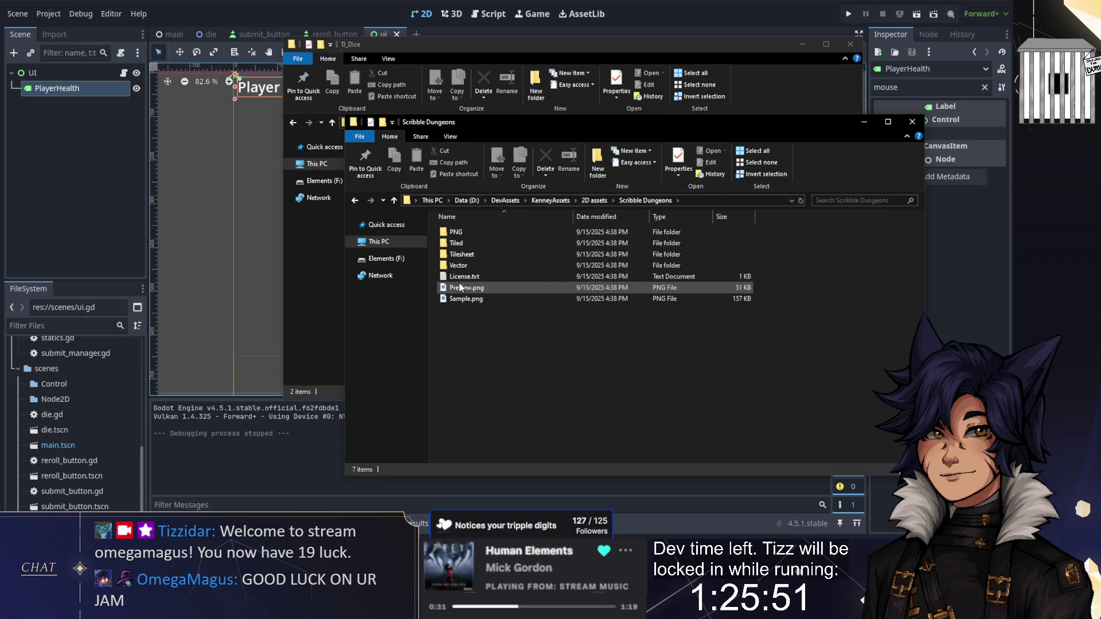
double_click(460, 287)
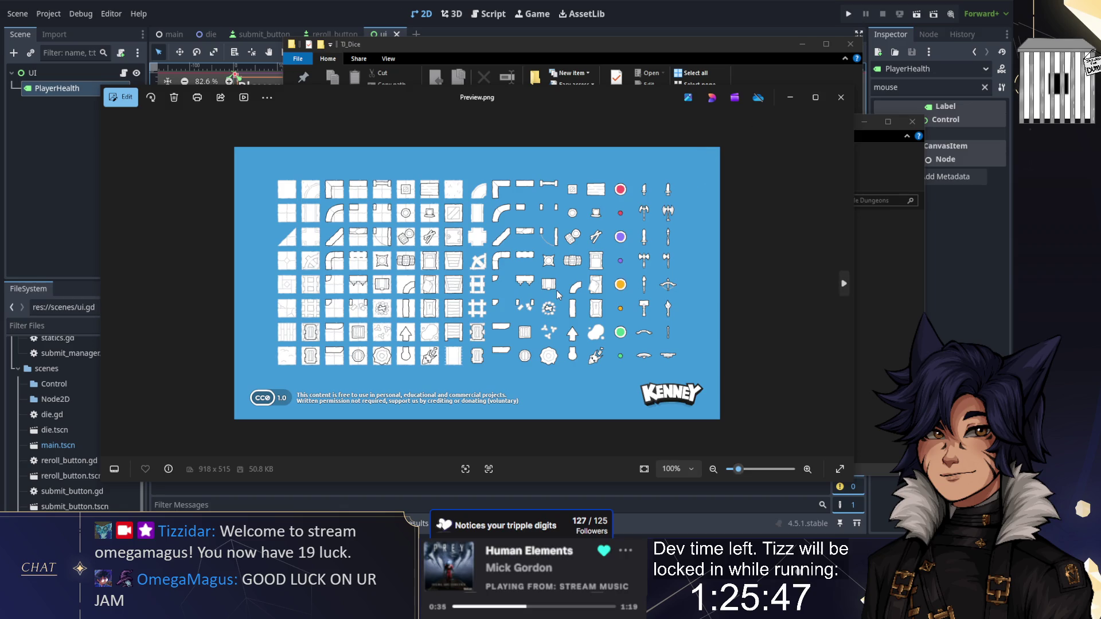
scroll(556, 290, "up", 4)
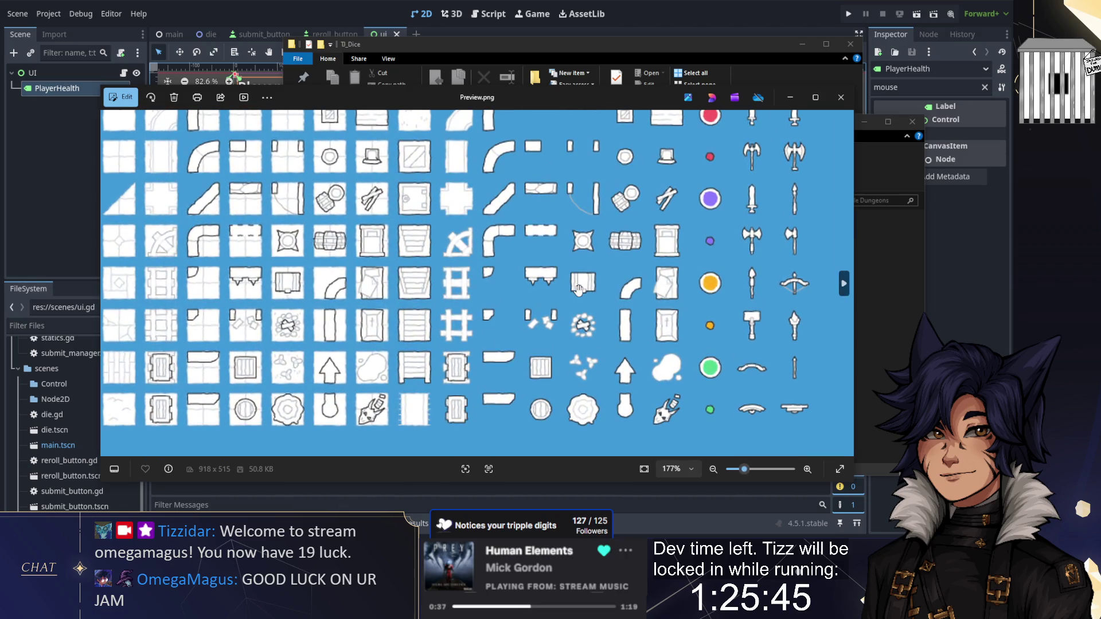
left_click_drag(578, 288, 481, 342)
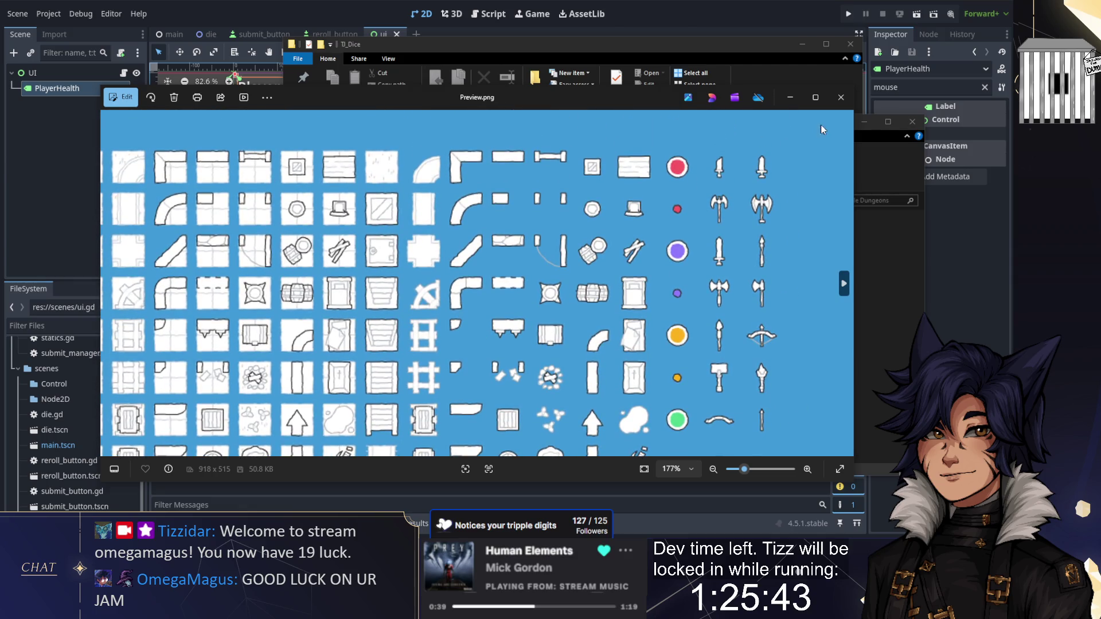
Close the Scribble Dungeons preview and open the Shape Characters Preview.png
left_click(840, 101)
left_click(594, 200)
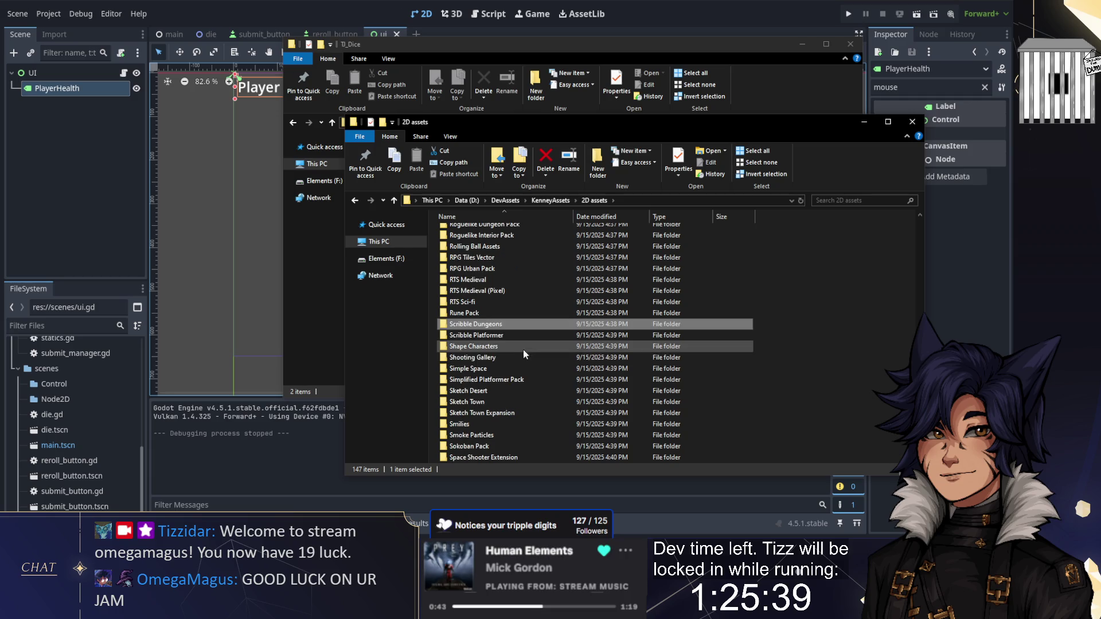
double_click(474, 379)
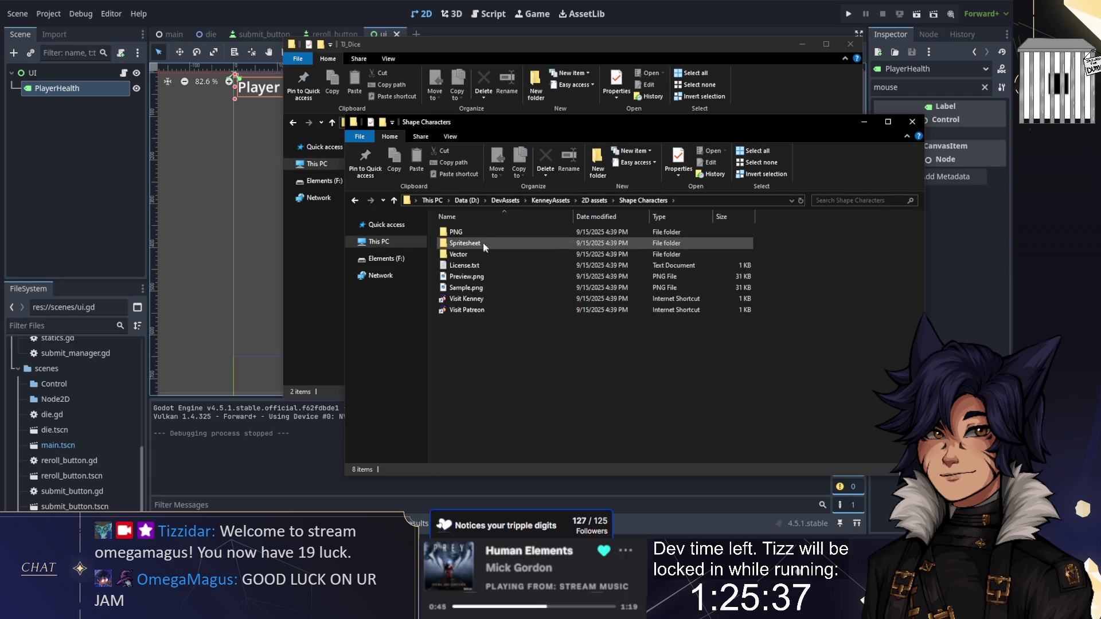
double_click(466, 278)
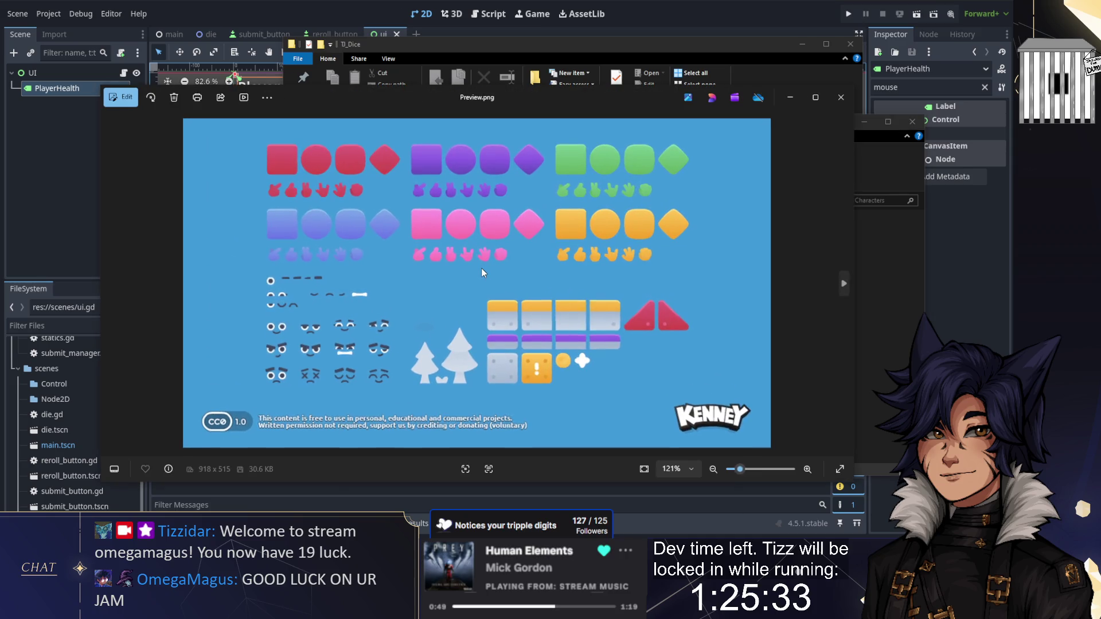
Maximize the Shape Characters Preview.png in Photos, then close it
left_click(815, 97)
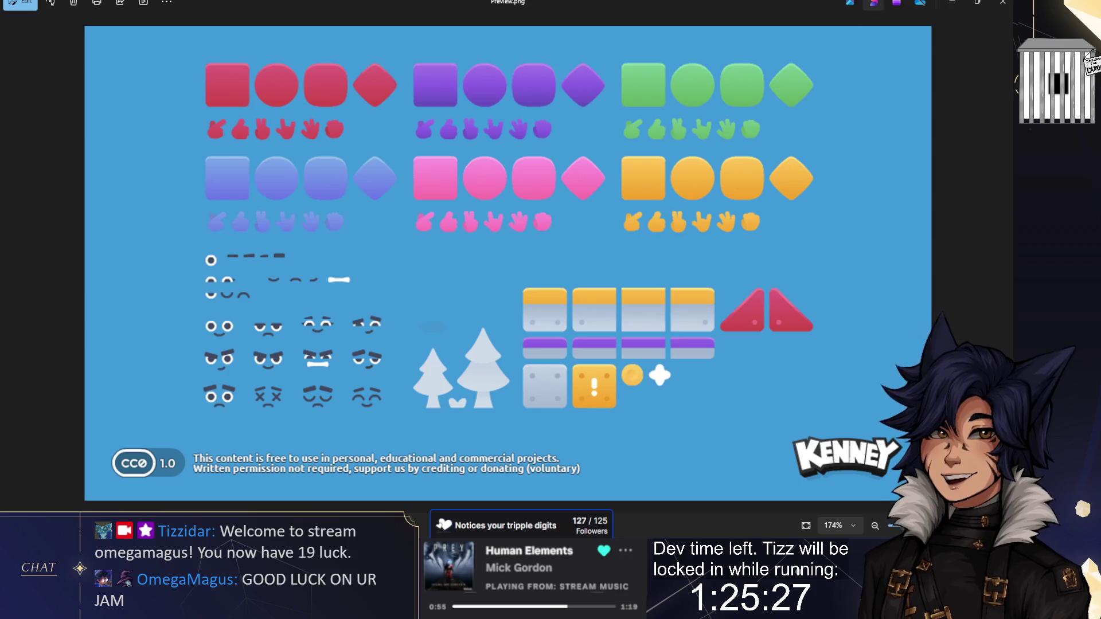
key("alt+F4")
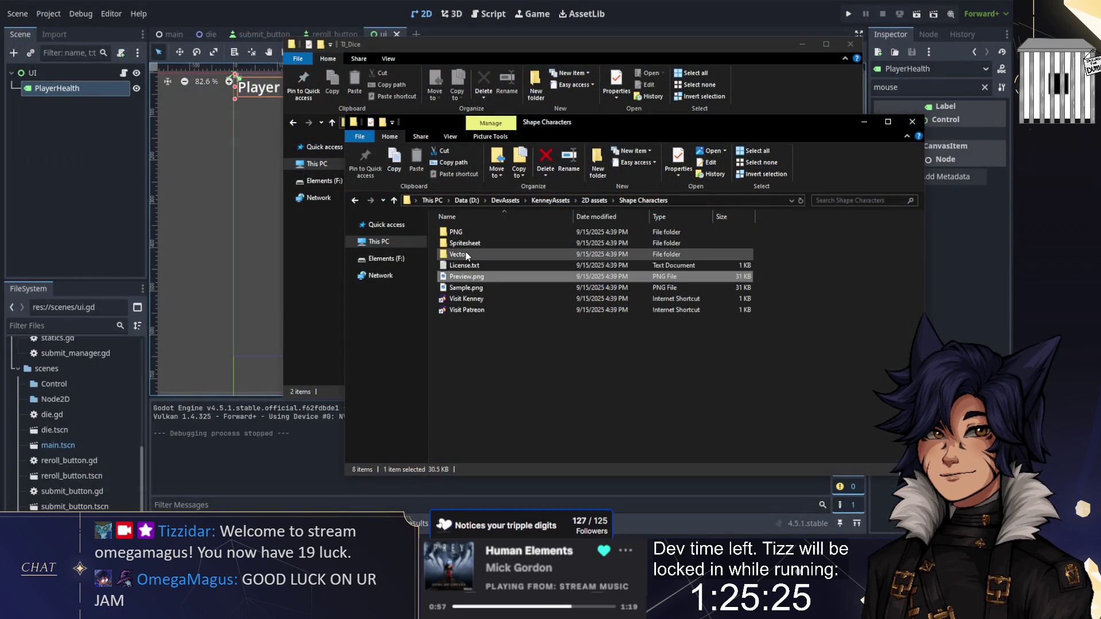
In PNG > Default, select the blue body, blue hand, face and facial-part images
double_click(465, 232)
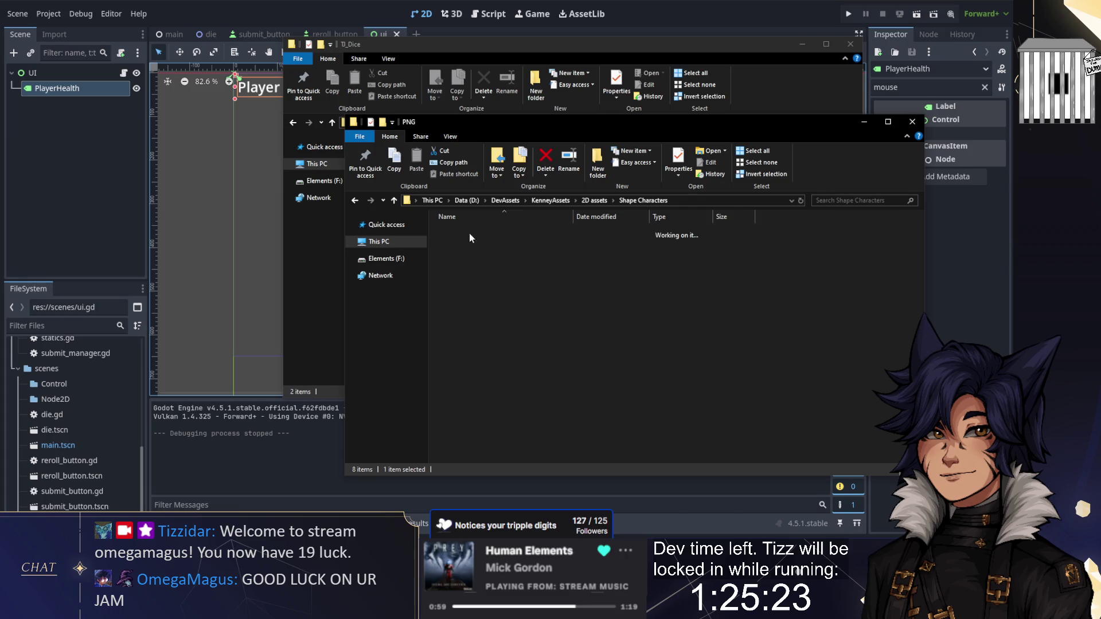
double_click(468, 232)
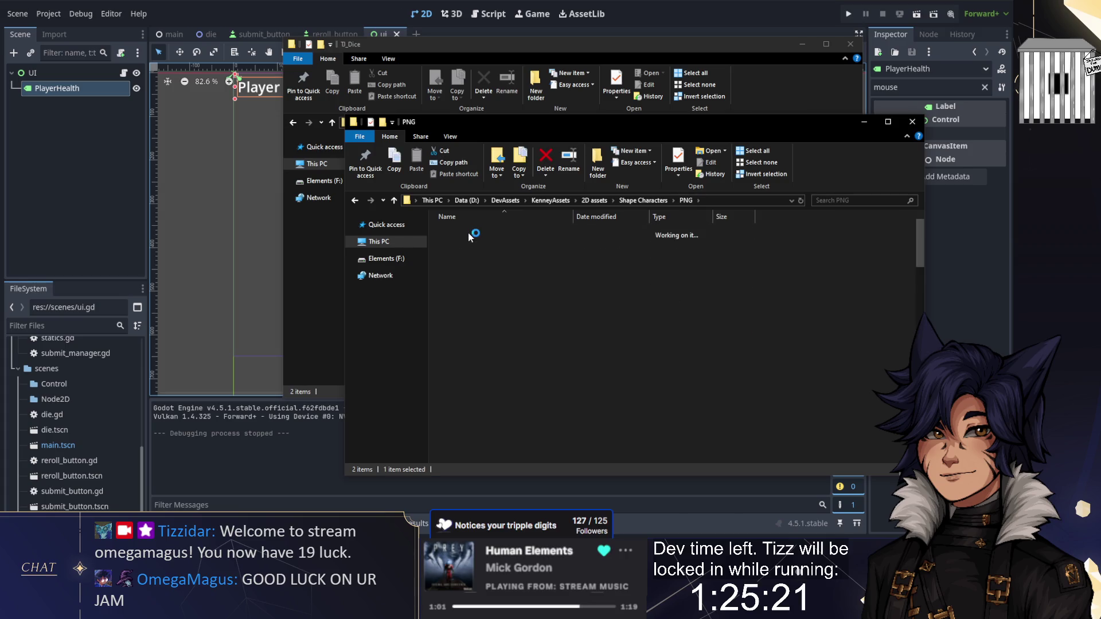
scroll(602, 302, "down", 5)
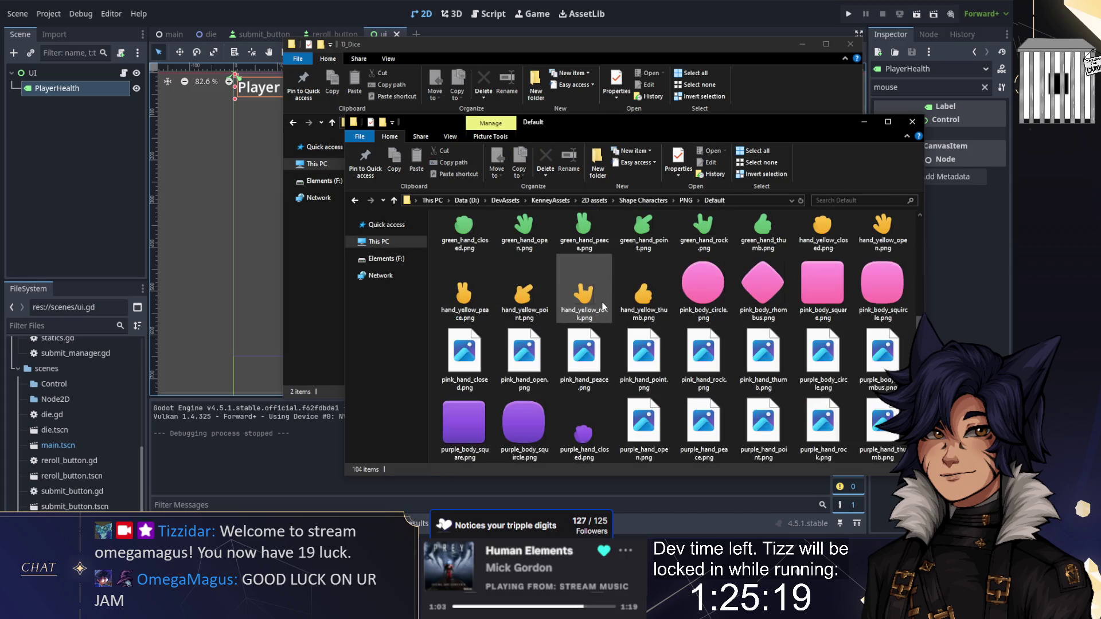
scroll(602, 305, "down", 2)
scroll(600, 305, "up", 8)
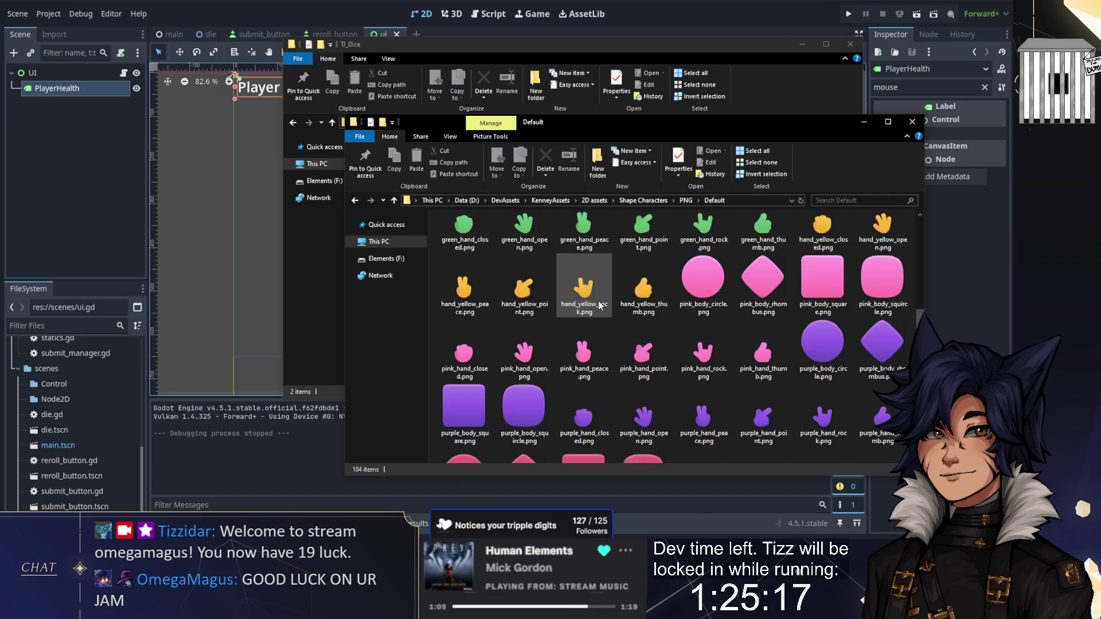
scroll(598, 301, "up", 3)
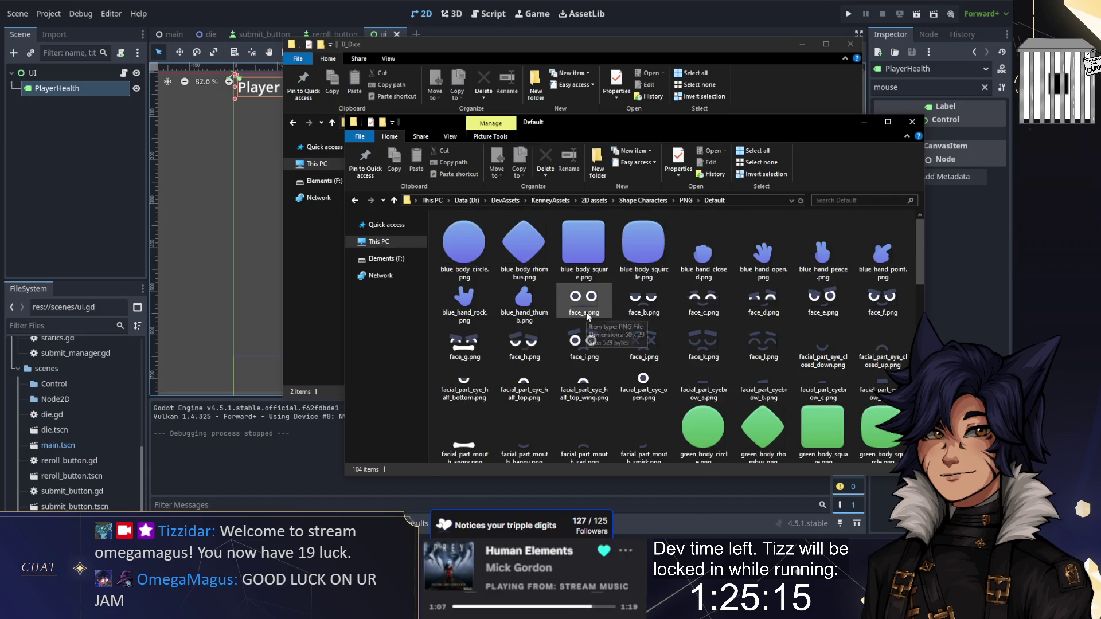
left_click(586, 310)
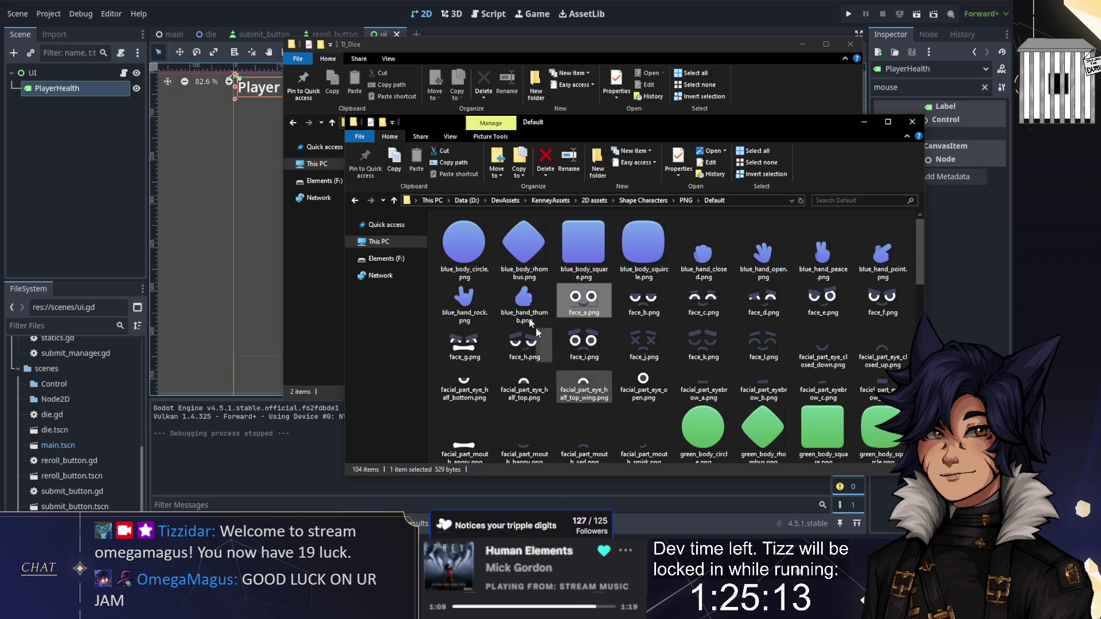
left_click(618, 436)
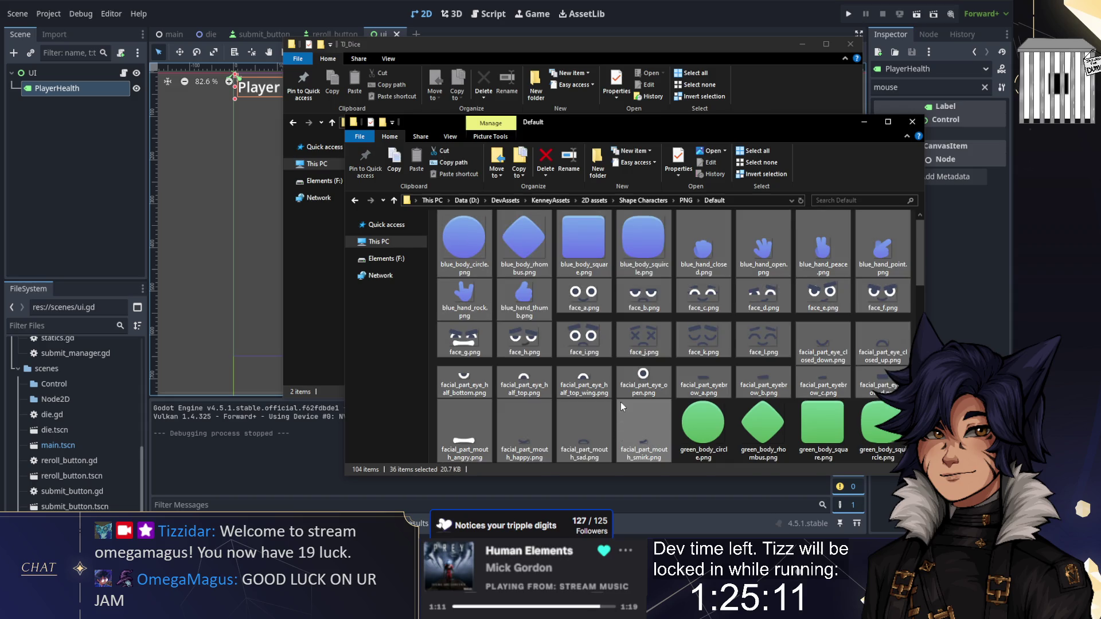
scroll(562, 344, "down", 5)
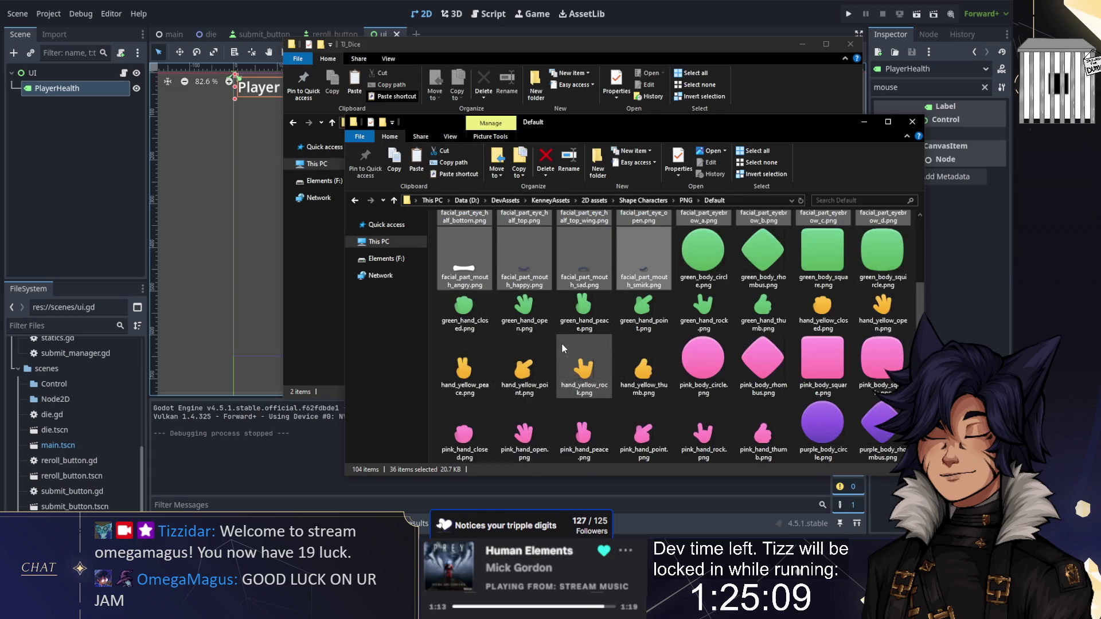
Paste the selected images into the empty TJ_Dice workfiles folder
left_click(314, 301)
double_click(404, 165)
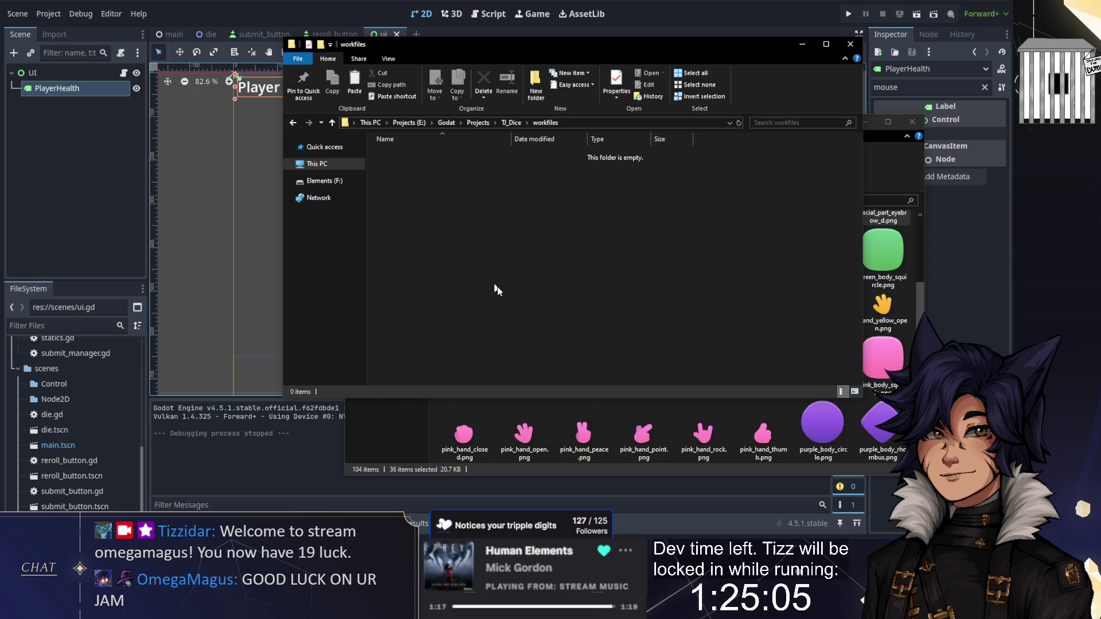
key("ctrl+v")
Select the ten red character images in the Default folder
key("alt+Tab")
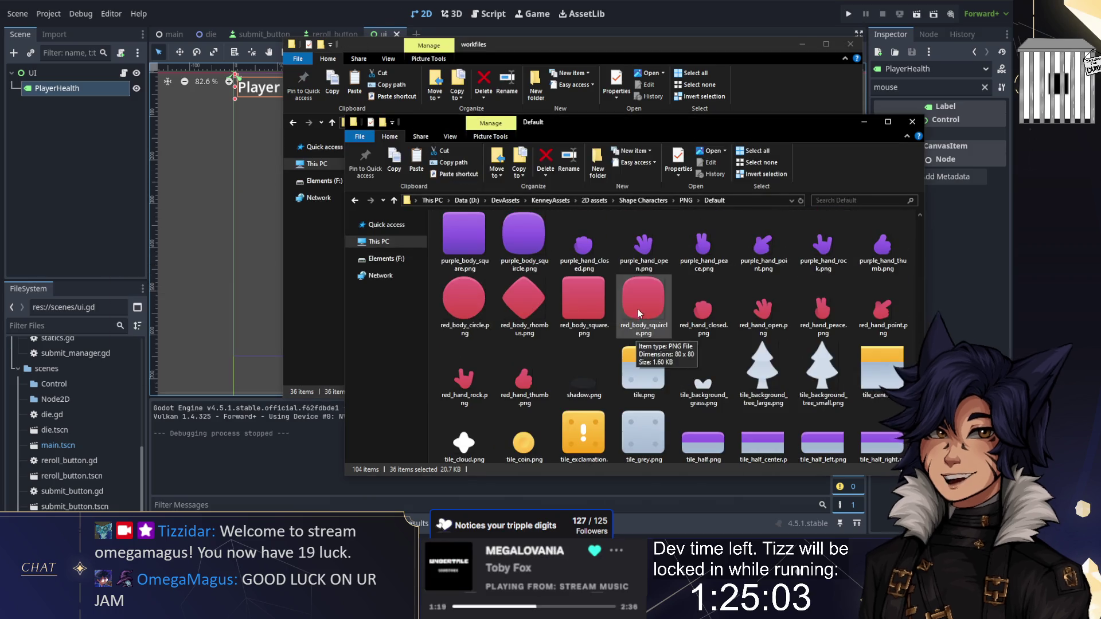
left_click(463, 298)
left_click(523, 379, "shift")
scroll(559, 356, "up", 5)
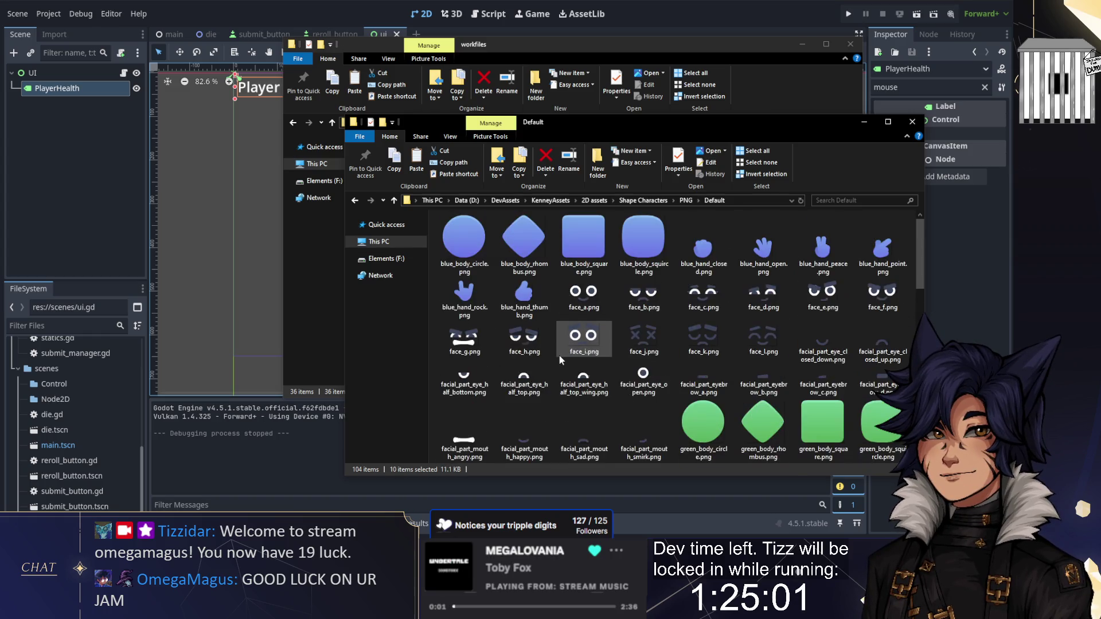
key("alt+Tab")
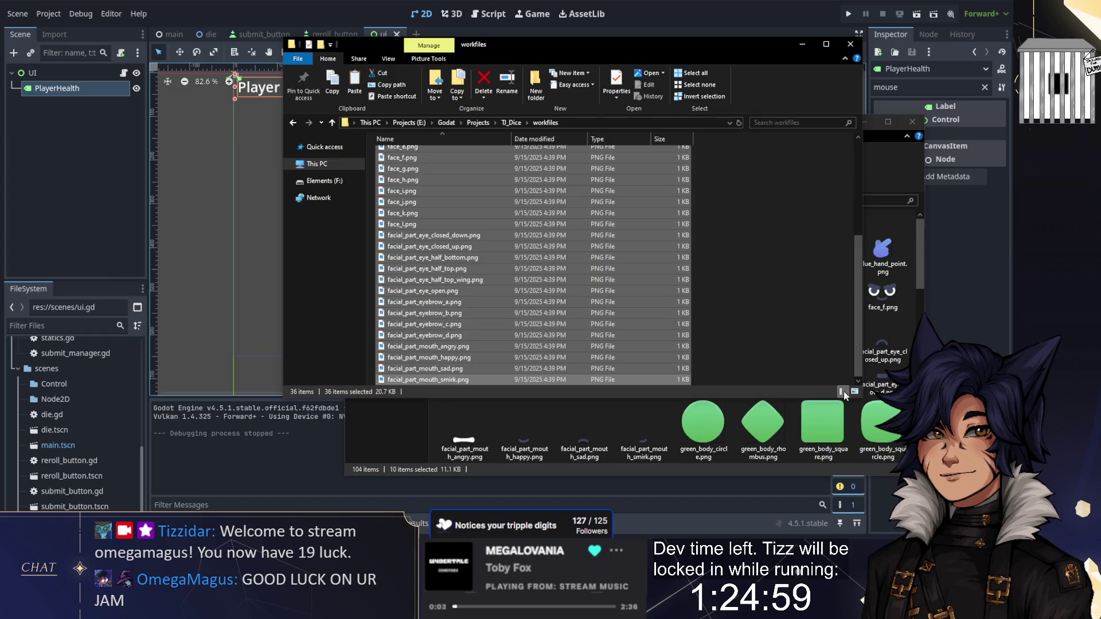
Switch workfiles to large icons and paste in the ten red character images
left_click(854, 392)
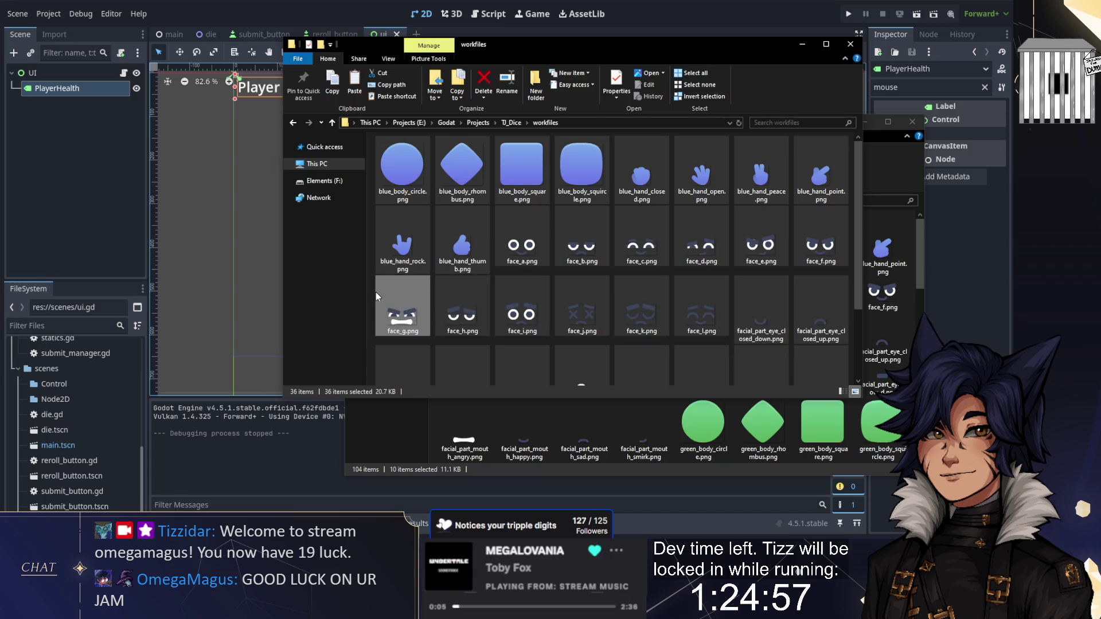
key("ctrl+v")
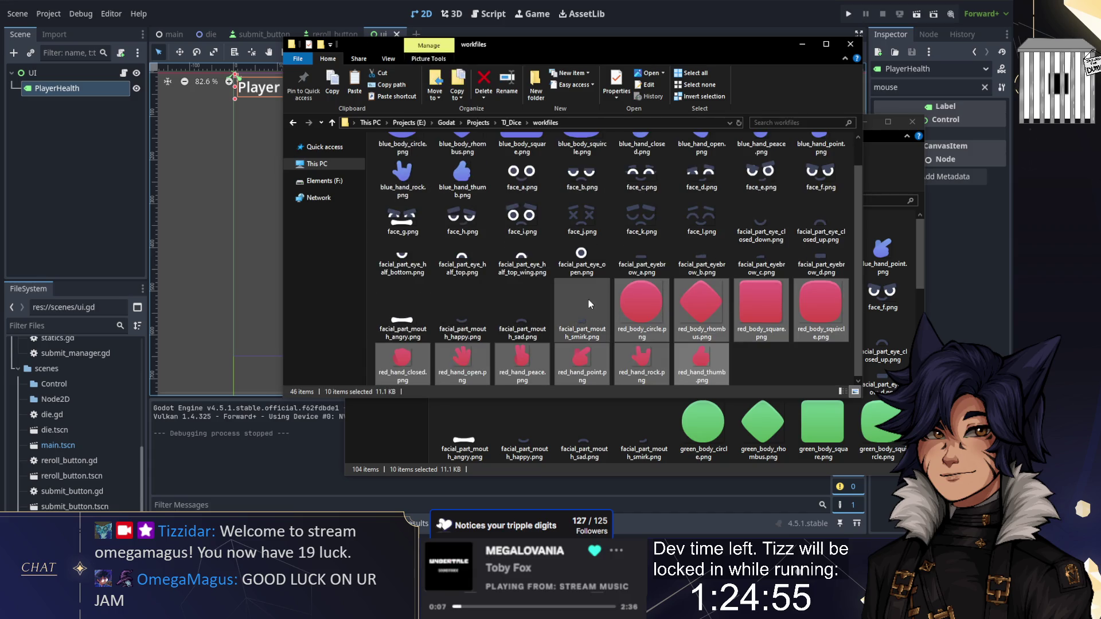
scroll(576, 297, "up", 1)
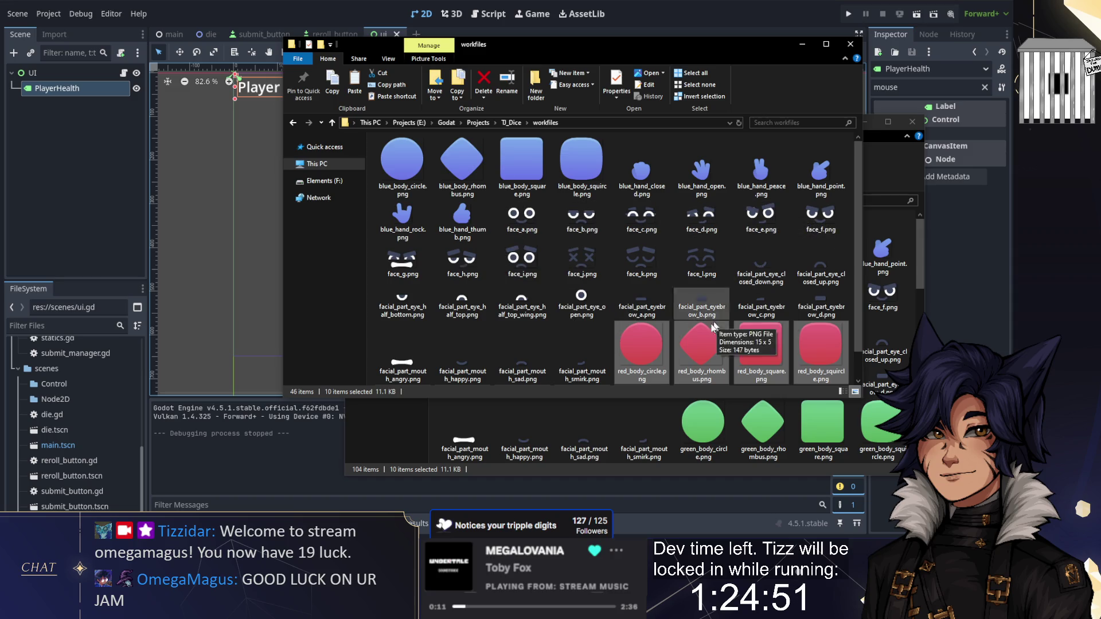
Select face_e, blue_body_squircle and face_g in workfiles
left_click(764, 227)
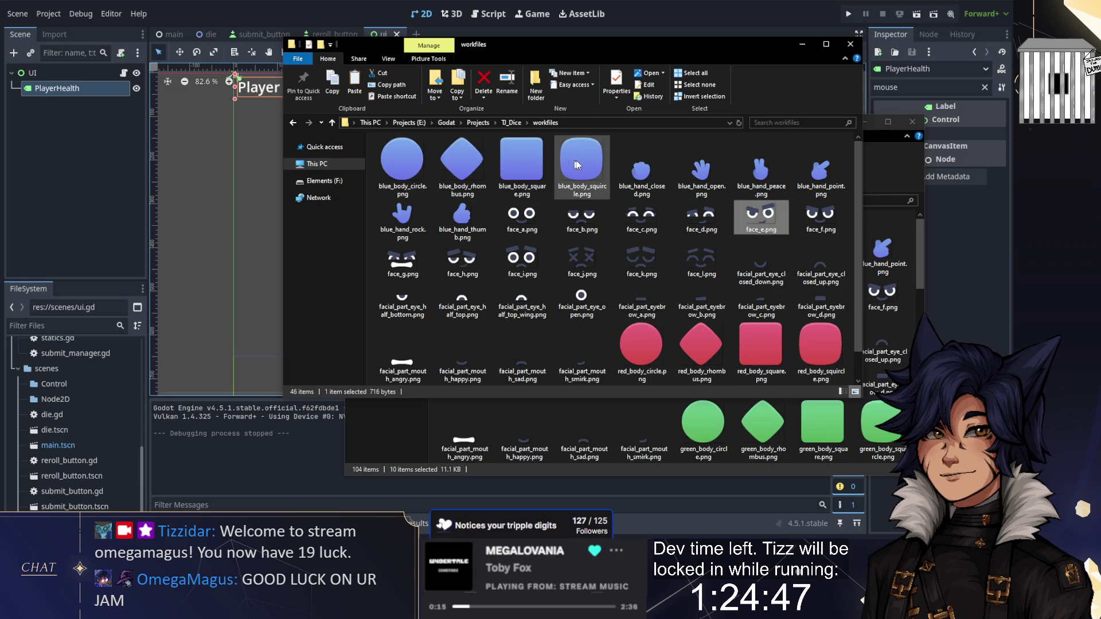
left_click(588, 166, "ctrl")
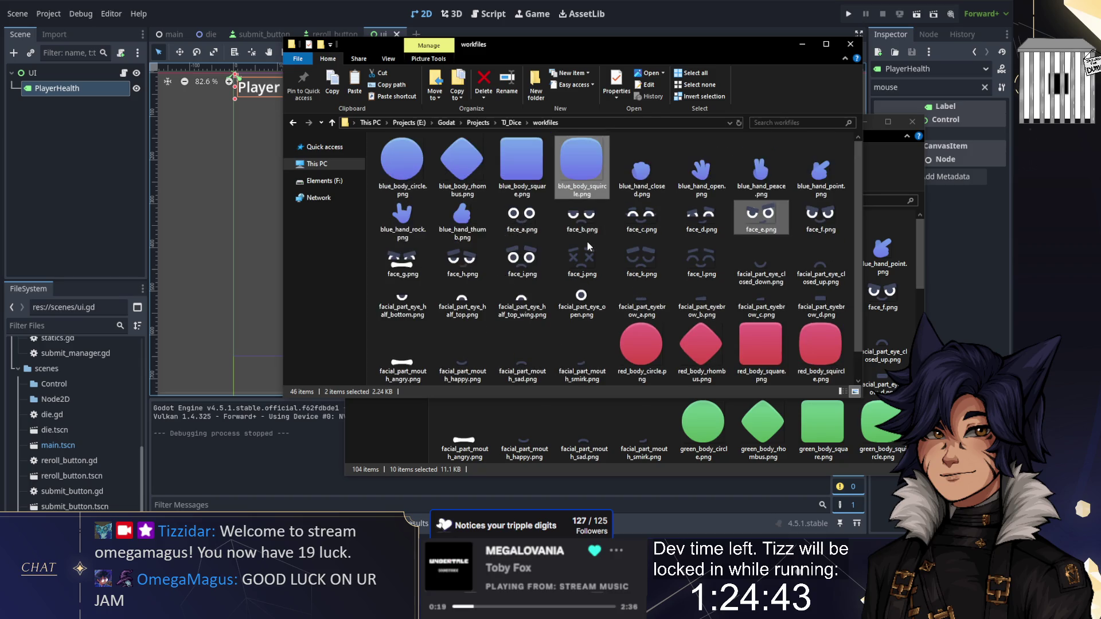
scroll(688, 298, "down", 1)
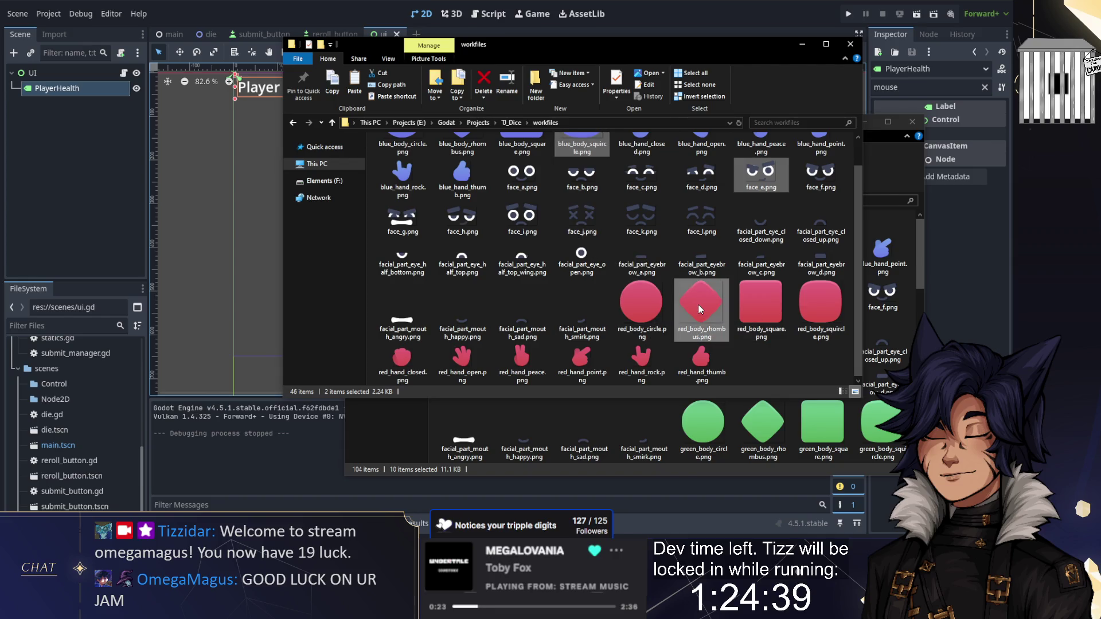
left_click(404, 218, "ctrl")
scroll(412, 218, "up", 1)
Put the chosen images into the project's assets/textures folder and return to Godot
left_click(512, 121)
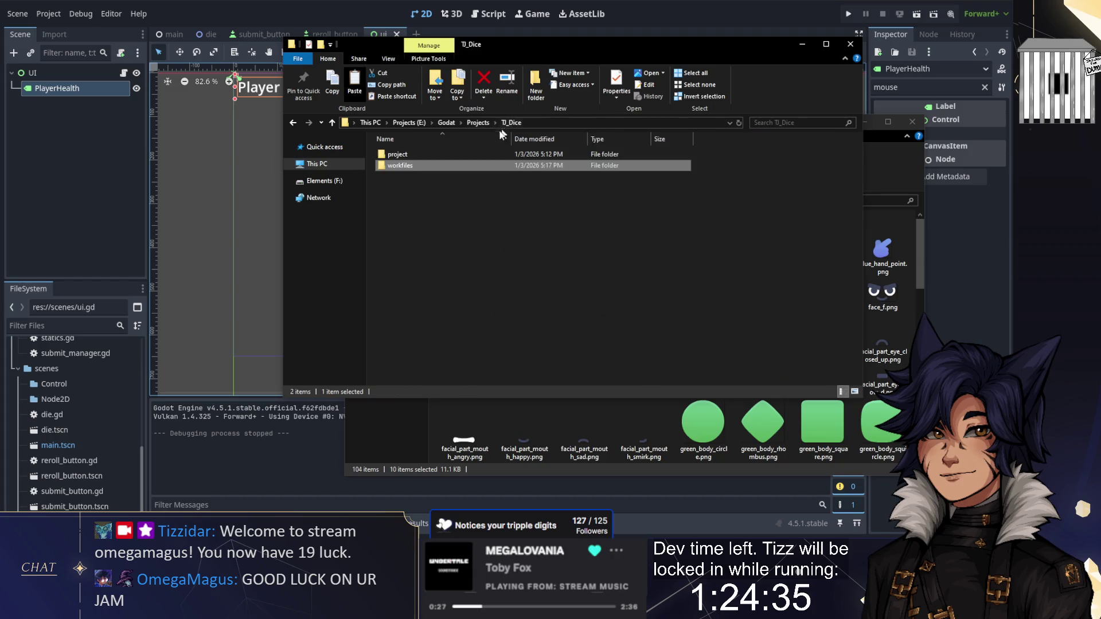
double_click(394, 164)
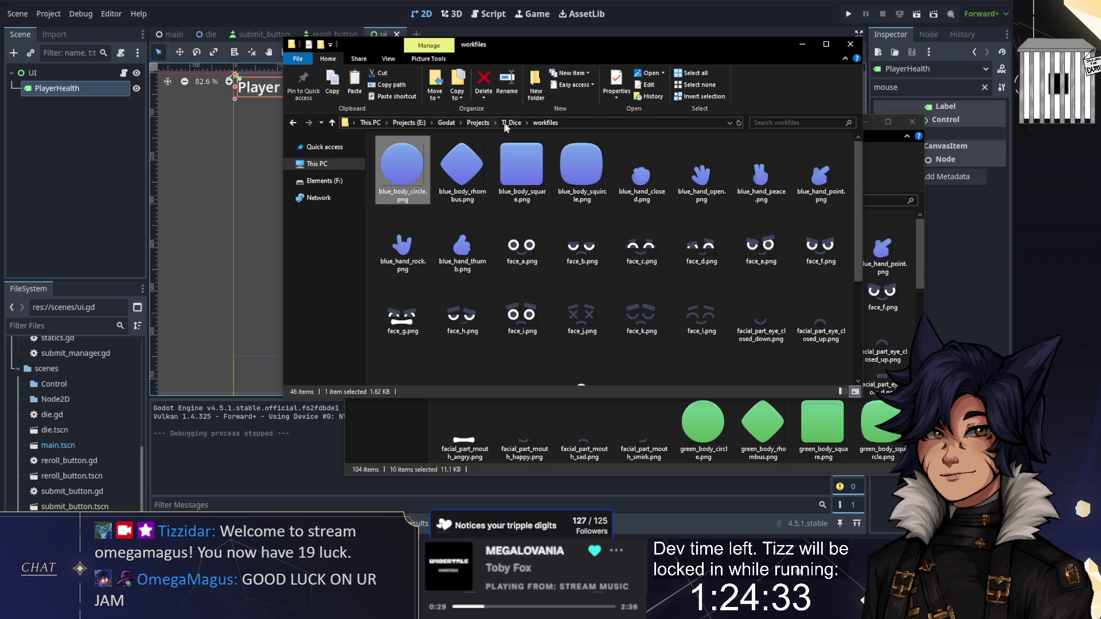
left_click(512, 122)
left_click(392, 155)
double_click(392, 155)
double_click(396, 165)
double_click(401, 188)
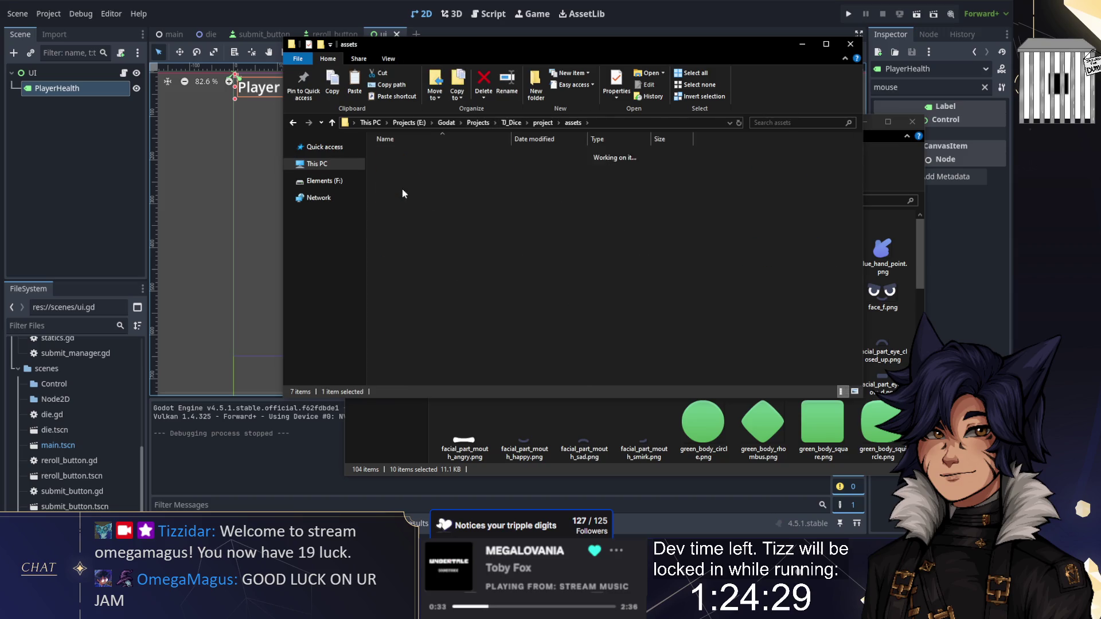
key("ctrl+a")
left_click(56, 215)
Drag blue_body_squircle.png from res://assets/textures onto the UI canvas and scale it to 2.95
scroll(74, 374, "up", 5)
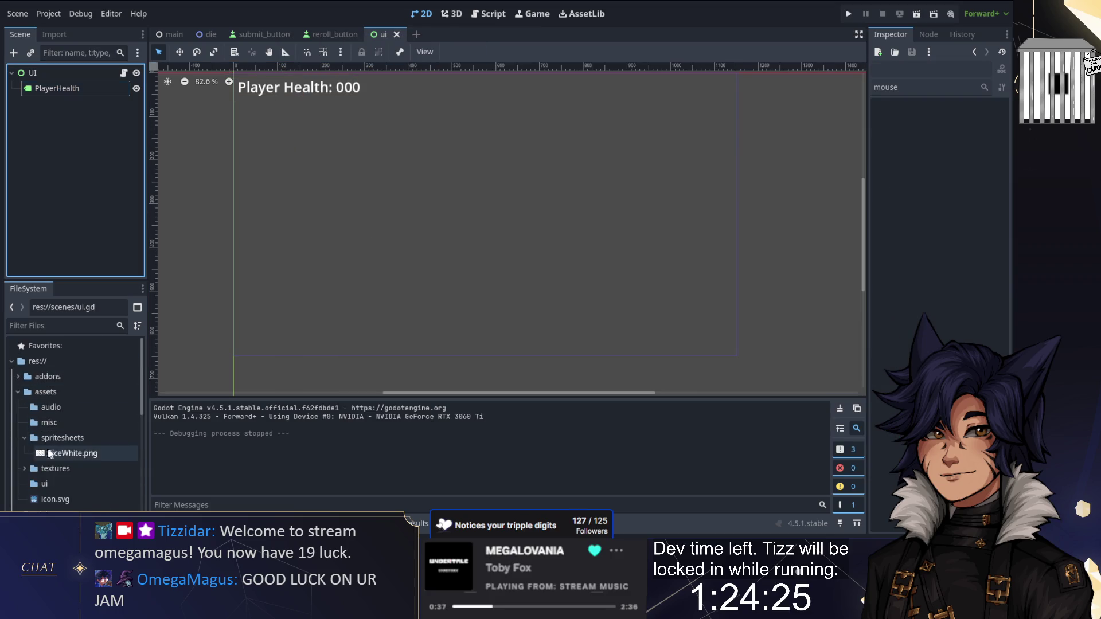
double_click(50, 468)
scroll(50, 468, "down", 2)
left_click(86, 413)
mouse_move(86, 412)
left_mouse_down()
mouse_move(333, 265)
mouse_move(365, 260)
left_mouse_up()
left_click_drag(372, 261, 440, 328)
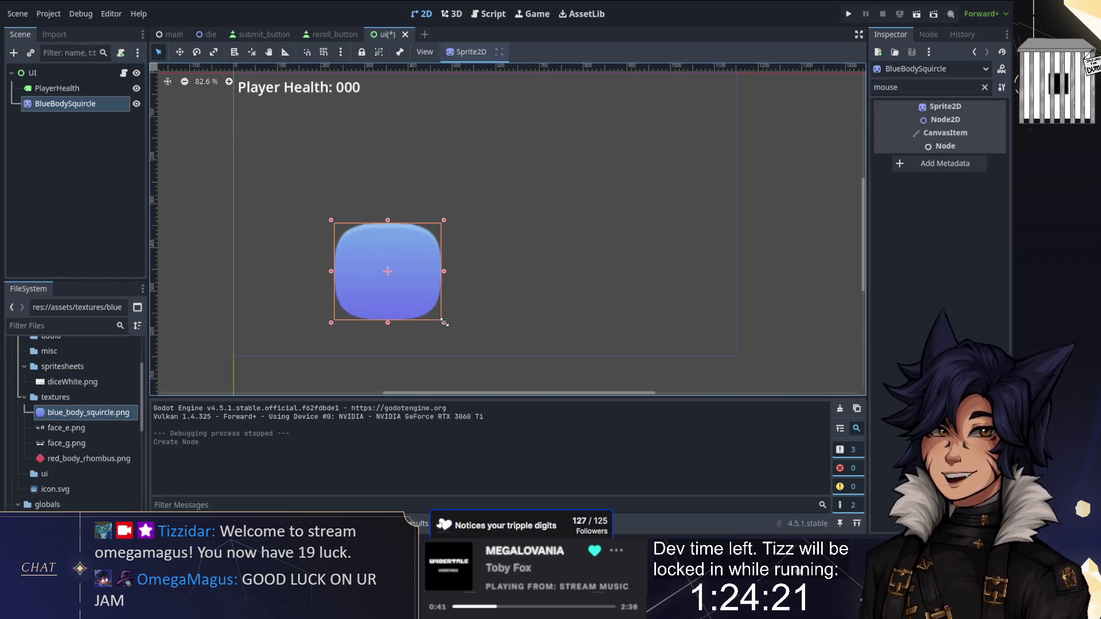
left_click(480, 303)
left_click(352, 284)
key("alt+Tab")
key("alt+Tab")
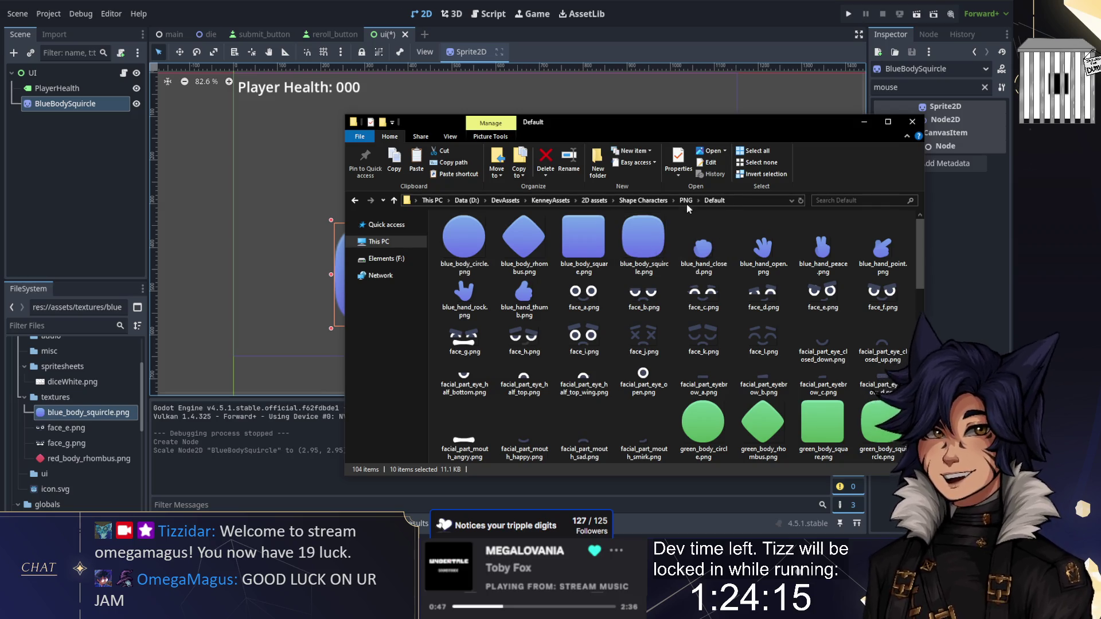
Open the Double-size PNG folder and select the ten red character images
key("alt+Up")
double_click(466, 242)
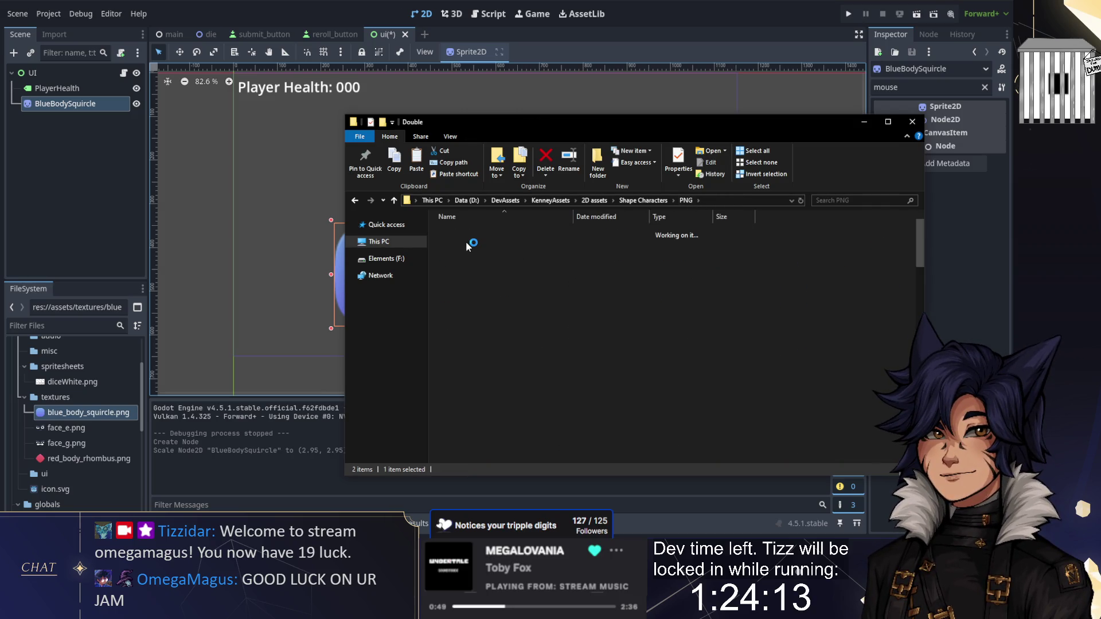
left_click(583, 314)
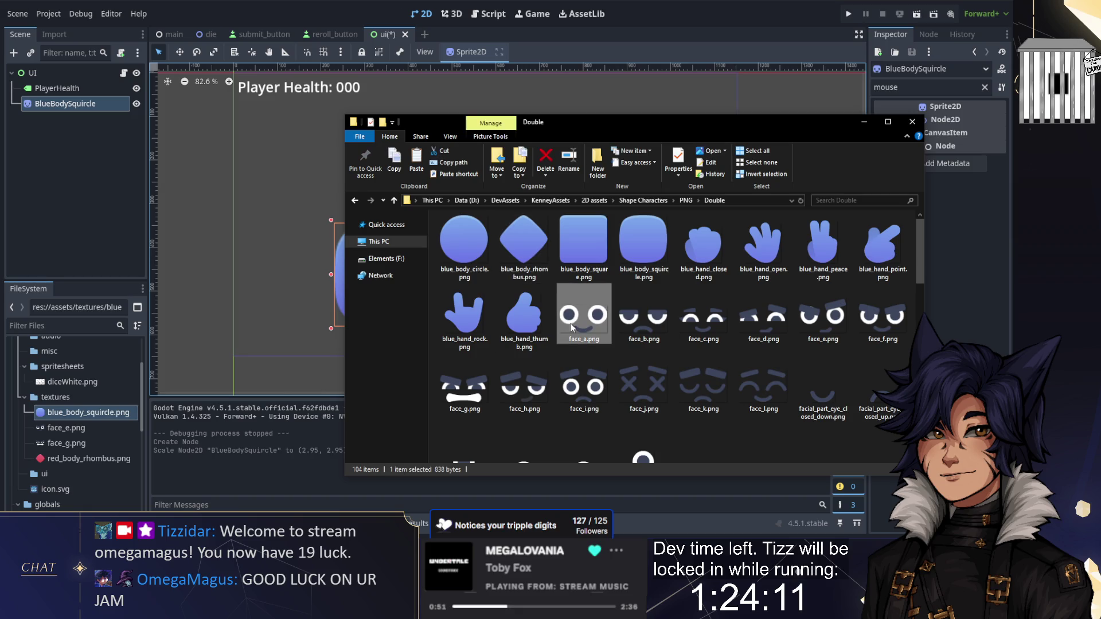
scroll(570, 327, "down", 5)
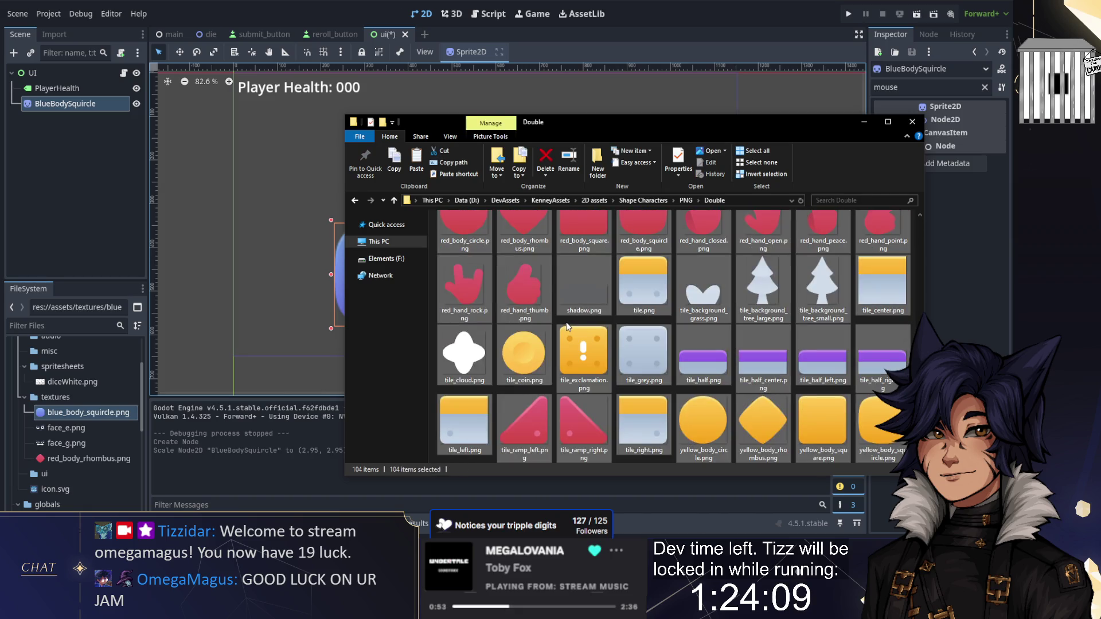
left_click(522, 284)
scroll(518, 284, "up", 5)
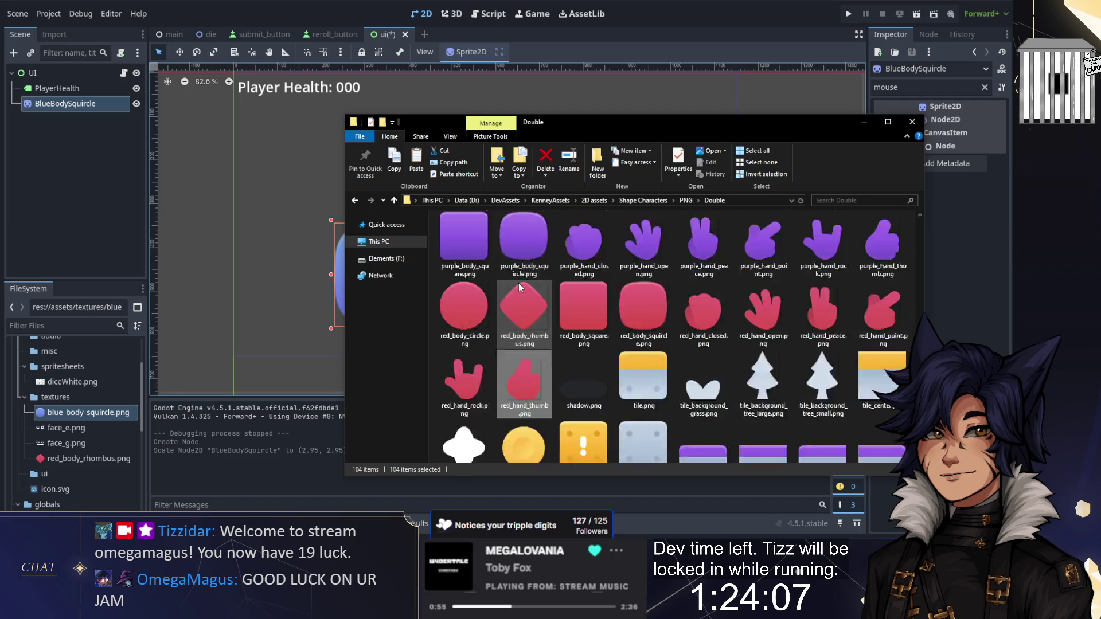
scroll(618, 321, "down", 2)
left_click(489, 345, "shift")
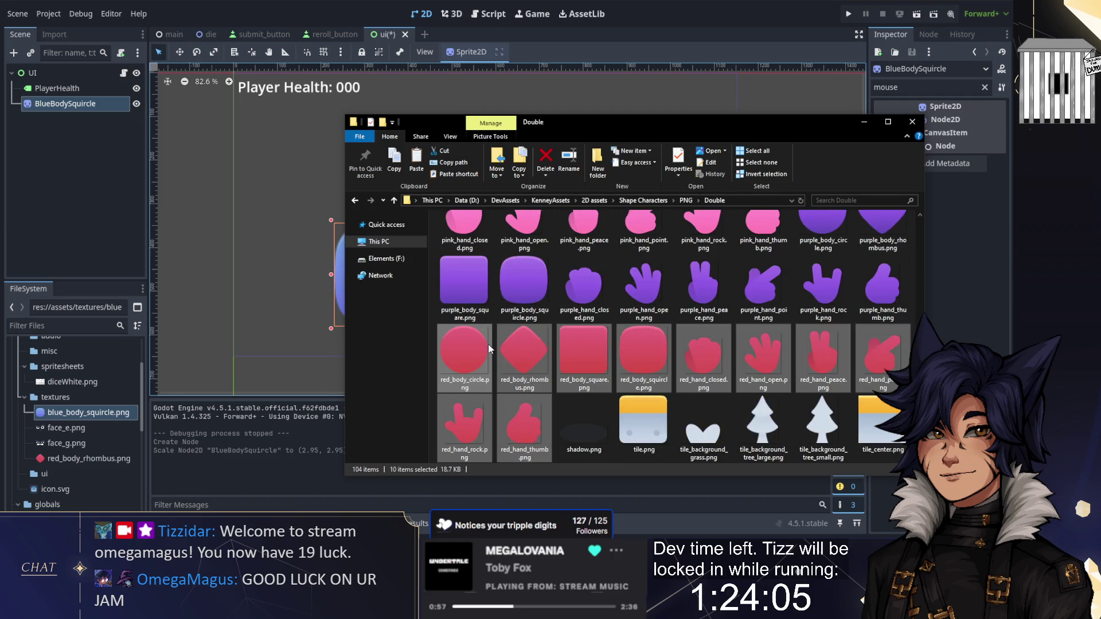
Delete all the old files from the project's textures folder
key("alt+Tab")
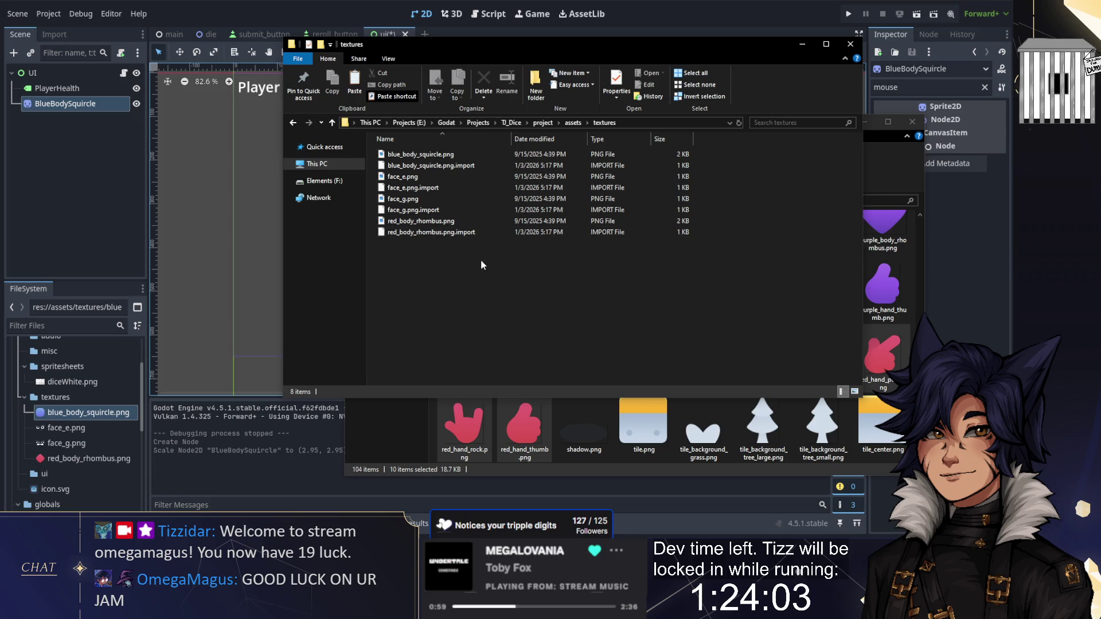
key("ctrl+a")
key("Delete")
key("alt+Up")
key("alt+Up")
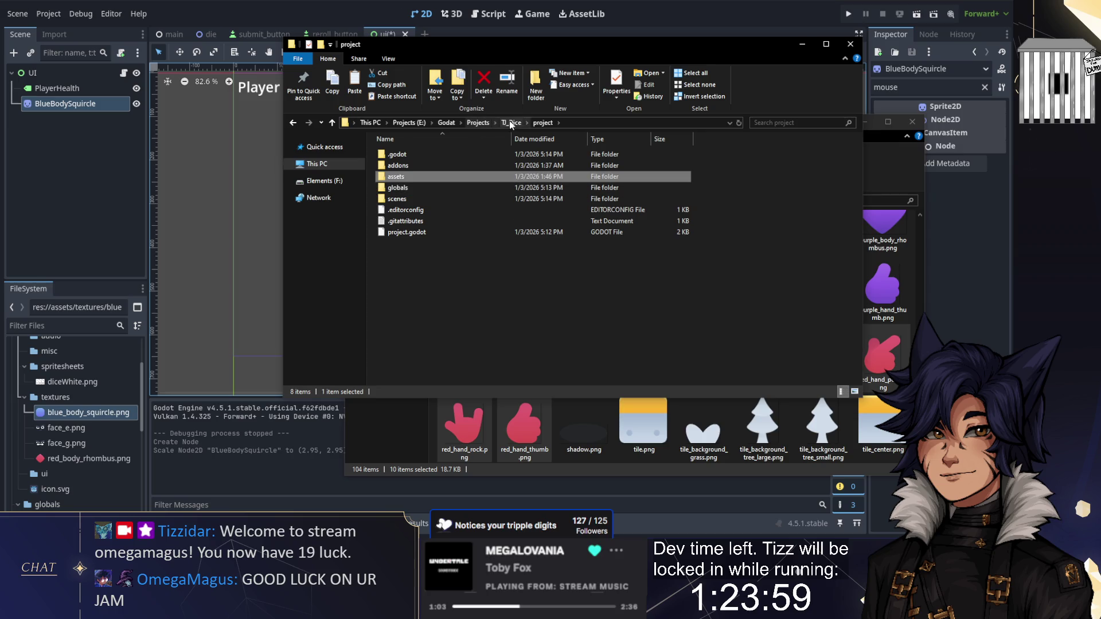
key("alt+Up")
Replace the 46 old workfiles images with the Double-size red character images
left_click(398, 168)
double_click(398, 168)
key("ctrl+a")
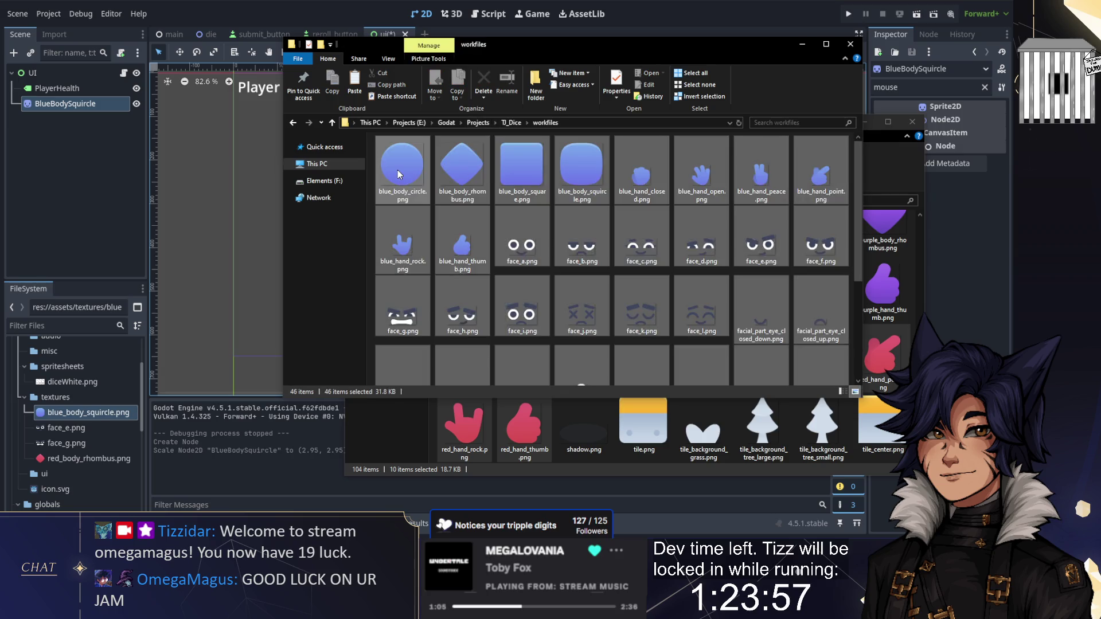
key("Delete")
key("ctrl+v")
Select the Double-size blue body and face images from blue_body_circle down
key("alt+Tab")
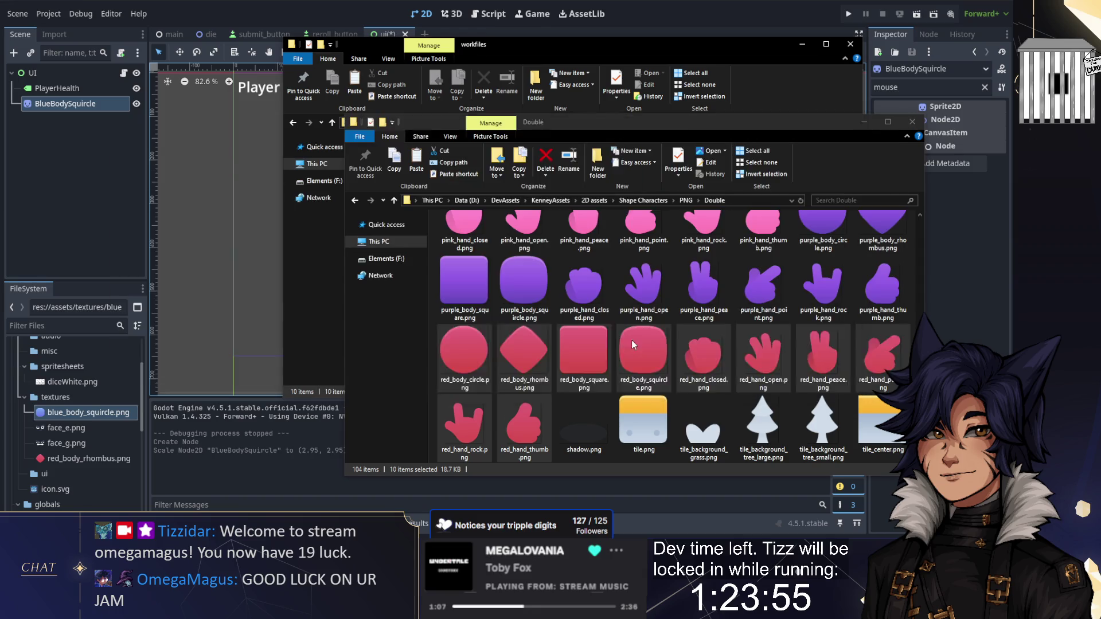
scroll(630, 298, "up", 5)
scroll(631, 298, "up", 5)
left_click(475, 260)
key("shift+Page_Down")
key("alt+Tab")
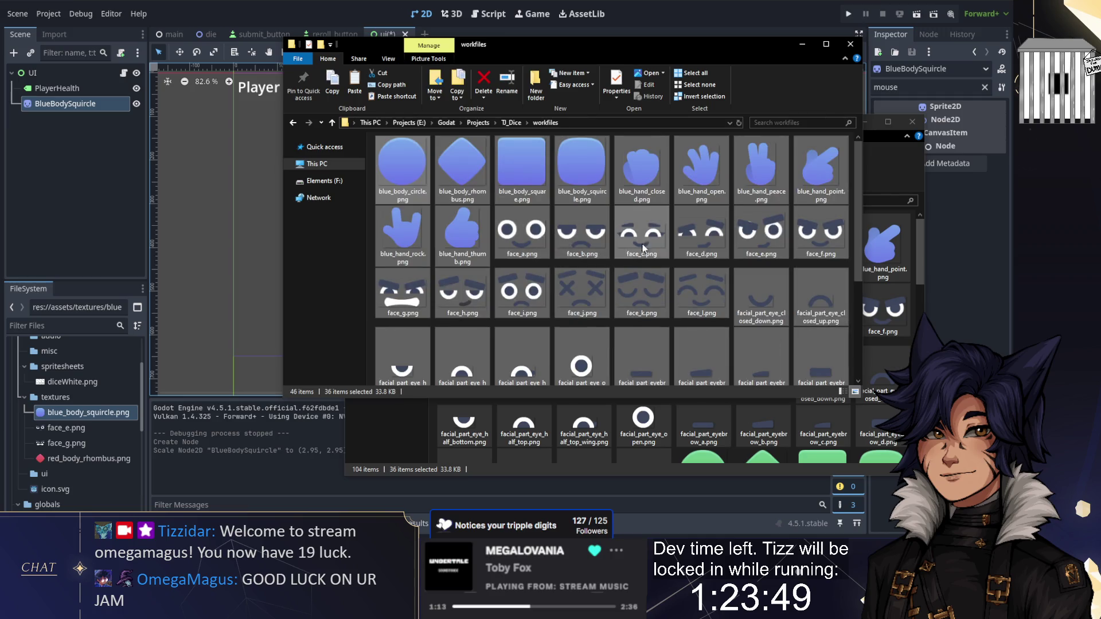
Select face_e, blue_body_squircle, red_body_rhombus and face_g in workfiles
left_click(738, 239)
left_click(574, 171, "ctrl")
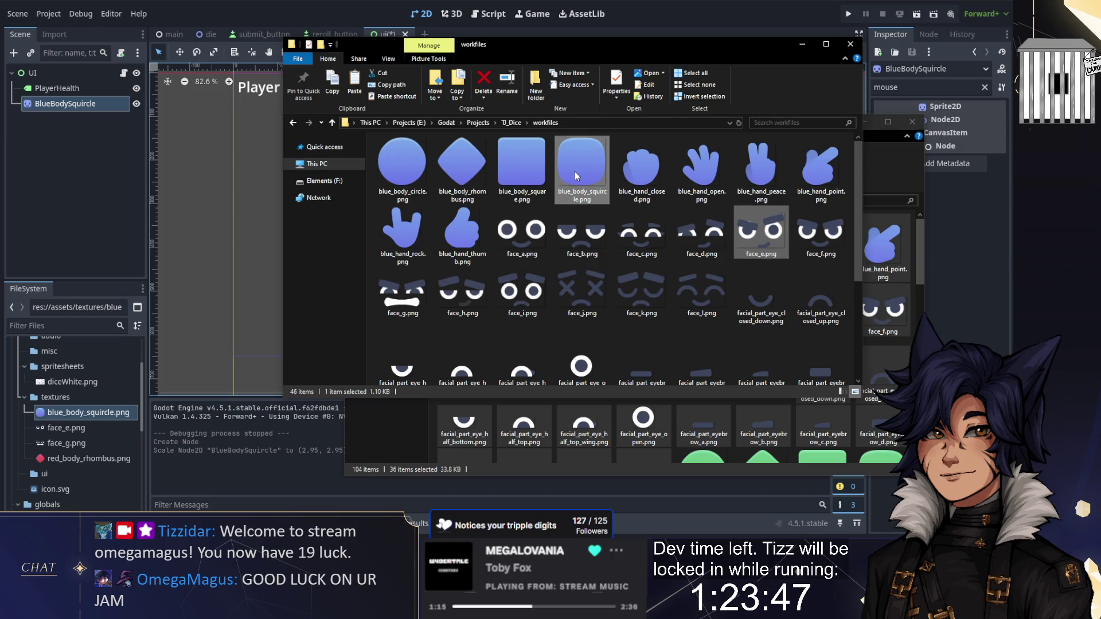
scroll(445, 175, "down", 5)
left_click(694, 286, "ctrl")
scroll(501, 252, "up", 3)
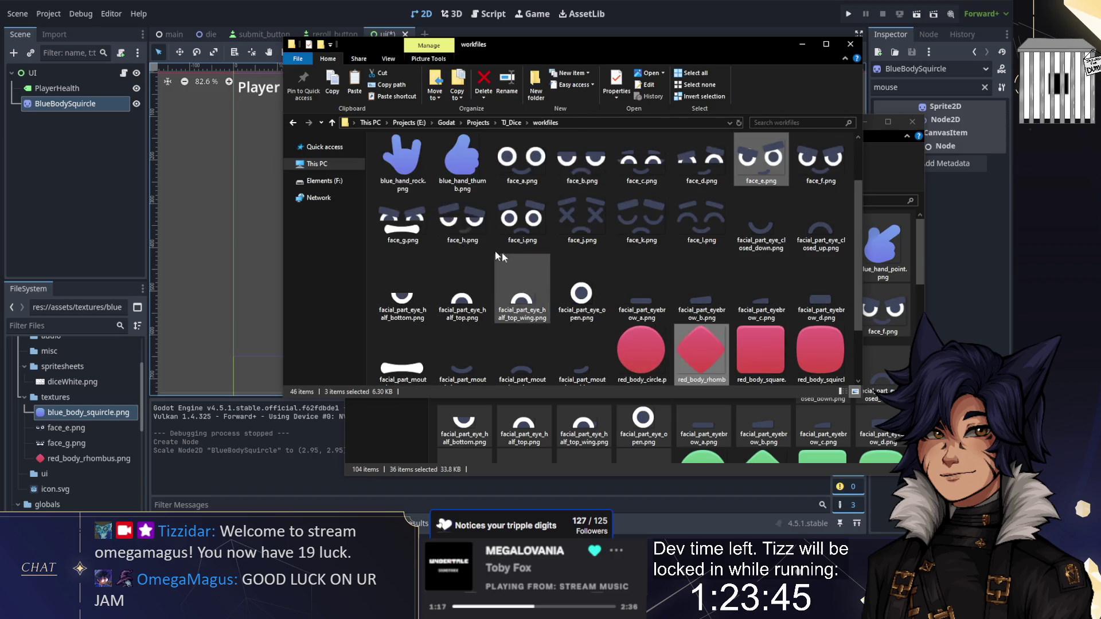
left_click(409, 225, "ctrl")
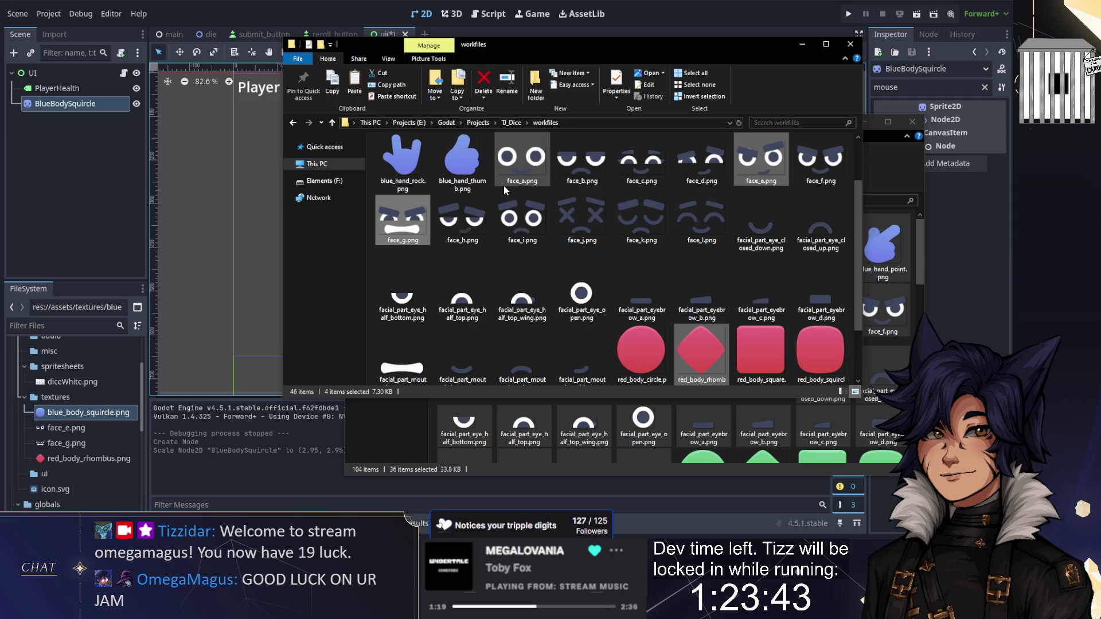
Paste the four images into project/assets/textures, then move Godot's blue squircle sprite up
left_click(512, 123)
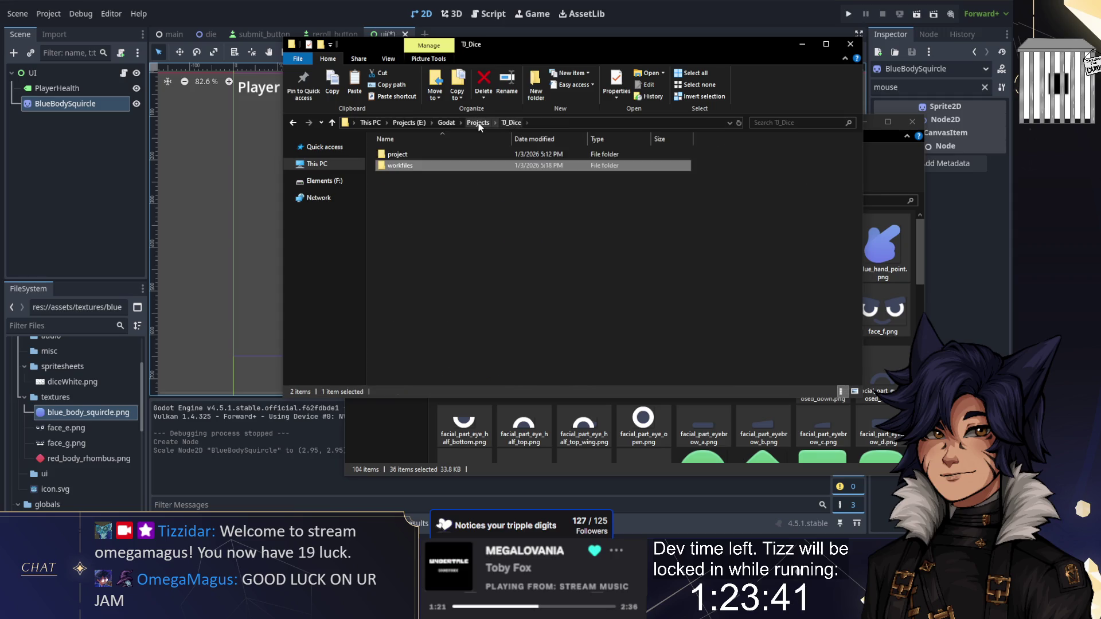
double_click(426, 153)
left_click(409, 167)
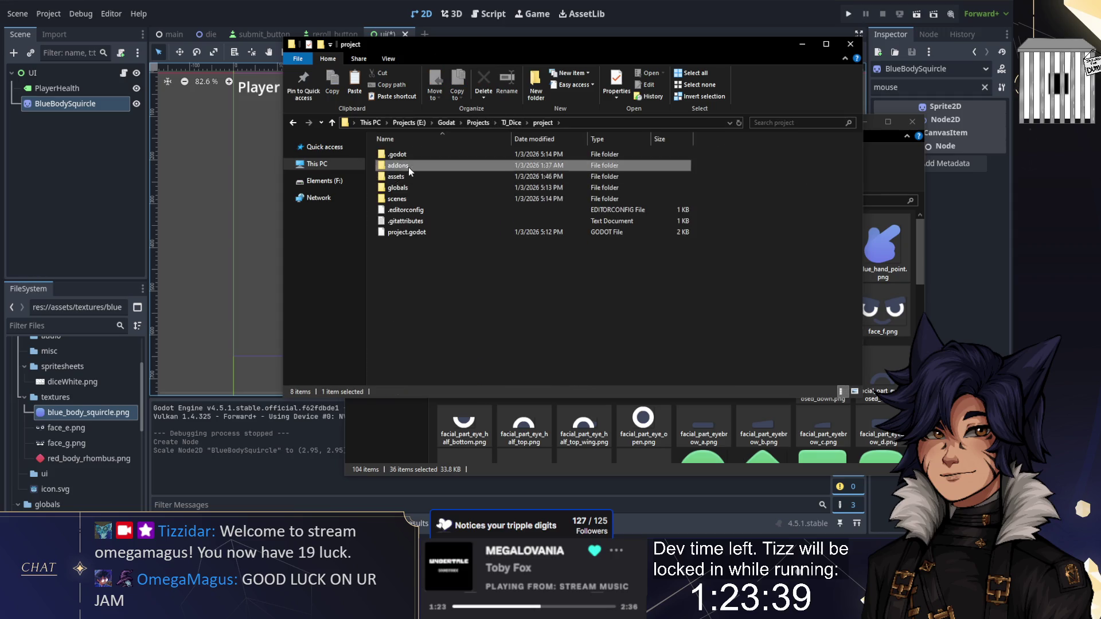
double_click(408, 167)
key("alt+Left")
left_click(408, 178)
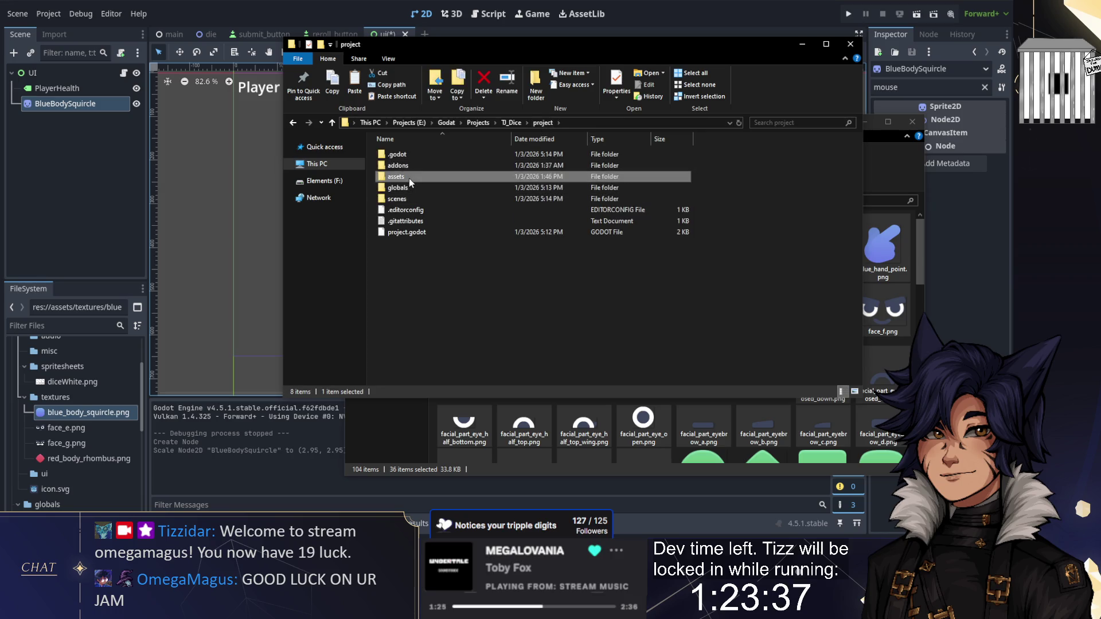
double_click(408, 178)
key("ctrl+v")
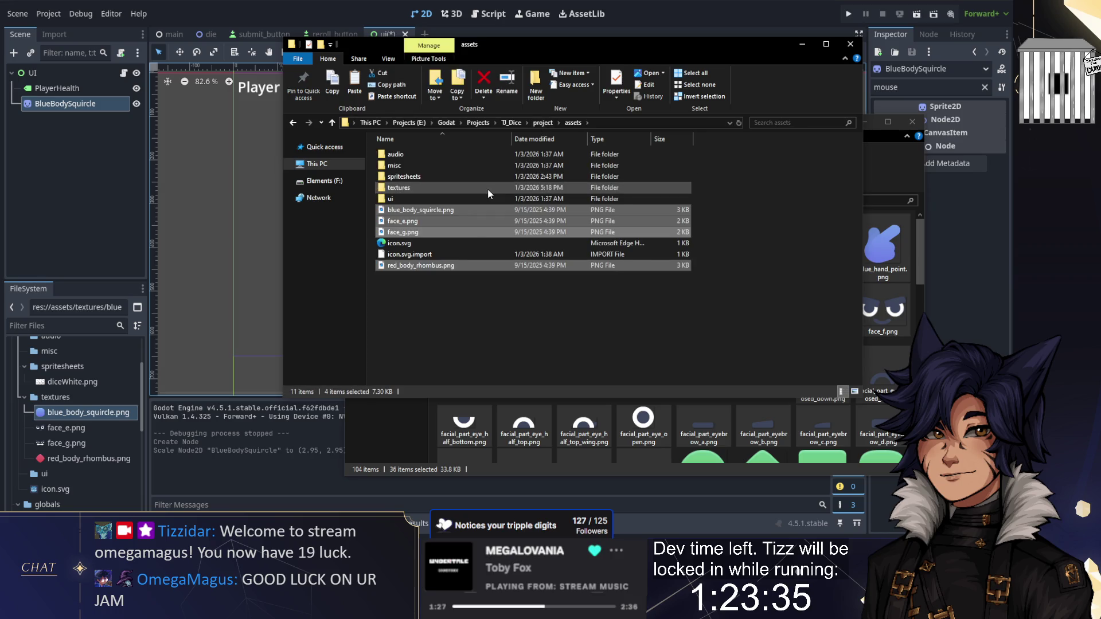
key("Delete")
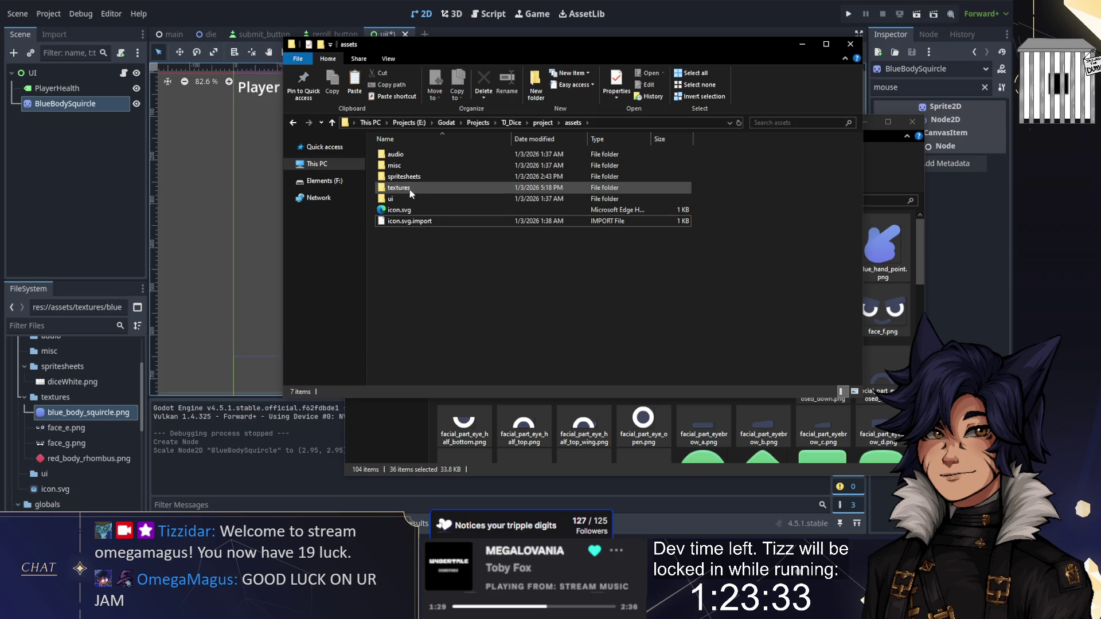
double_click(409, 190)
key("ctrl+v")
left_click(50, 198)
left_click_drag(388, 266, 373, 210)
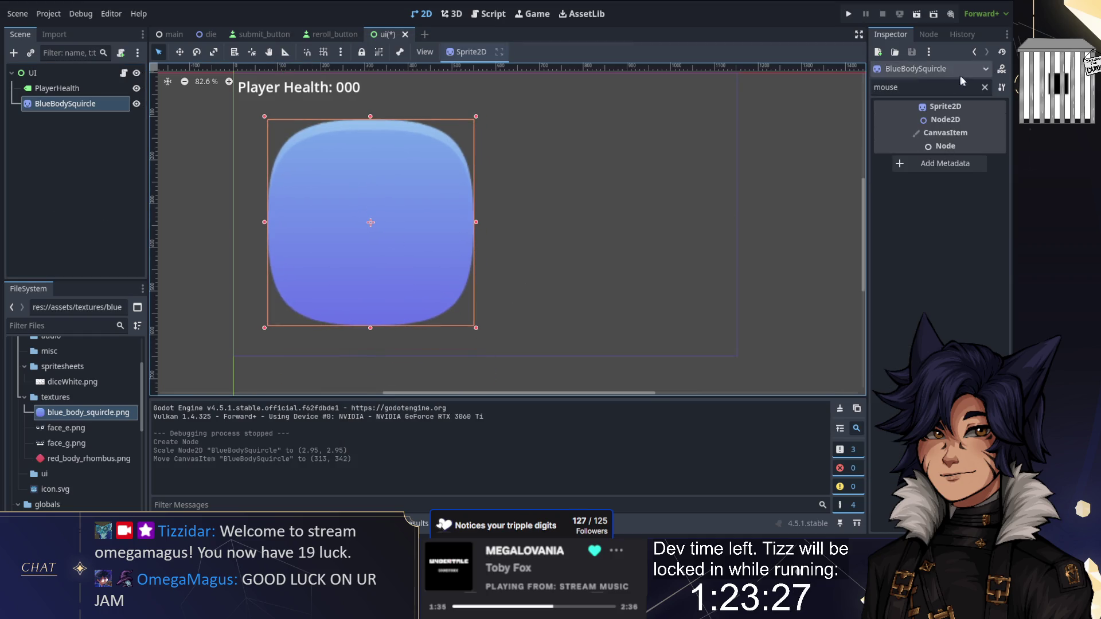
Reset BlueBodySquircle scale to 1 and place the Player Health label above it
left_click(984, 87)
left_click(900, 206)
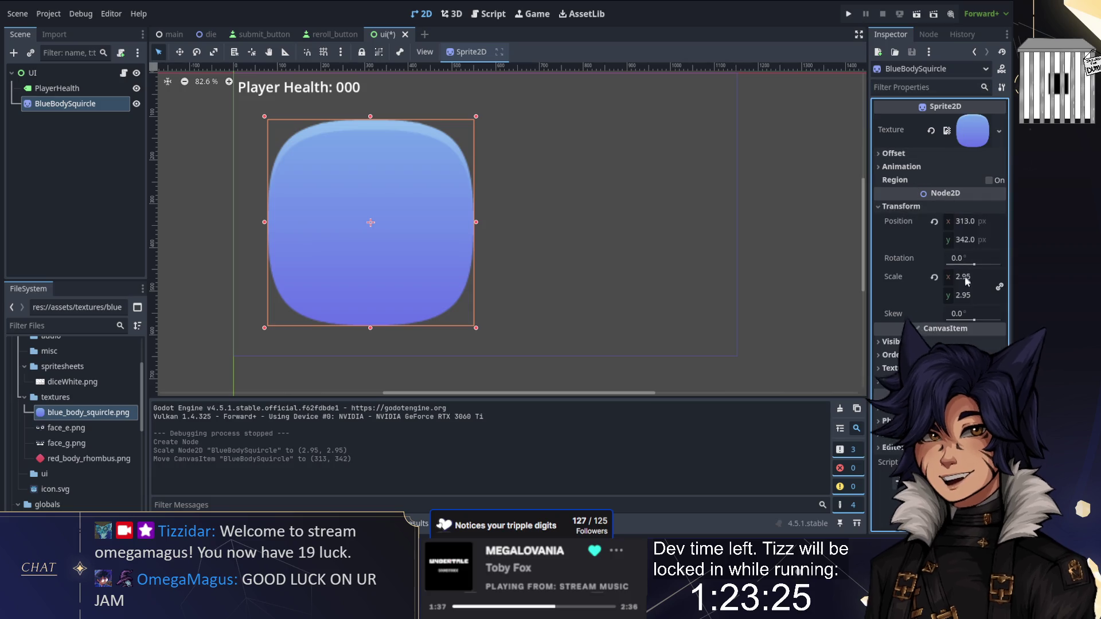
left_click(934, 276)
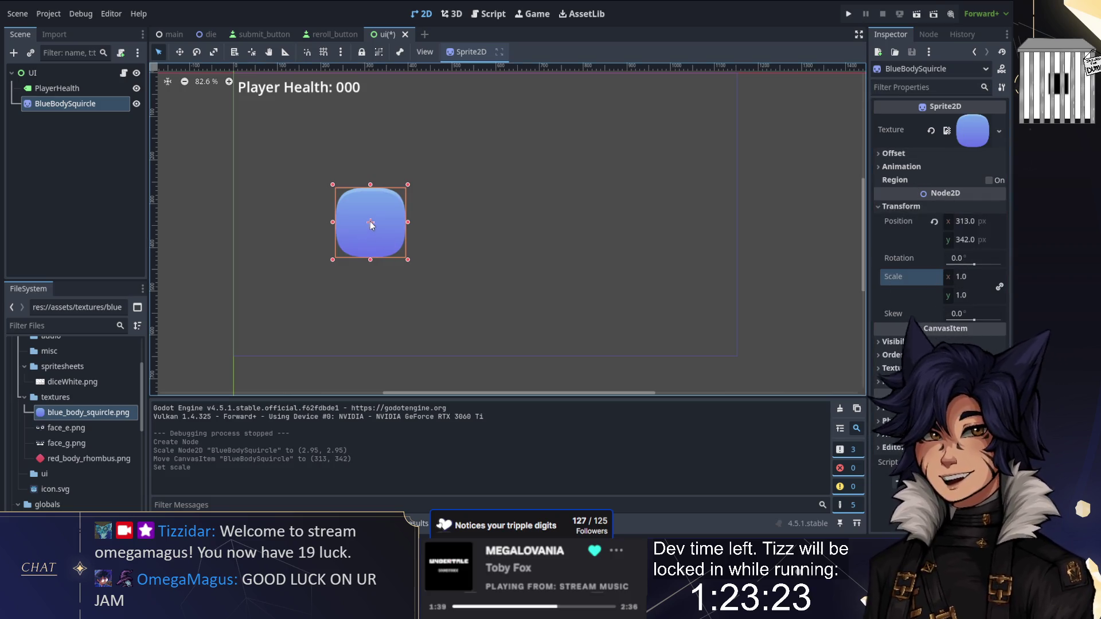
left_click_drag(387, 210, 378, 162)
left_click_drag(306, 90, 372, 125)
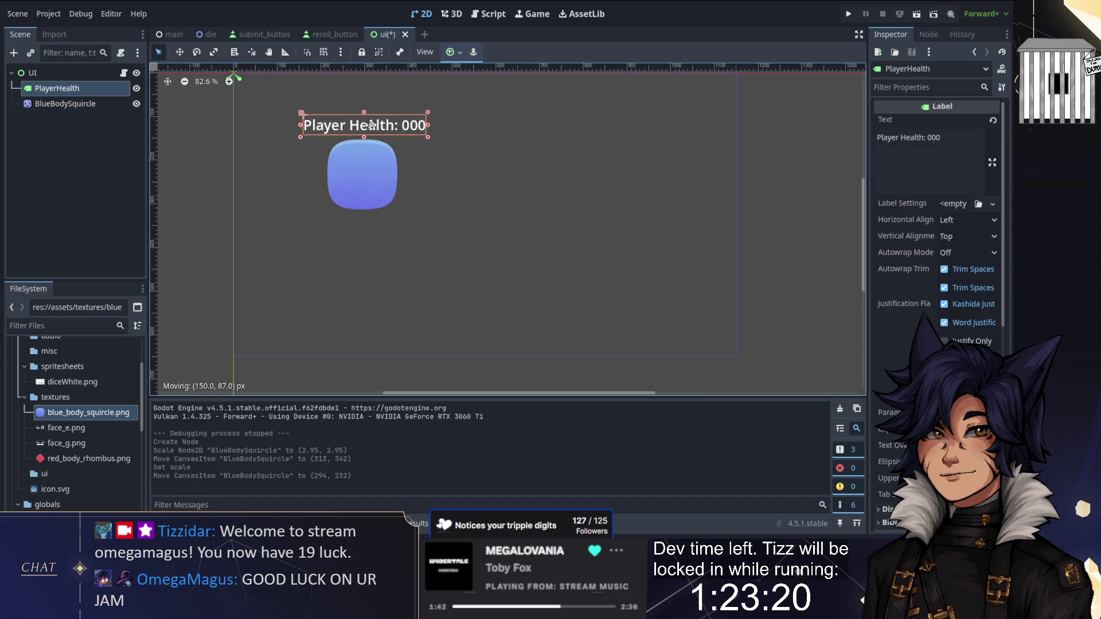
Add face_e.png centred on the blue squircle
left_click(375, 166)
mouse_move(66, 428)
left_mouse_down()
mouse_move(355, 269)
mouse_move(383, 229)
mouse_move(375, 185)
mouse_move(392, 232)
mouse_move(368, 178)
left_mouse_up()
key("ctrl+z")
left_click_drag(523, 177, 467, 216)
left_click(453, 232)
left_click(751, 205)
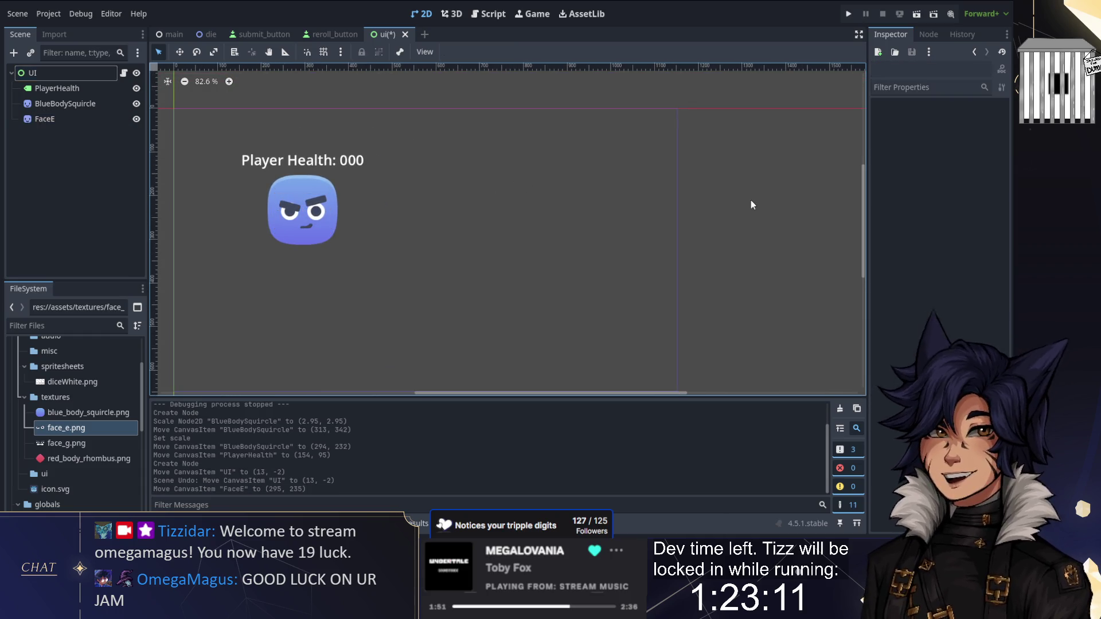
Add red_body_rhombus.png right of the squircle with face_g.png on top
mouse_move(86, 458)
left_mouse_down()
mouse_move(524, 253)
mouse_move(509, 227)
mouse_move(531, 219)
left_mouse_up()
mouse_move(65, 443)
left_mouse_down()
mouse_move(467, 246)
mouse_move(549, 218)
left_mouse_up()
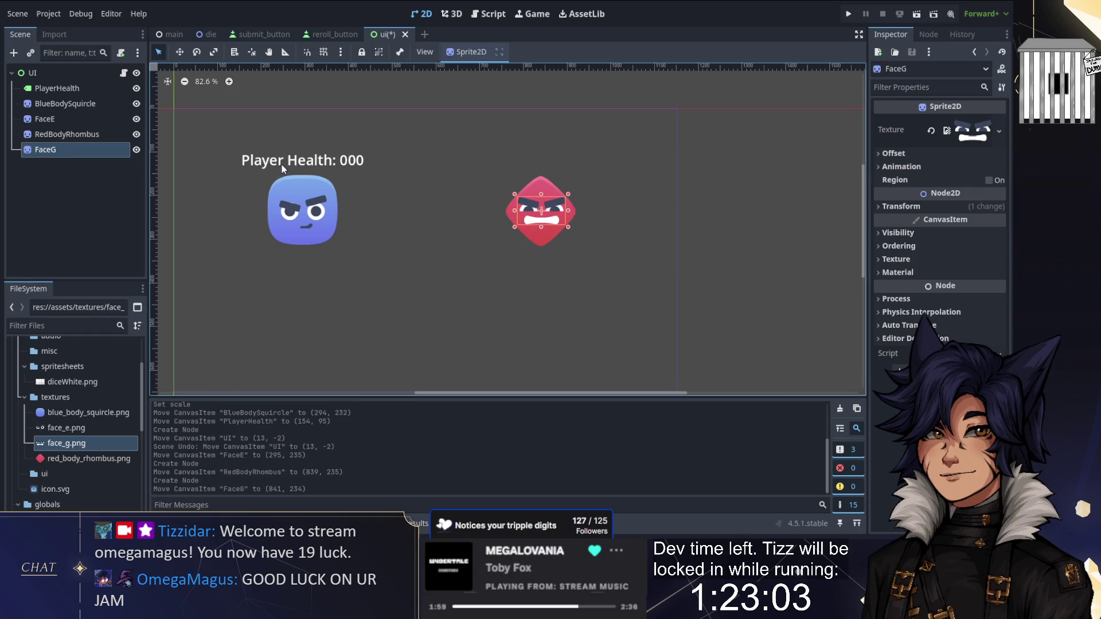
left_click(60, 87)
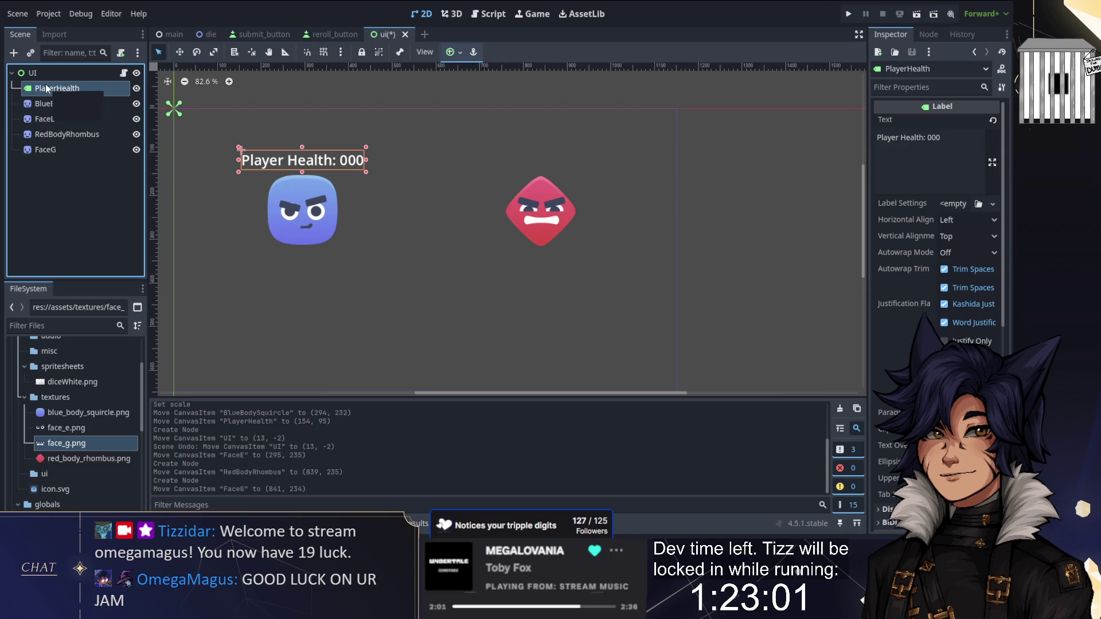
Duplicate the player label as EnemyHealth above the red rhombus with enemy health text
key("ctrl+d")
left_click(56, 104)
type("EnemyHea")
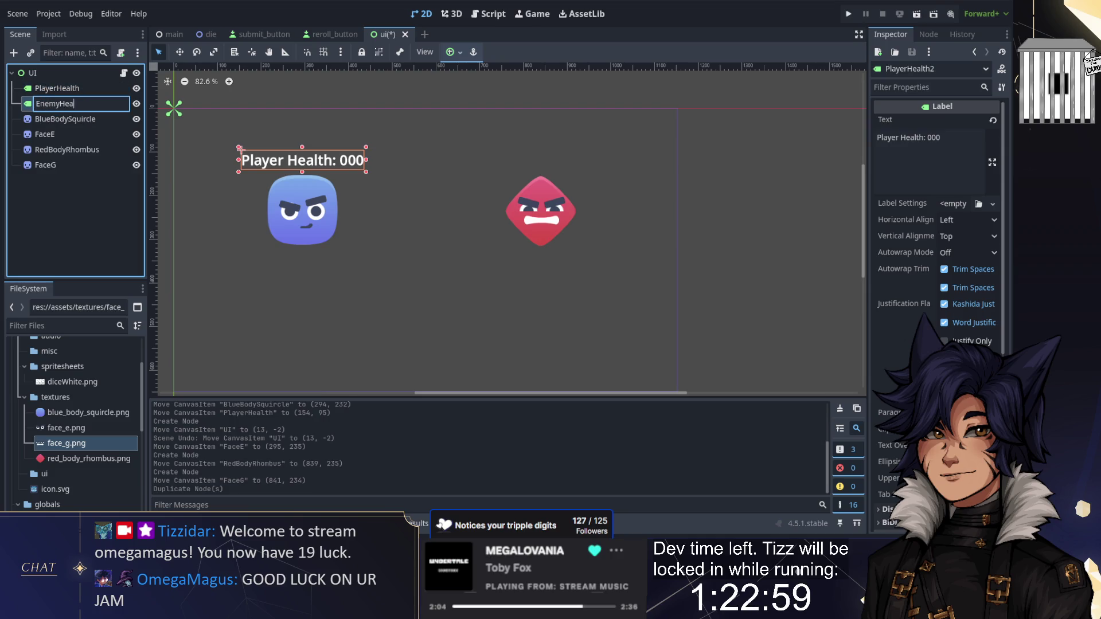
type("lth")
key("Return")
mouse_move(286, 163)
left_mouse_down()
mouse_move(552, 163)
mouse_move(525, 162)
left_mouse_up()
triple_click(928, 137)
type("Enem")
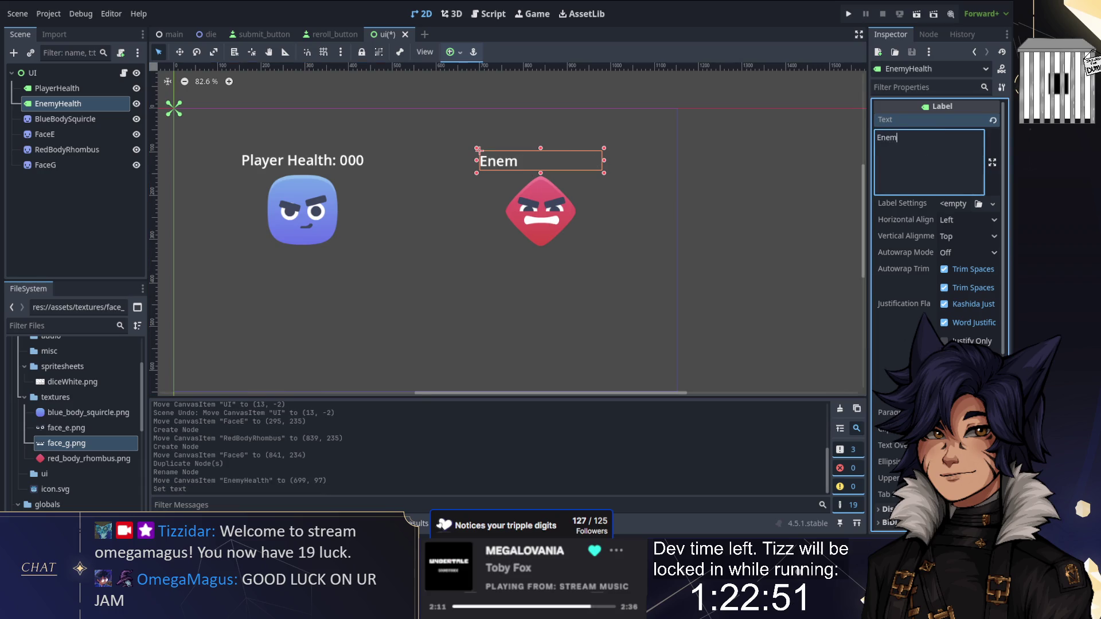
type(" 000")
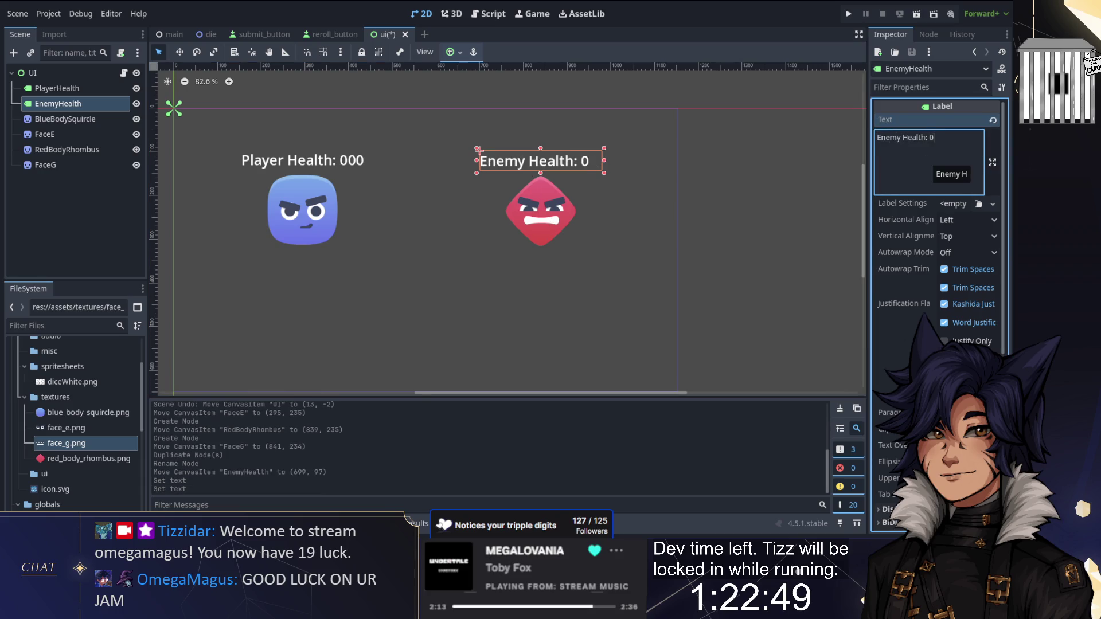
left_click(765, 222)
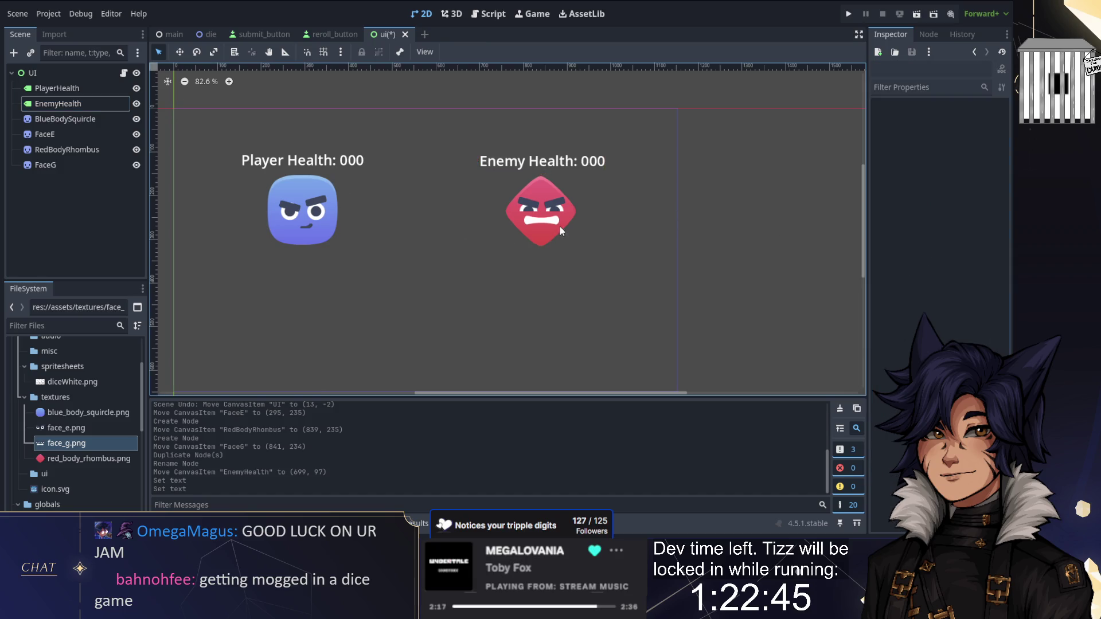
Shift all six UI elements down slightly and save the ui scene
left_click_drag(268, 144, 654, 250)
key("ctrl+z")
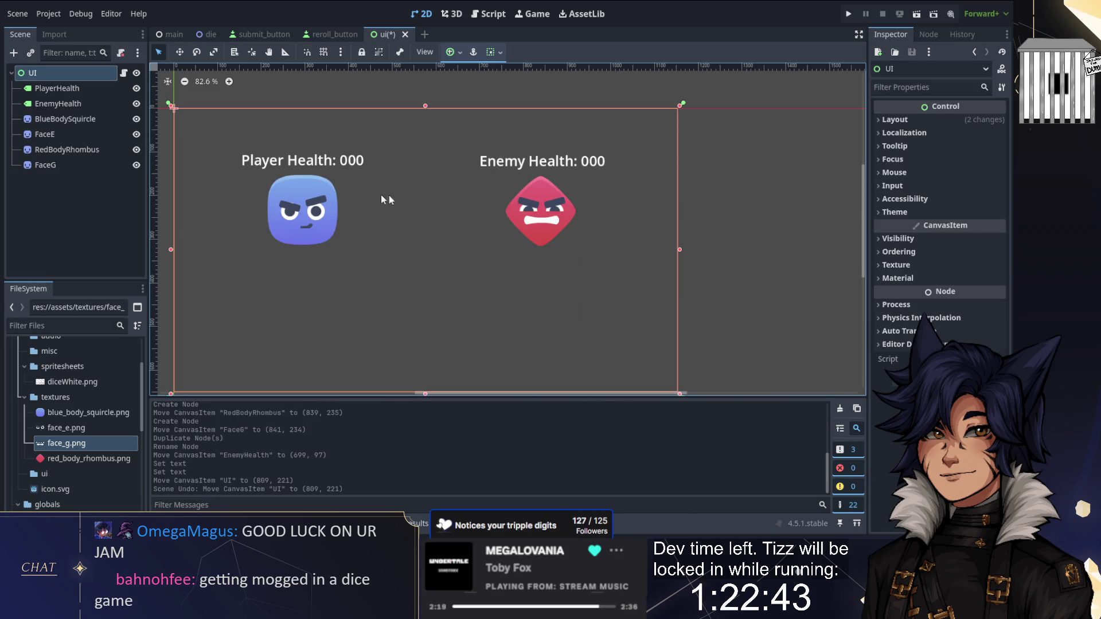
left_click_drag(167, 132, 673, 275)
left_click_drag(538, 202, 538, 227)
left_click(774, 247)
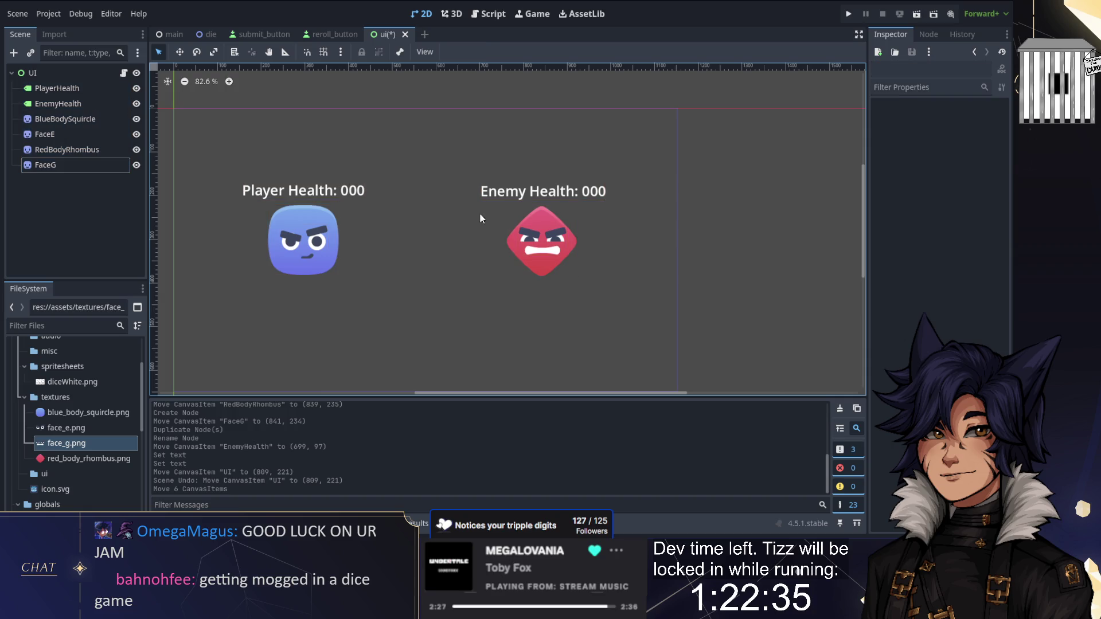
left_click_drag(442, 197, 486, 170)
key("ctrl+s")
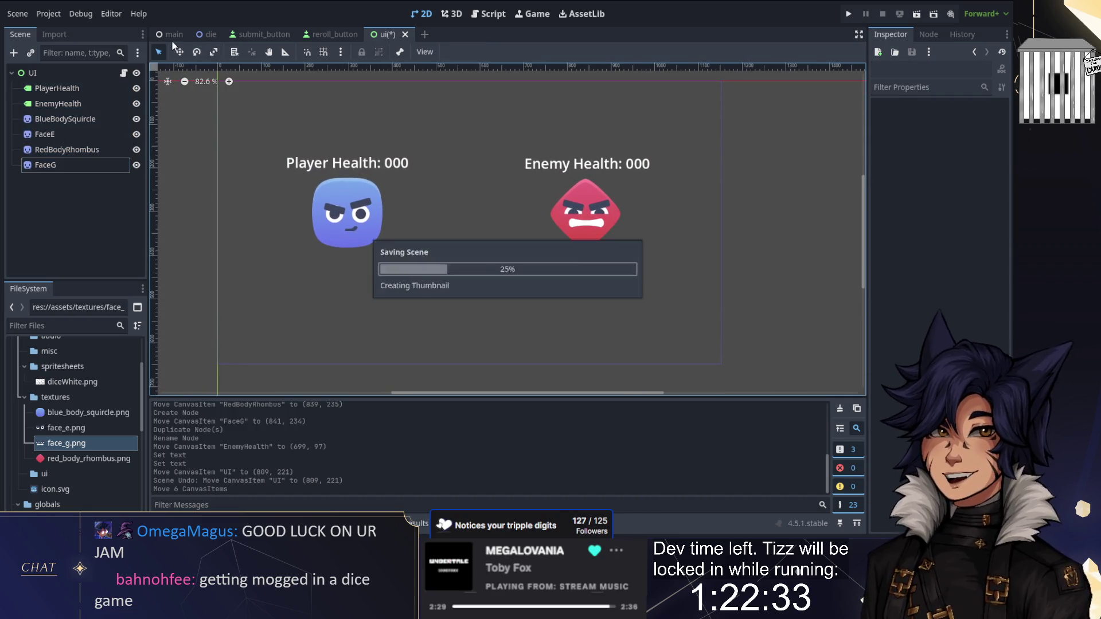
Look at the main scene, then return to editing the ui scene
left_click(170, 35)
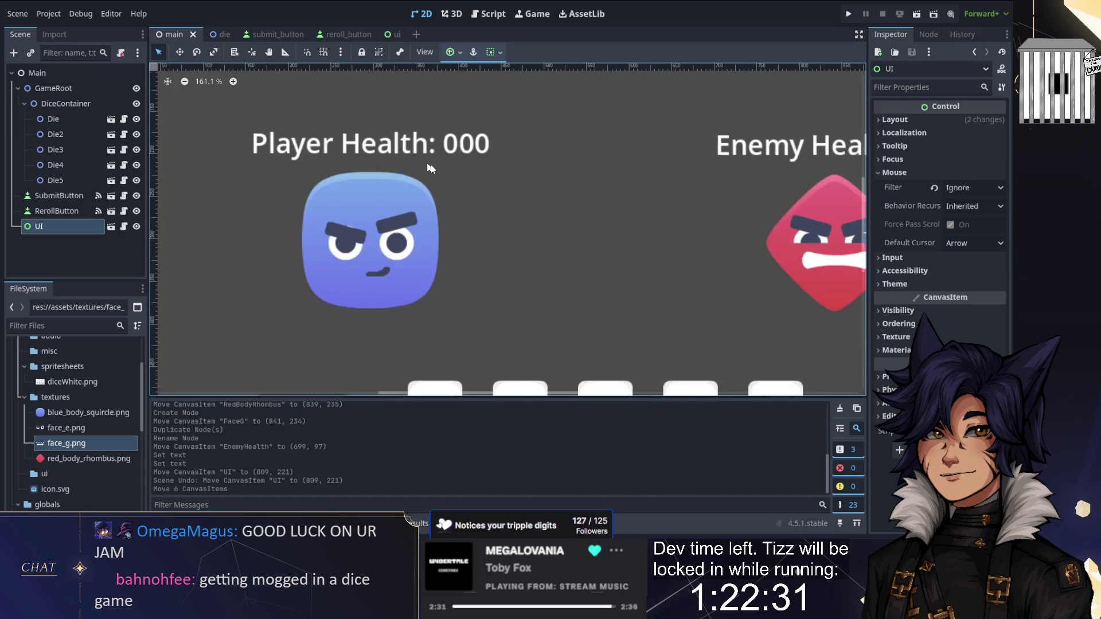
scroll(431, 164, "down", 5)
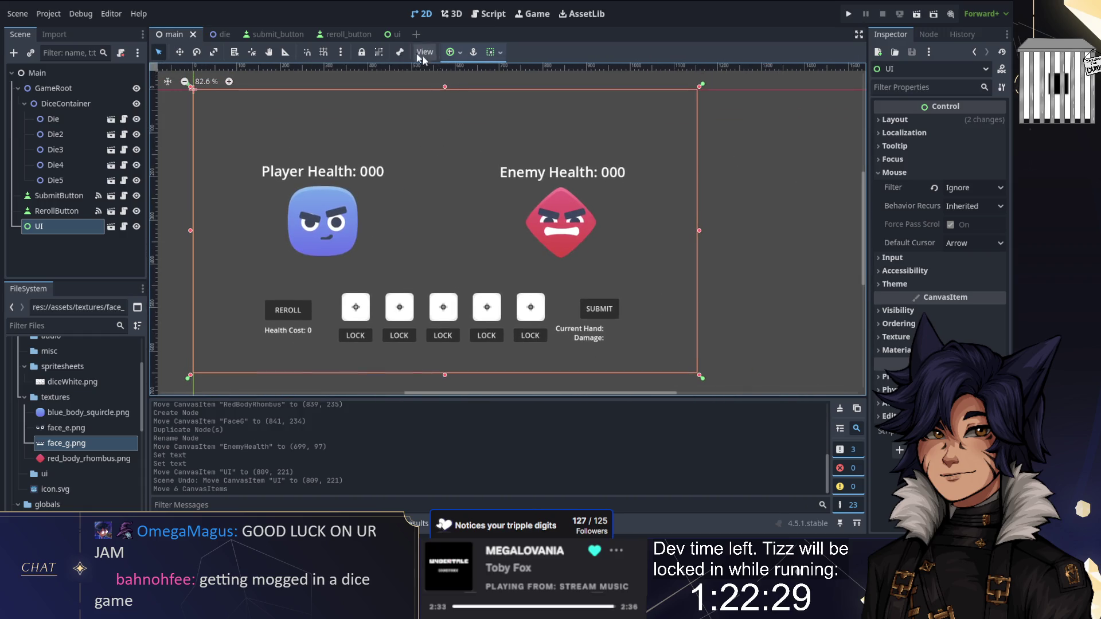
left_click(390, 34)
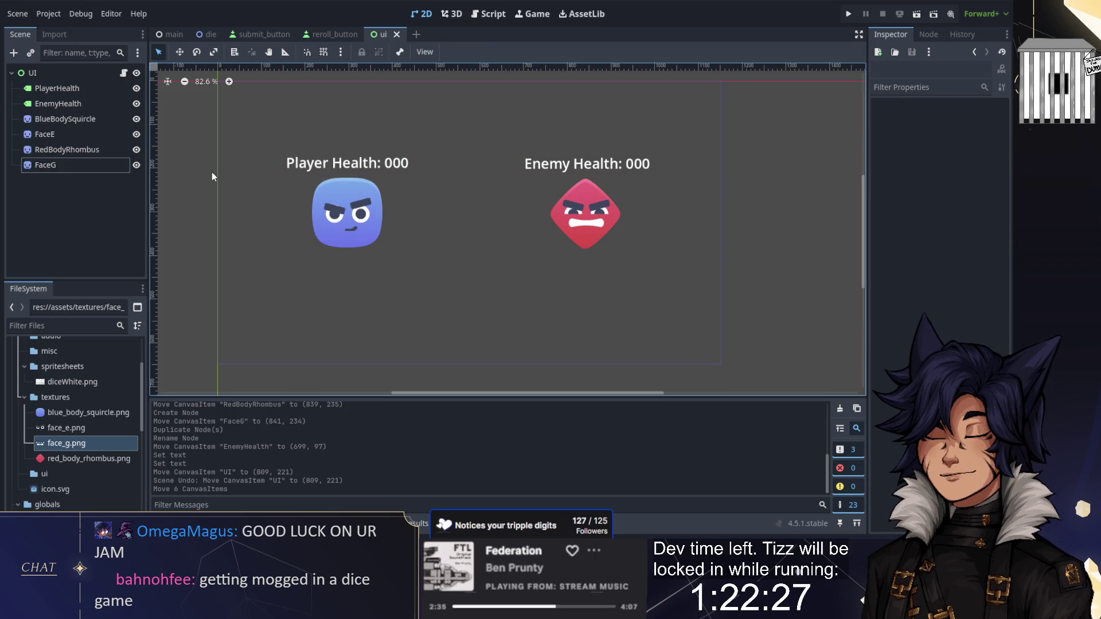
Go up to the 2D assets folder and search it for 'sword'
key("alt+Tab")
scroll(556, 270, "down", 10)
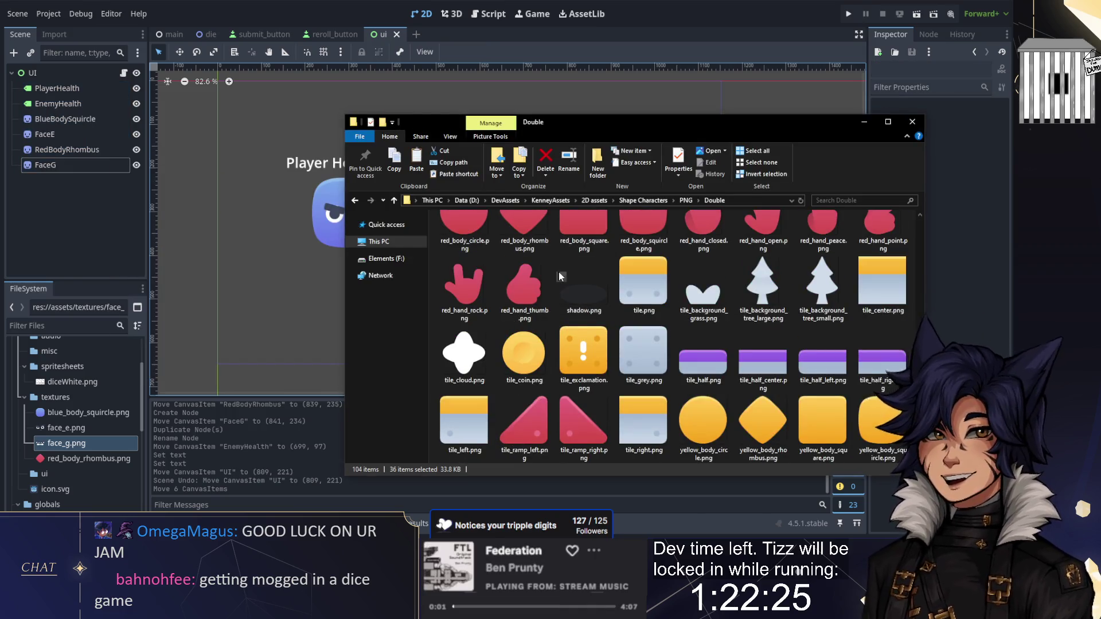
scroll(559, 271, "up", 3)
key("alt+Up")
key("alt+Up")
key("alt+Up")
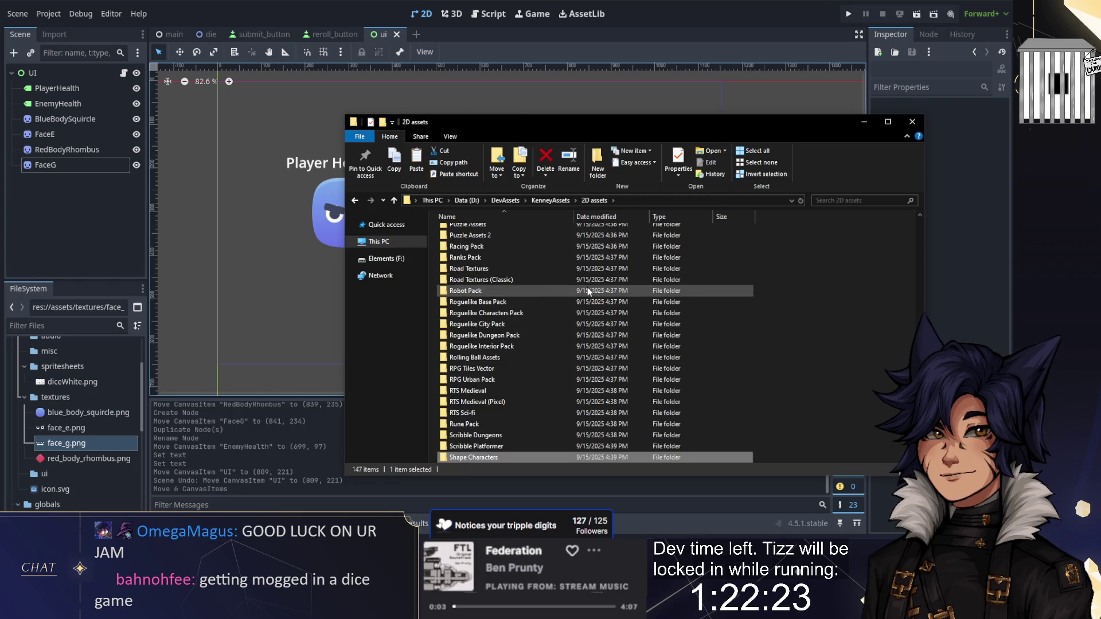
scroll(587, 288, "up", 3)
scroll(601, 273, "down", 3)
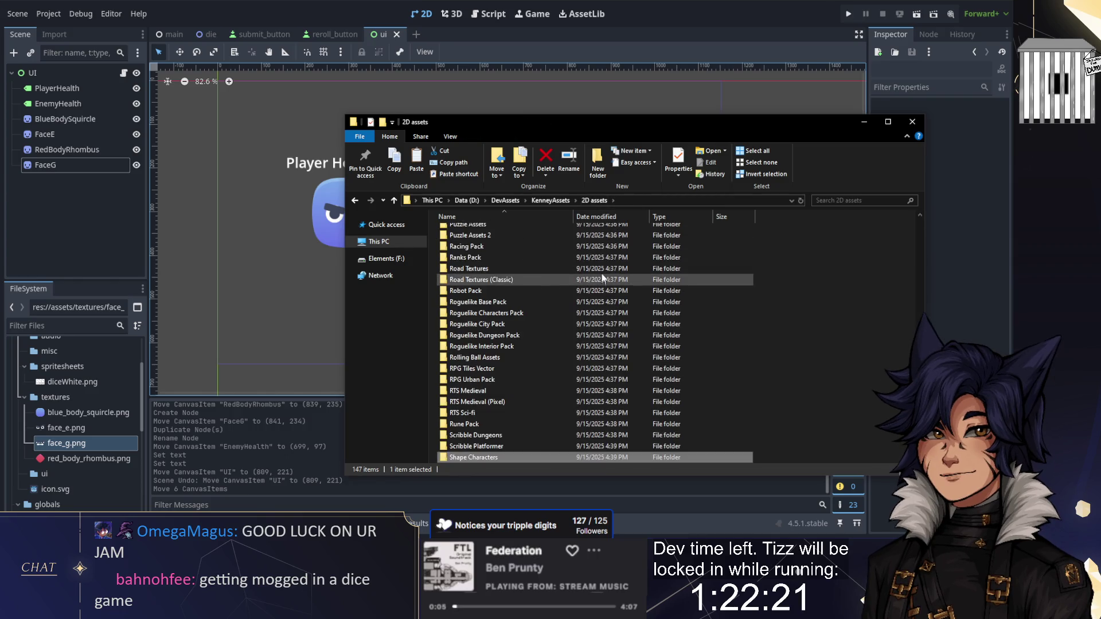
key("ctrl+f")
type("sword")
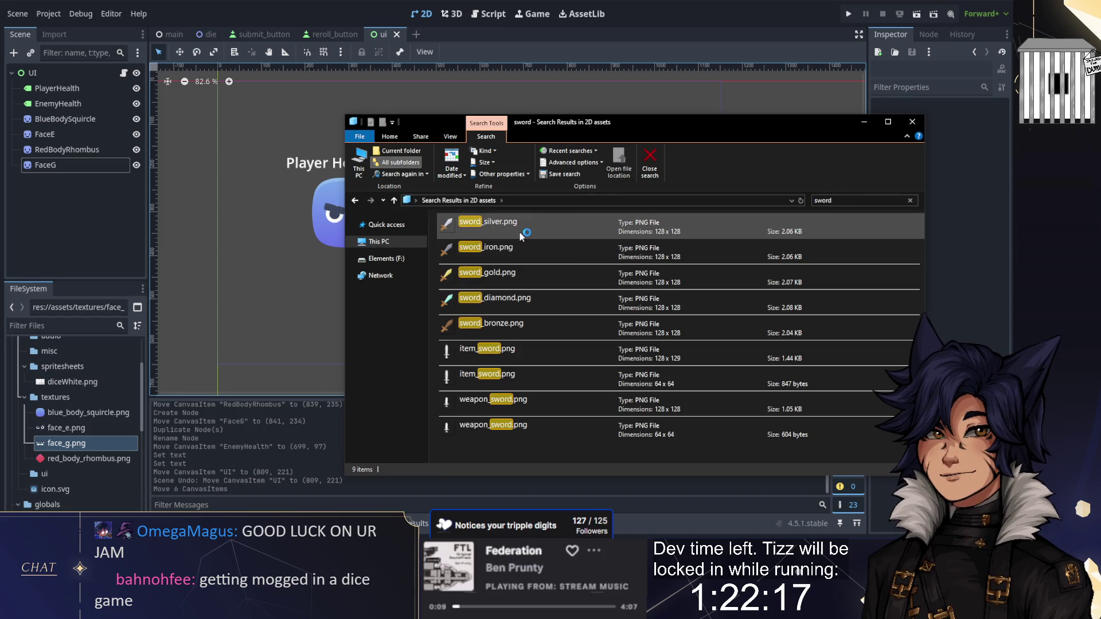
Preview sword_diamond.png in Photos and open its location in File Explorer
left_click(504, 299)
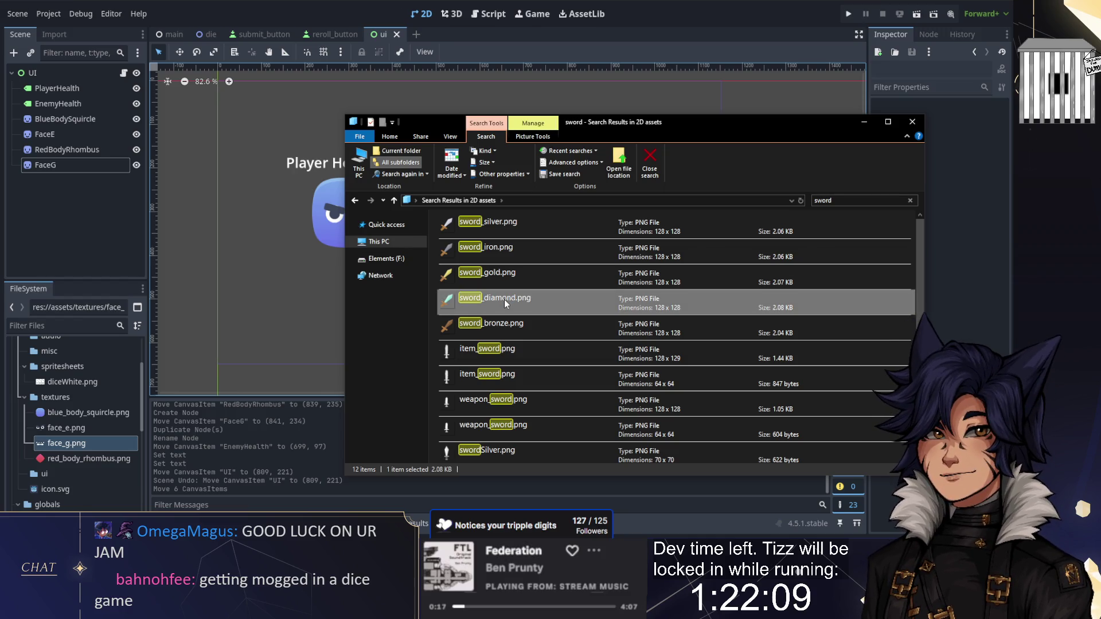
key("Return")
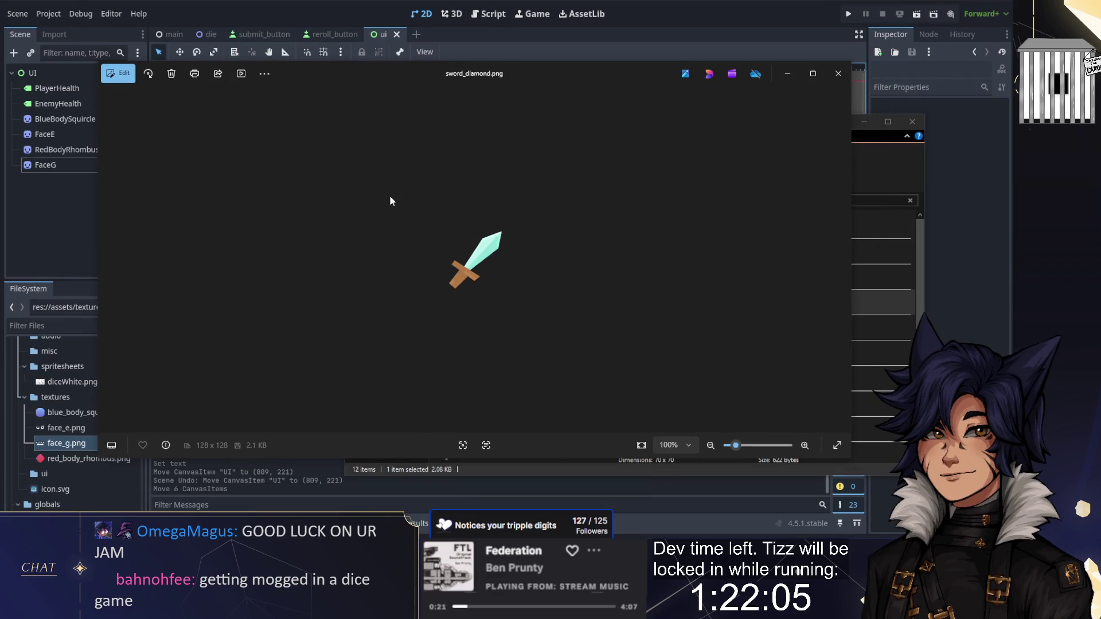
left_click(270, 75)
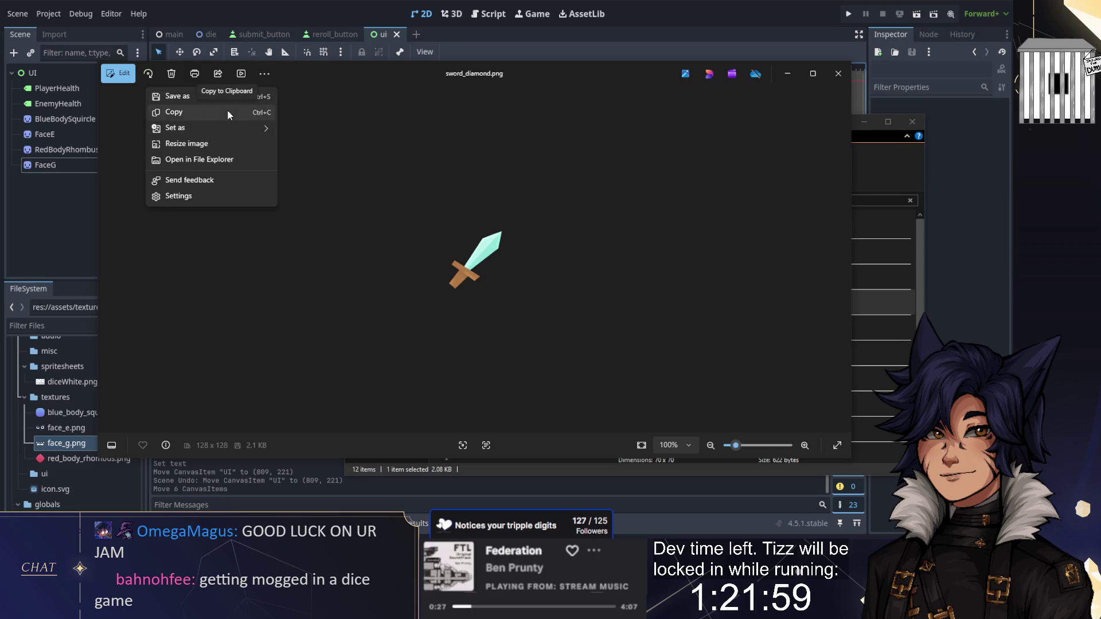
left_click(233, 159)
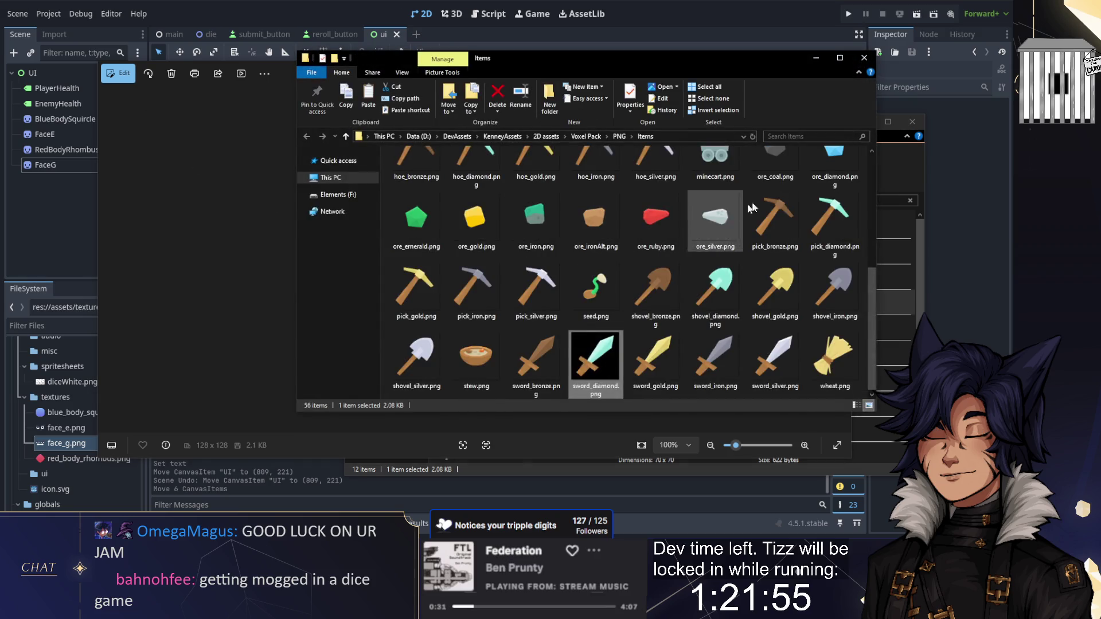
Close the sword folder and preview, then bring up the project's textures folder
left_click(863, 59)
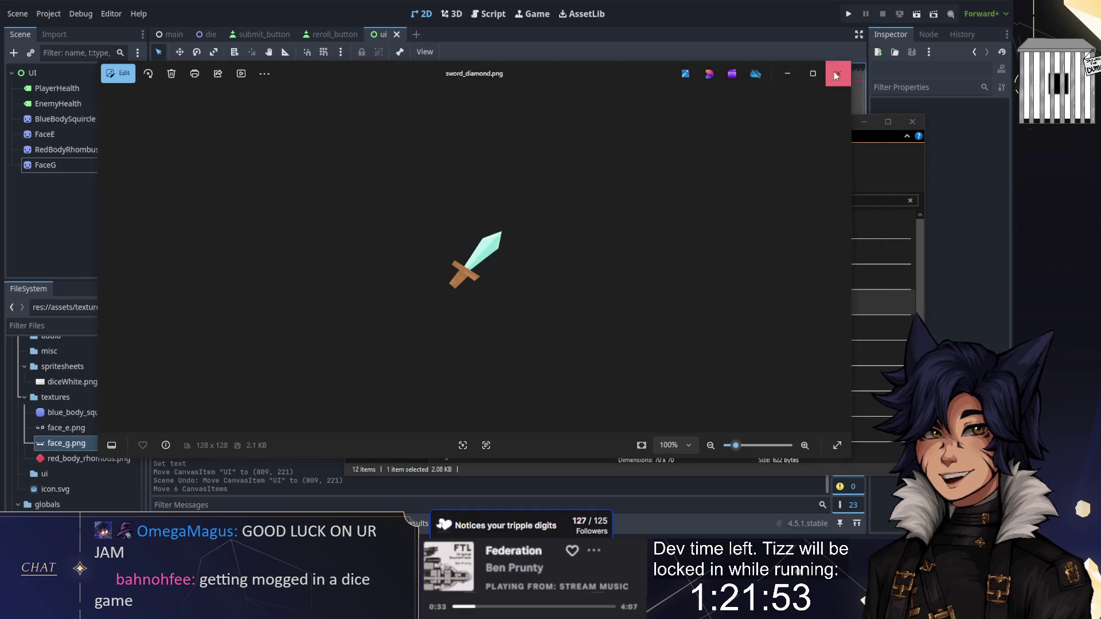
left_click(834, 71)
left_click(356, 200)
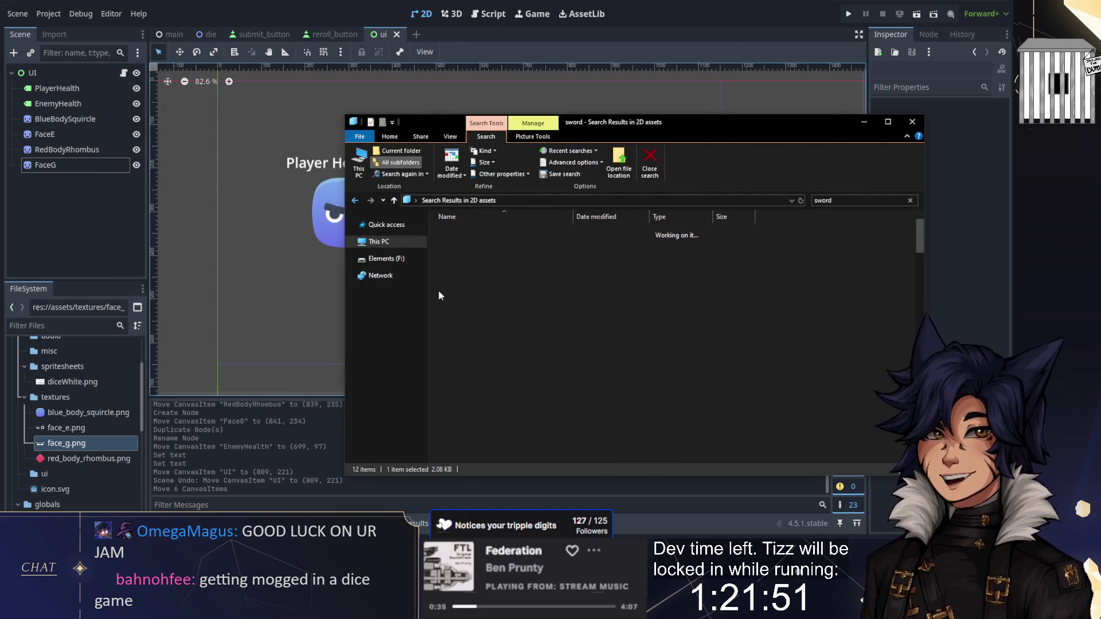
key("alt+Tab")
key("alt+Tab")
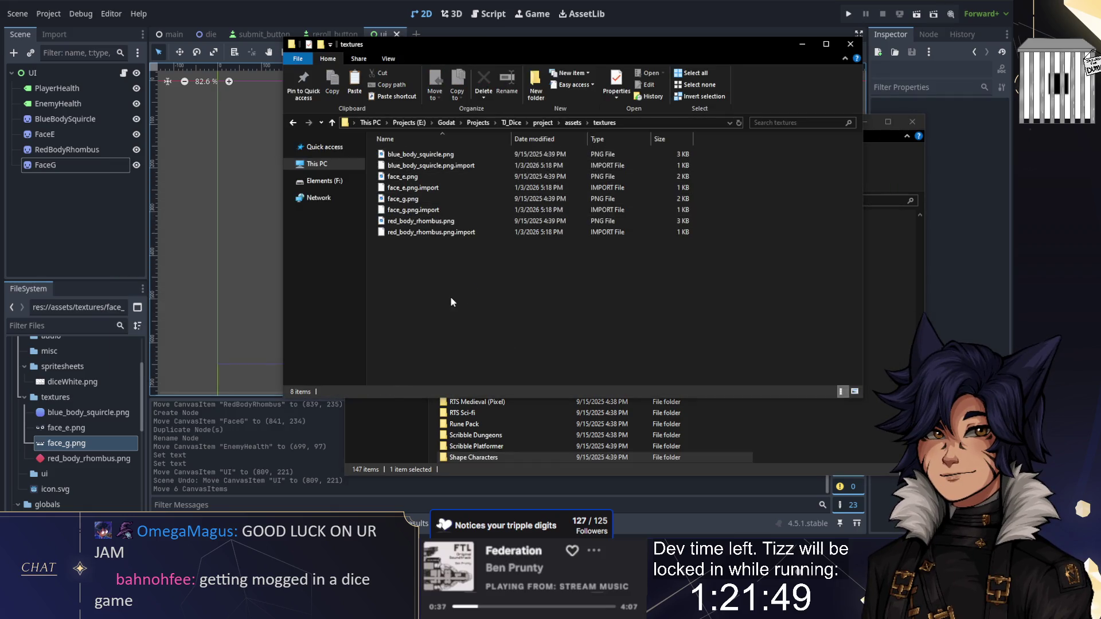
Place the diamond sword above enemy health and add an 'Incoming Damage:' label beside it
left_click(69, 244)
mouse_move(52, 473)
left_mouse_down()
mouse_move(465, 292)
mouse_move(559, 138)
mouse_move(559, 114)
left_mouse_up()
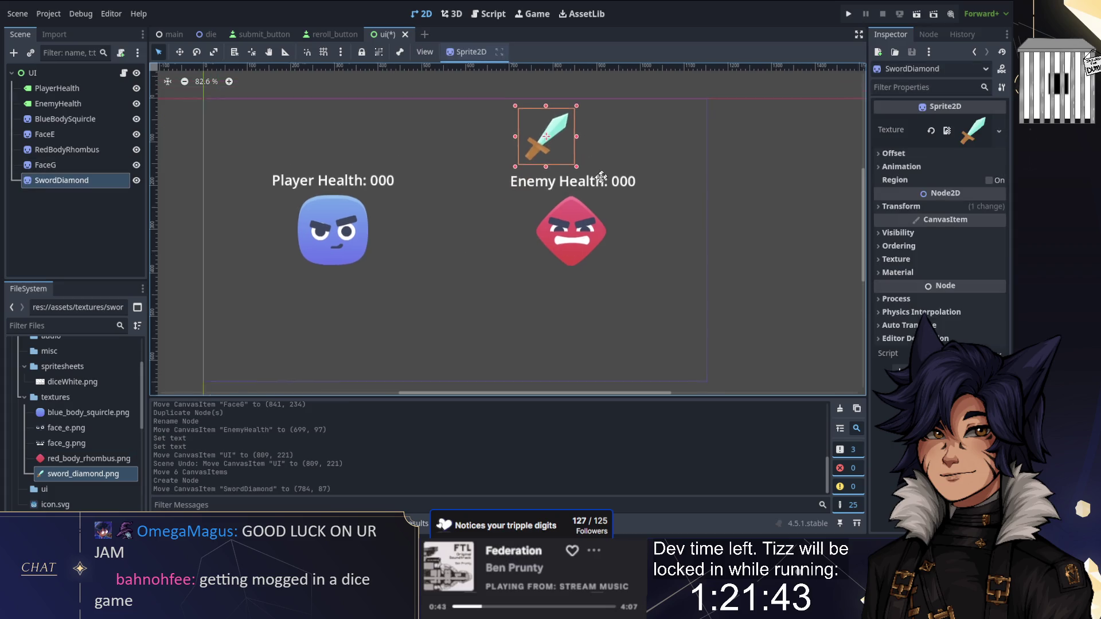
left_click(13, 53)
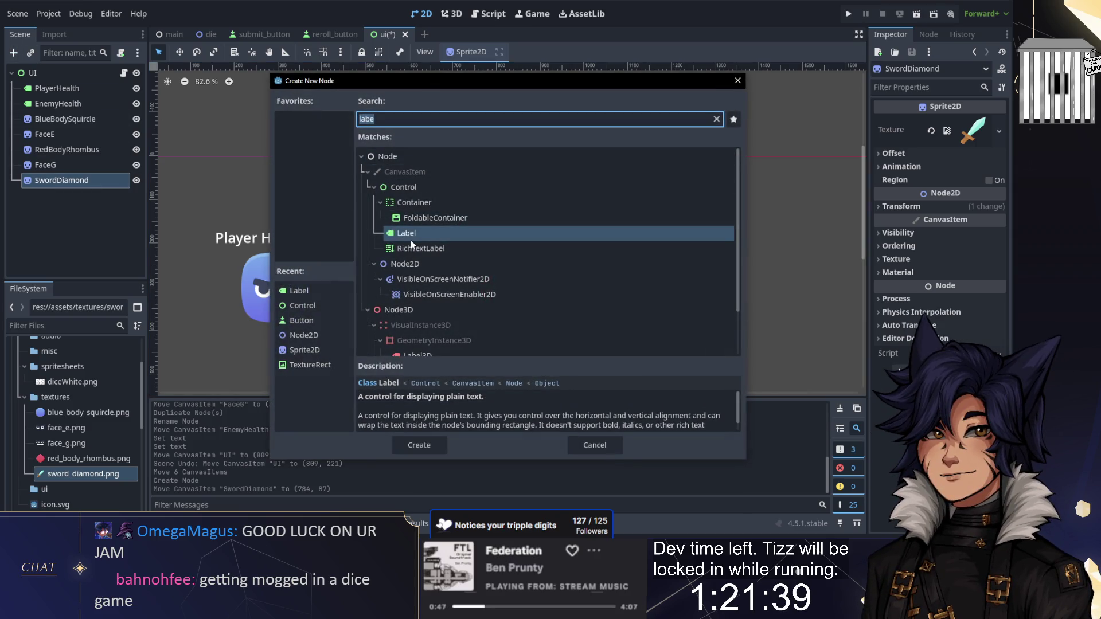
double_click(408, 237)
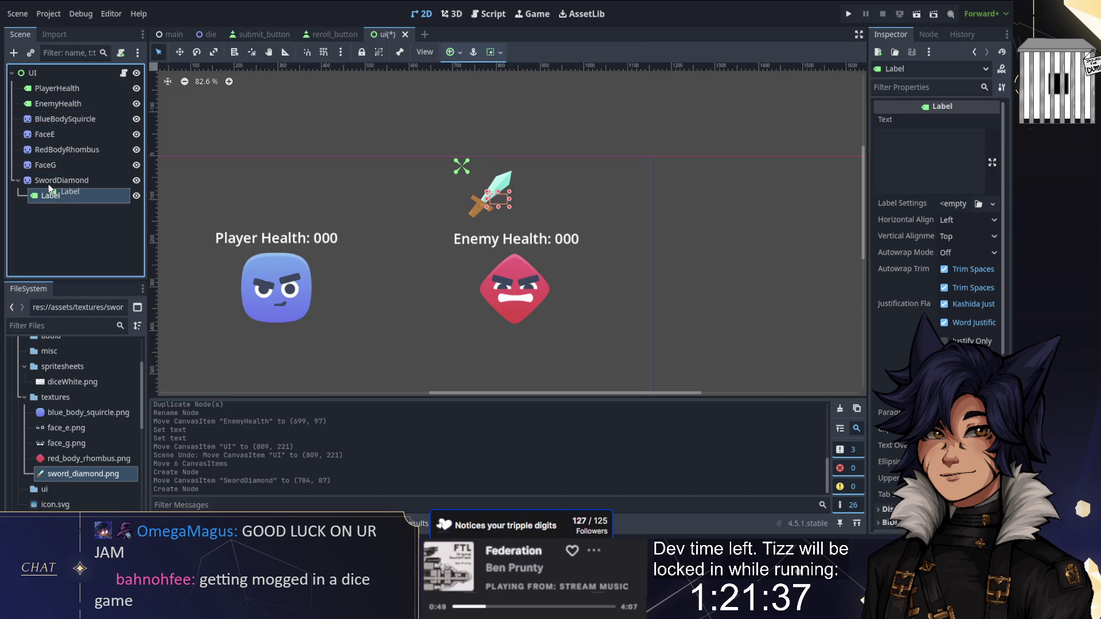
double_click(51, 195)
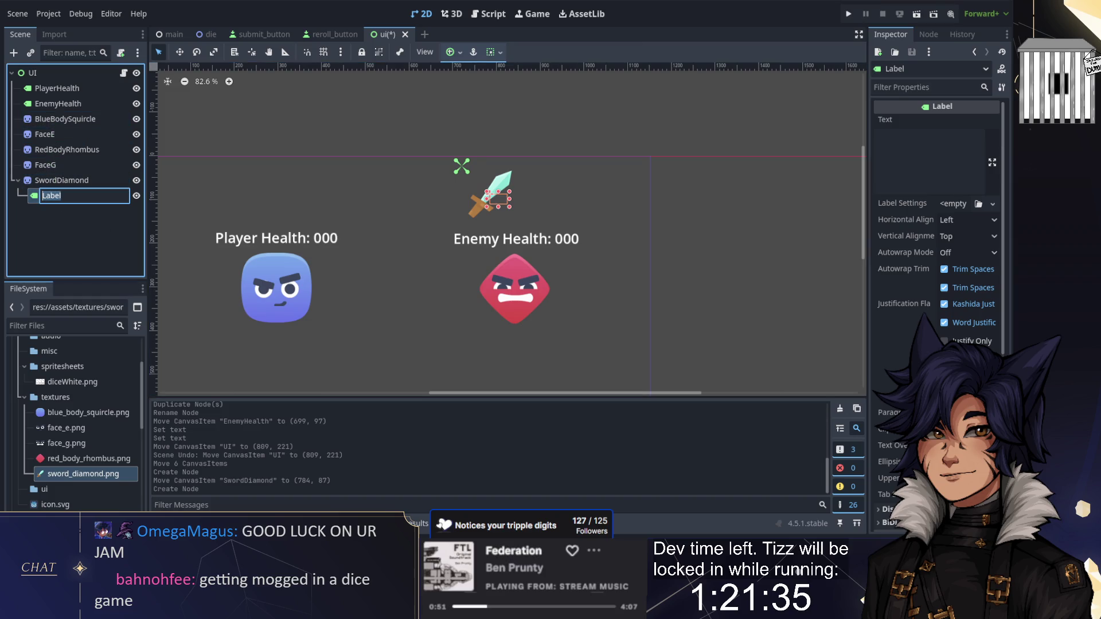
type("Damage")
key("Return")
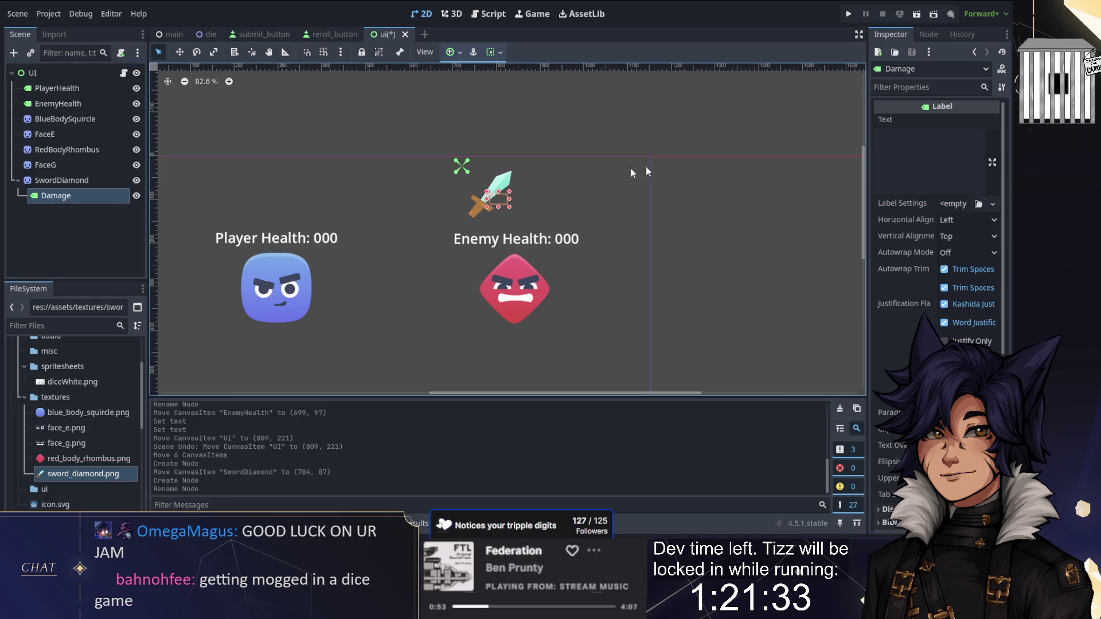
left_click(917, 161)
type("01")
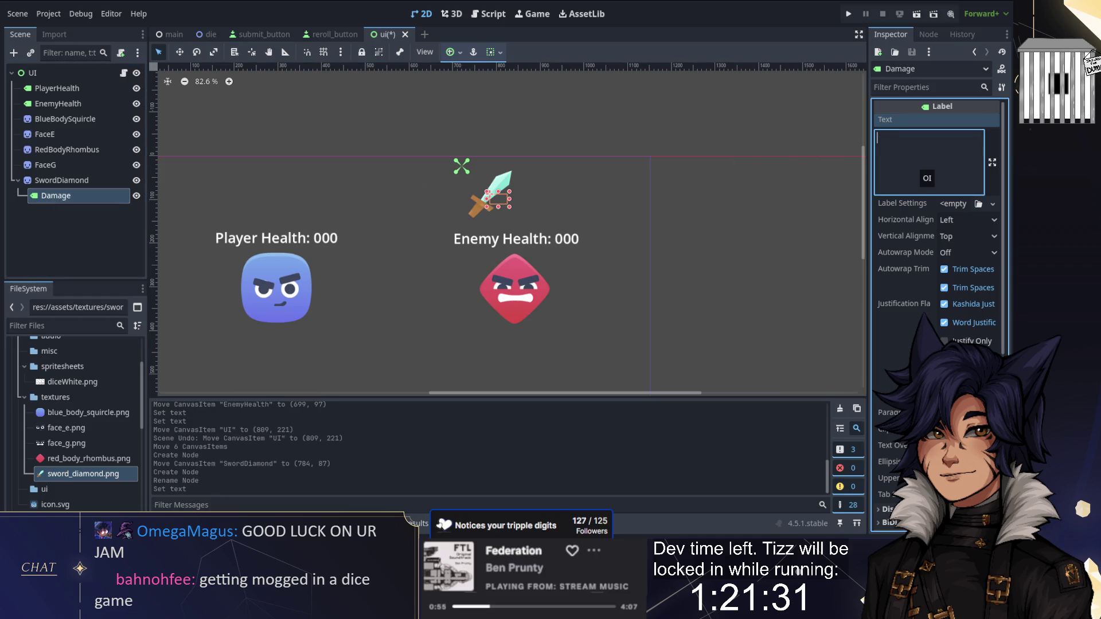
type("Damage:")
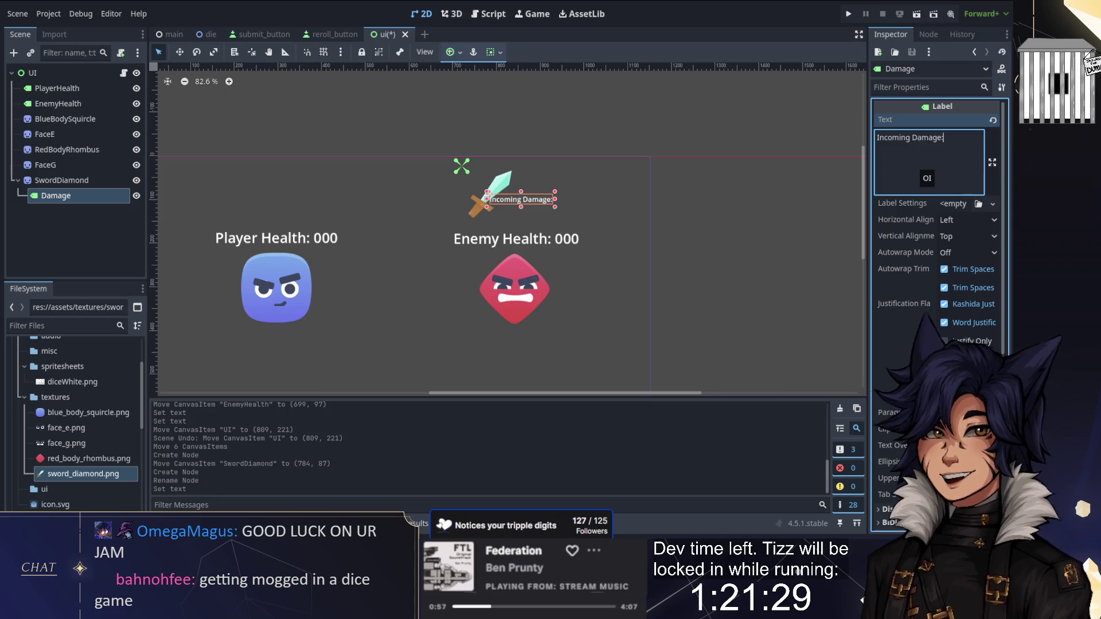
left_click(533, 199)
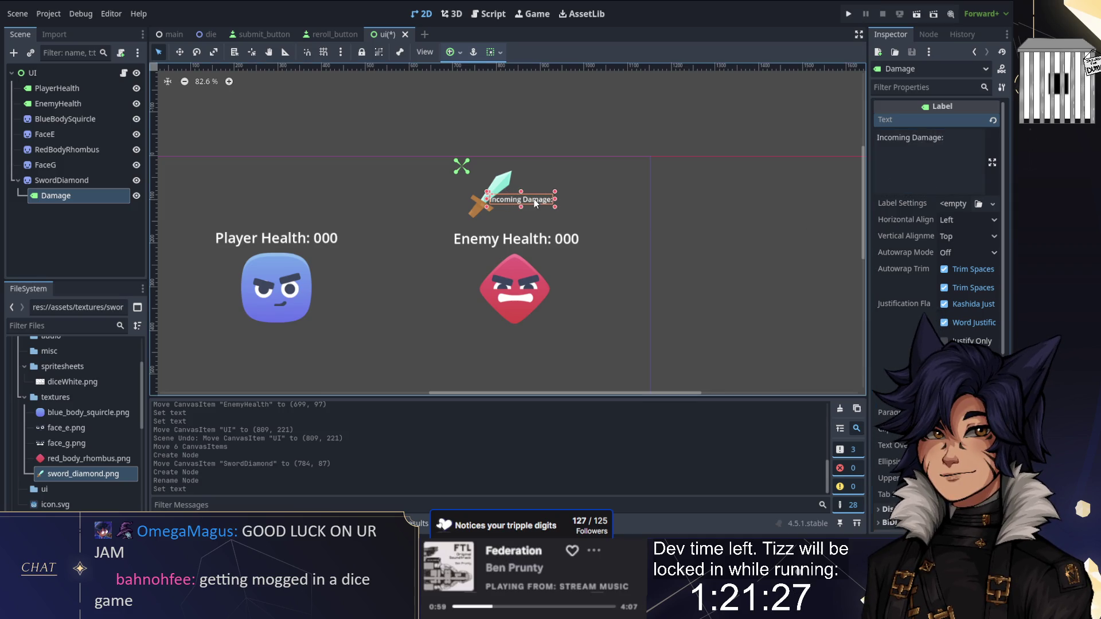
left_click_drag(563, 175, 562, 176)
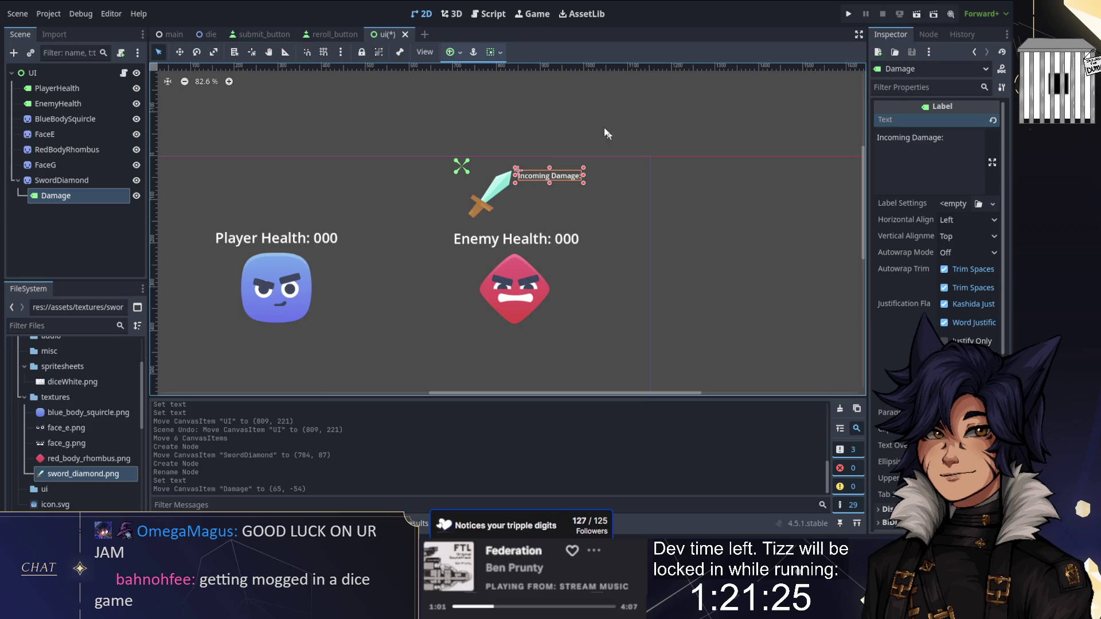
left_click(553, 164)
Add a second Label under SwordDiamond with the text 000
double_click(72, 195)
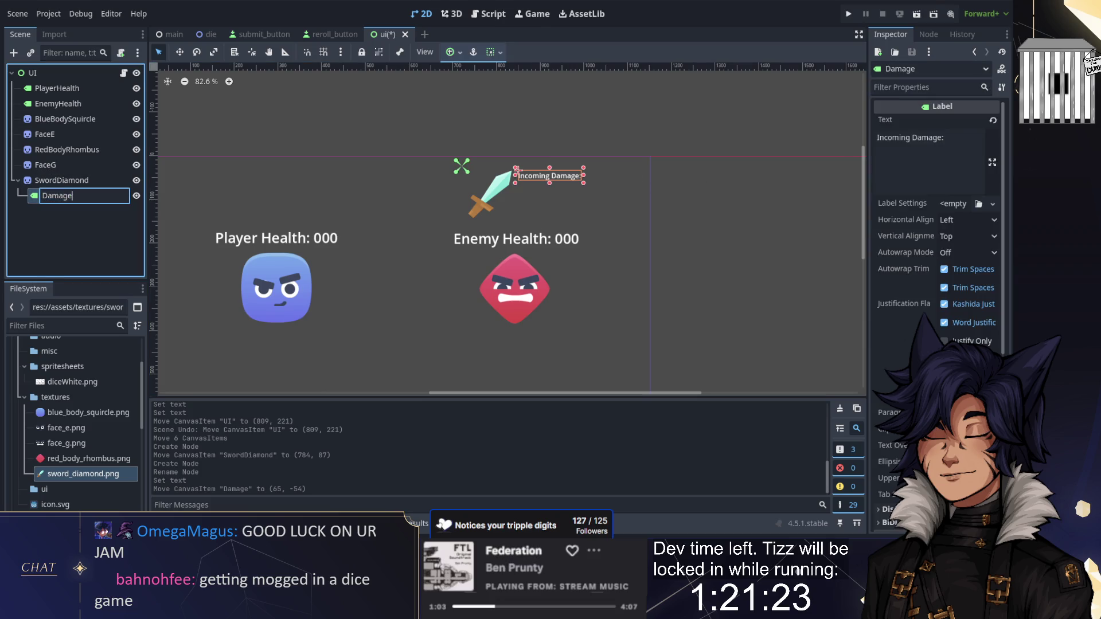
type("Label")
left_click(73, 180)
left_click(14, 52)
type("label")
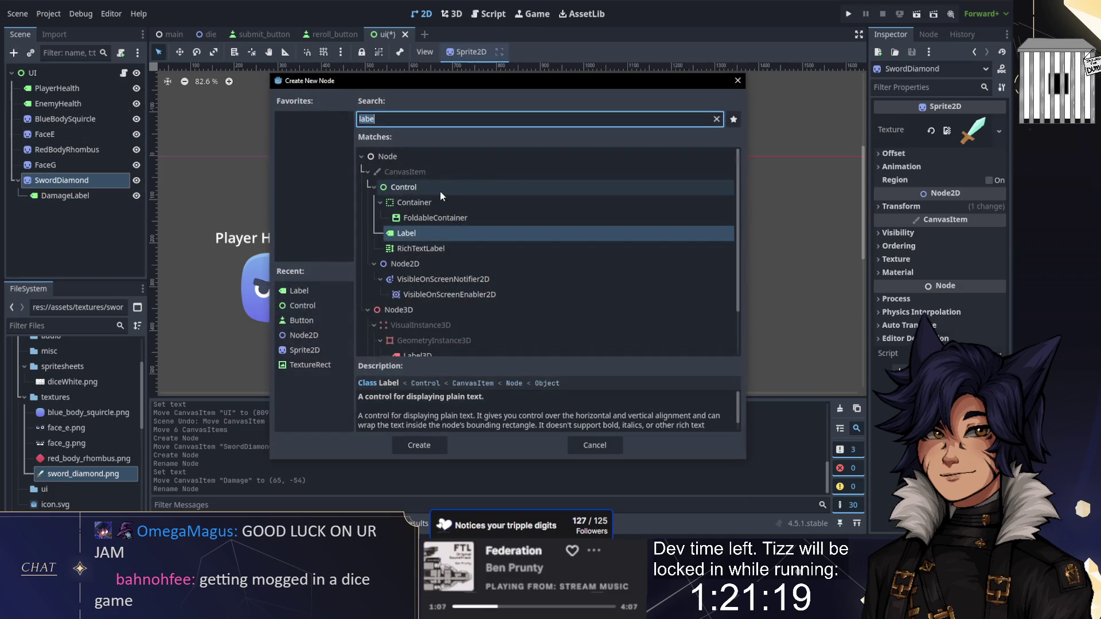
double_click(408, 231)
left_click(917, 149)
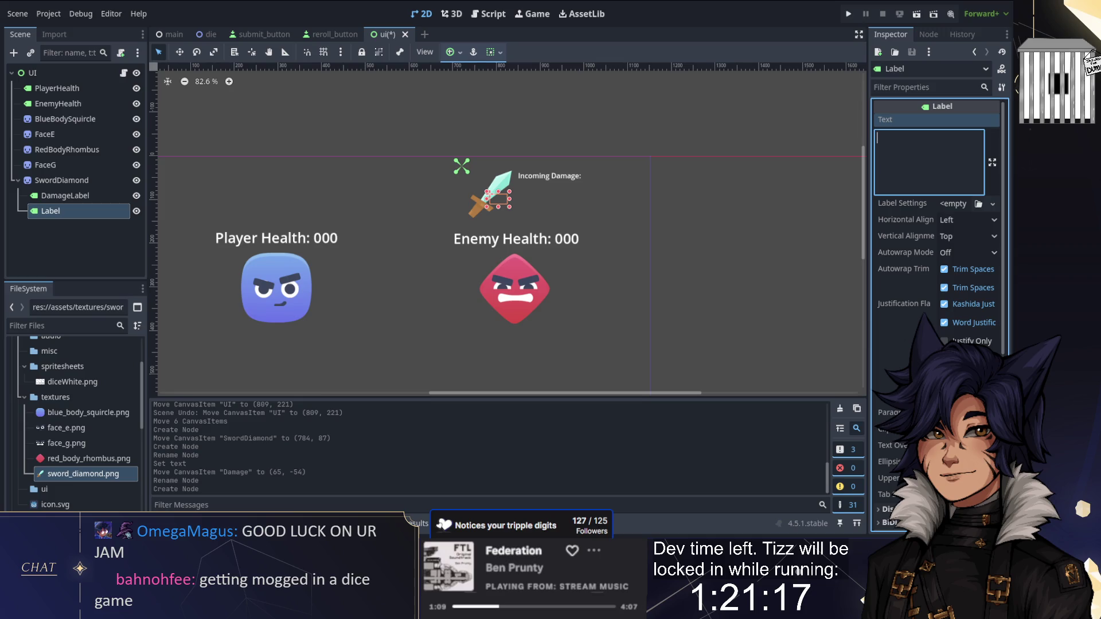
type("000")
Give the 000 label a font size override of 24 and place it under Incoming Damage
left_click(917, 87)
type("font")
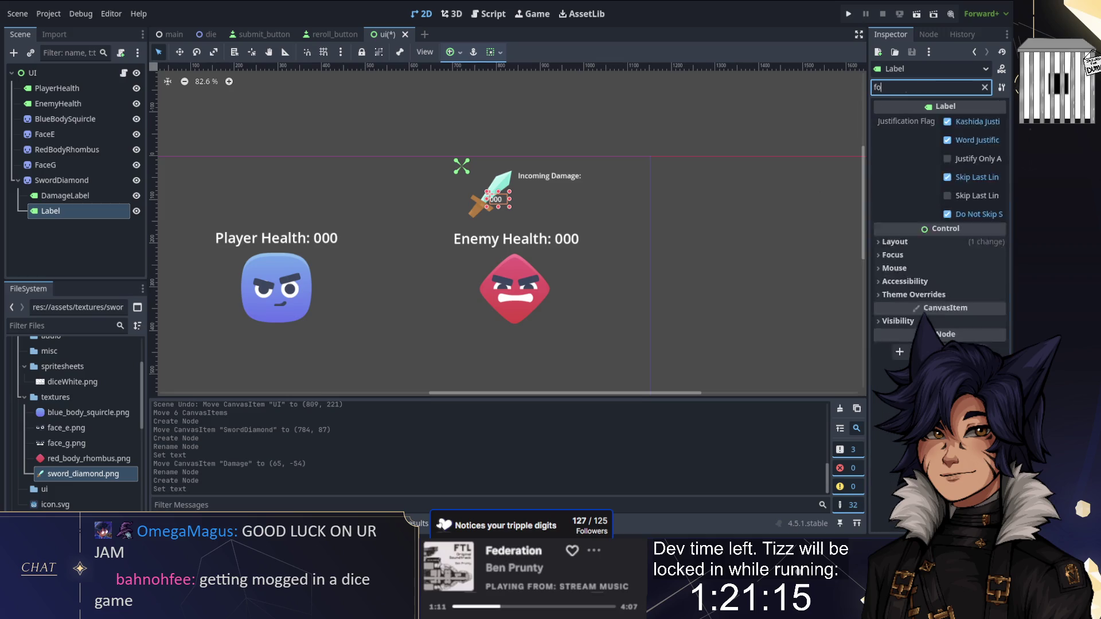
left_click(921, 158)
left_click(920, 158)
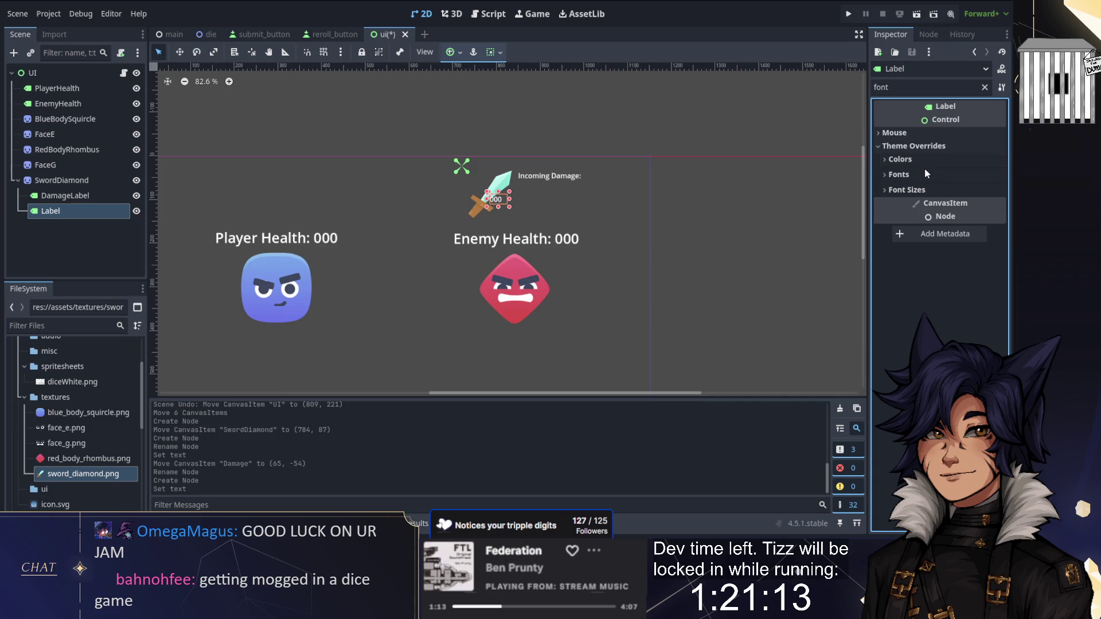
left_click(925, 174)
left_click(911, 173)
left_click(907, 190)
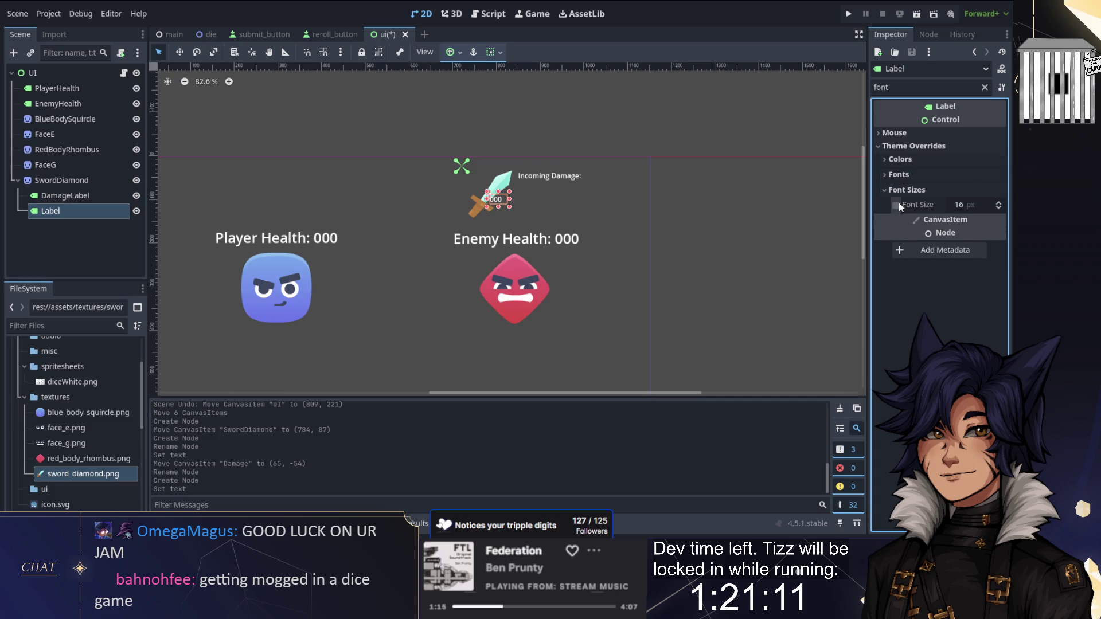
left_click(896, 205)
type("24")
key("Return")
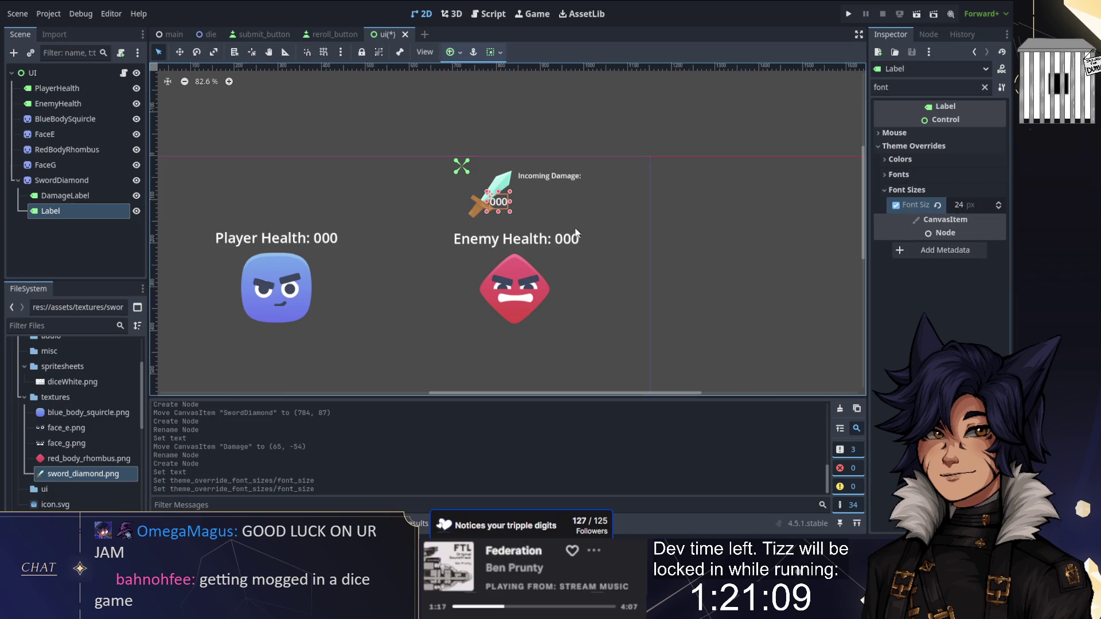
left_click_drag(548, 198, 548, 198)
Raise the 000 label to font size 32, fine-tune the label positions, save, and open ui.gd
left_click(979, 210)
type("32")
key("Return")
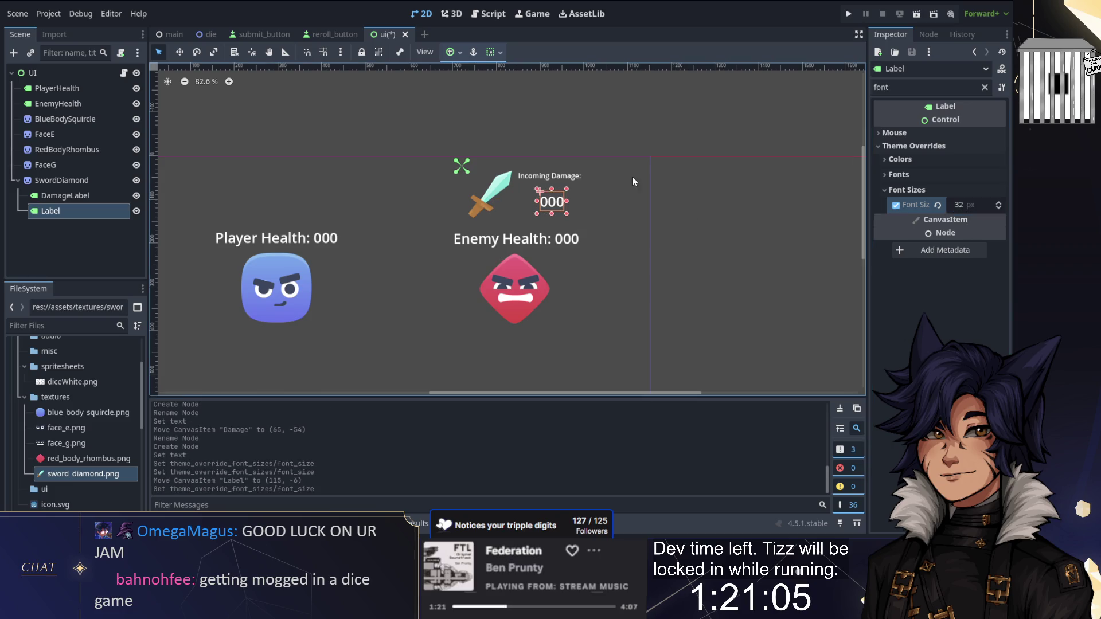
left_click_drag(547, 197, 555, 177)
left_click_drag(556, 177, 561, 185)
key("ctrl+s")
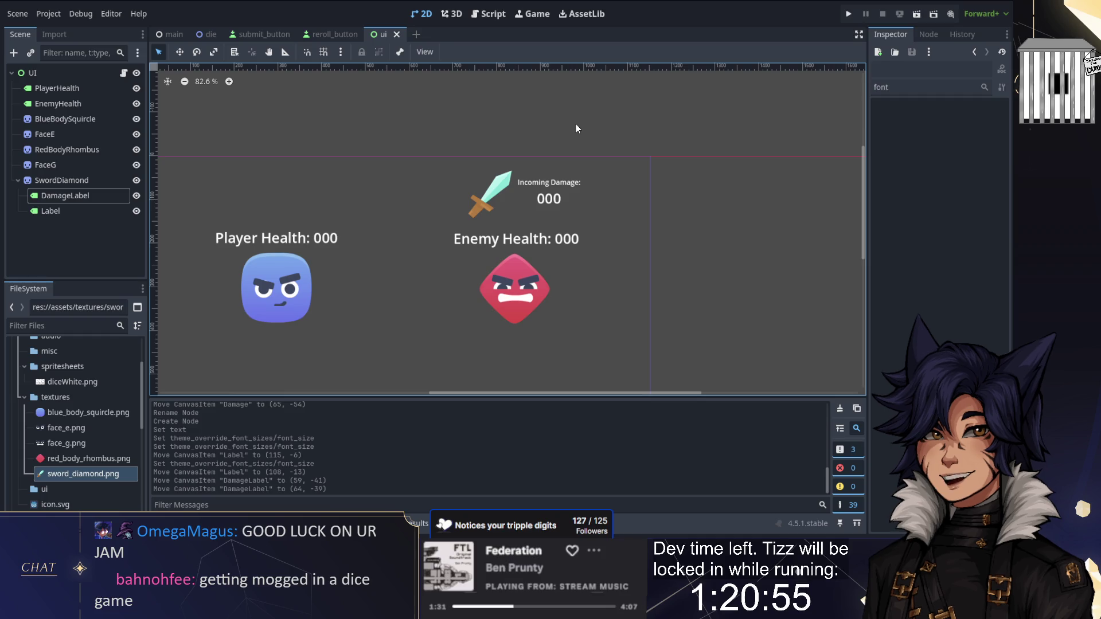
left_click(481, 14)
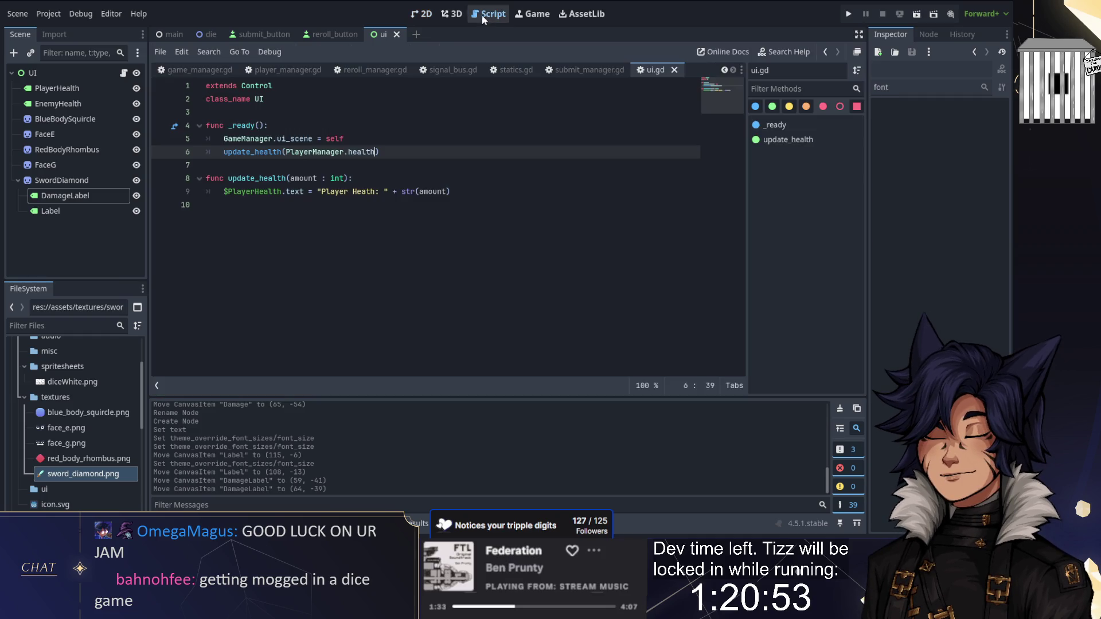
Start enemy_health_update(val : int) with a copy of the PlayerHealth text statement as its body
left_click(346, 203)
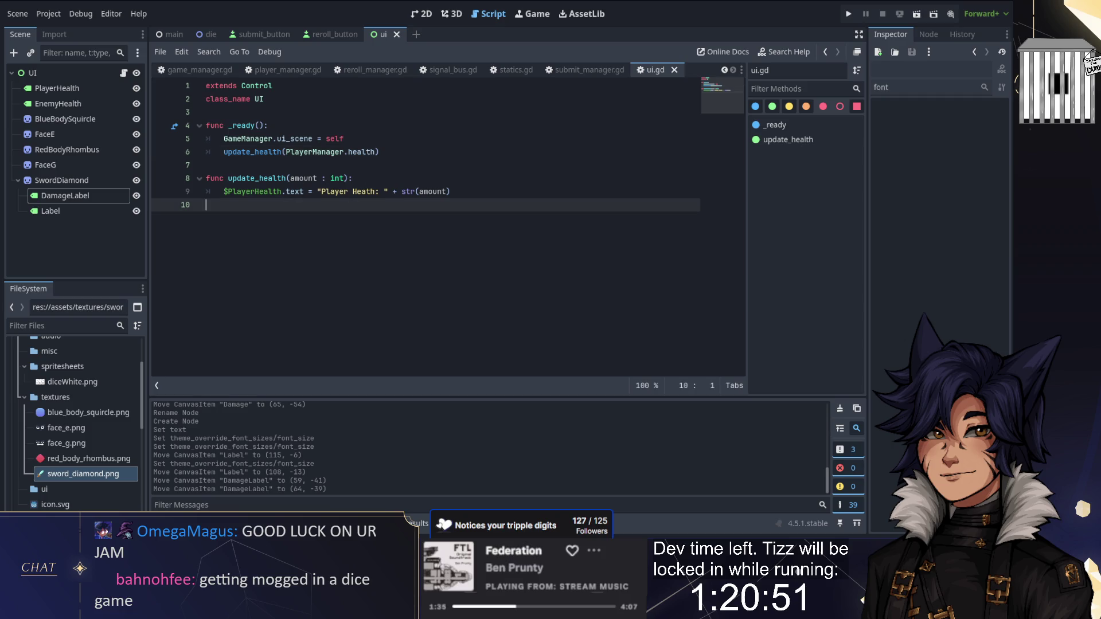
key("Return")
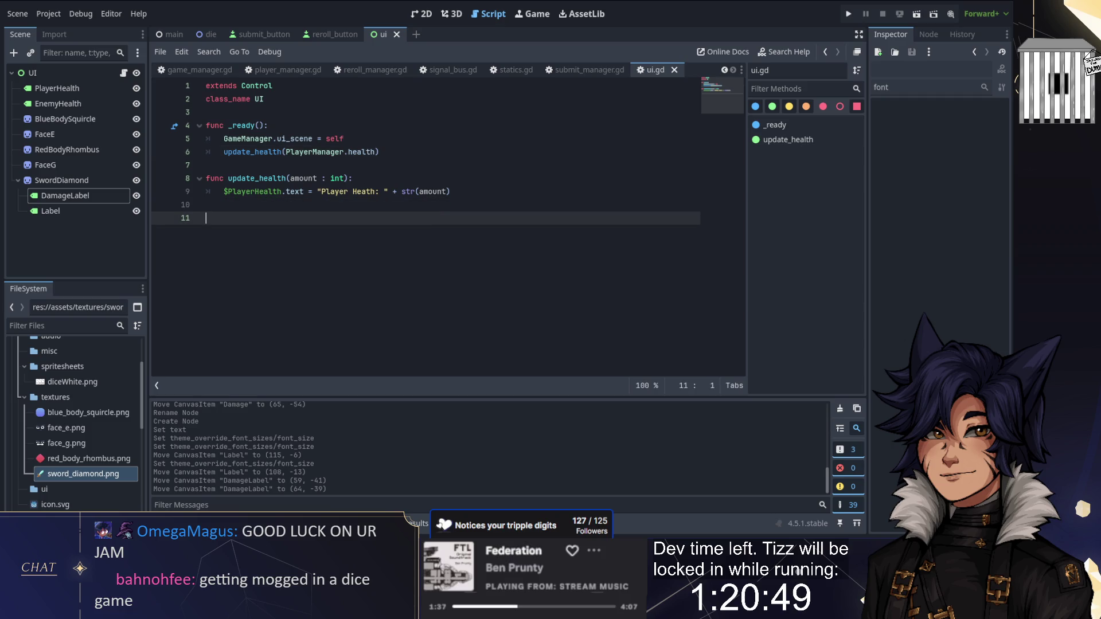
type("func ")
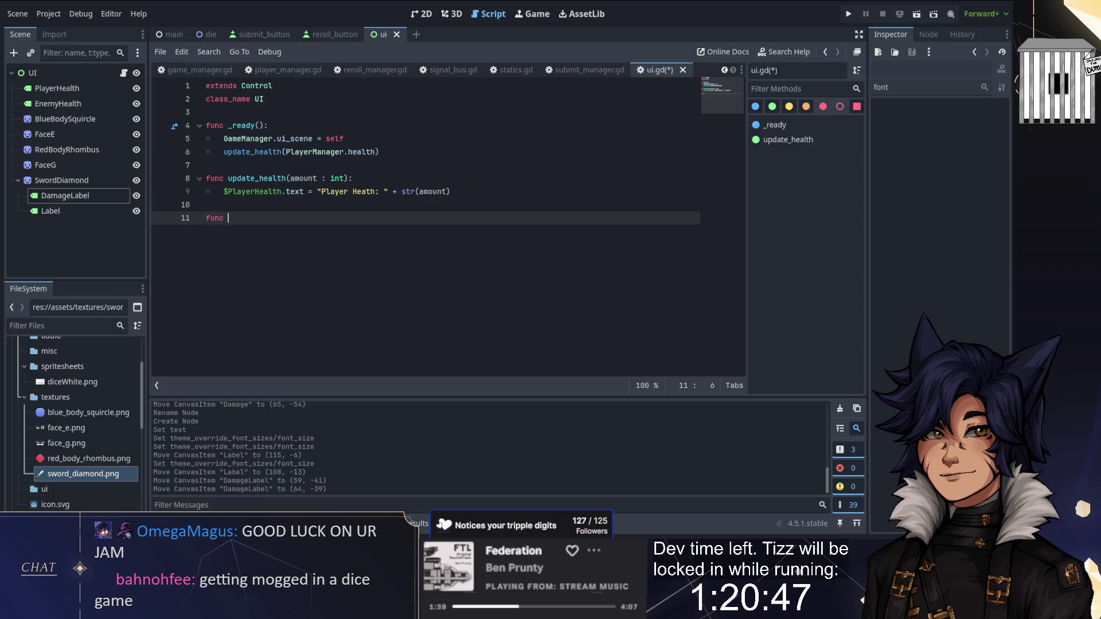
type("enemy_health_update(val : i")
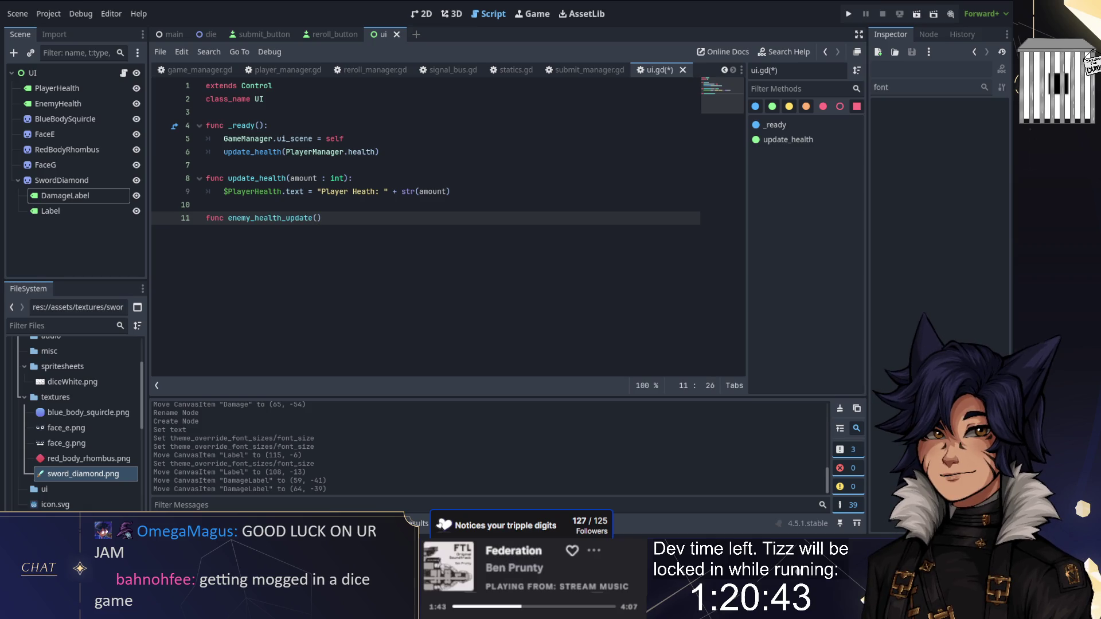
type("nt")
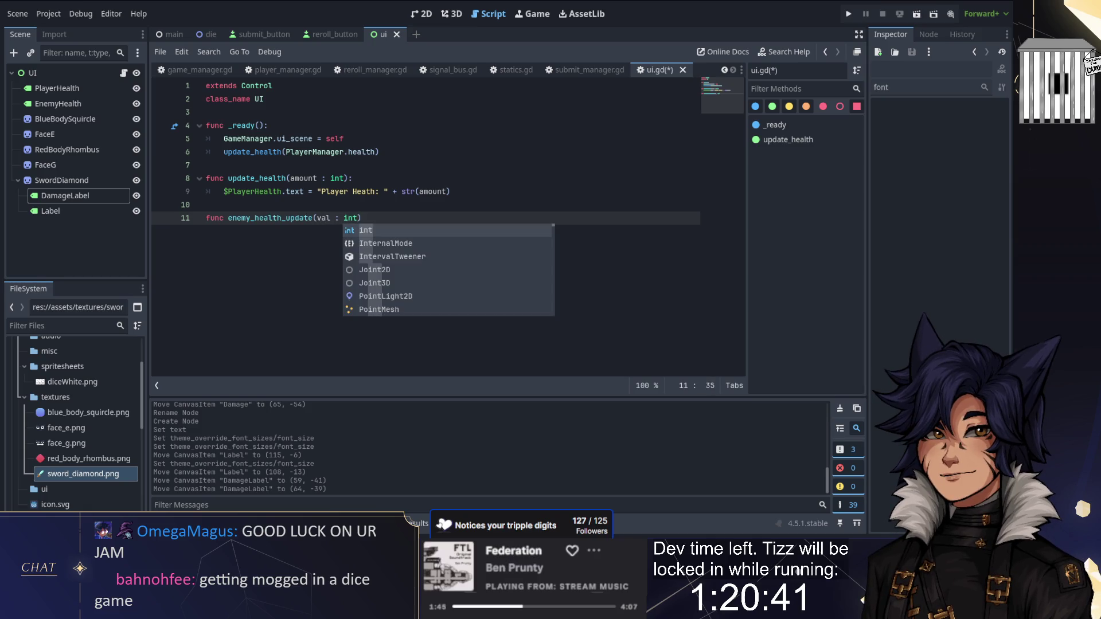
left_click_drag(205, 192, 450, 192)
key("ctrl+c")
left_click(360, 218)
key("Return")
key("ctrl+v")
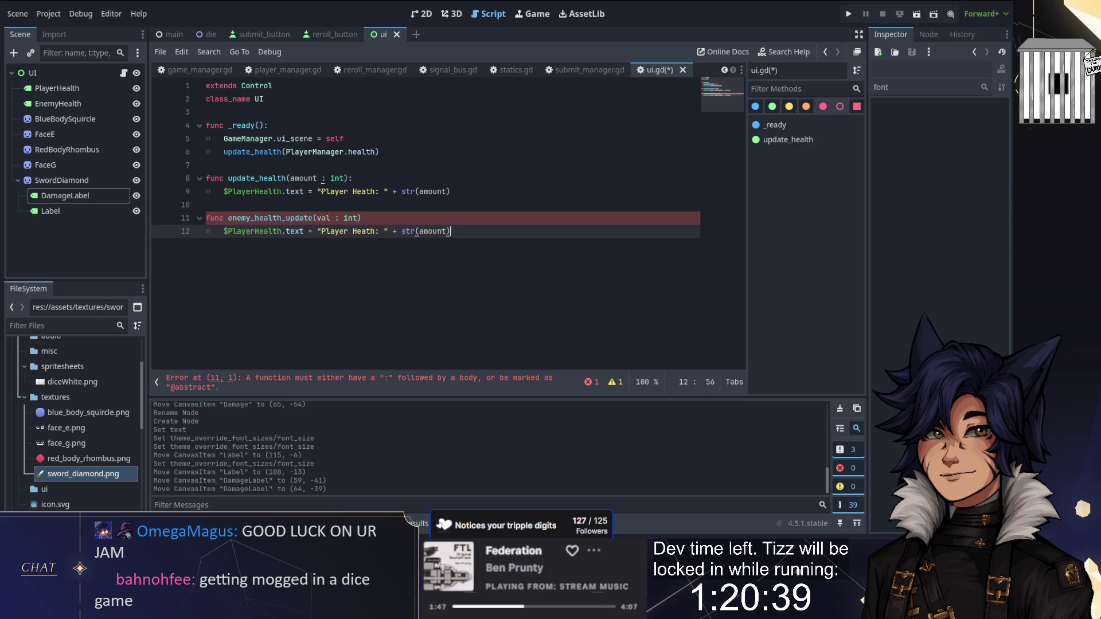
Rename amount to val and point the copied line at $EnemyHealth with 'Enemy' text
left_click(303, 179)
double_click(303, 178)
type("val")
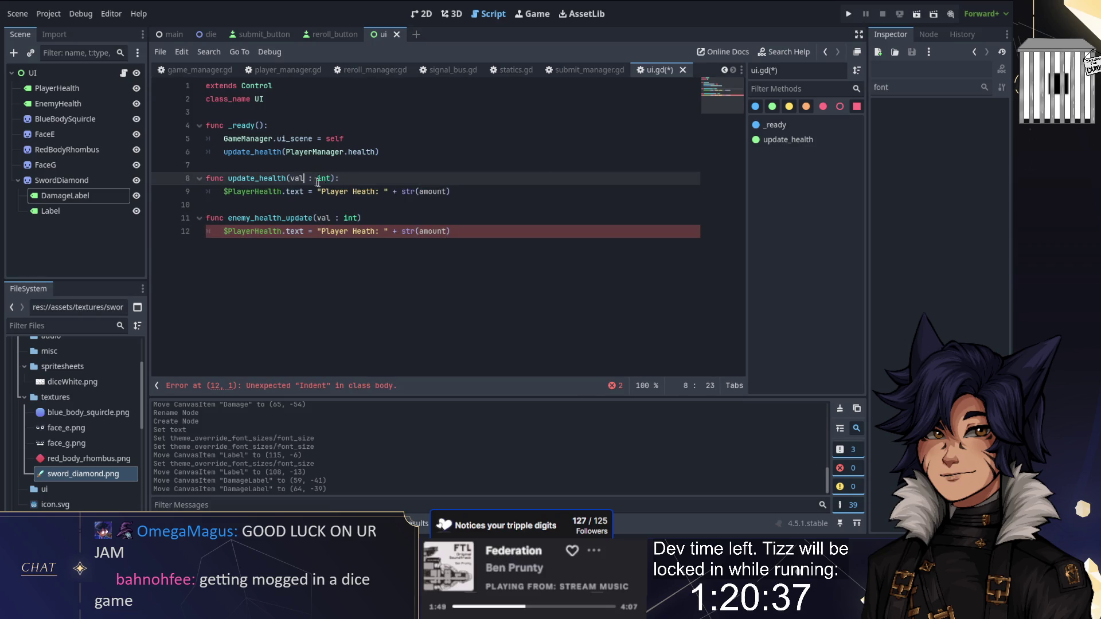
left_click_drag(450, 191, 418, 191)
type("val")
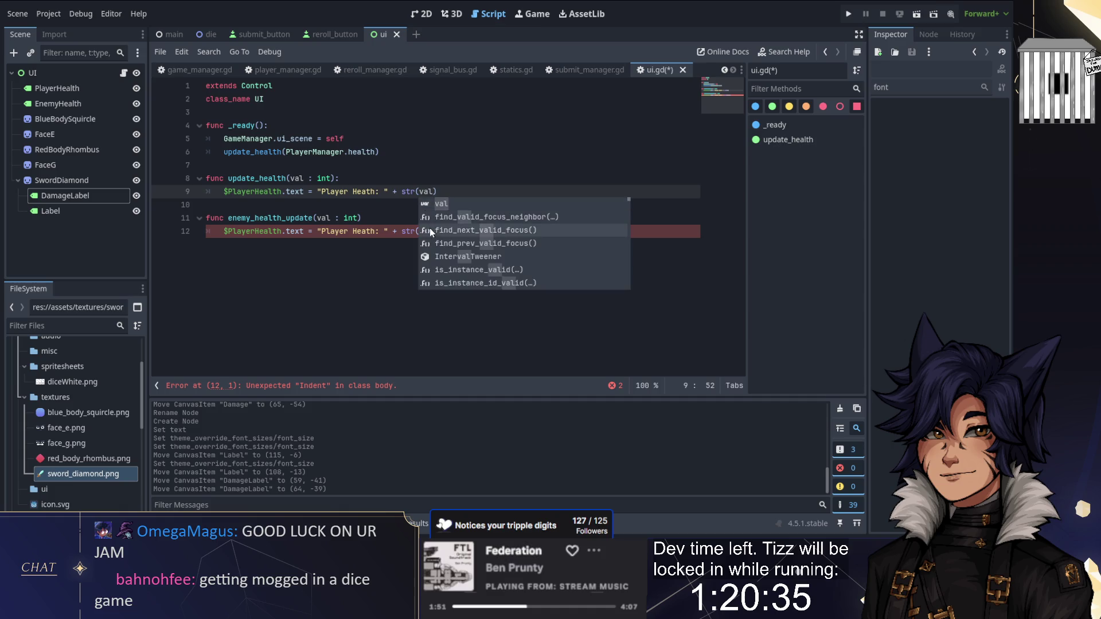
key("Escape")
left_click_drag(450, 231, 418, 231)
type("val")
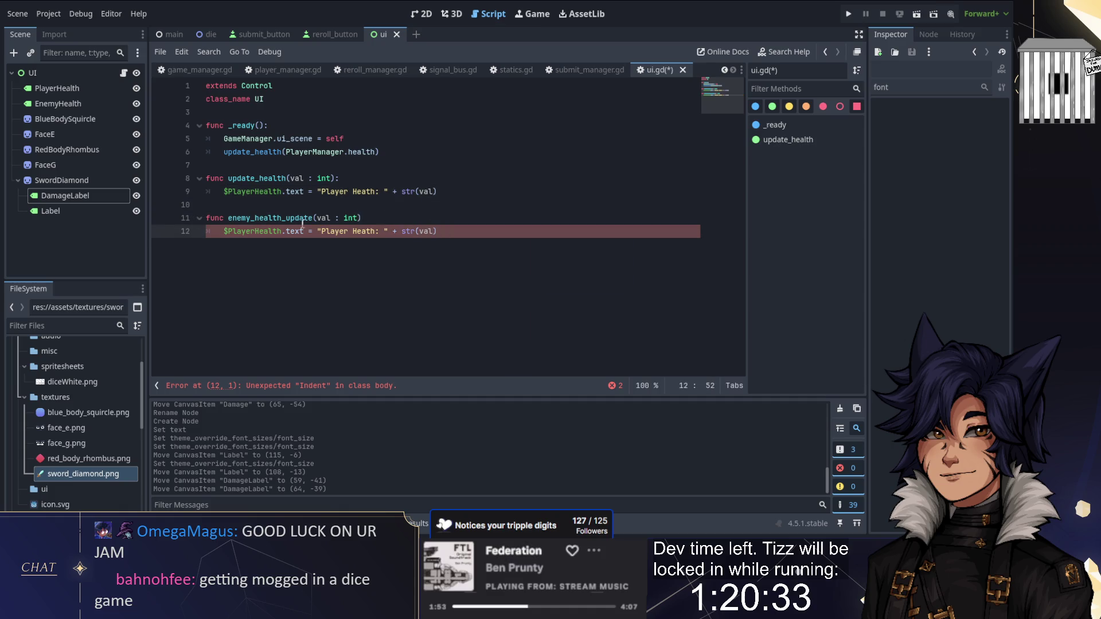
left_click_drag(322, 231, 348, 231)
type("Enemy")
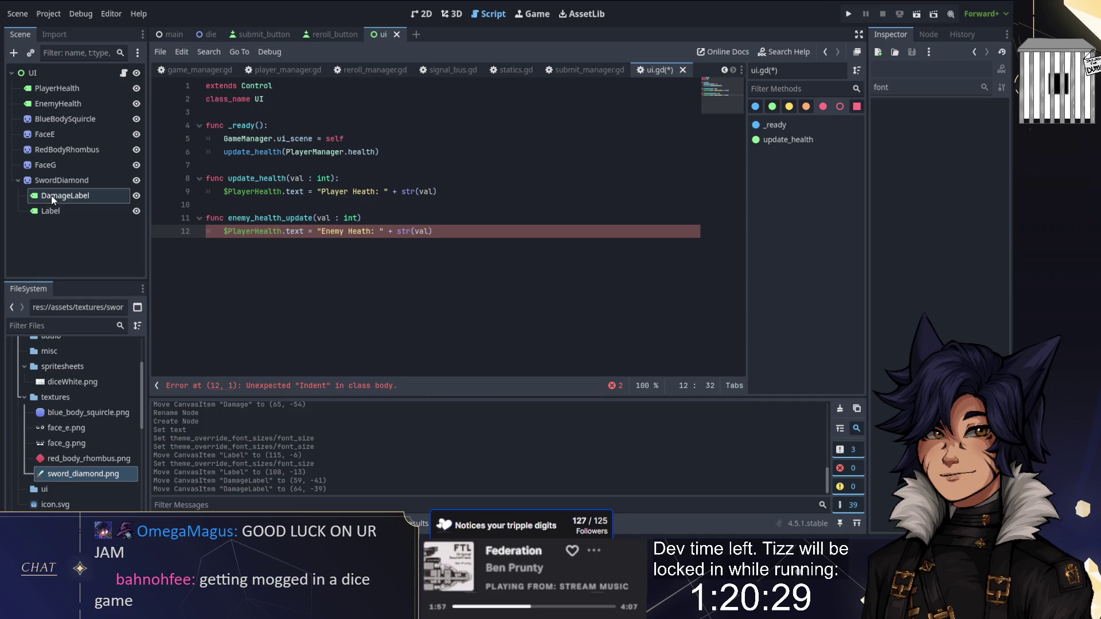
left_click_drag(255, 231, 227, 231)
type("Enemy")
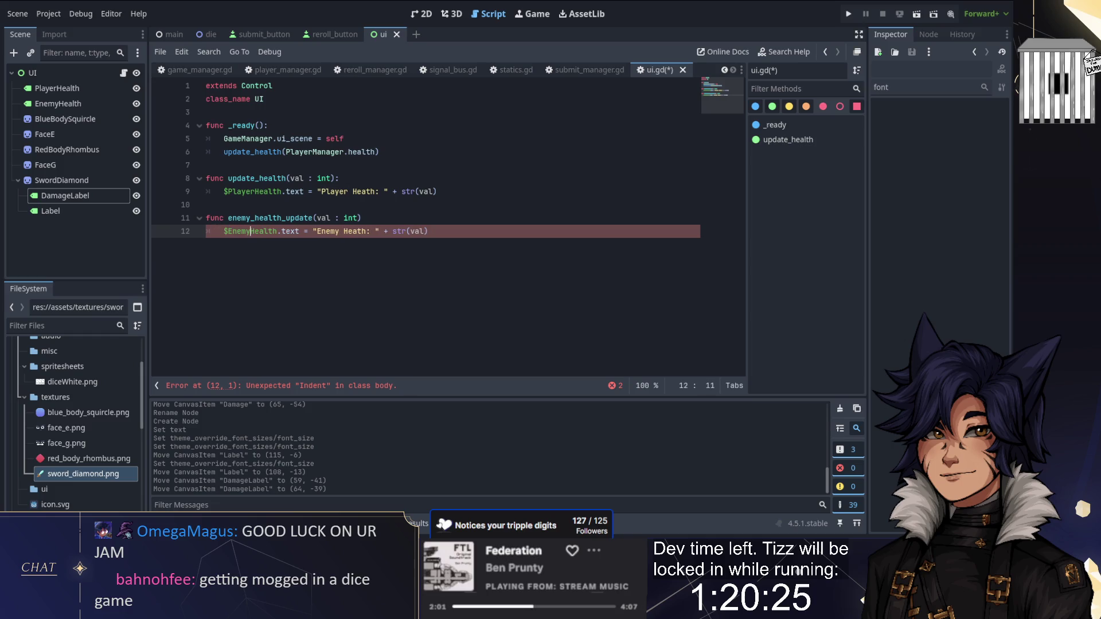
left_click(362, 218)
type(":")
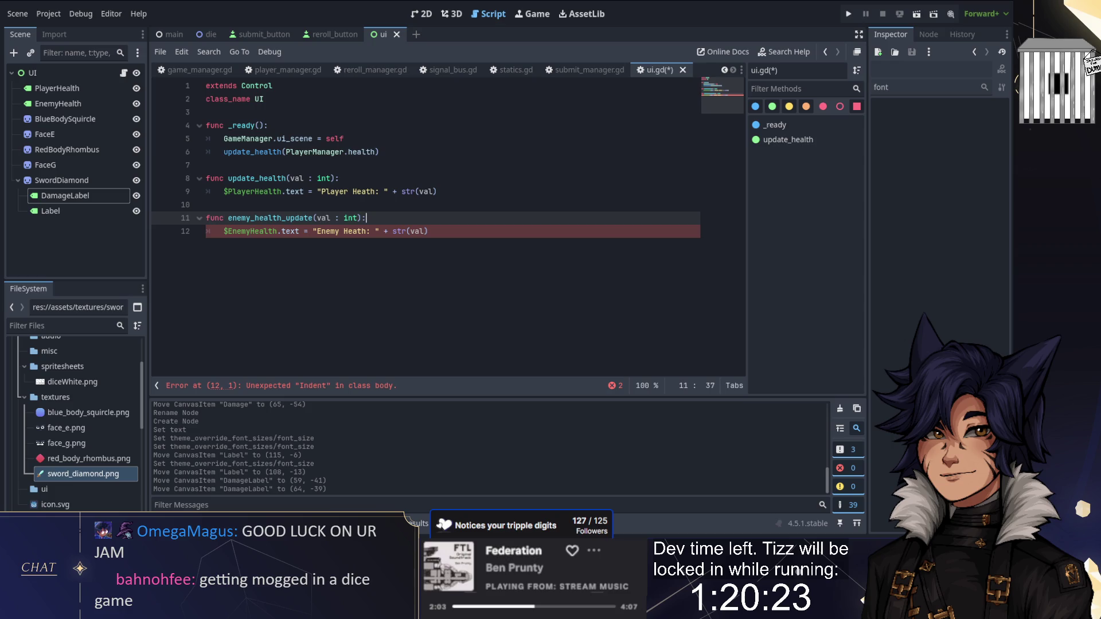
Begin a new damage_update(val : int) function below enemy_health_update
key("Down")
key("End")
key("Return")
key("BackSpace")
key("Return")
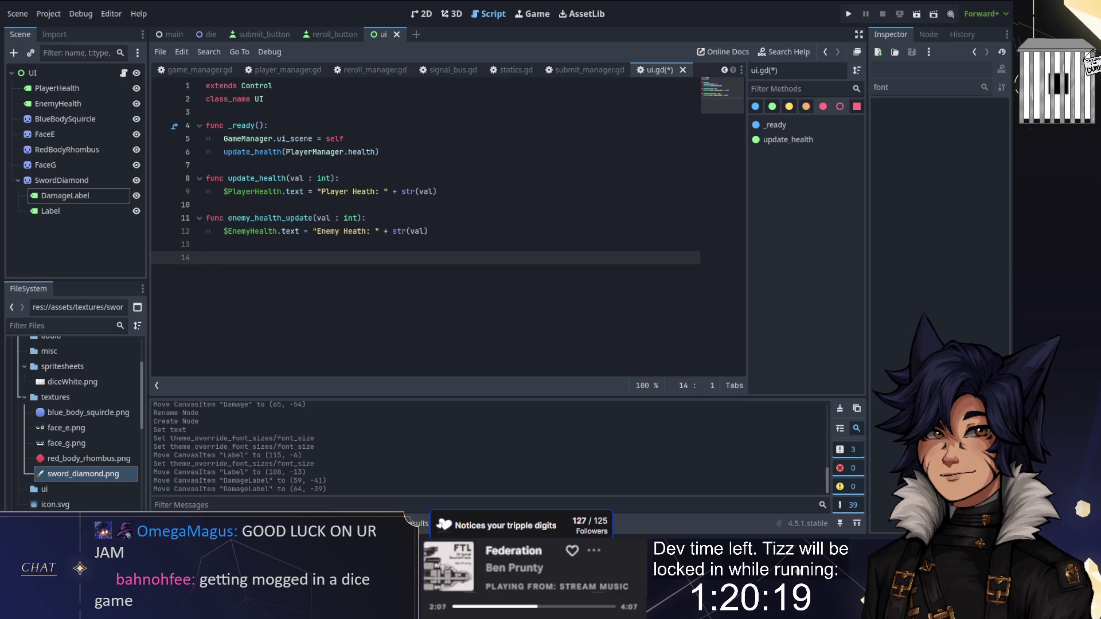
type("_update")
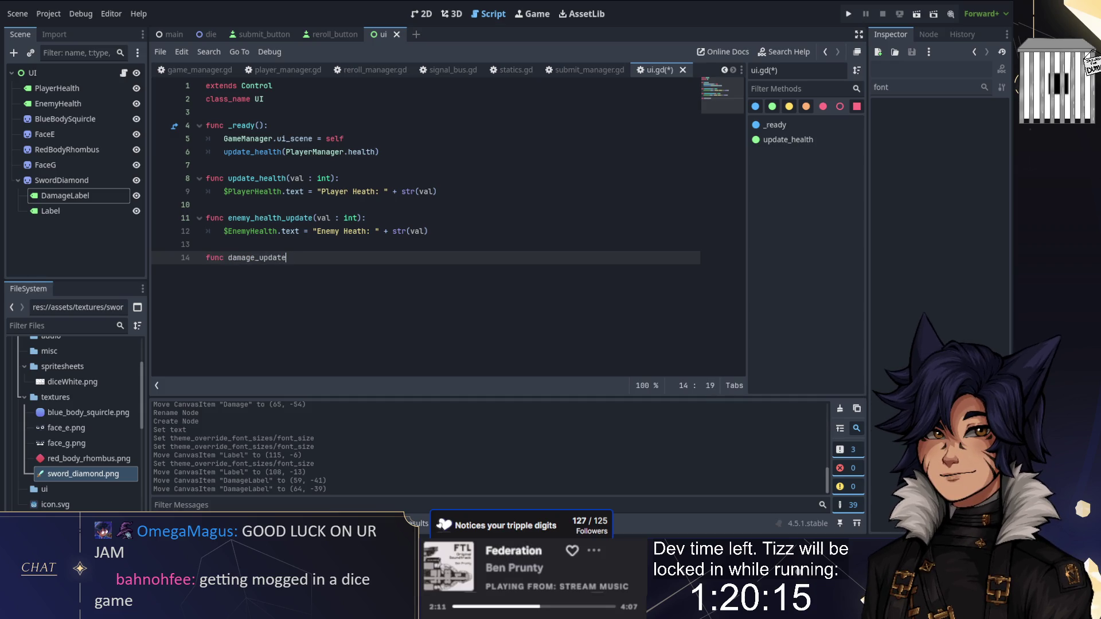
type("(( ")
type(": int):")
key("Return")
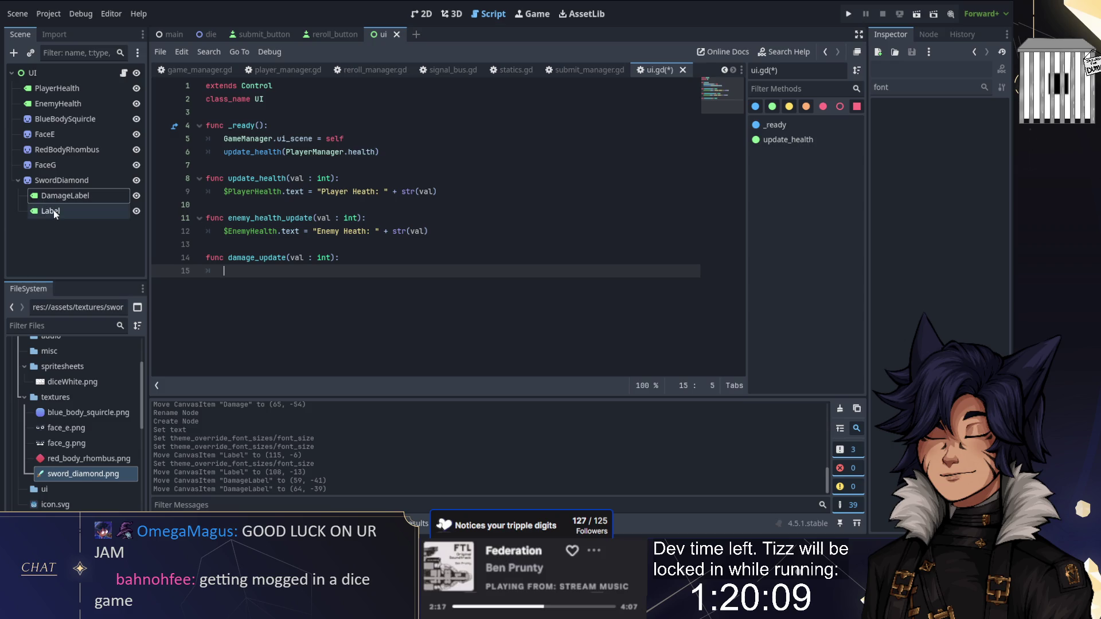
Rename the Label node under SwordDiamond to DamageAmount
double_click(53, 210)
type("Da")
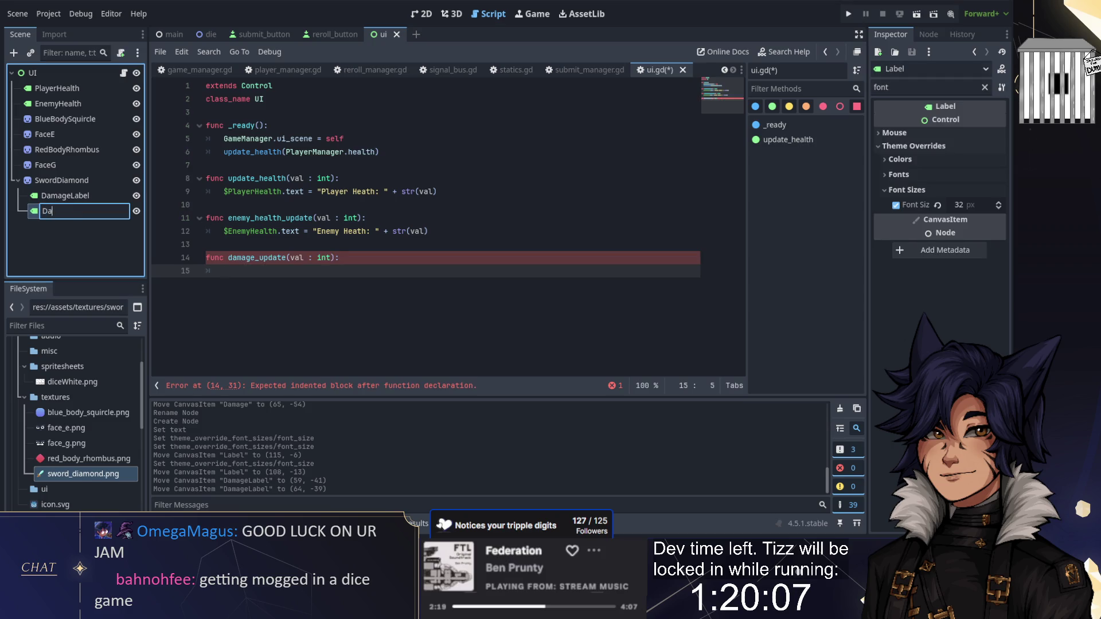
type("mageAmount")
key("Return")
Make damage_update set SwordDiamond/DamageAmount text to str(val), save, and open submit_manager.gd
mouse_move(70, 211)
left_mouse_down()
mouse_move(269, 312)
mouse_move(258, 272)
left_mouse_up()
type("text = ")
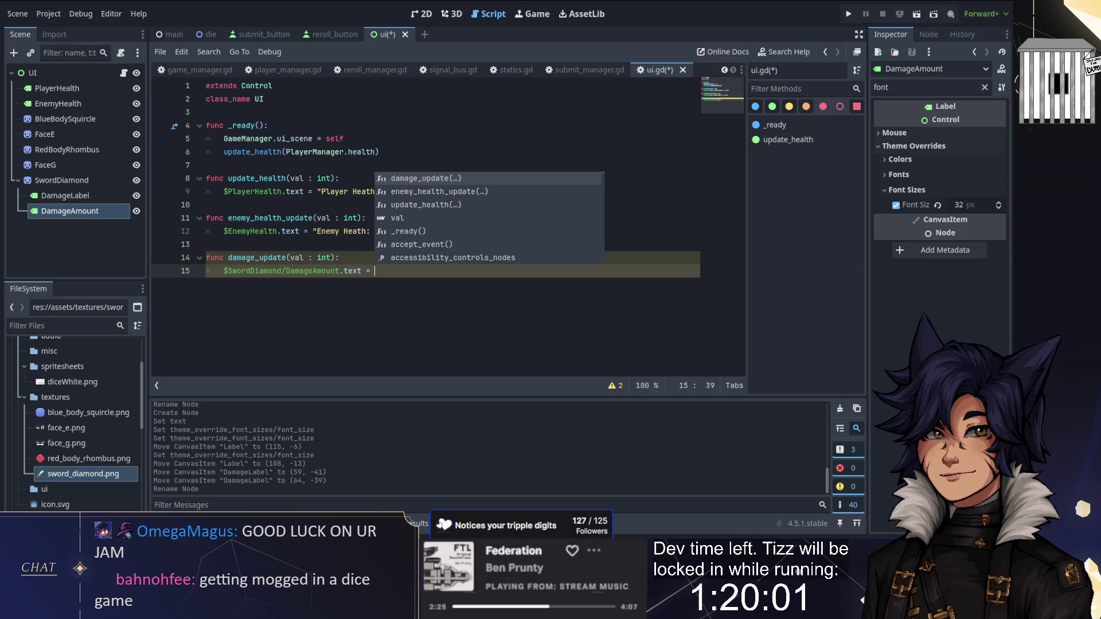
type("str(val")
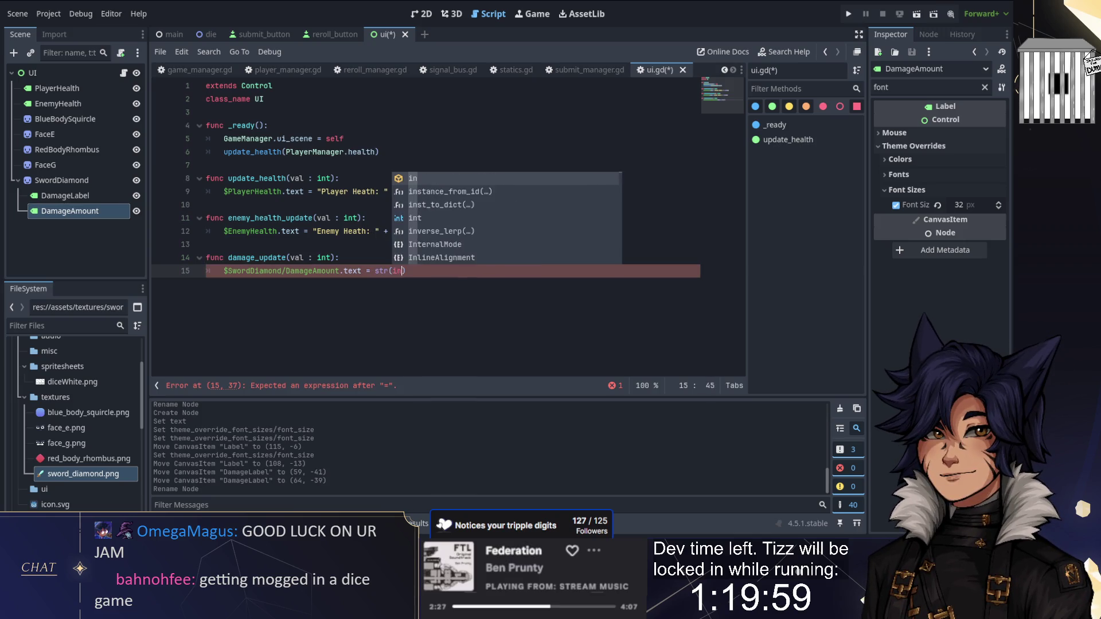
key("ctrl+s")
left_click(206, 244)
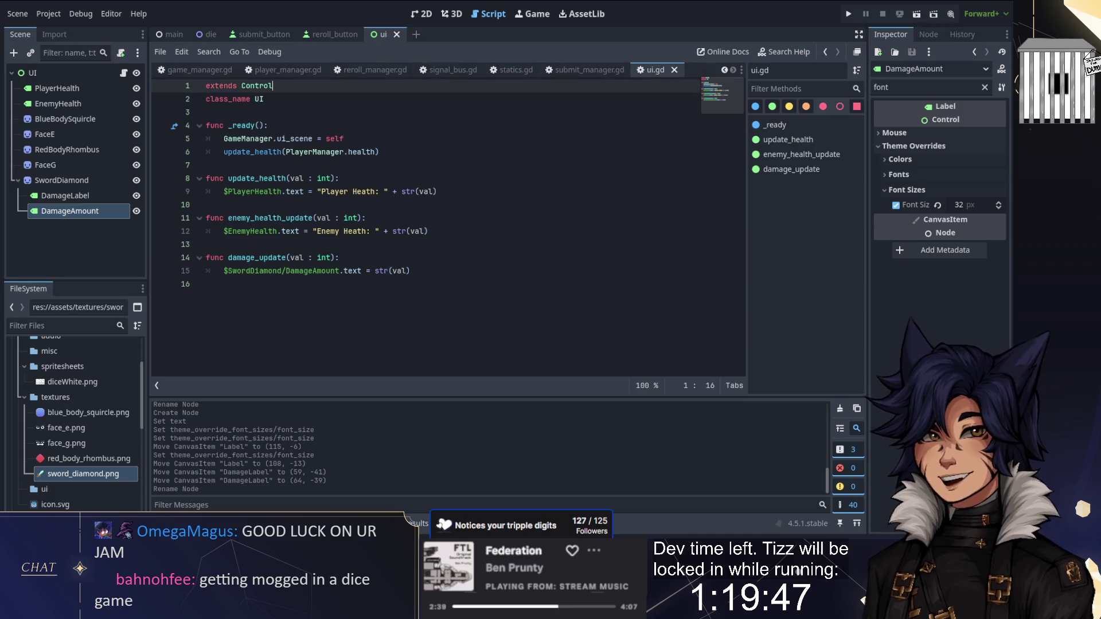
left_click(579, 70)
scroll(276, 258, "down", 4)
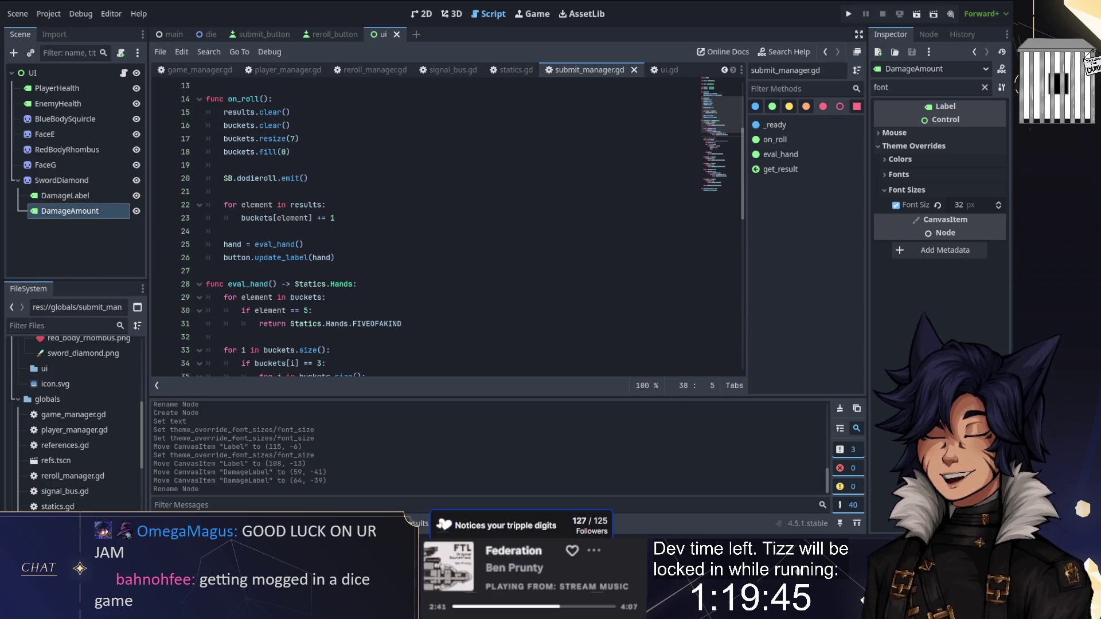
Open submit_button.gd by filtering the FileSystem for 'su'
left_click(350, 257)
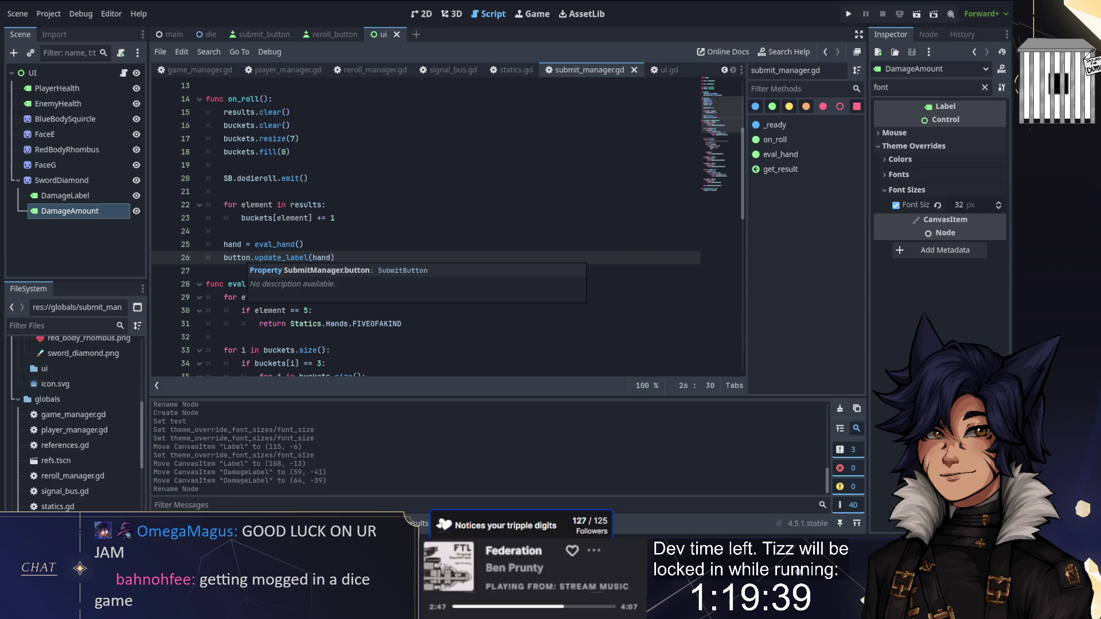
left_click(367, 205)
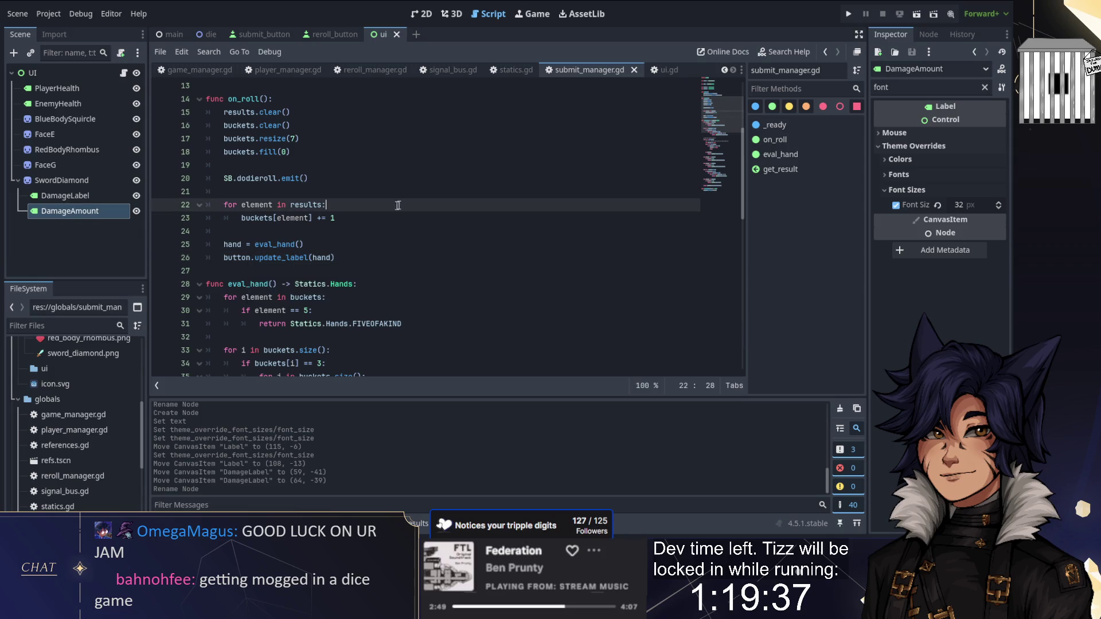
left_click(63, 326)
type("subm")
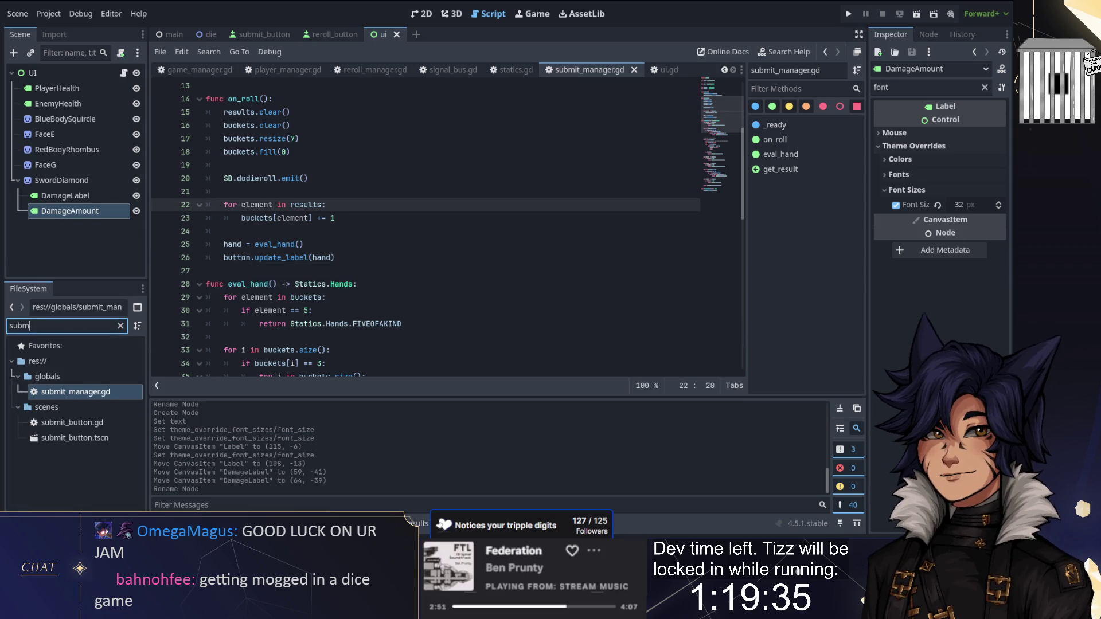
double_click(71, 422)
Find SB.submithand in all files and review the reroll_manager.gd and die.gd matches
double_click(259, 178)
left_click_drag(224, 178, 282, 178)
key("ctrl+shift+f")
key("Return")
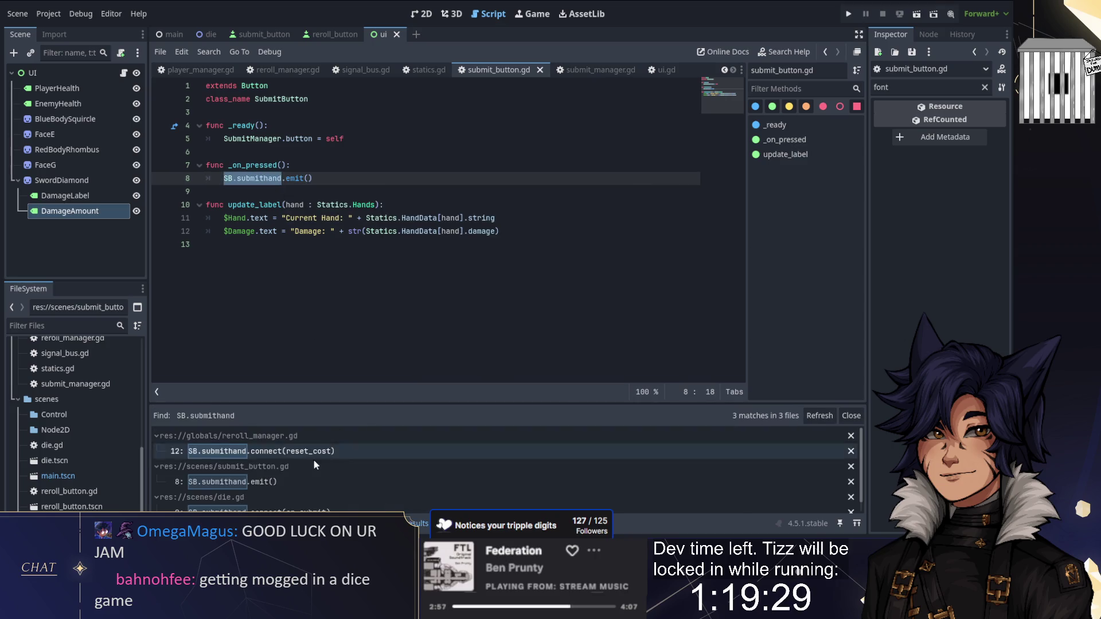
left_click(316, 453)
scroll(312, 473, "down", 1)
left_click(306, 502)
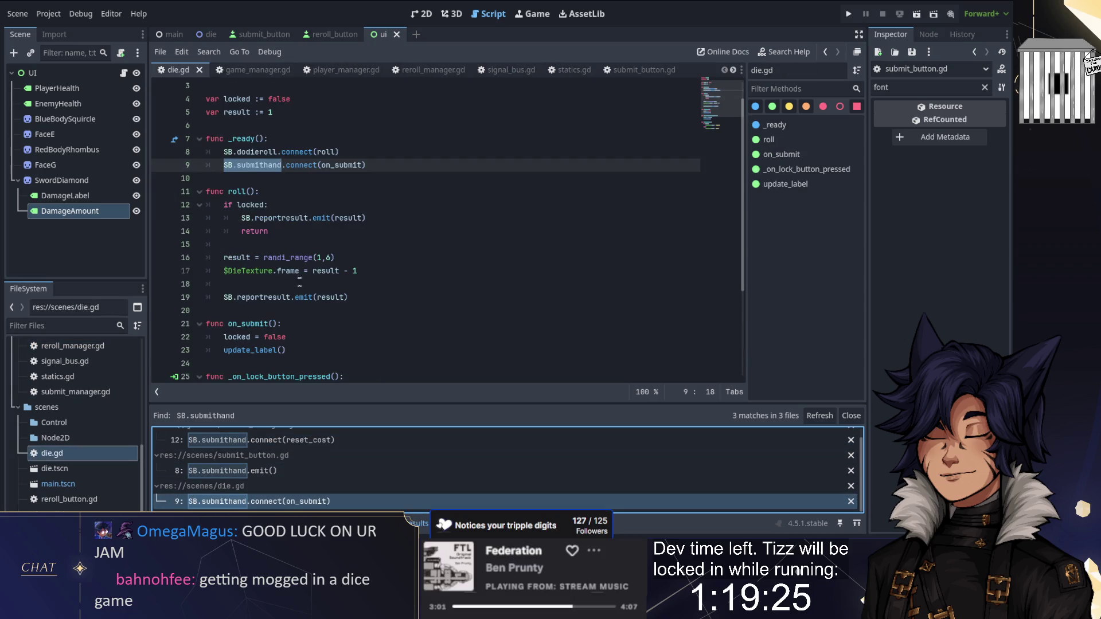
scroll(317, 218, "up", 1)
scroll(277, 474, "up", 1)
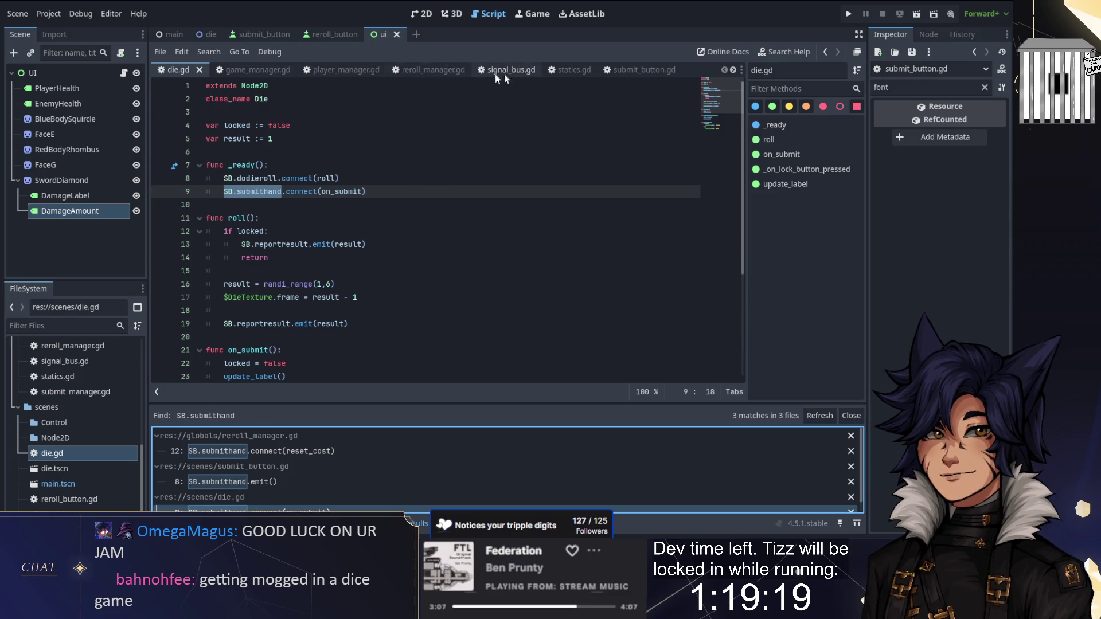
left_click(590, 72)
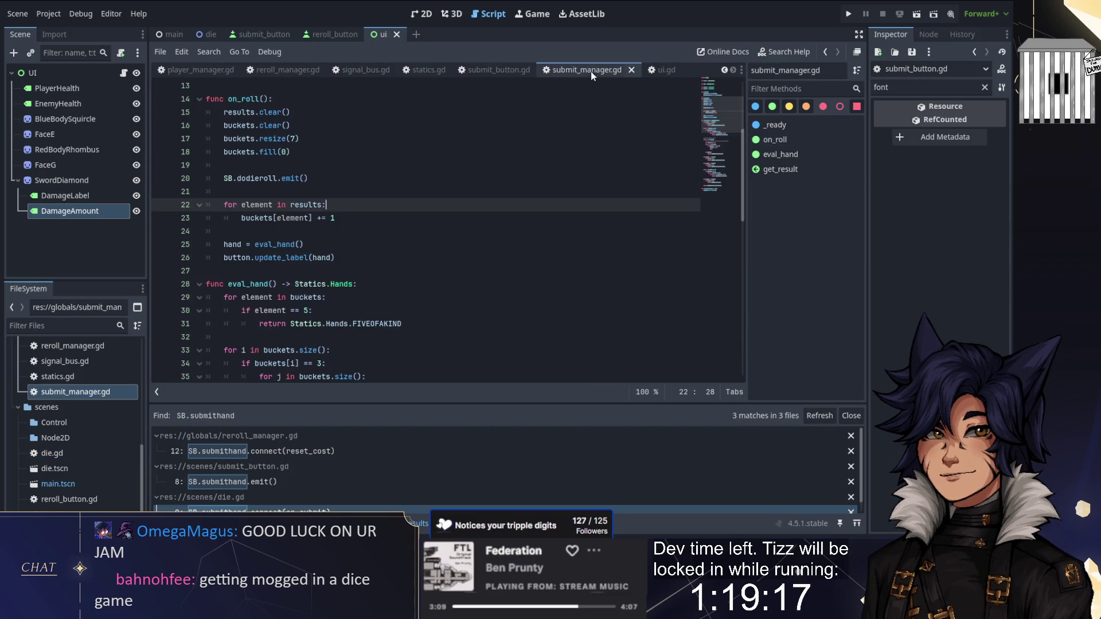
Add SB.submithand.connect(on_submit) inside the _ready function
key("Down")
key("Down")
key("Down")
left_click(380, 231)
key("Return")
type("SB")
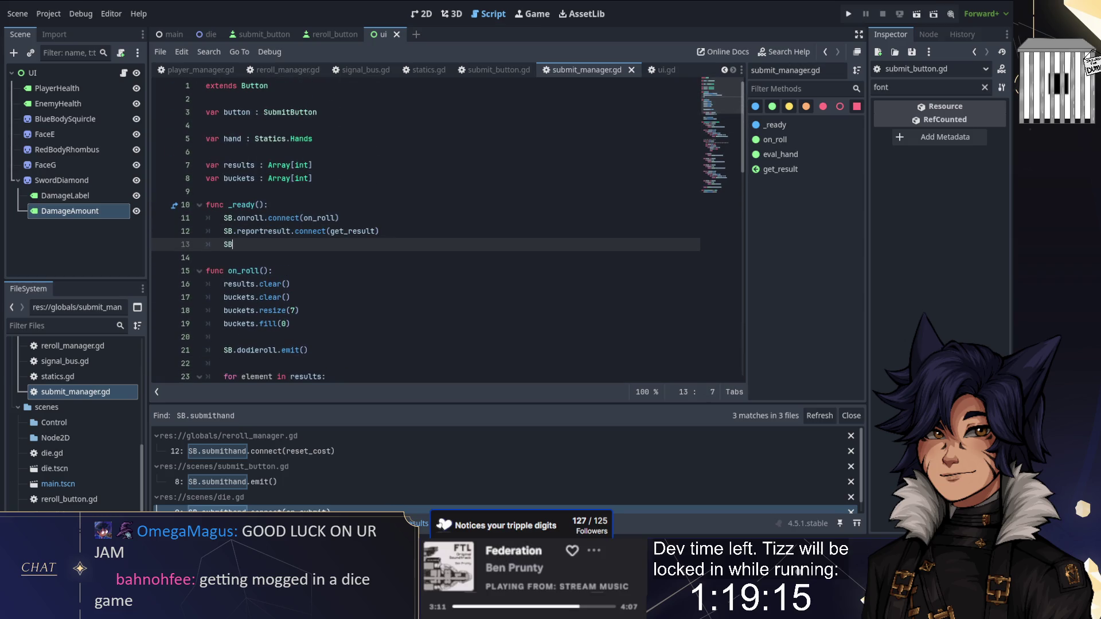
type(".sub")
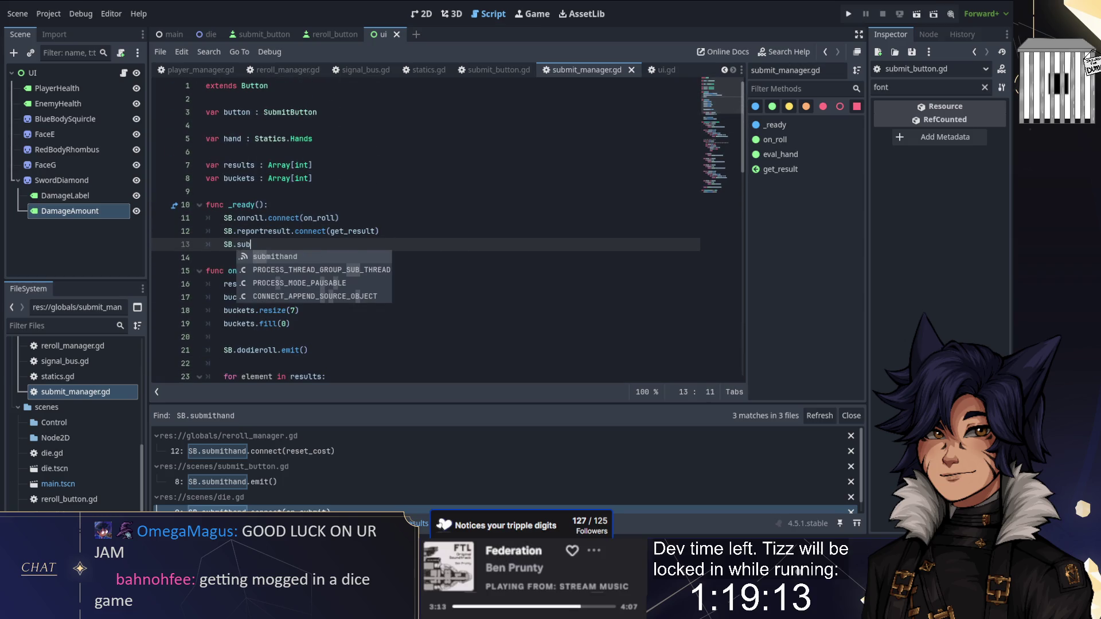
key("Return")
type("con")
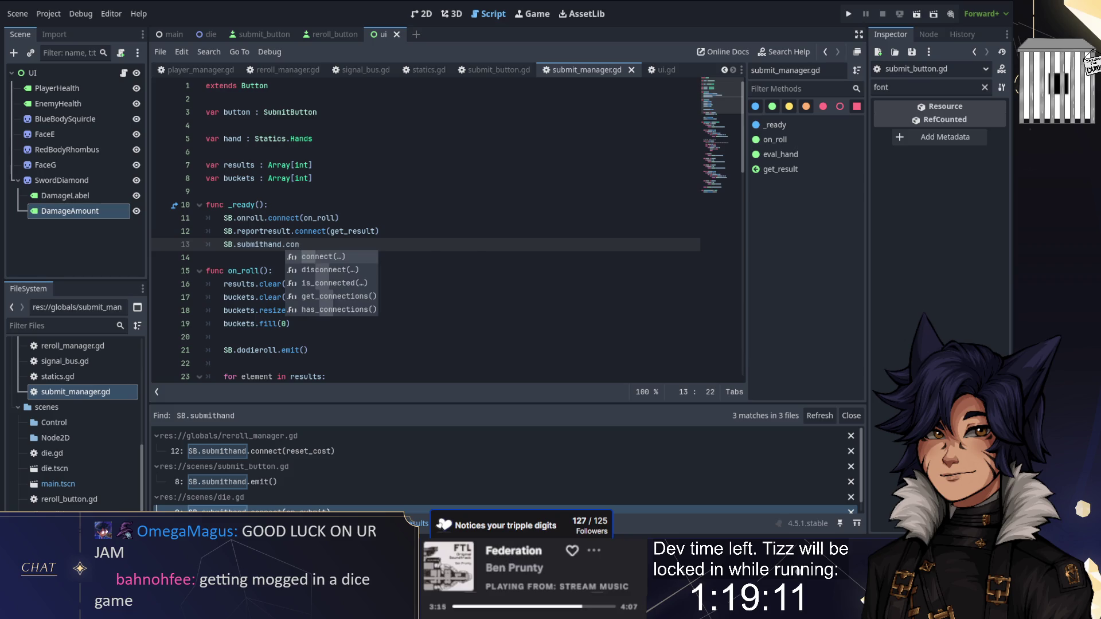
key("Return")
type("on_submit)")
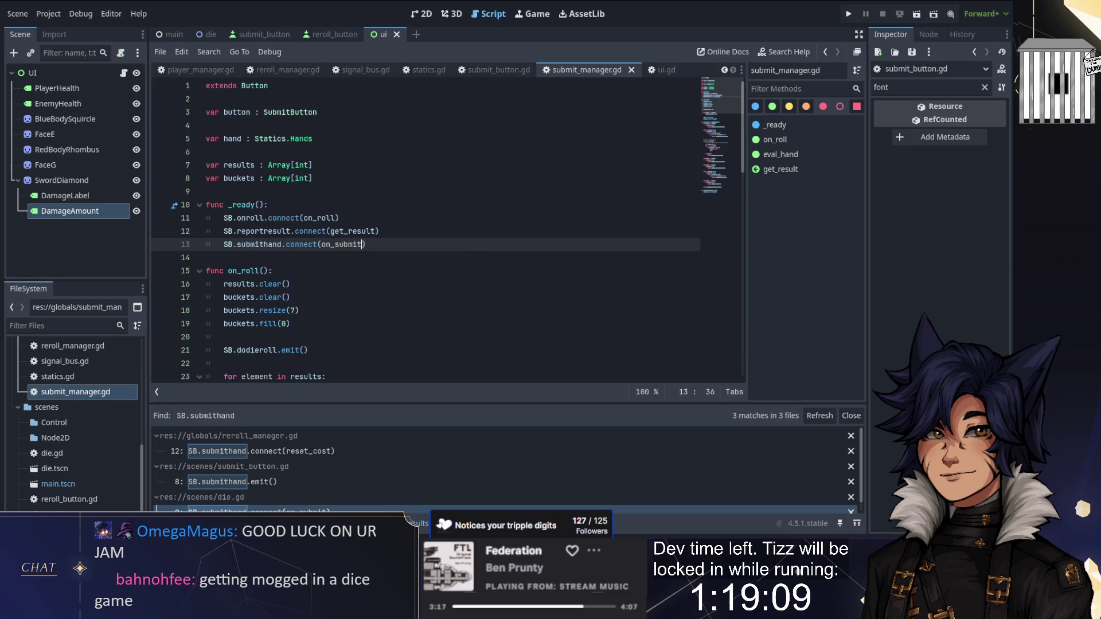
Declare a new func on_submit(): after the on_roll function
scroll(401, 245, "down", 6)
scroll(447, 229, "down", 5)
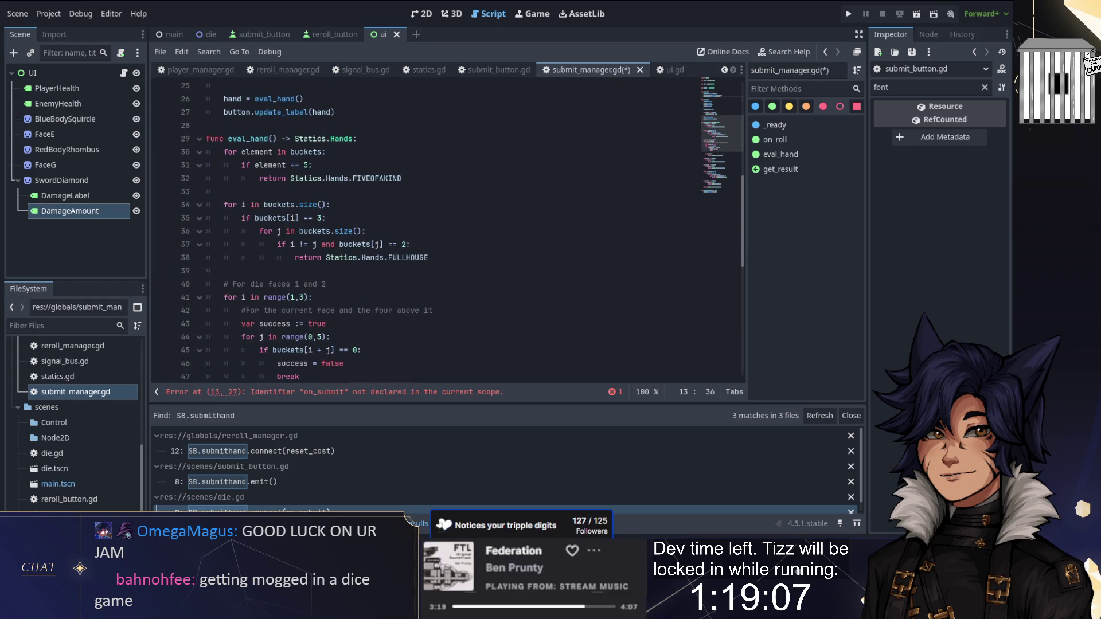
scroll(447, 229, "down", 5)
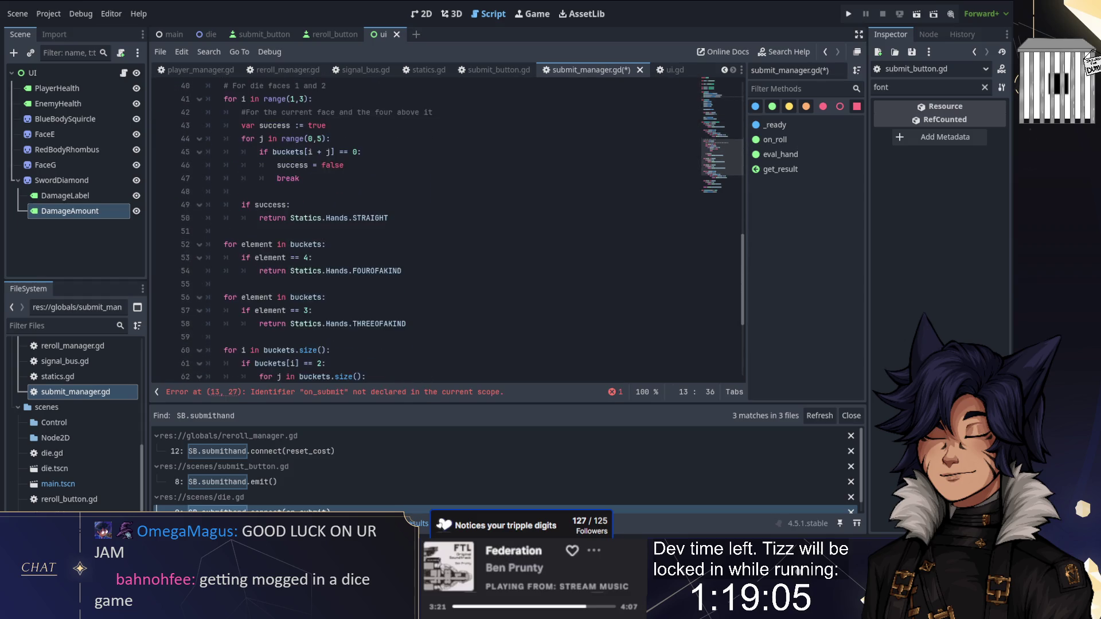
scroll(448, 230, "up", 17)
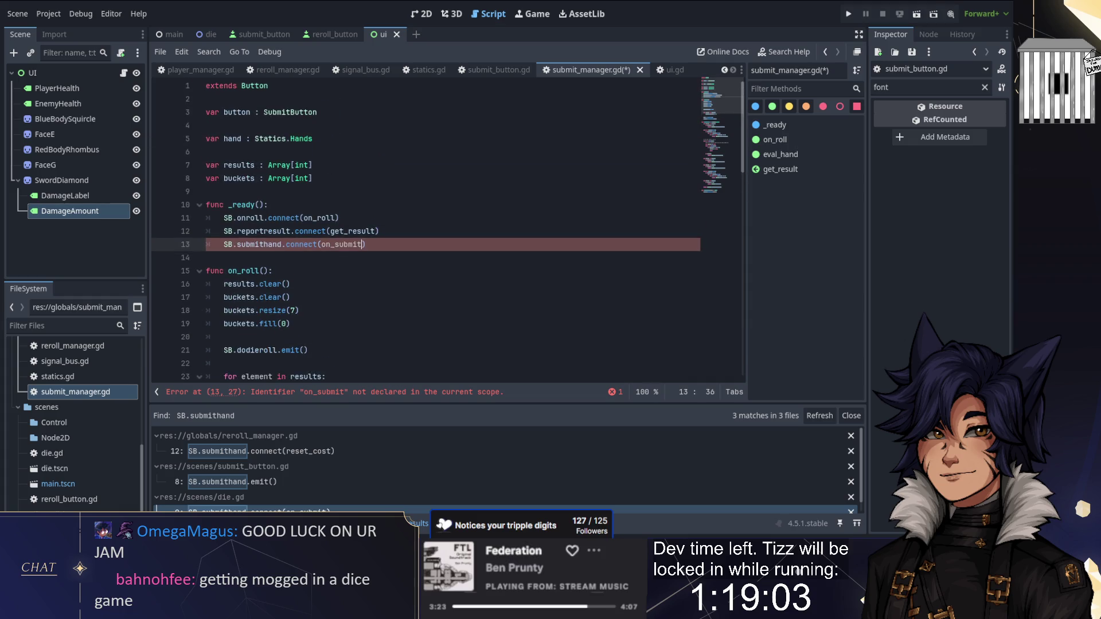
scroll(254, 235, "down", 3)
left_click(235, 324)
scroll(235, 324, "down", 2)
key("Return")
key("Return")
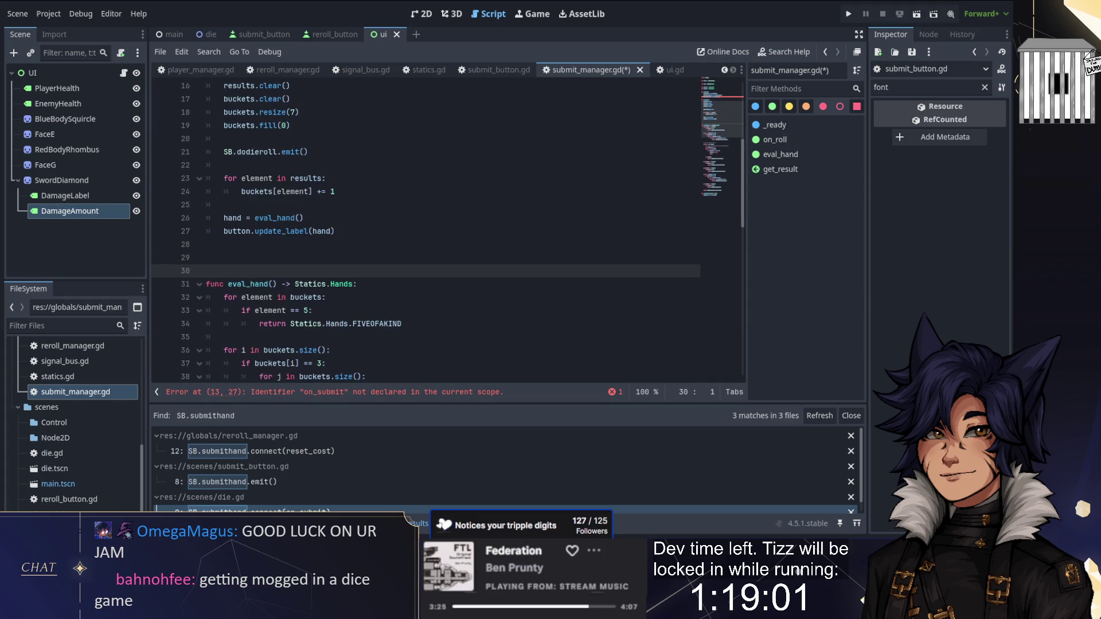
key("Up")
type("func on_submit():")
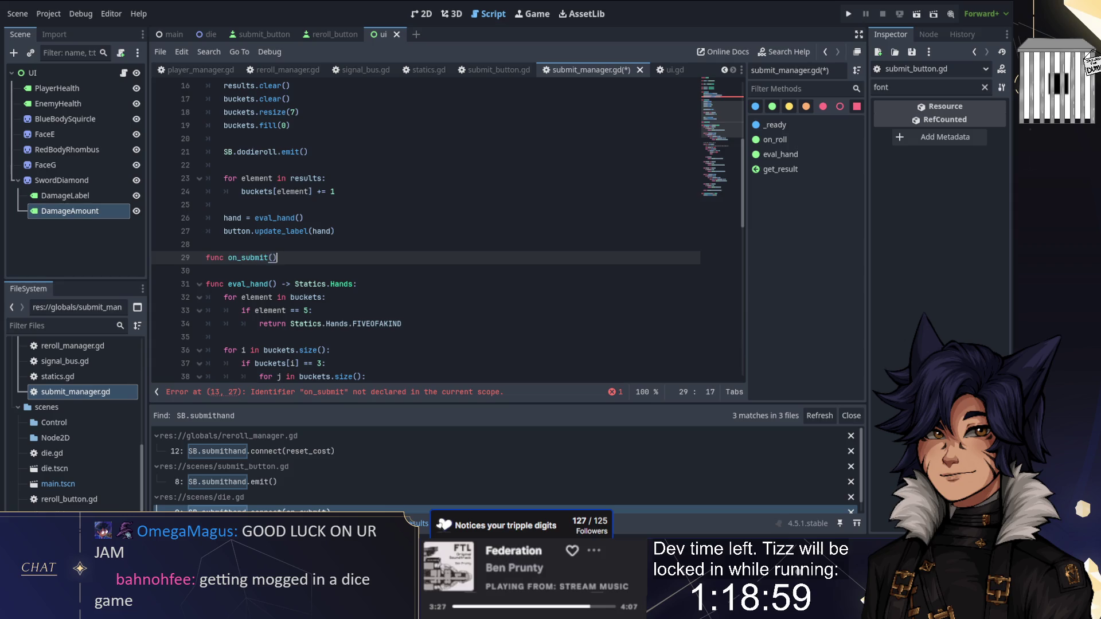
key("Return")
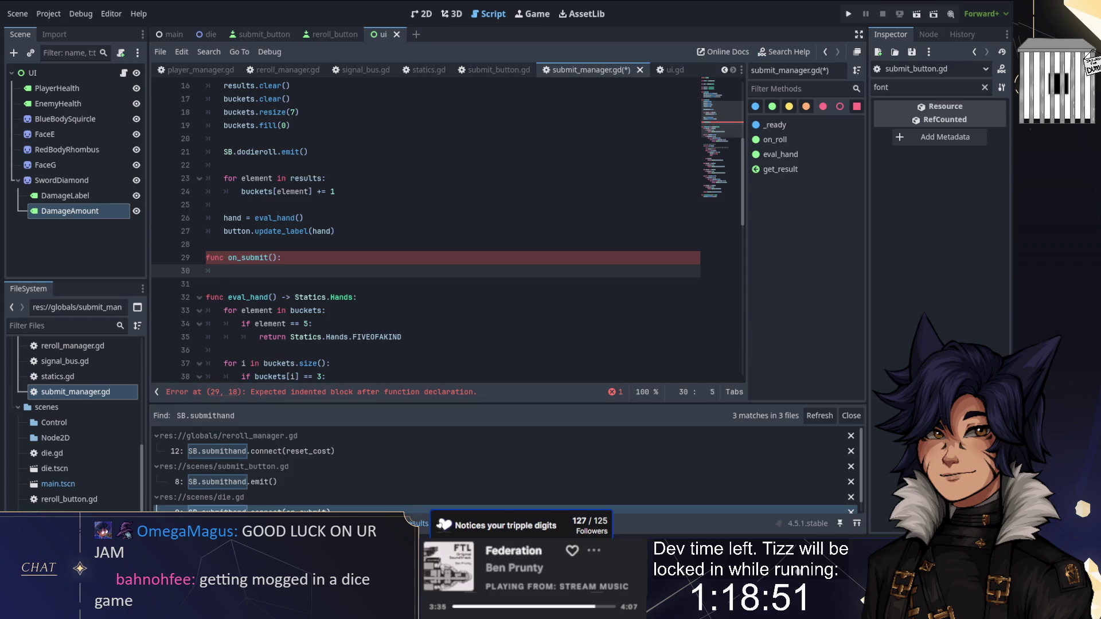
Discard the unfinished GameManager line in on_submit and save submit_manager.gd
type("am")
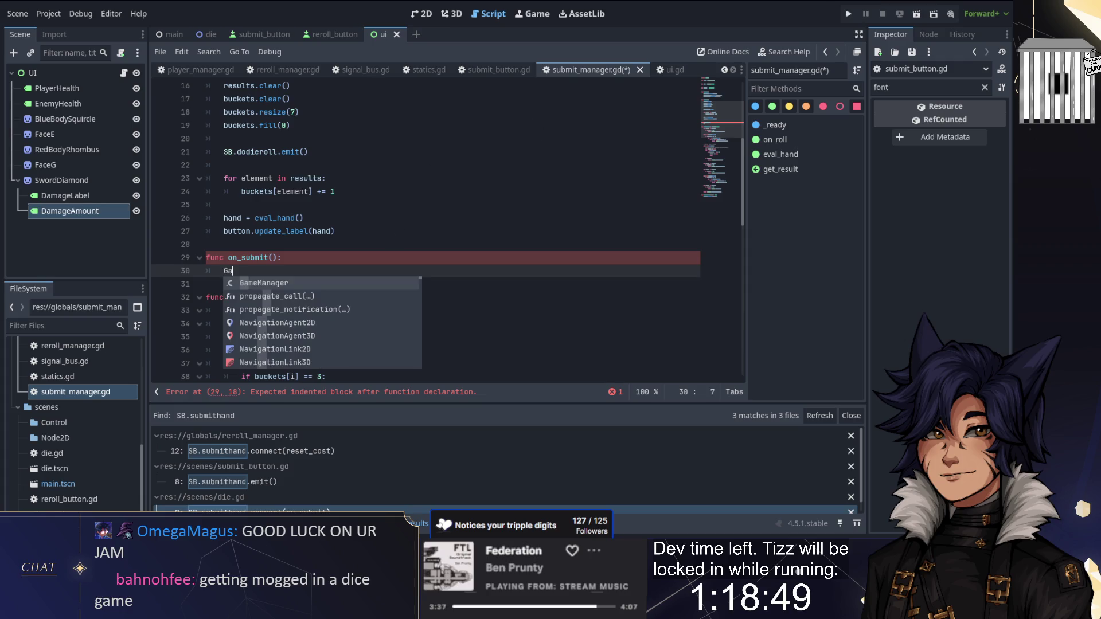
key("Return")
type(".")
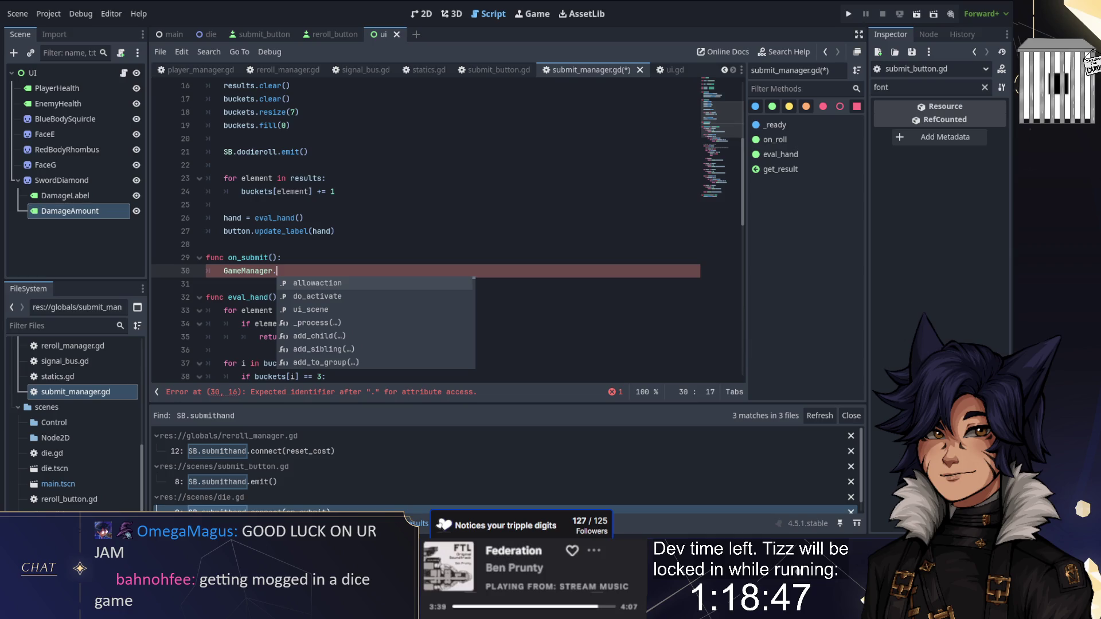
key("BackSpace")
key("BackSpace")
key("BackSpace")
key("BackSpace")
key("ctrl+s")
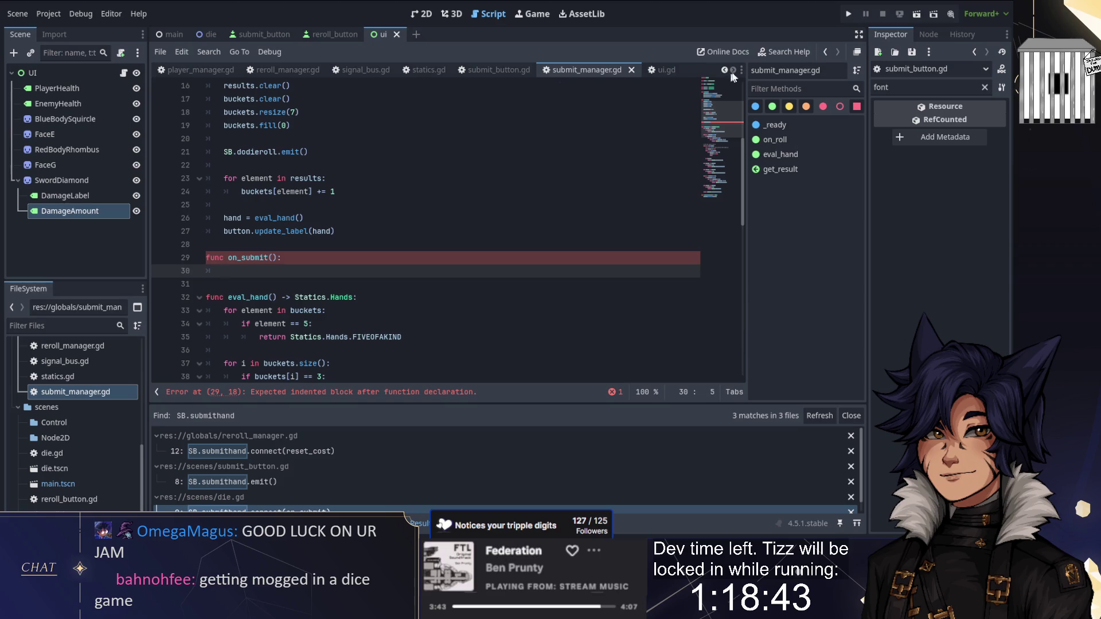
left_click(187, 67)
Declare var enemy_health := 10 and define enemy_take_damage(amount : int) subtracting amount from enemy_health
key("Return")
type("v")
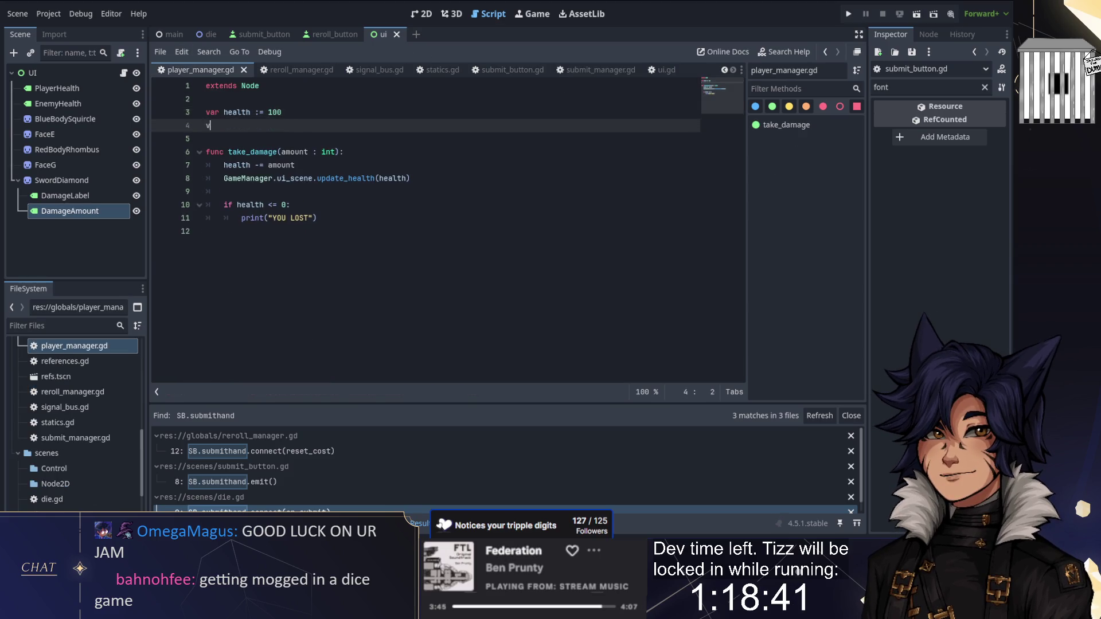
type("ar enemy_health :")
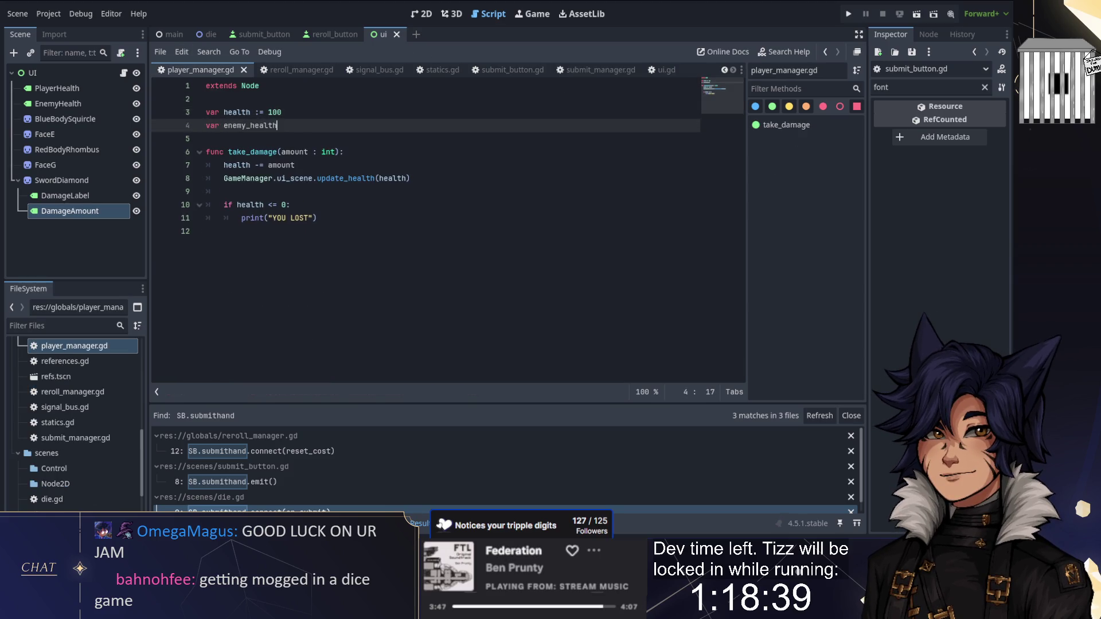
type("= ")
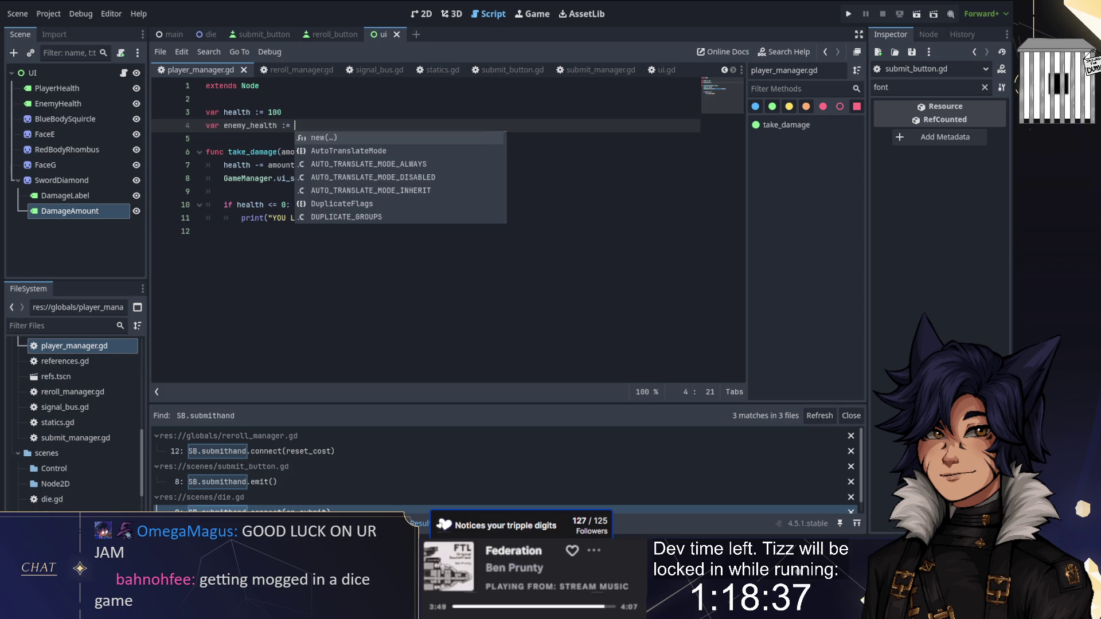
type("10")
left_click(206, 231)
key("Return")
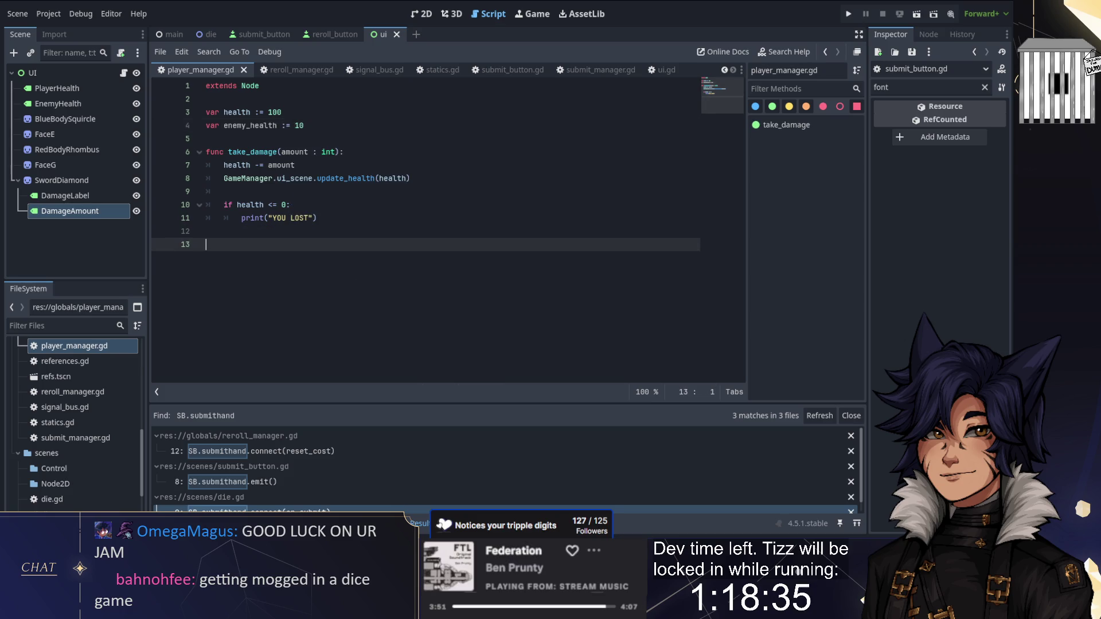
type("funcenemy_take_da")
type("mage(amount : i")
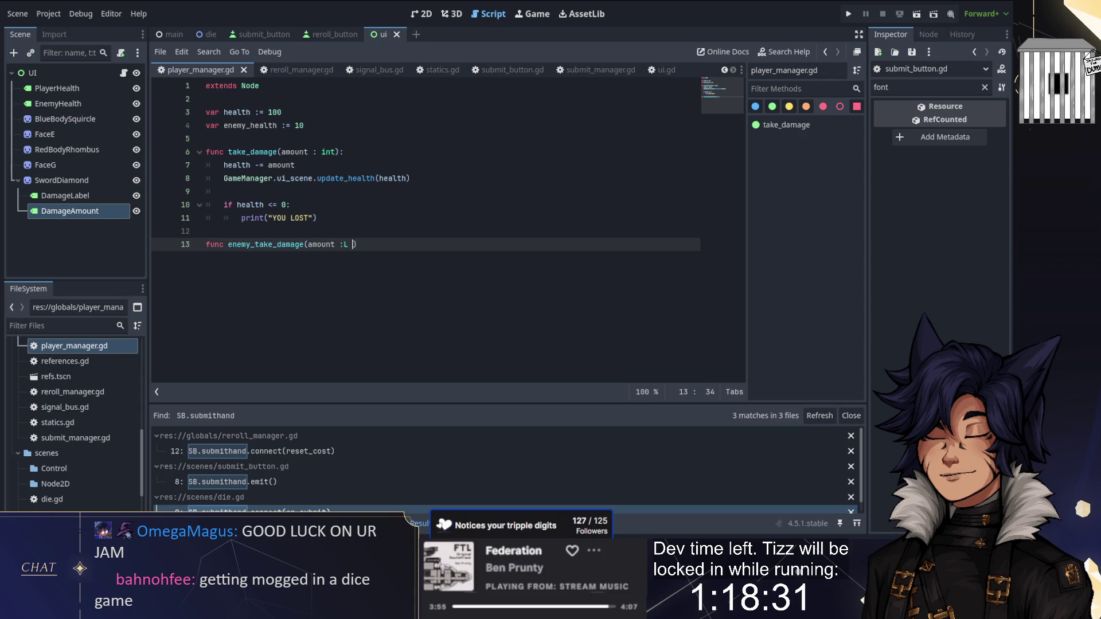
type("nt):")
key("Return")
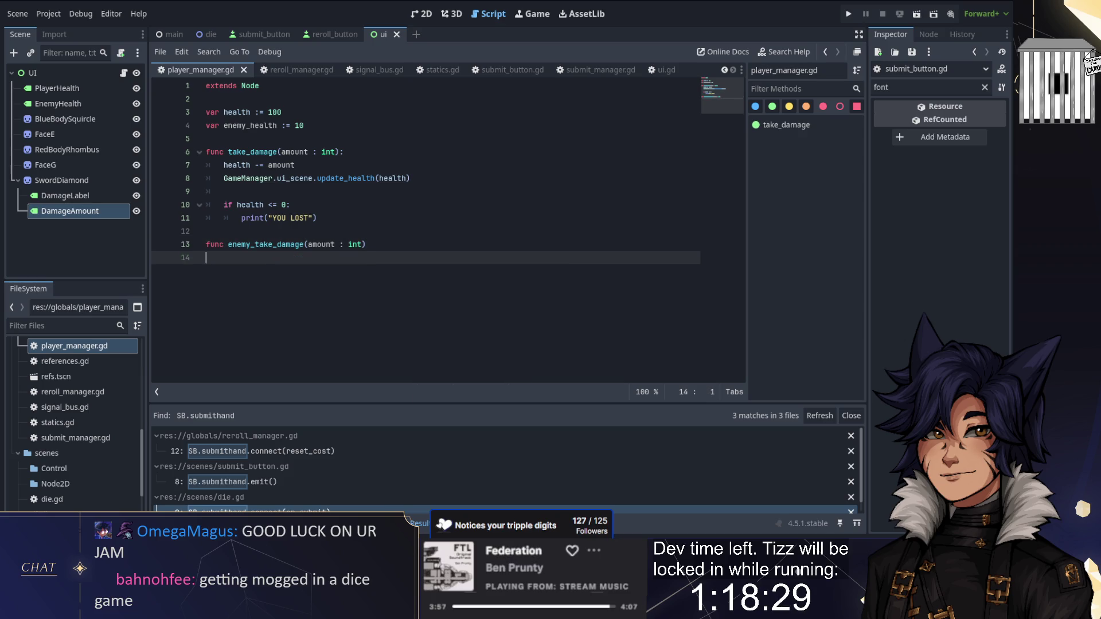
type("enemy_heatl")
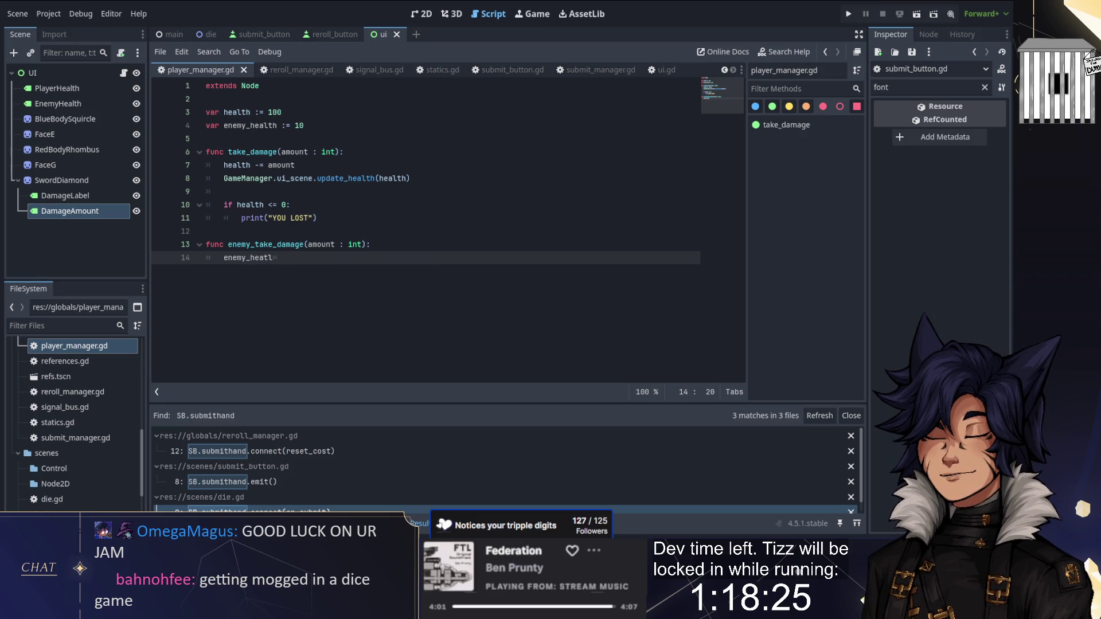
key("BackSpace")
key("BackSpace")
type("lth ")
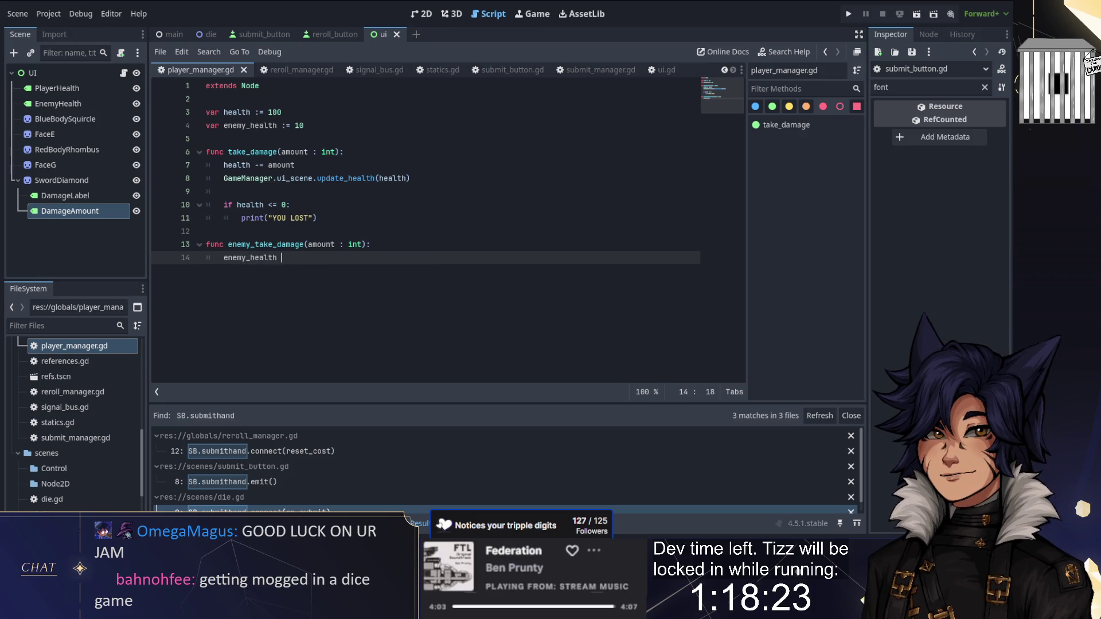
type("-= amount")
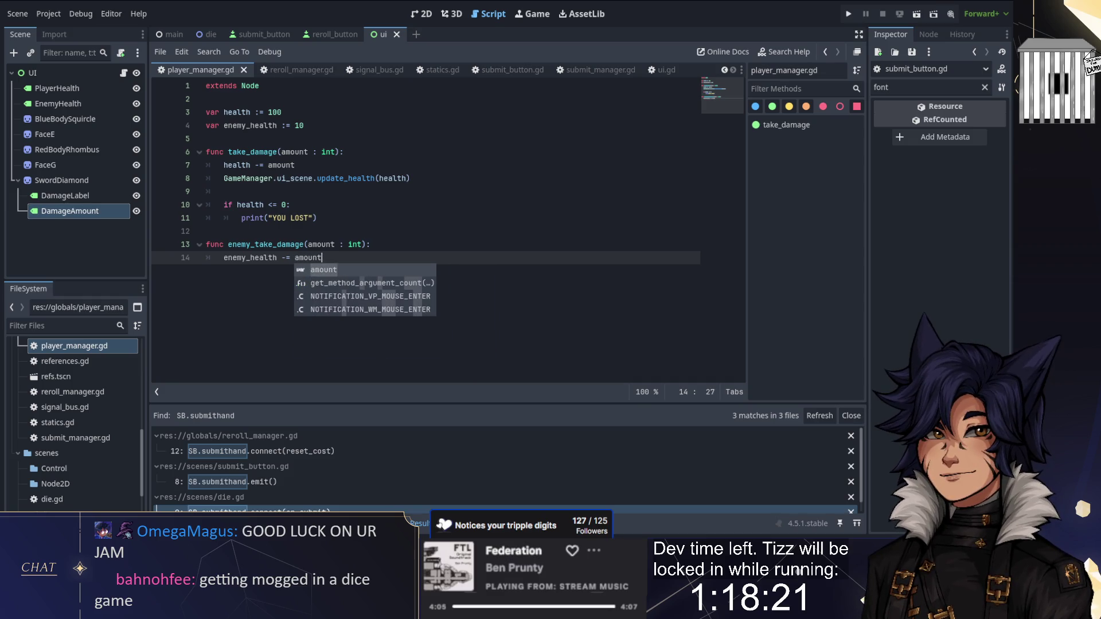
key("Return")
key("Return")
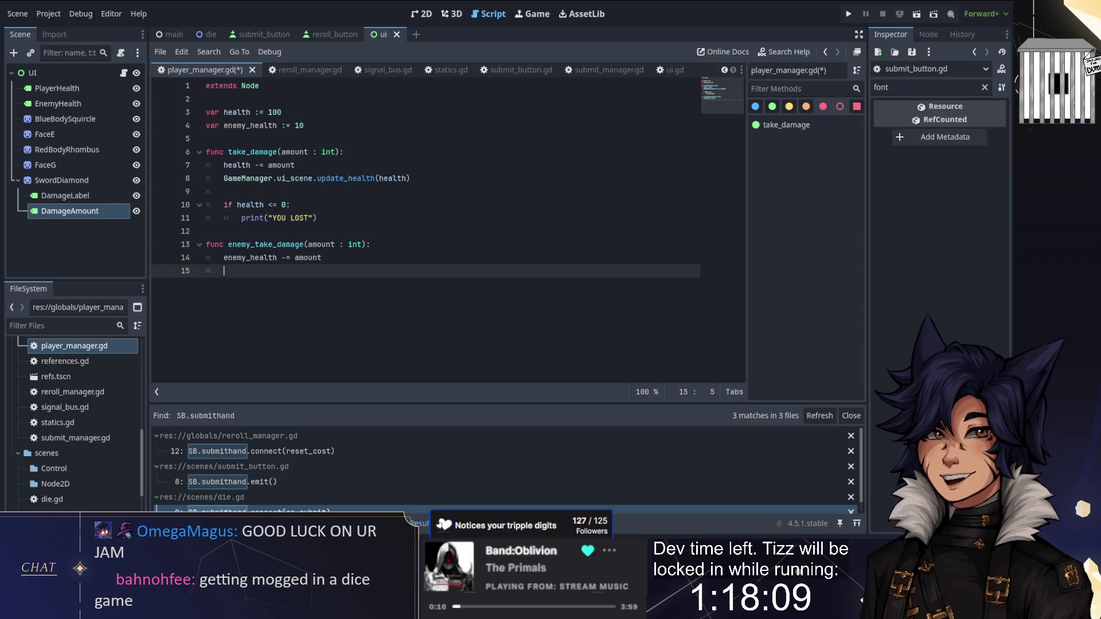
Refresh the display with GameManager.ui_scene.enemy_health_update(enemy_health) after the subtraction
type("G")
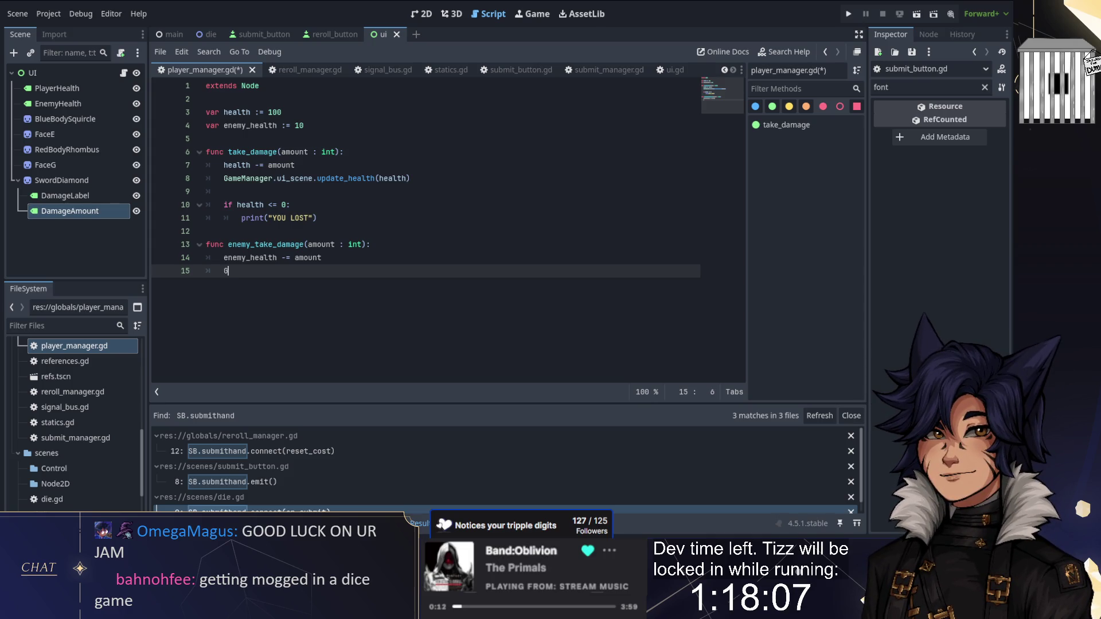
type("ameManager.ui_scene.e")
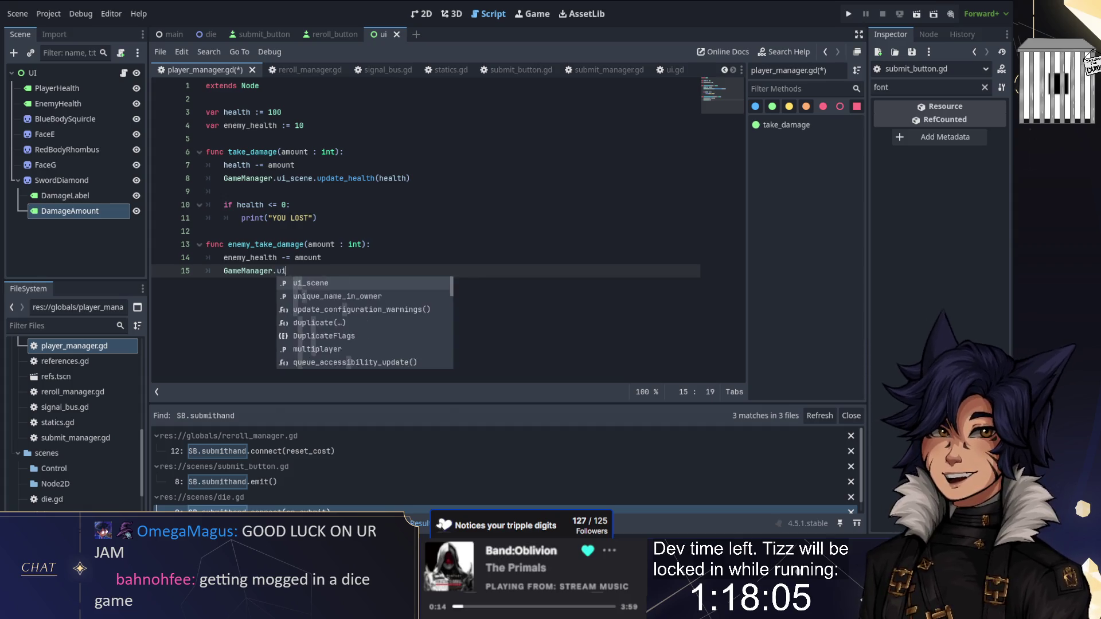
key("Return")
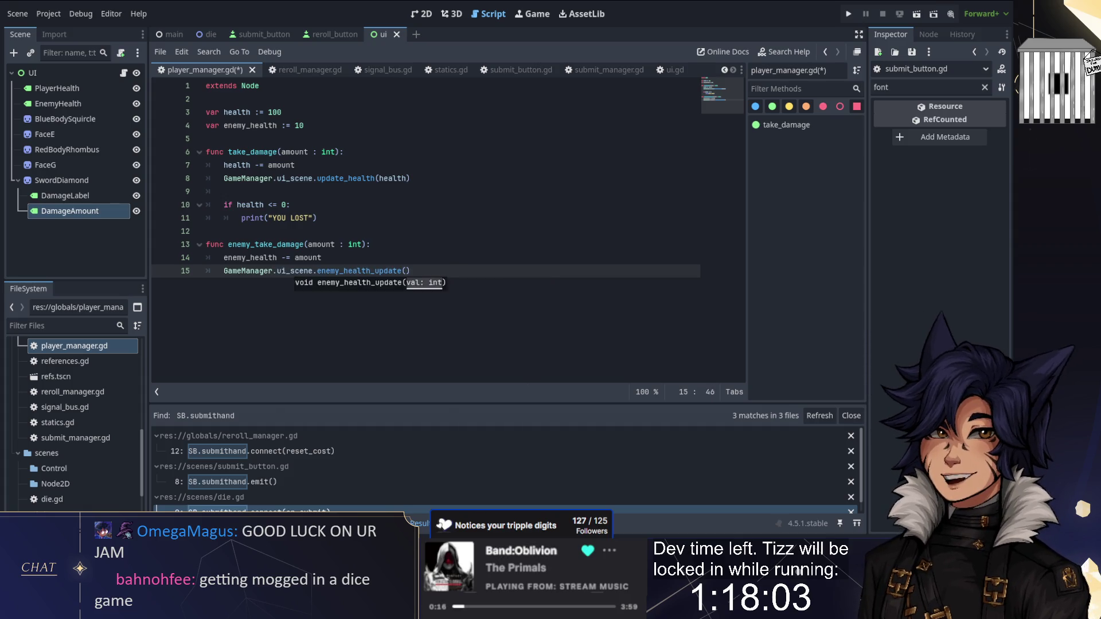
key("Escape")
type("enemy_h")
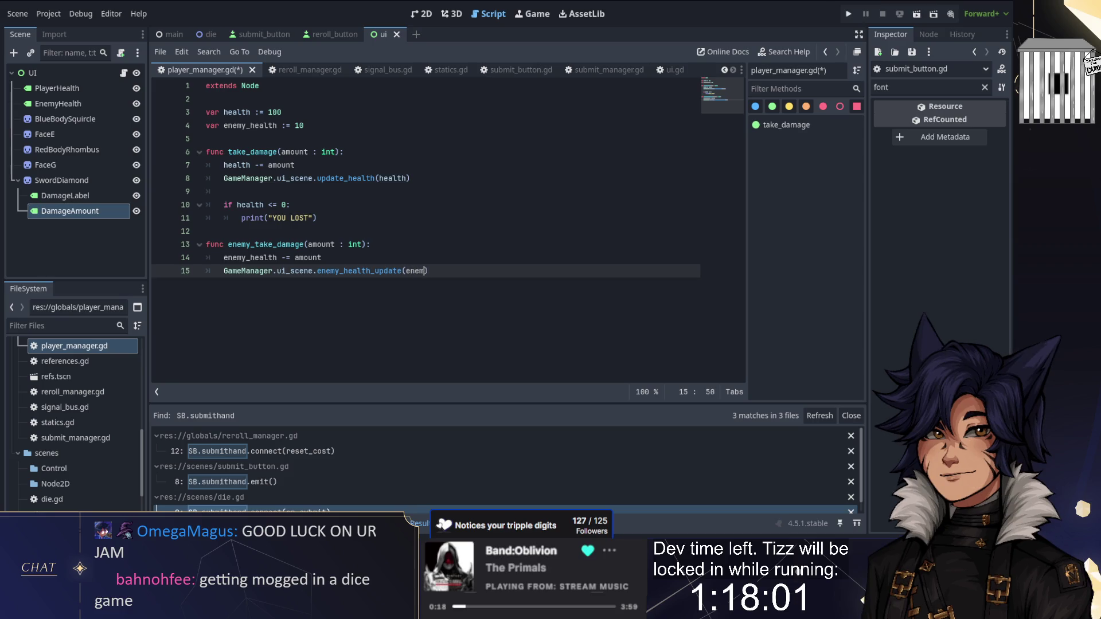
type("ealth")
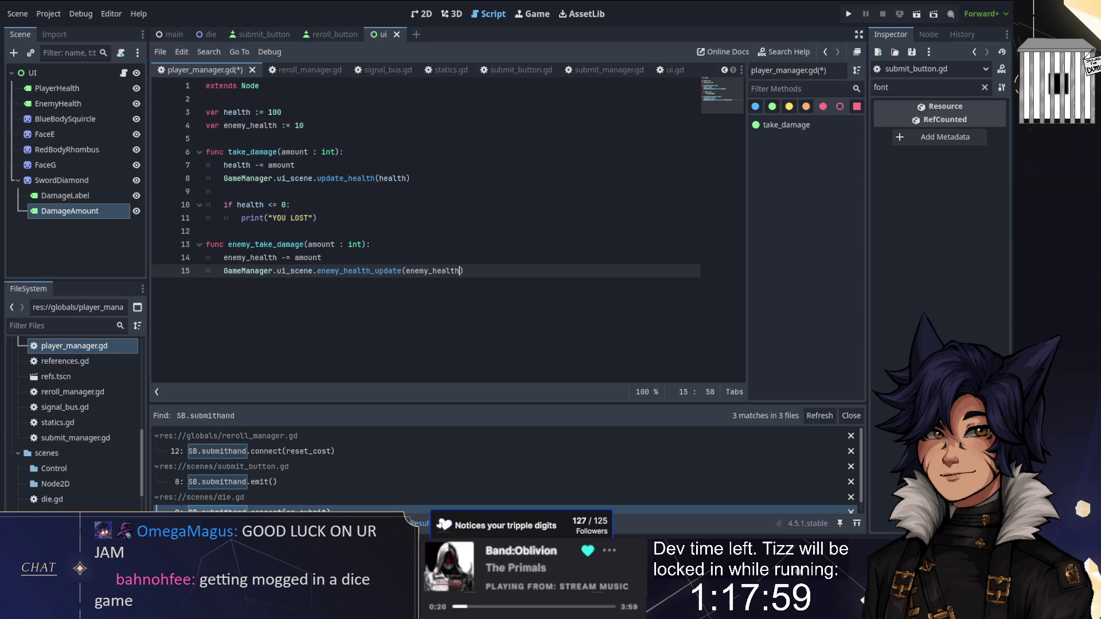
key("Return")
key("ctrl+z")
key("End")
Print "YOU WON" when enemy_health <= 0 and save player_manager.gd
key("Return")
key("Return")
type("if enemy_health <= 0")
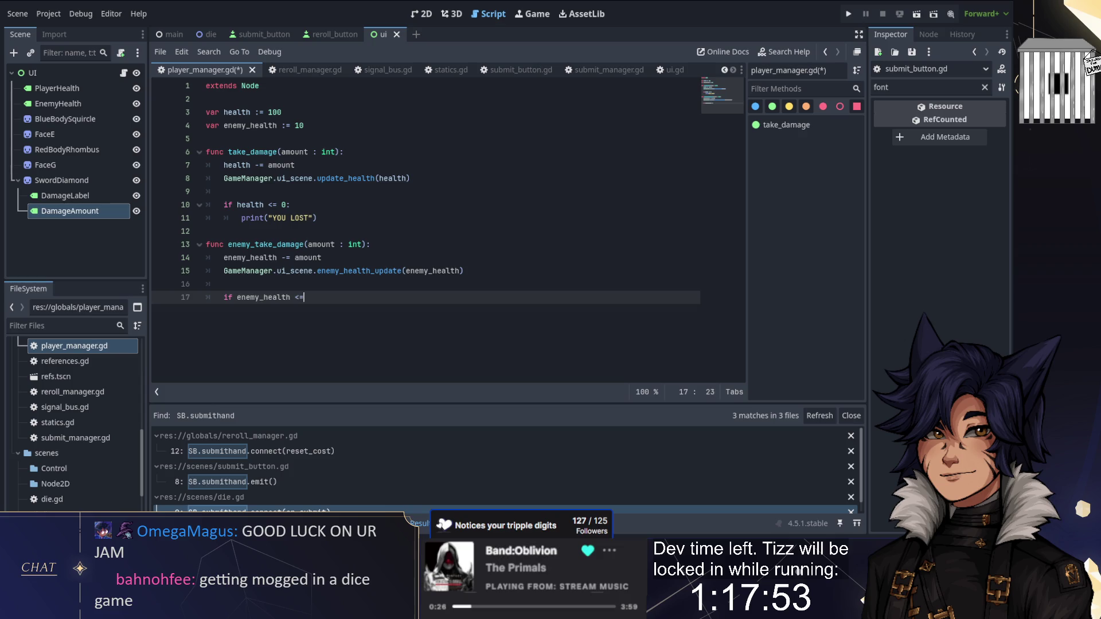
type(":")
key("Return")
key("BackSpace")
key("BackSpace")
key("BackSpace")
type("print(\"YOU")
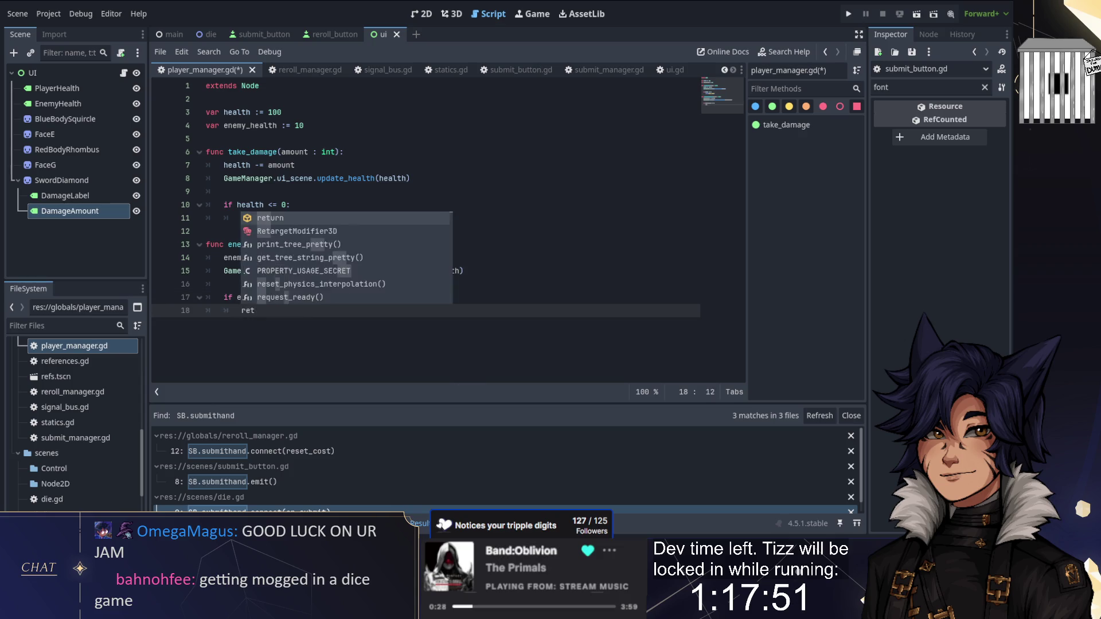
type(" WON")
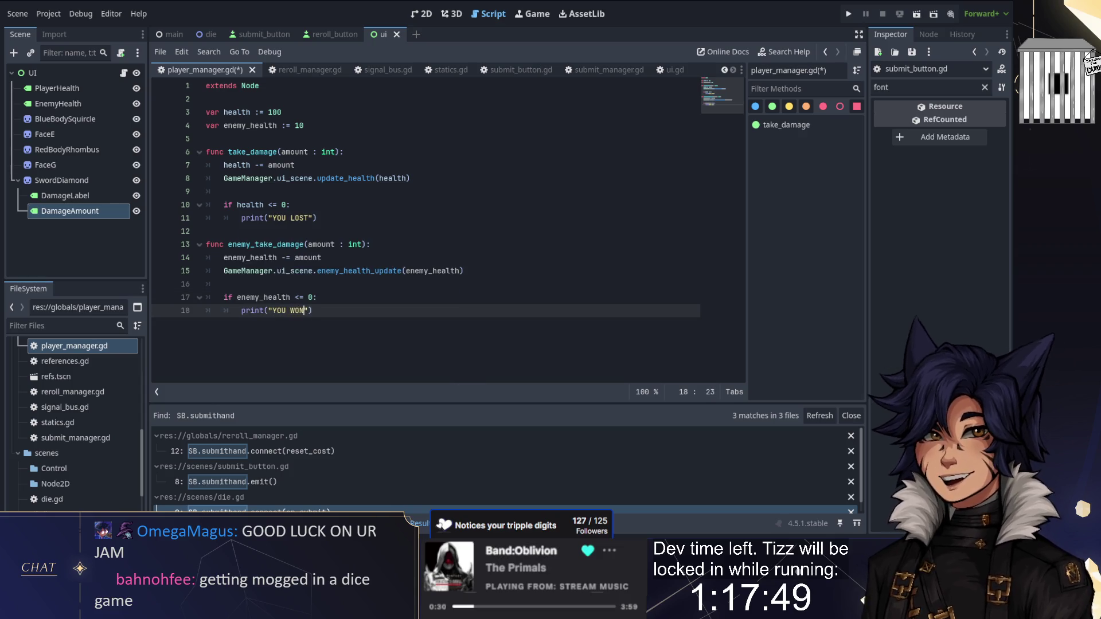
key("End")
key("Return")
key("ctrl+s")
left_click(322, 257)
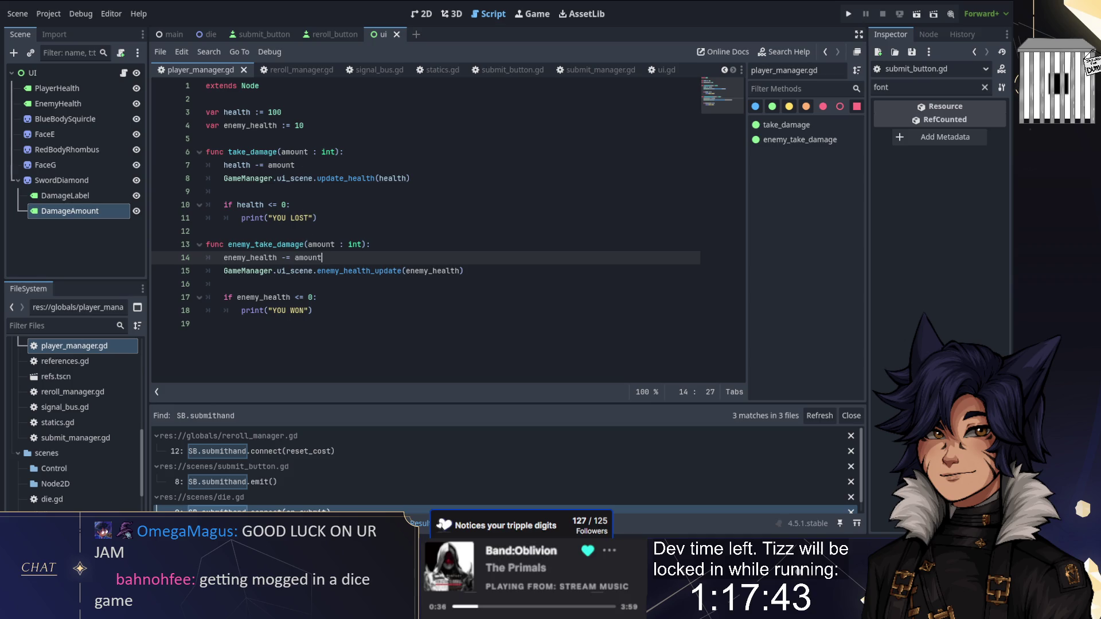
key("Return")
key("Return")
key("Up")
Declare func roll_enemy_intent() and add var enemy_intent := 3 below enemy_health
type("func do")
key("BackSpace")
key("BackSpace")
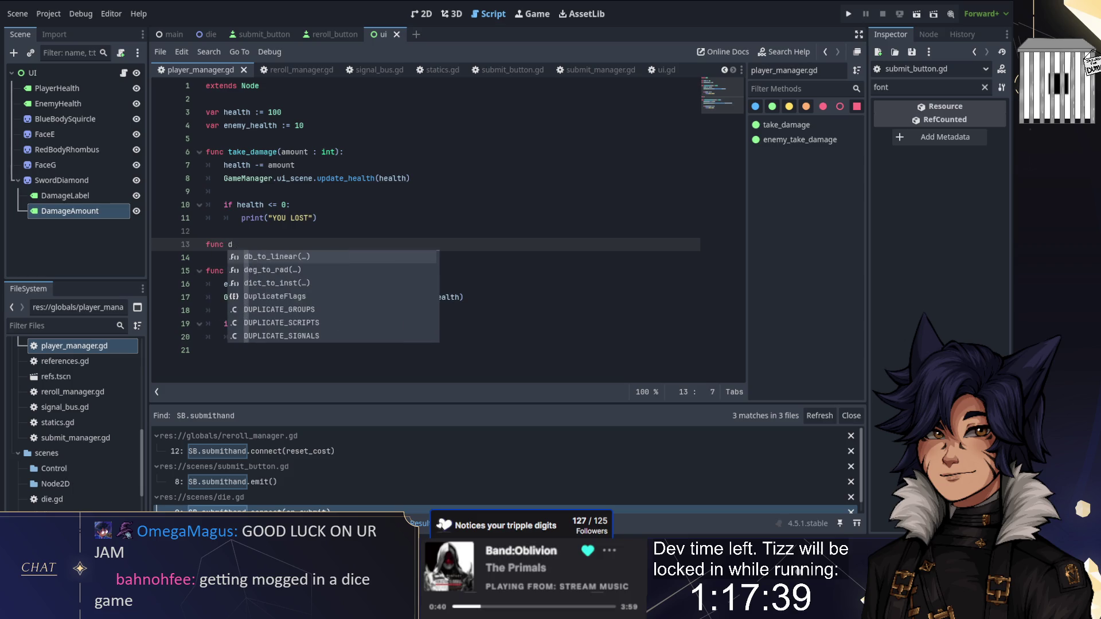
type("roll")
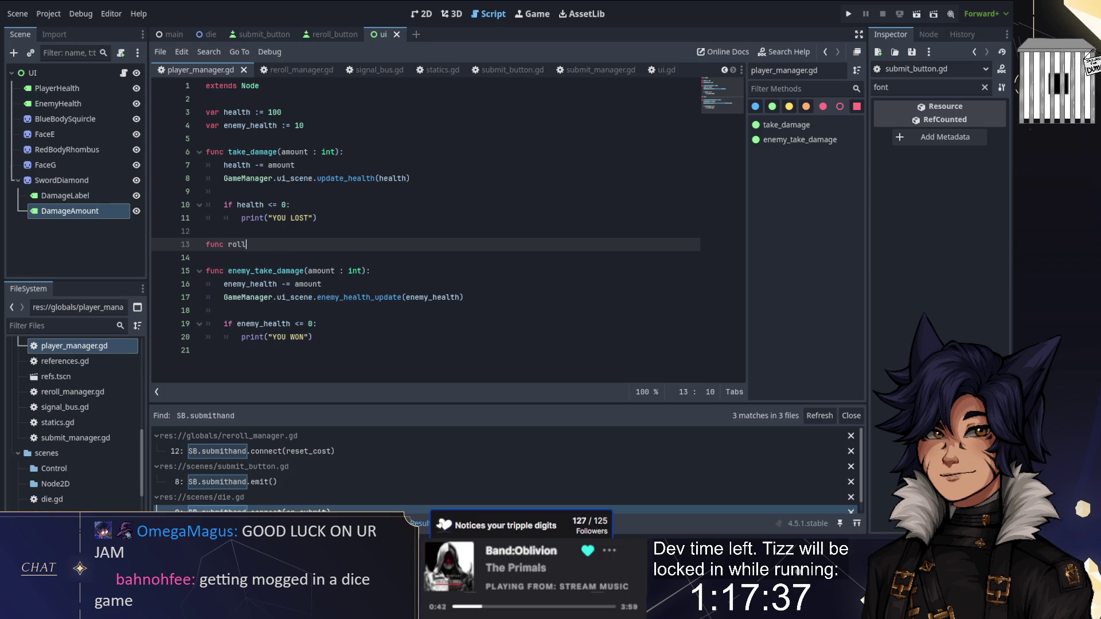
type("_enemy_intent(")
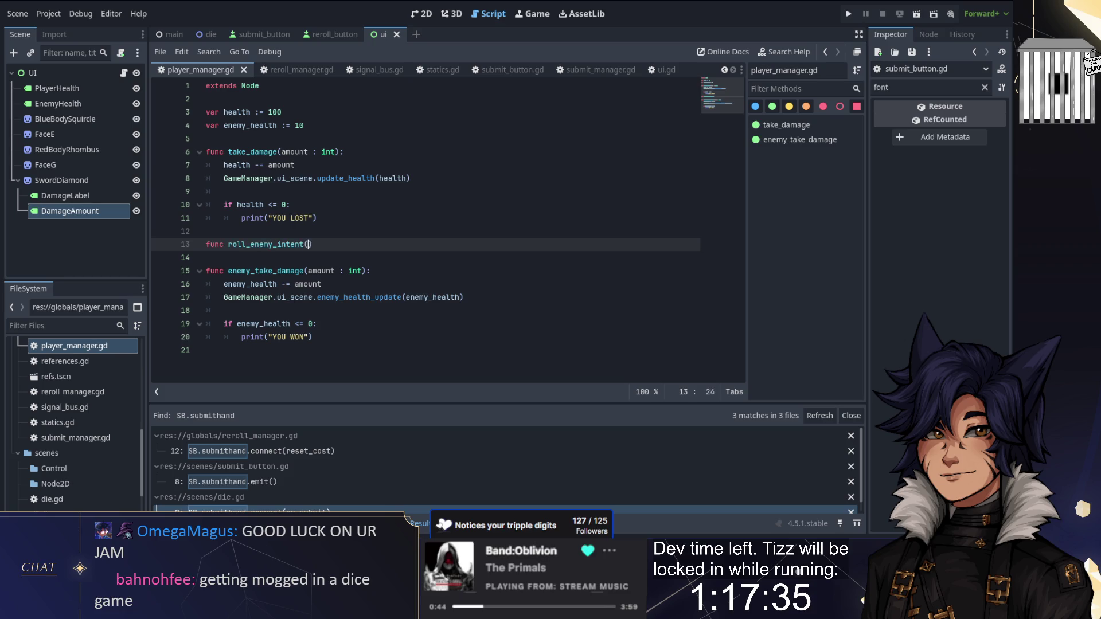
type("):")
key("Return")
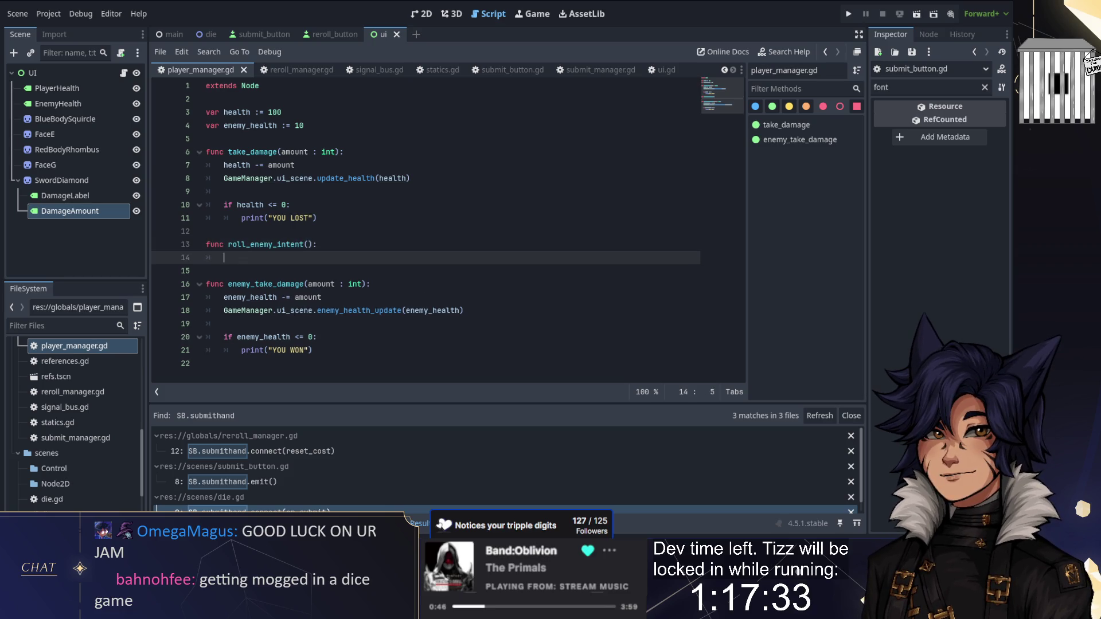
key("Up")
key("Up")
key("Up")
key("Return")
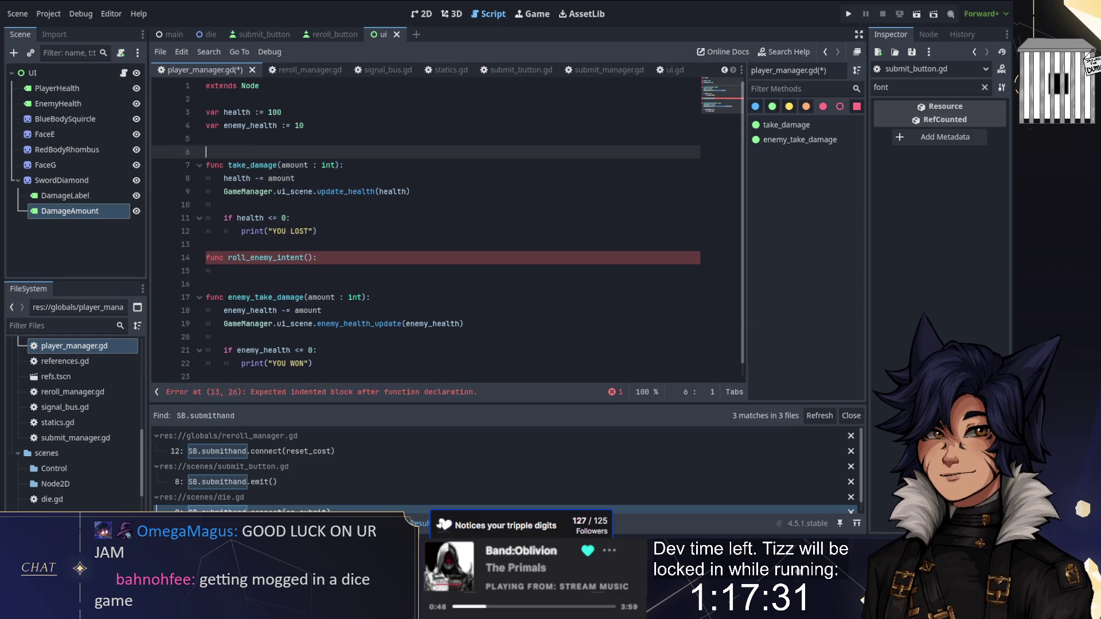
key("Up")
type("var enemy_intent :=")
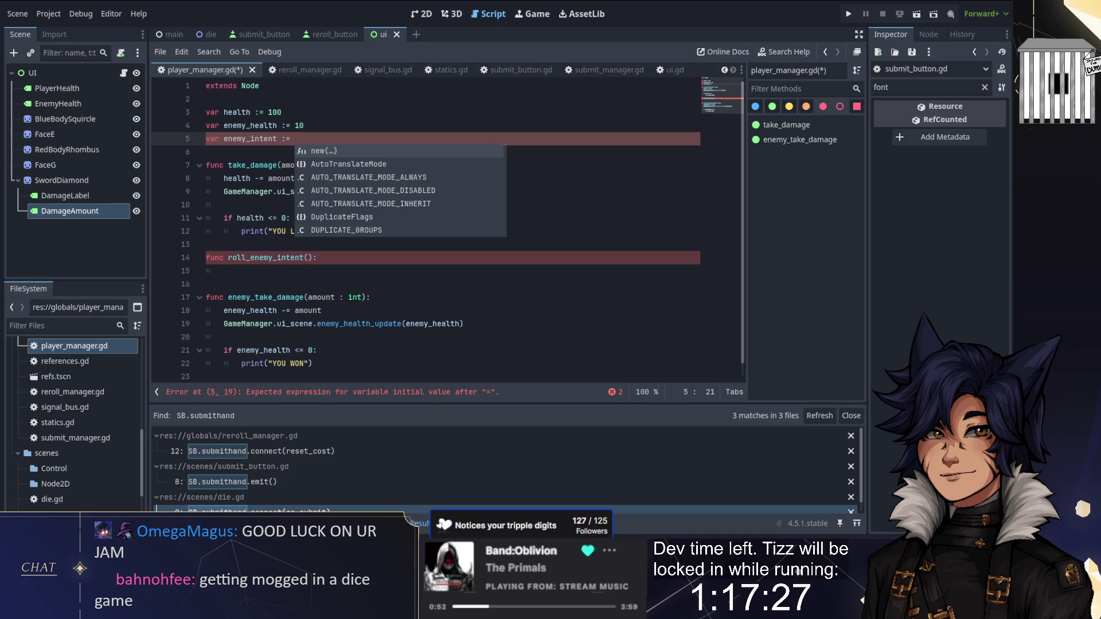
type(" 3")
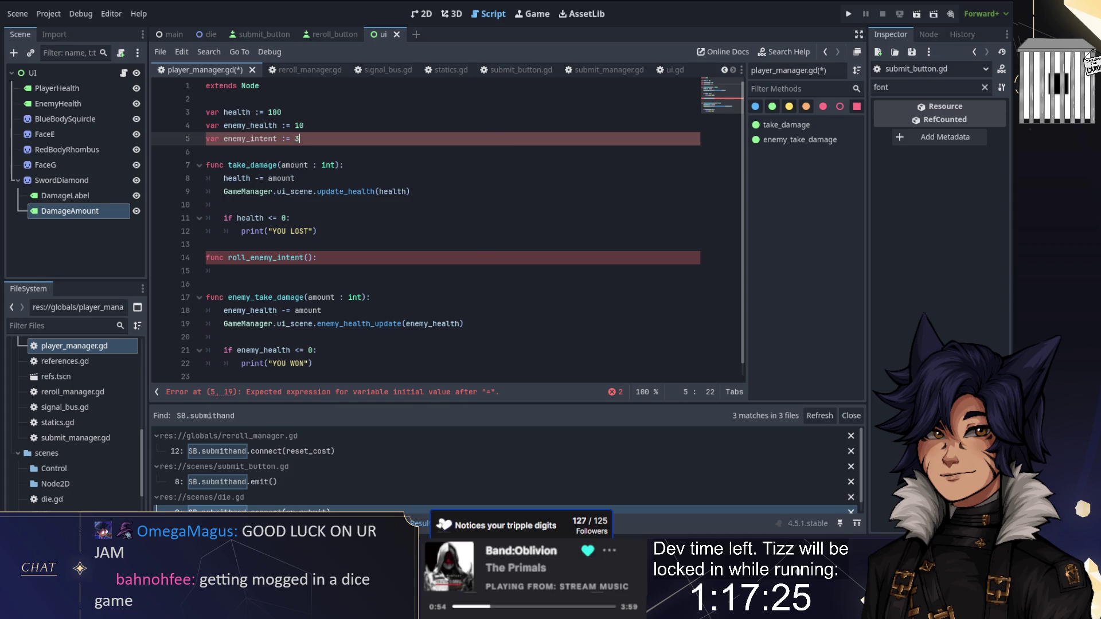
Set enemy_intent = randi_range(5, 10) in roll_enemy_intent's body and save
left_click(224, 270)
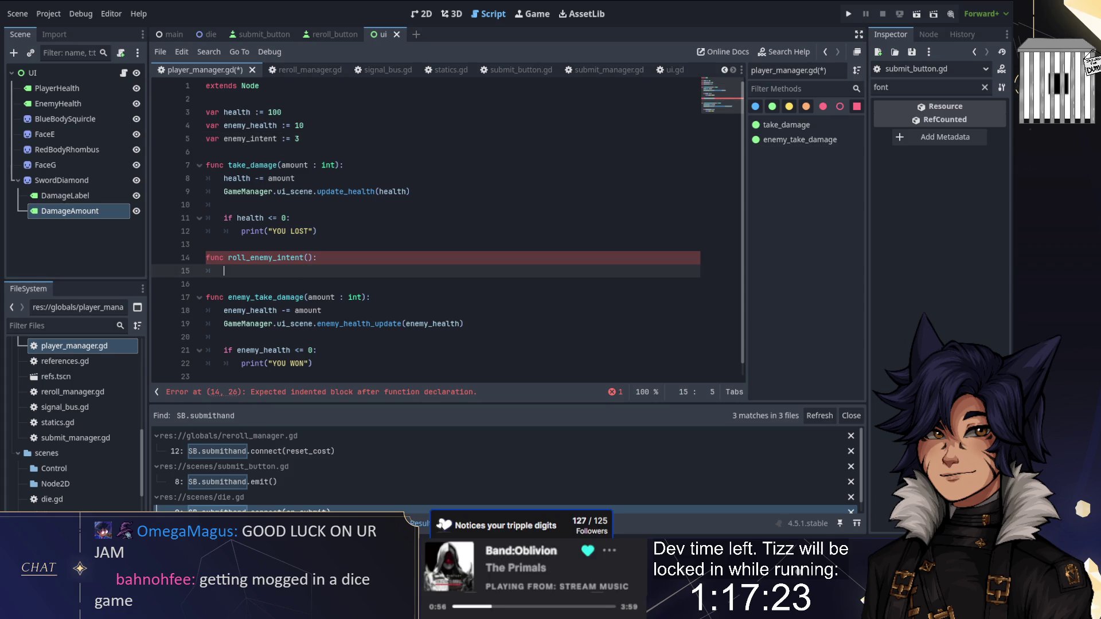
type("enemy_intent =")
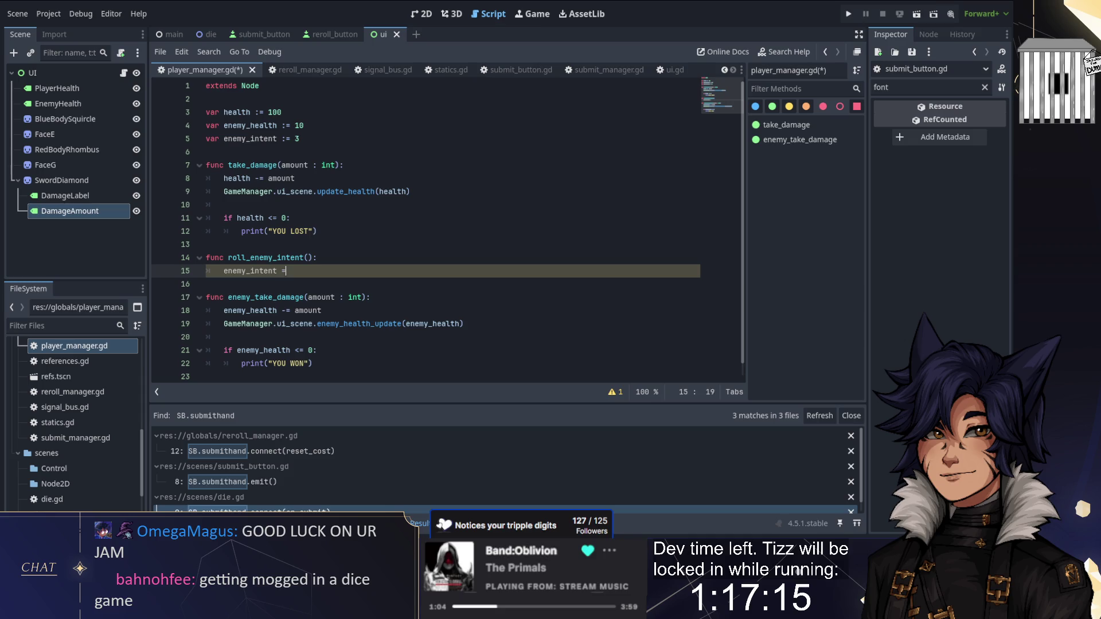
type(" randi")
key("Return")
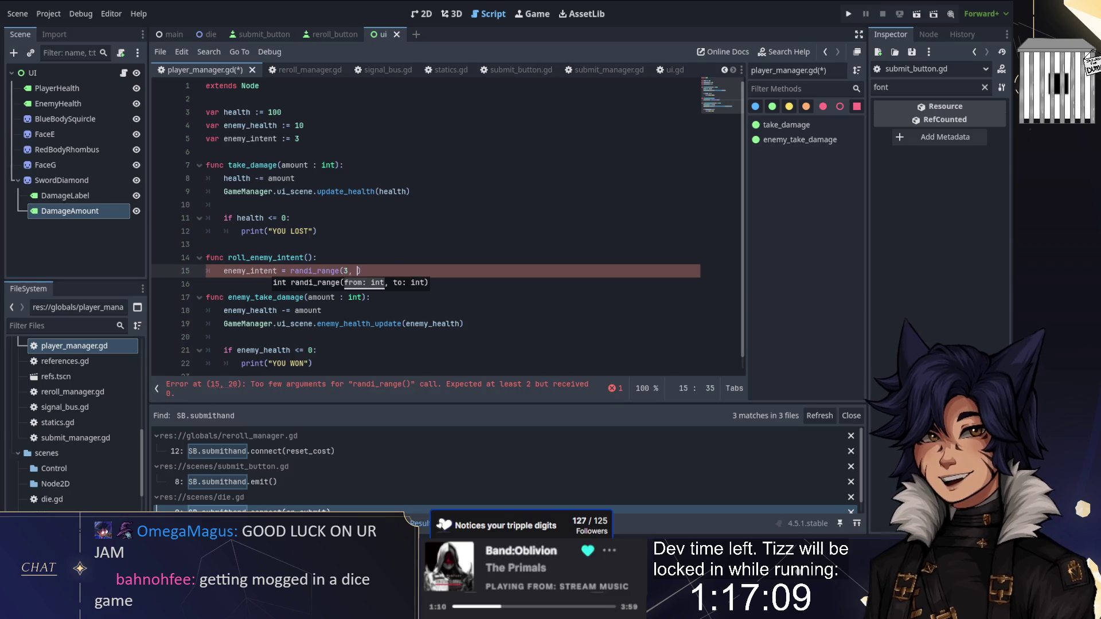
type(",")
key("BackSpace")
key("BackSpace")
key("BackSpace")
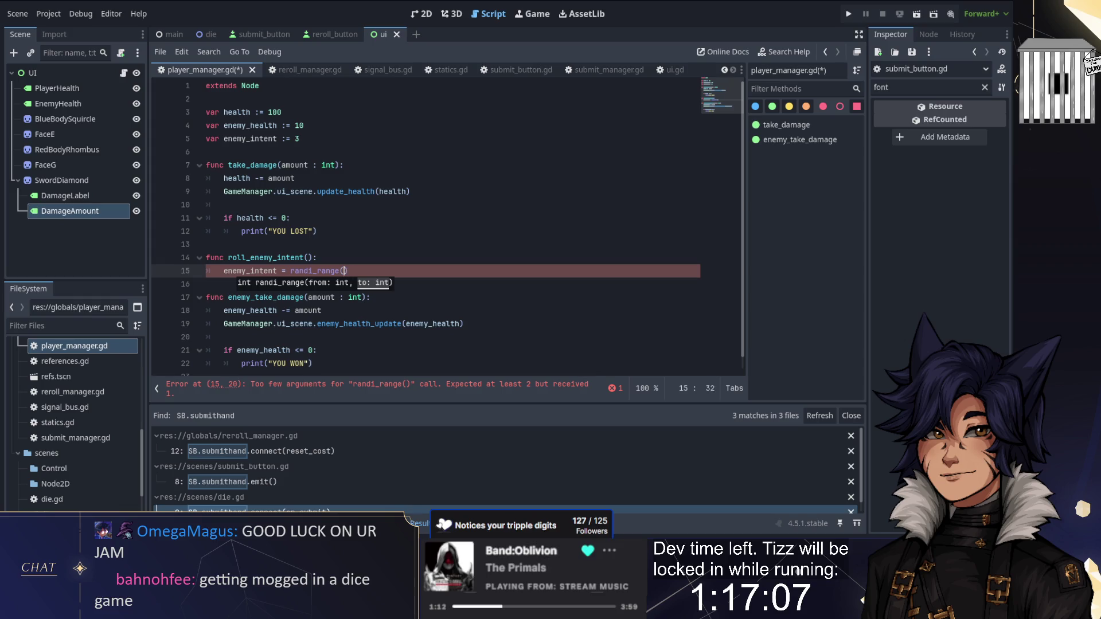
type("5, 10")
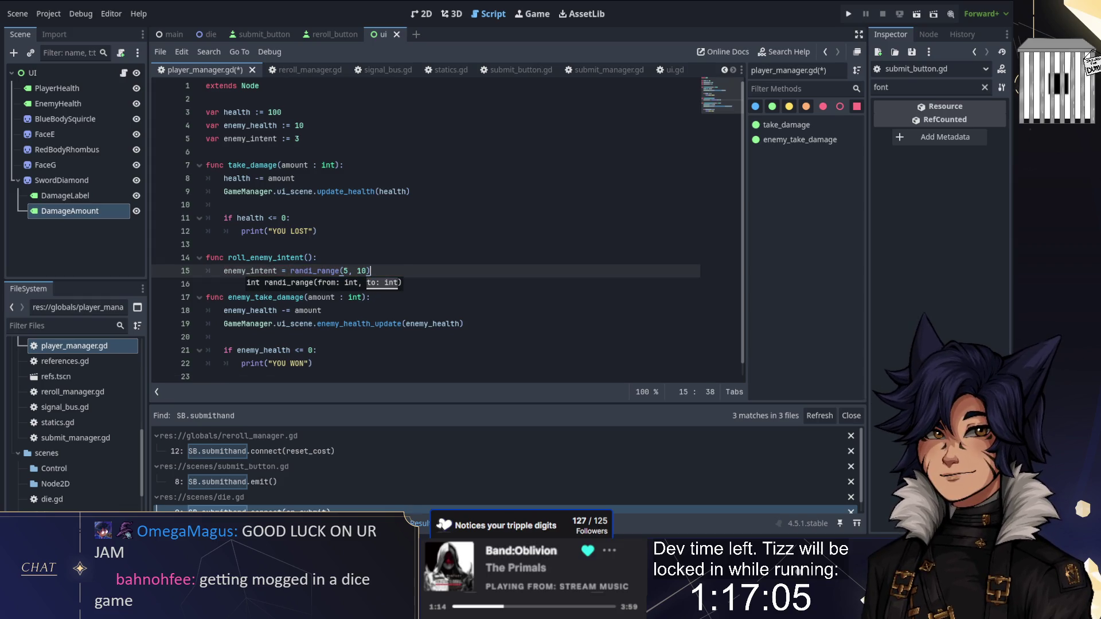
left_click(206, 244)
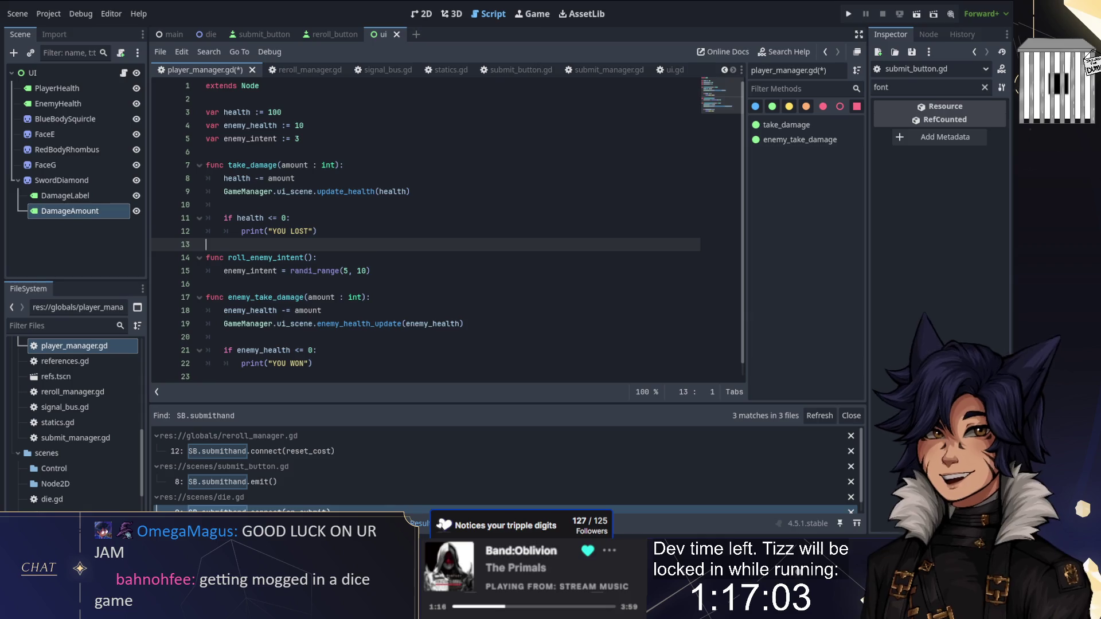
scroll(297, 233, "down", 1)
key("ctrl+s")
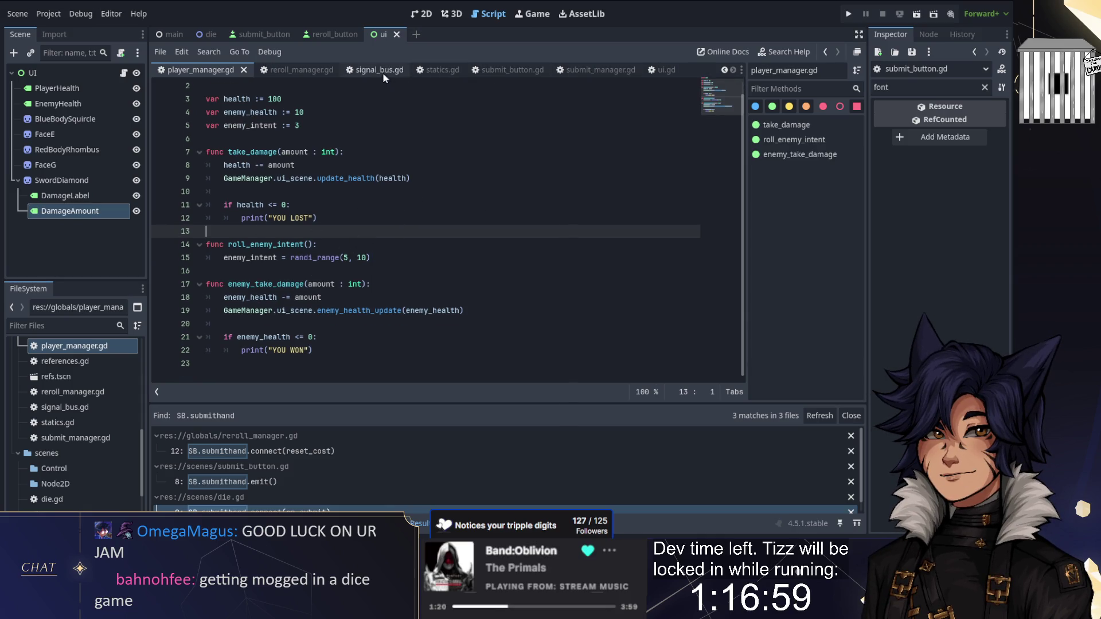
In ui.gd, replace 'damage' with 'intent' in the damage_update function name and save
double_click(724, 70)
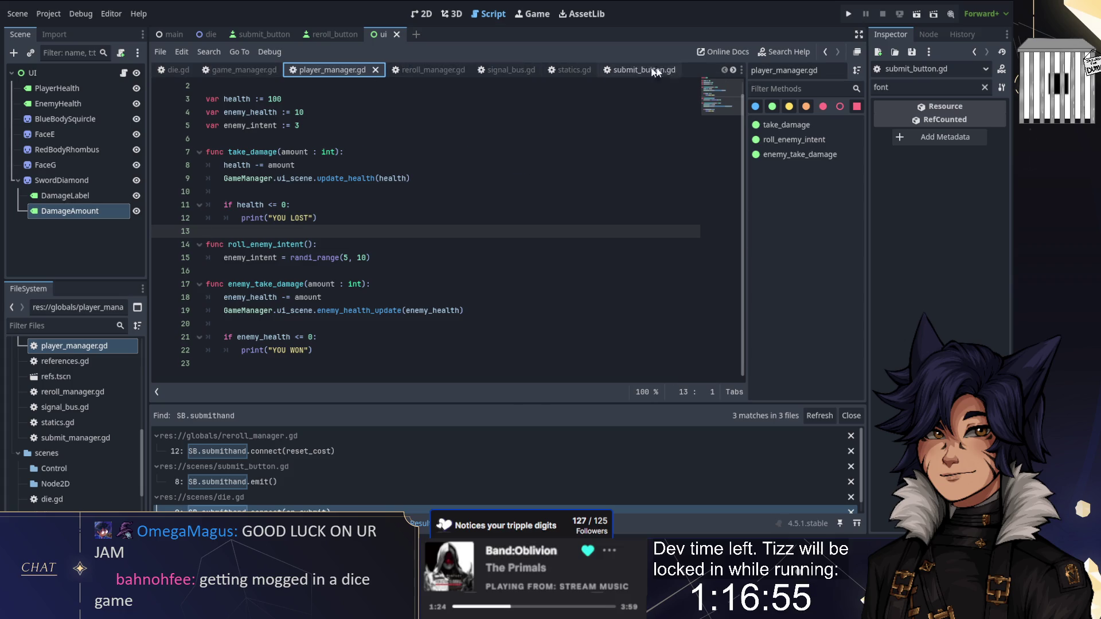
double_click(732, 70)
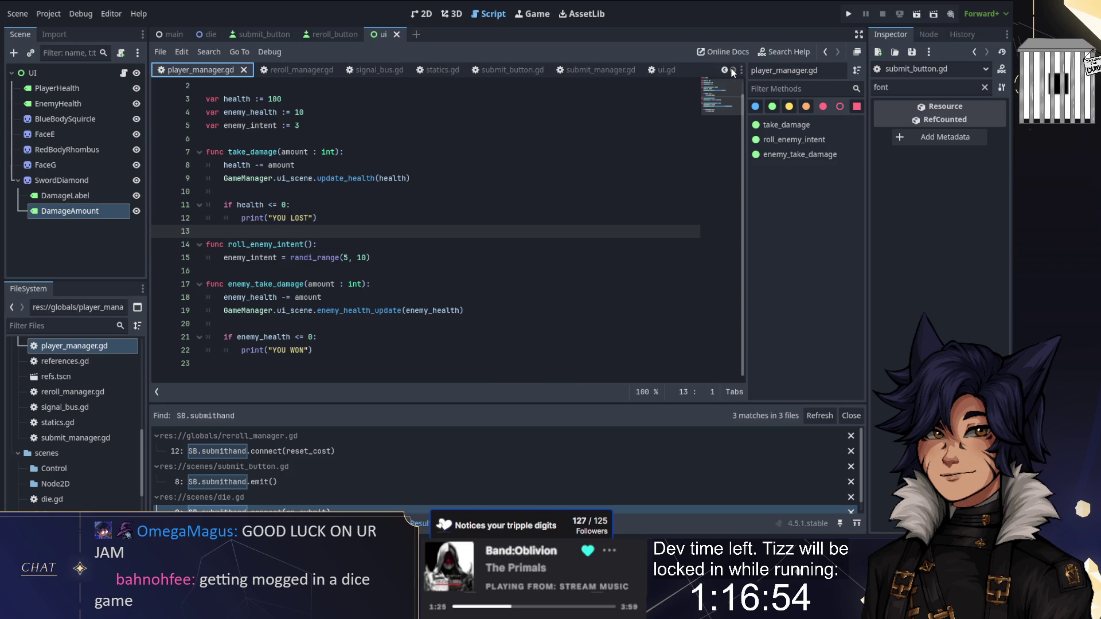
left_click(668, 72)
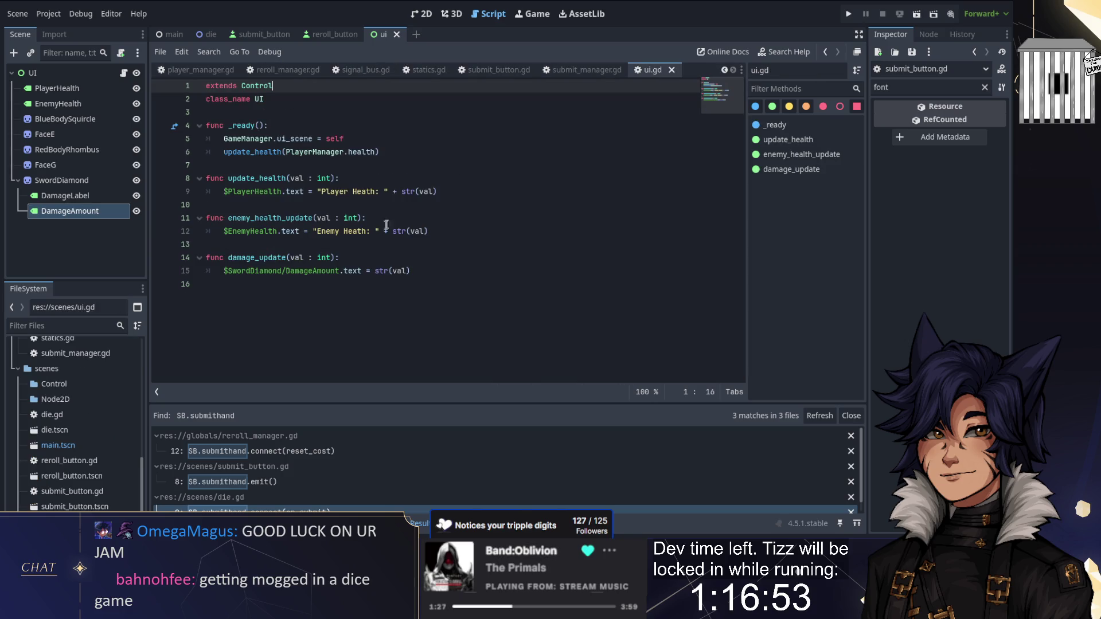
double_click(724, 70)
left_click_drag(254, 258, 231, 258)
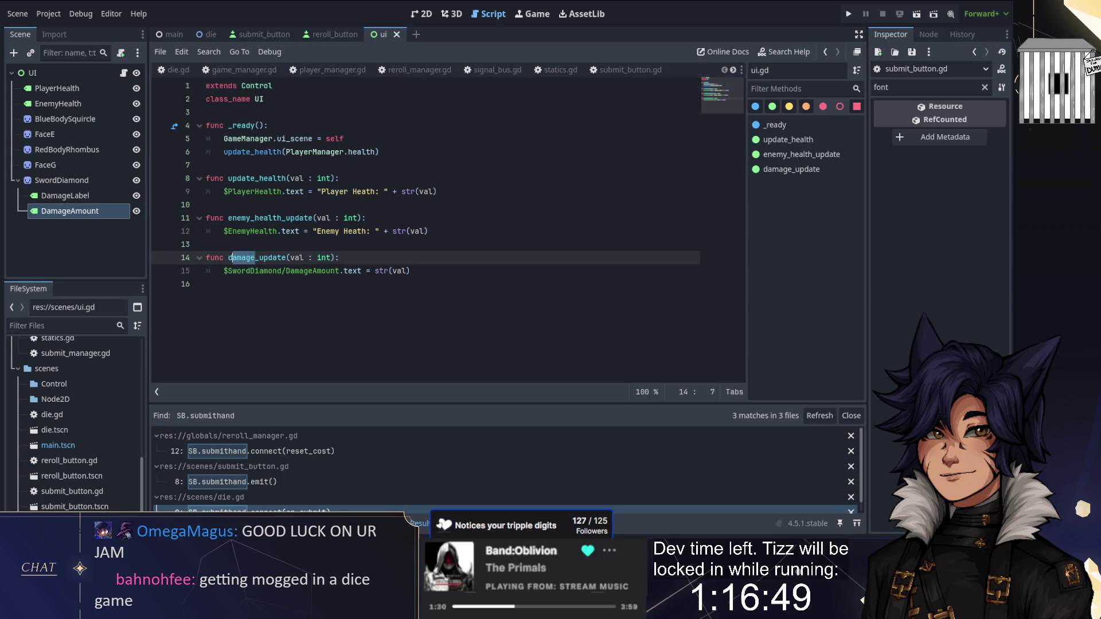
type("intent")
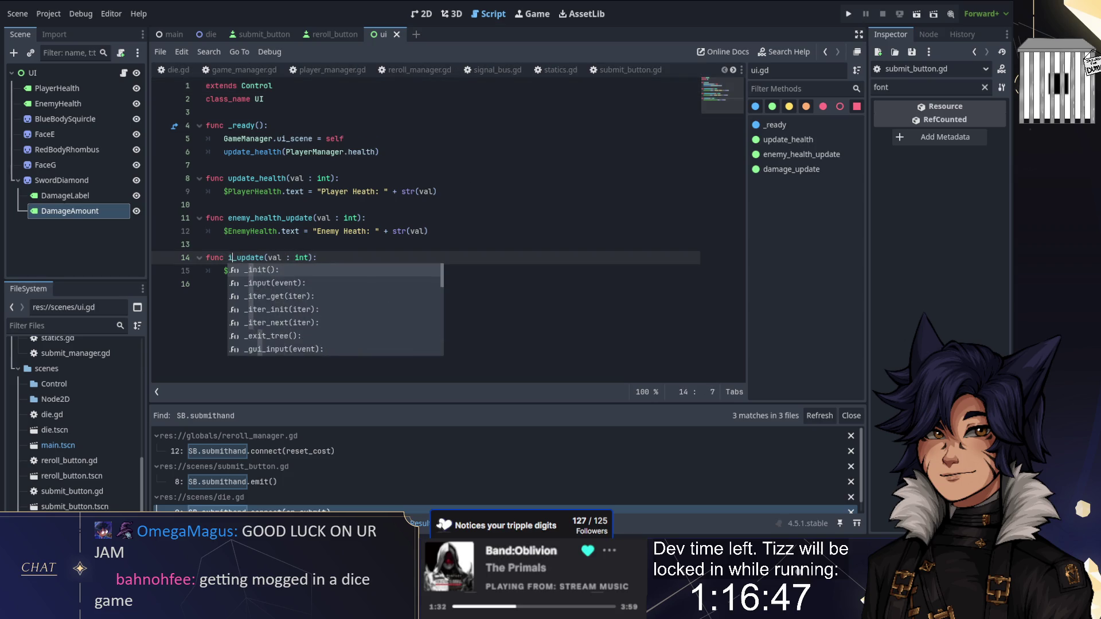
key("ctrl+s")
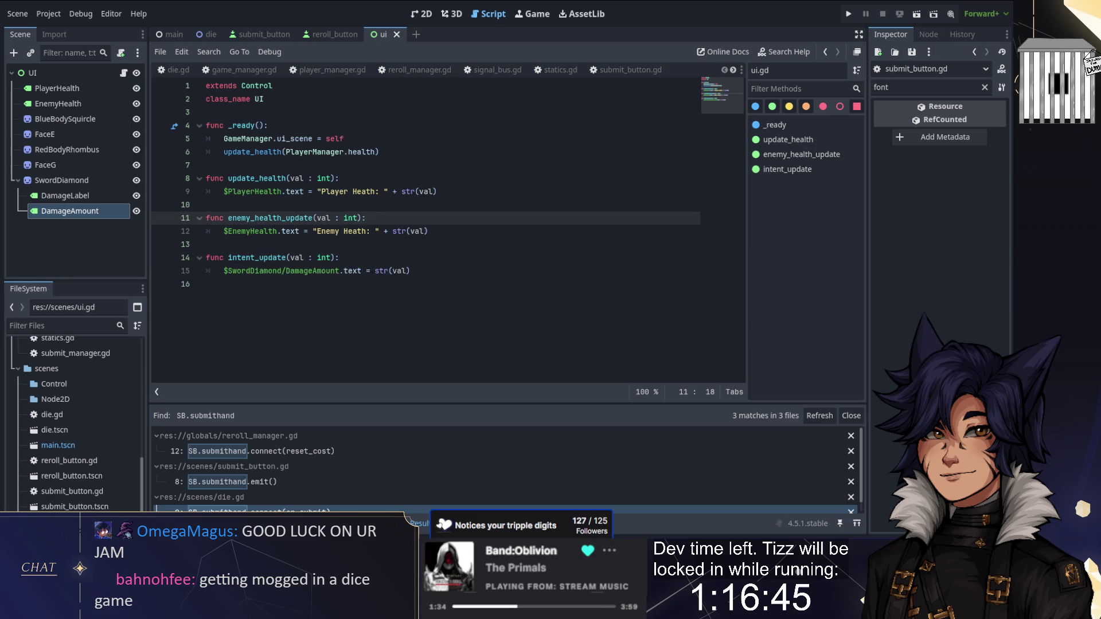
left_click(333, 70)
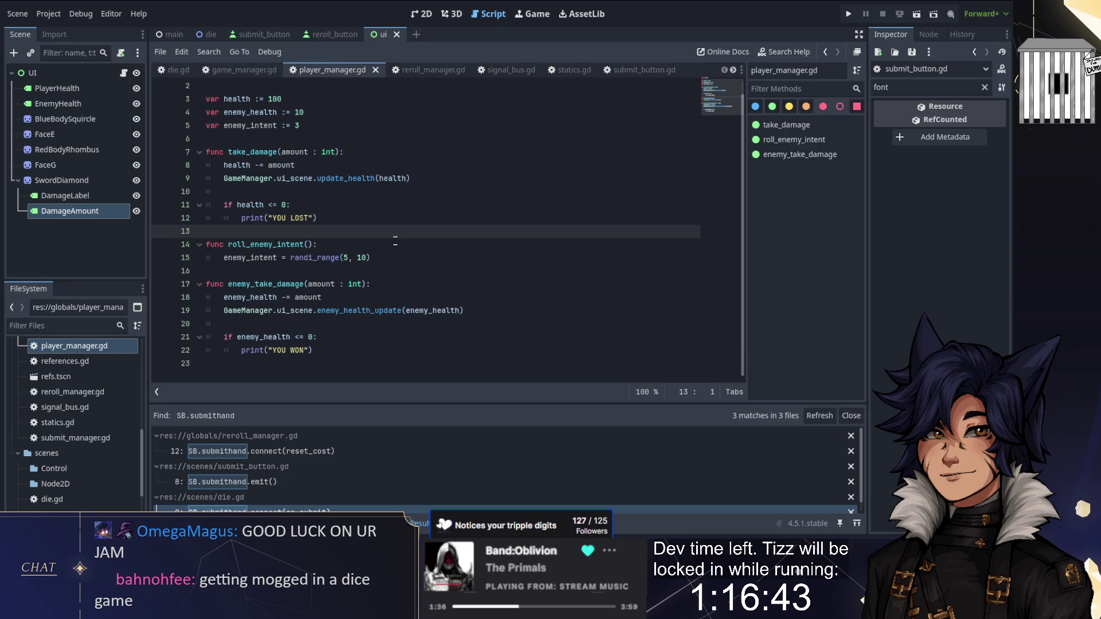
Add GameManager.ui_scene.intent_update(enemy_intent) to roll_enemy_intent, change enemy_intent's start value to 6, and save
left_click(370, 257)
key("Return")
type("eManager.ui_scene.")
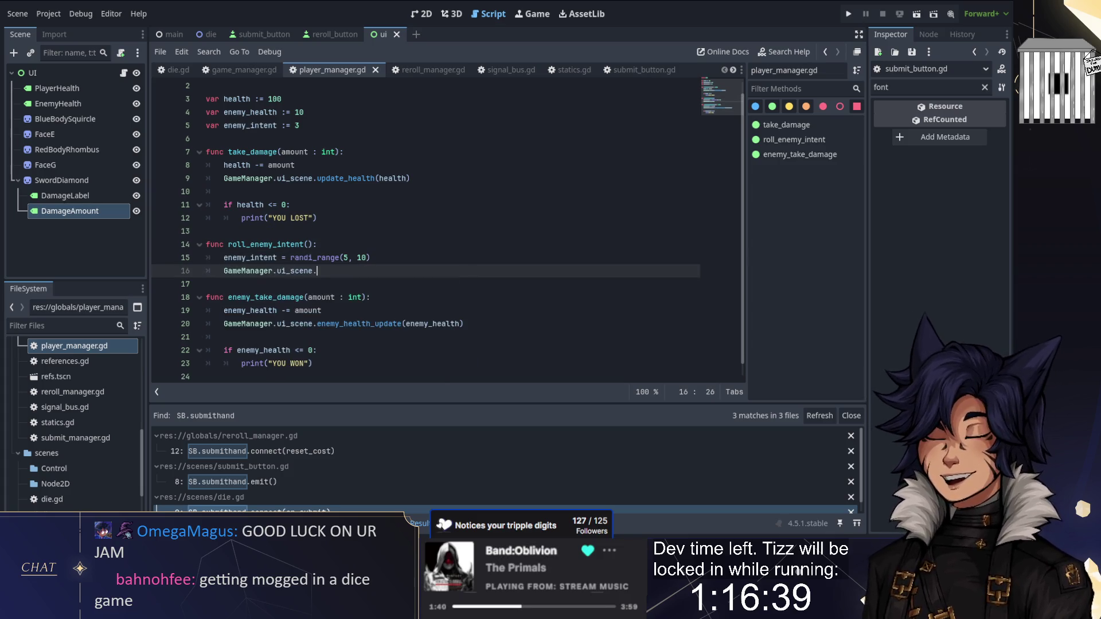
type("inte")
key("Return")
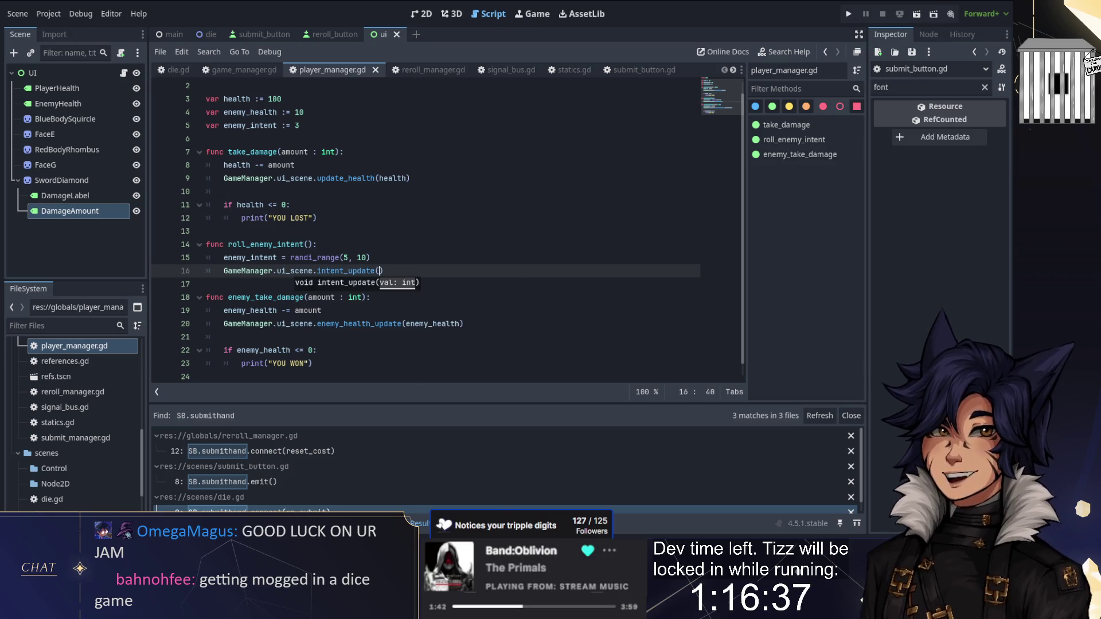
type("enemy_intent")
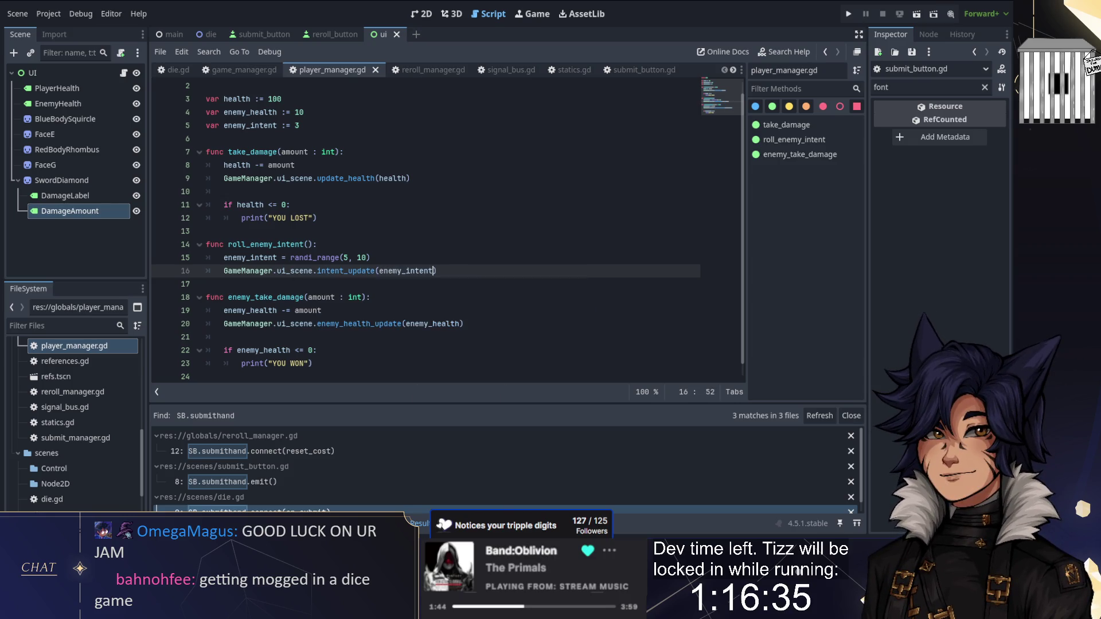
key("Up")
key("Up")
key("Up")
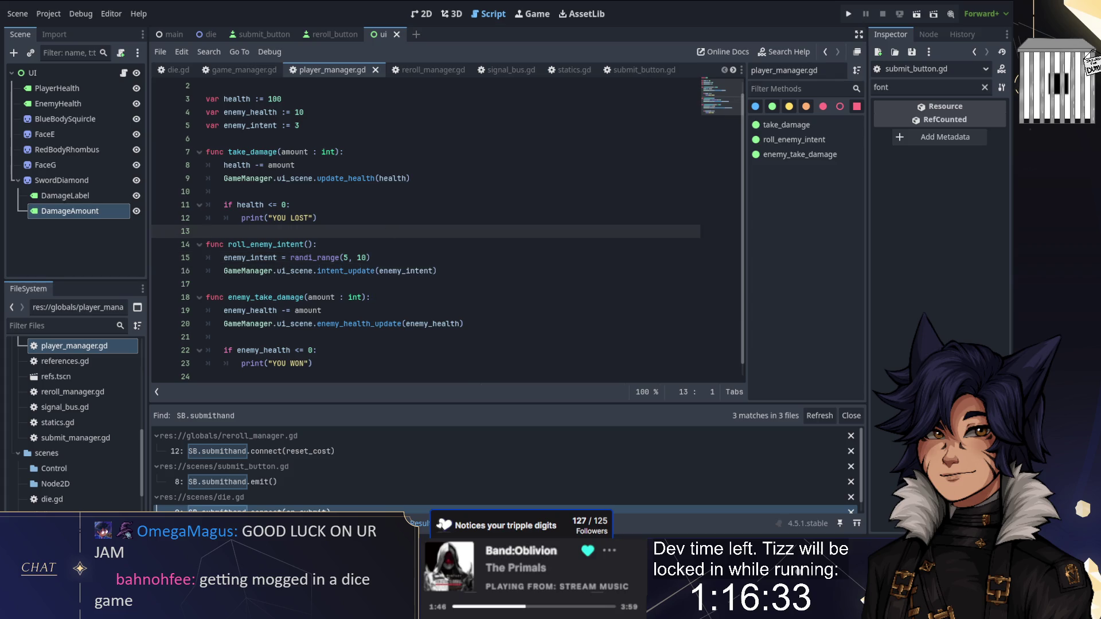
key("Up")
key("Up")
key("Up")
key("ctrl+s")
left_click(733, 70)
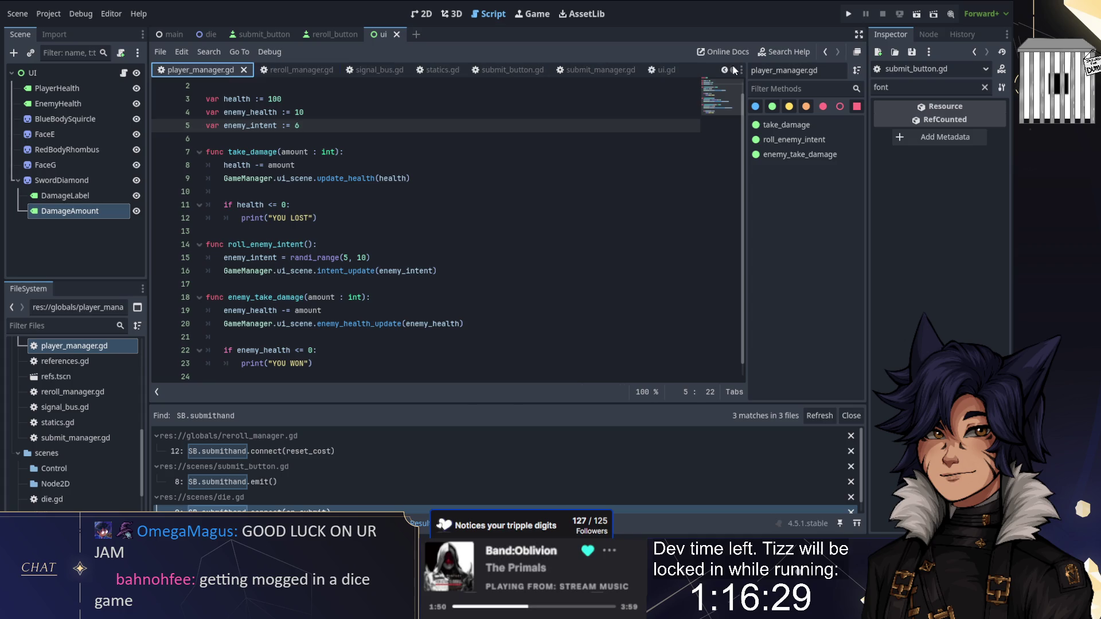
Add enemy_health_update(PlayerManager.enemy_health) to ui.gd's _ready function
left_click(665, 70)
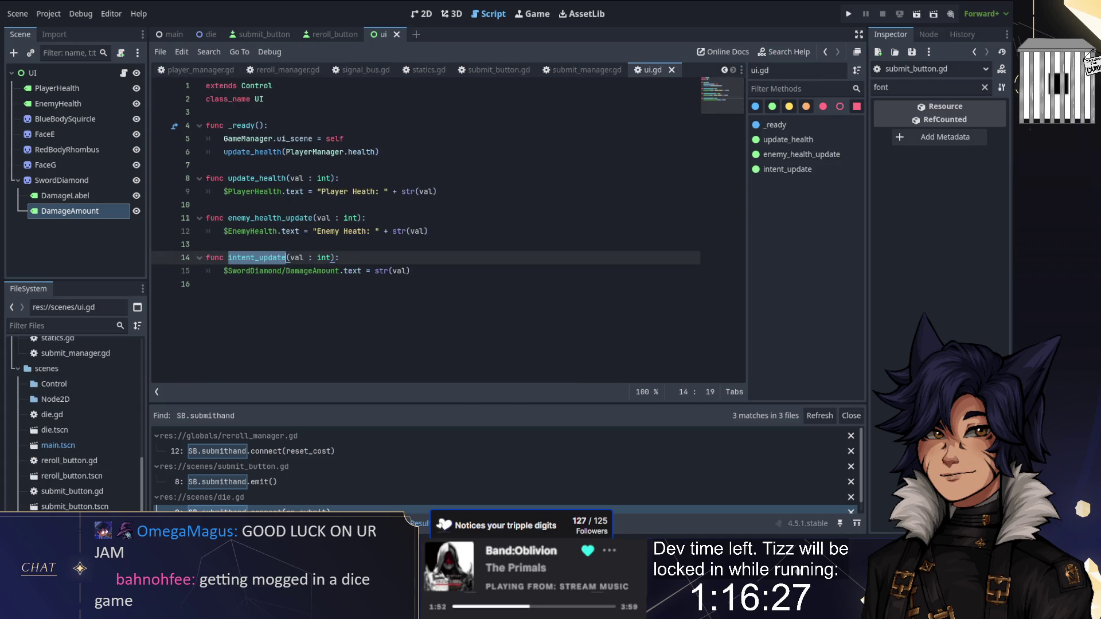
left_click(380, 151)
key("Return")
type("en")
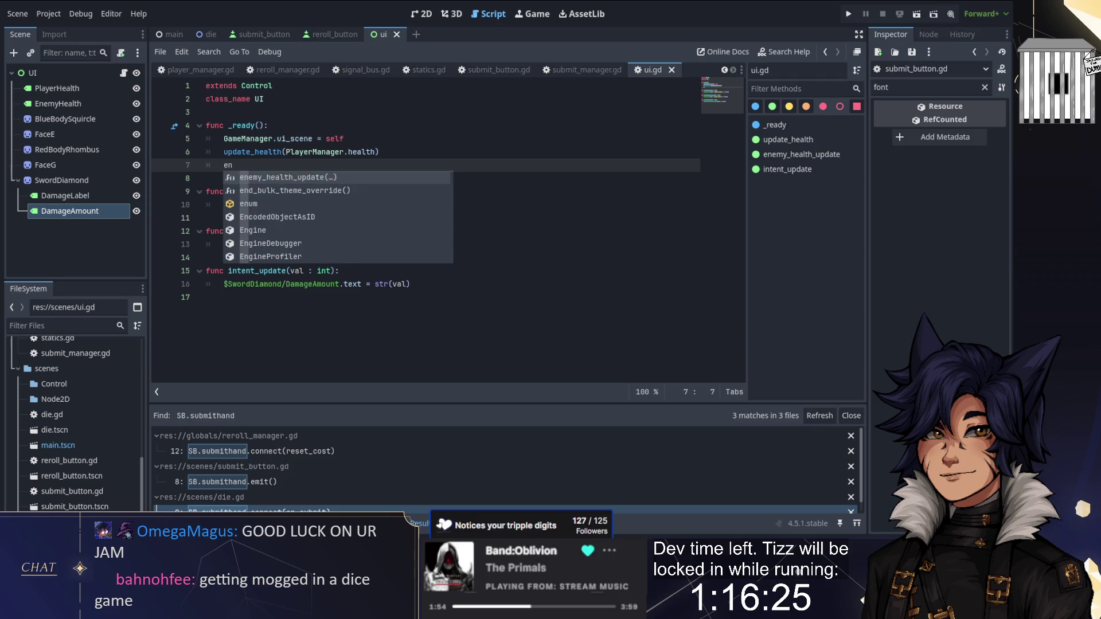
key("Return")
type("P")
type("m")
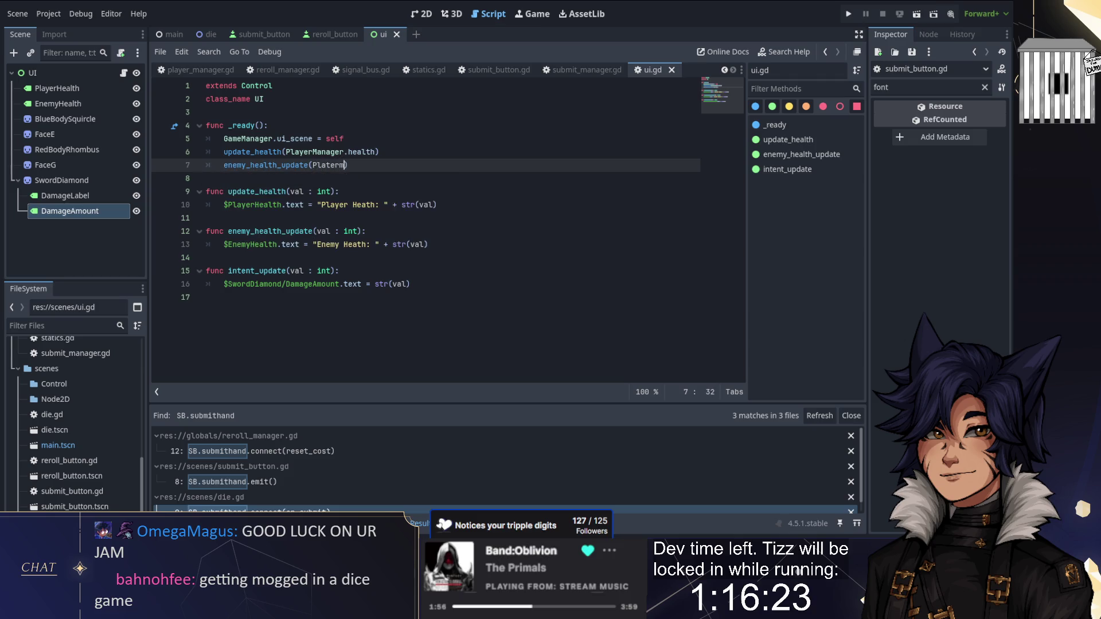
key("BackSpace")
key("BackSpace")
key("Return")
type(".")
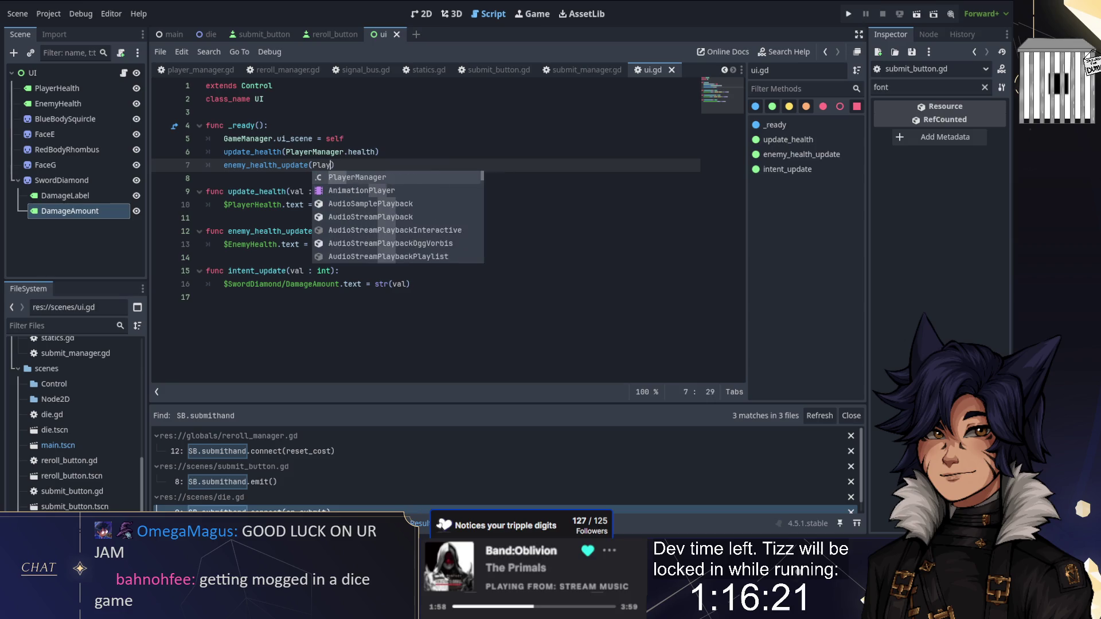
key("Escape")
type("erManager.en")
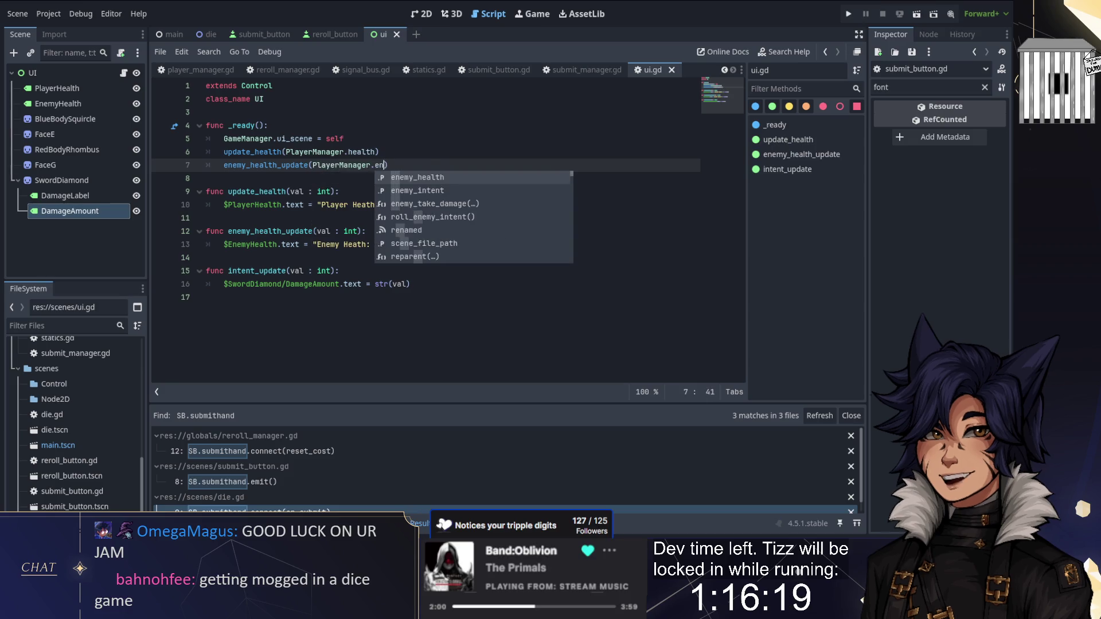
key("Return")
key("End")
Add intent_update(PlayerManager.enemy_intent) on the next line of _ready
key("Return")
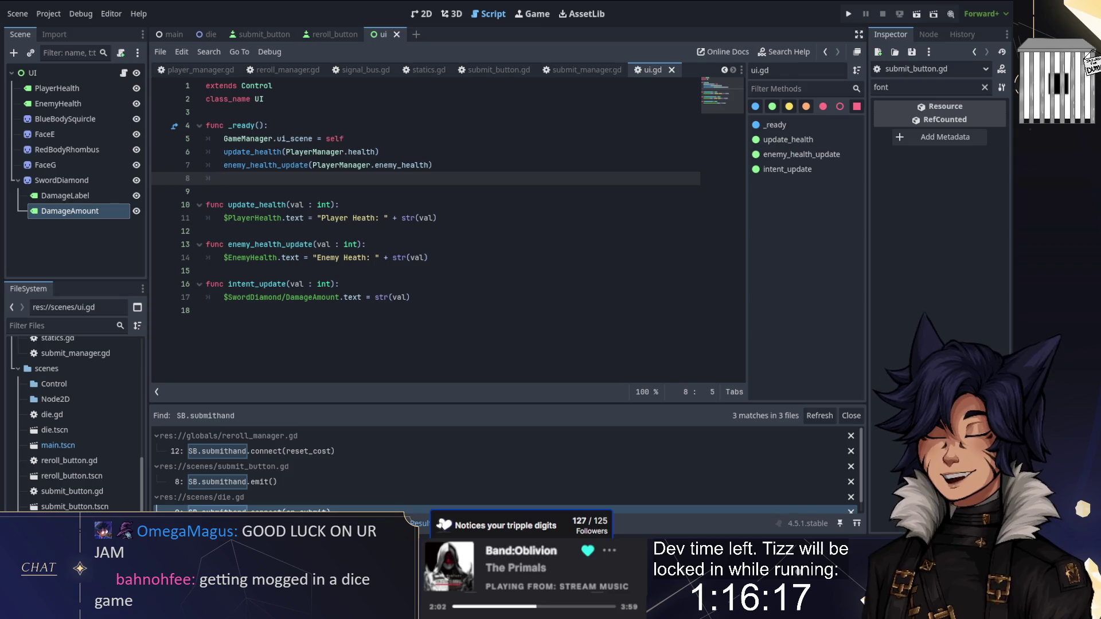
type("int")
key("Return")
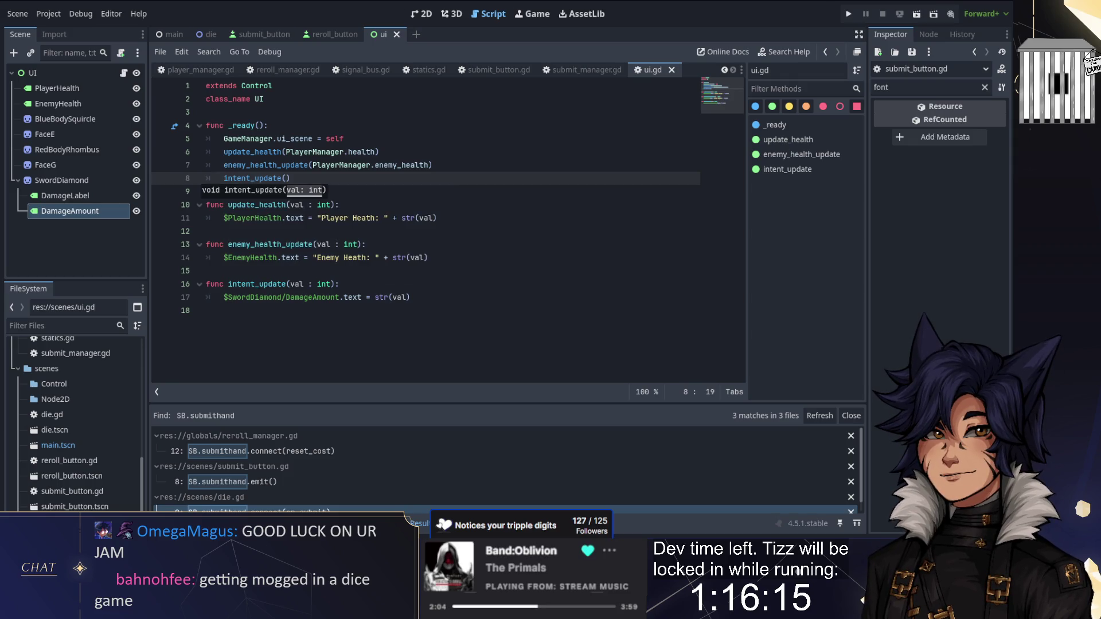
type("Player")
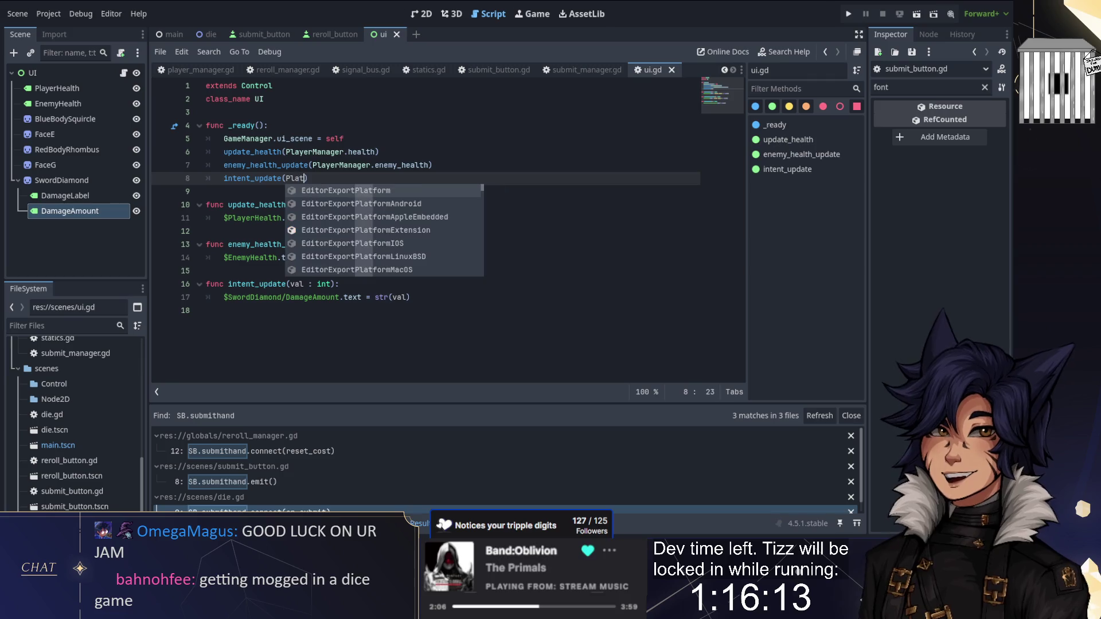
key("Return")
type(".inte")
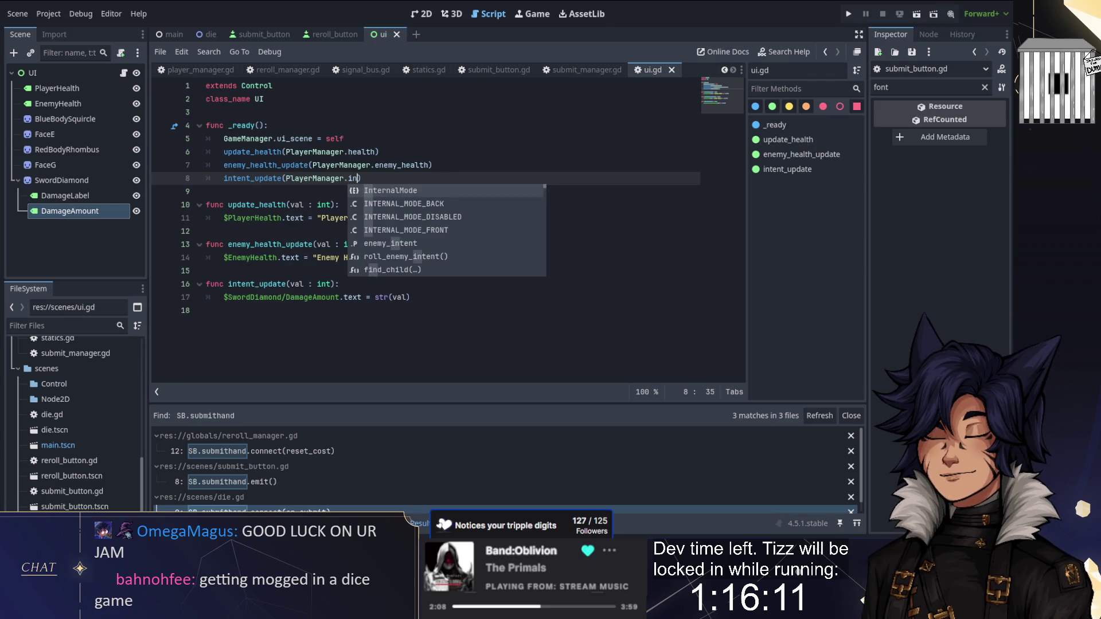
key("Down")
key("Down")
key("Down")
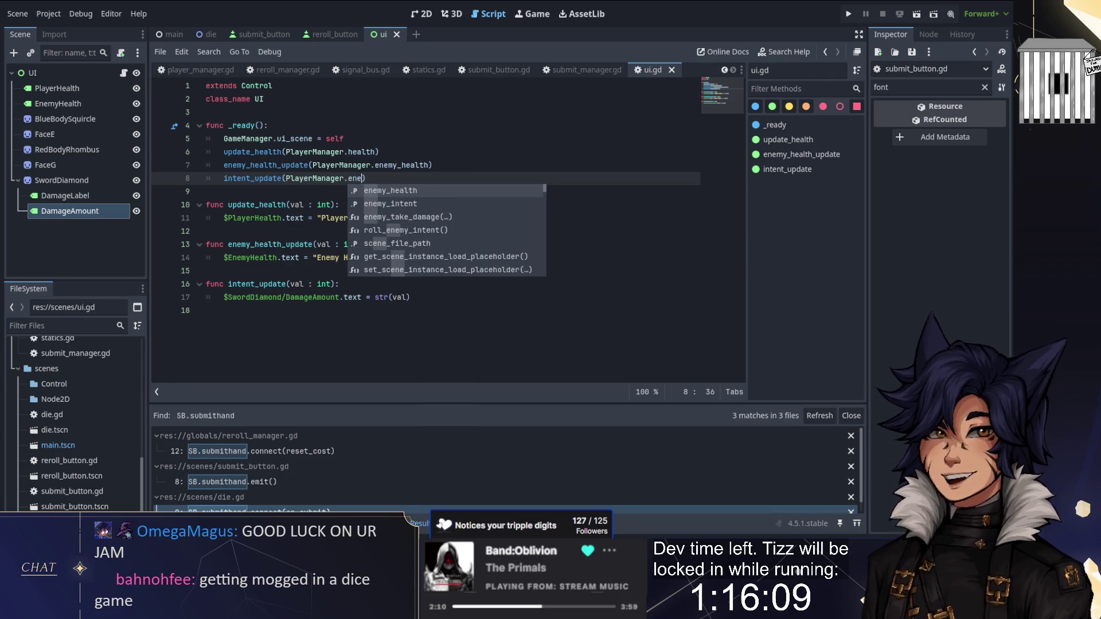
key("Return")
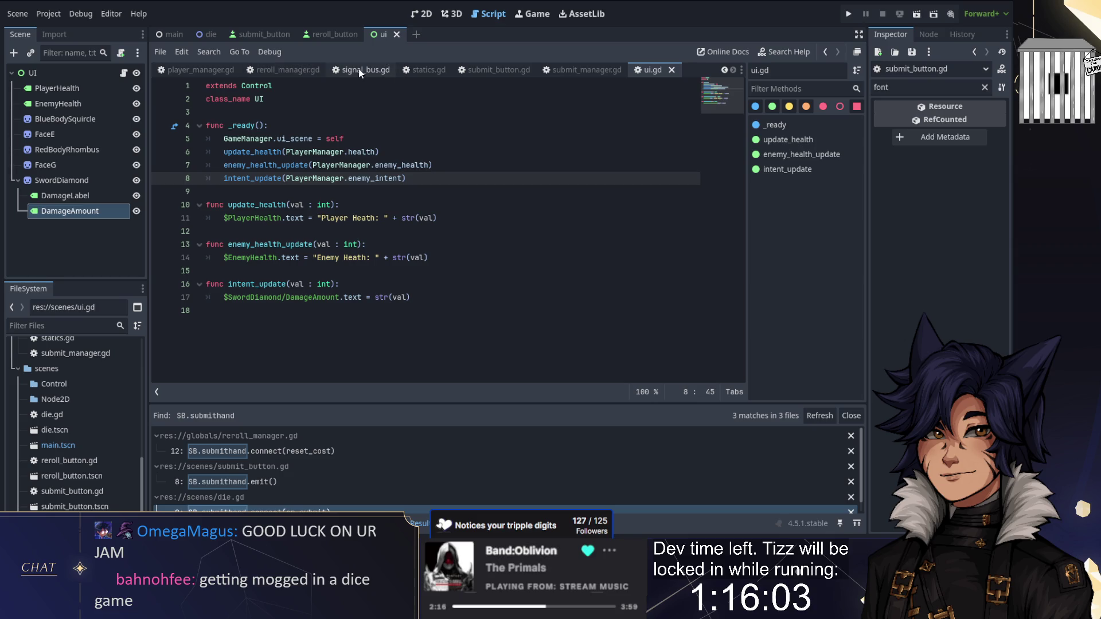
In submit_manager.gd's on_submit, add PlayerManager.enemy_take_damage(Statics.HandData[hand].damange)
left_click(494, 70)
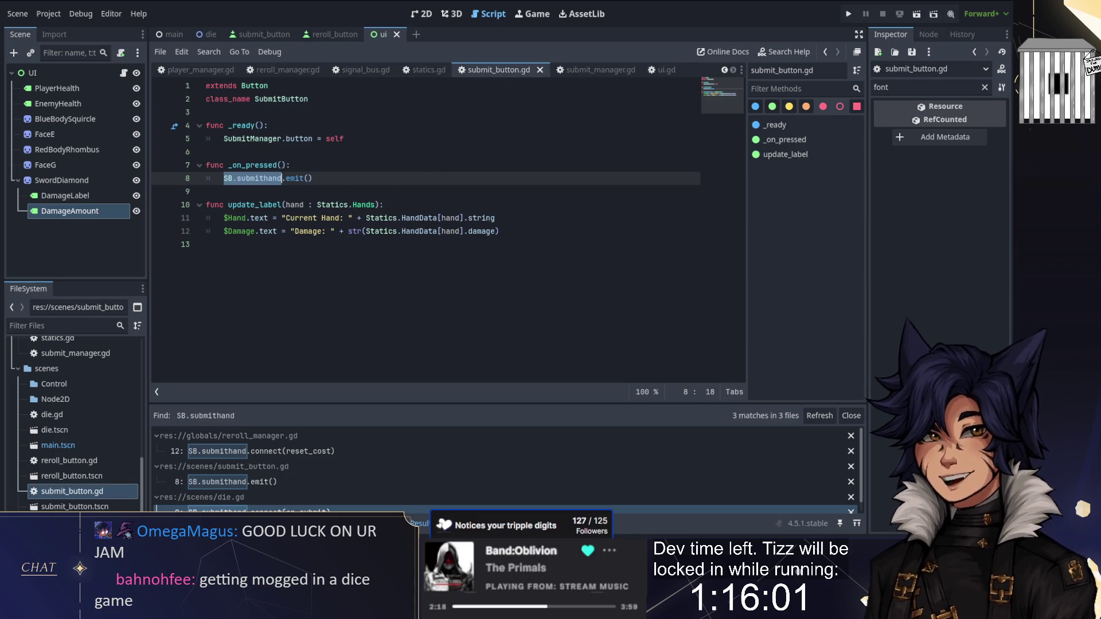
left_click(587, 70)
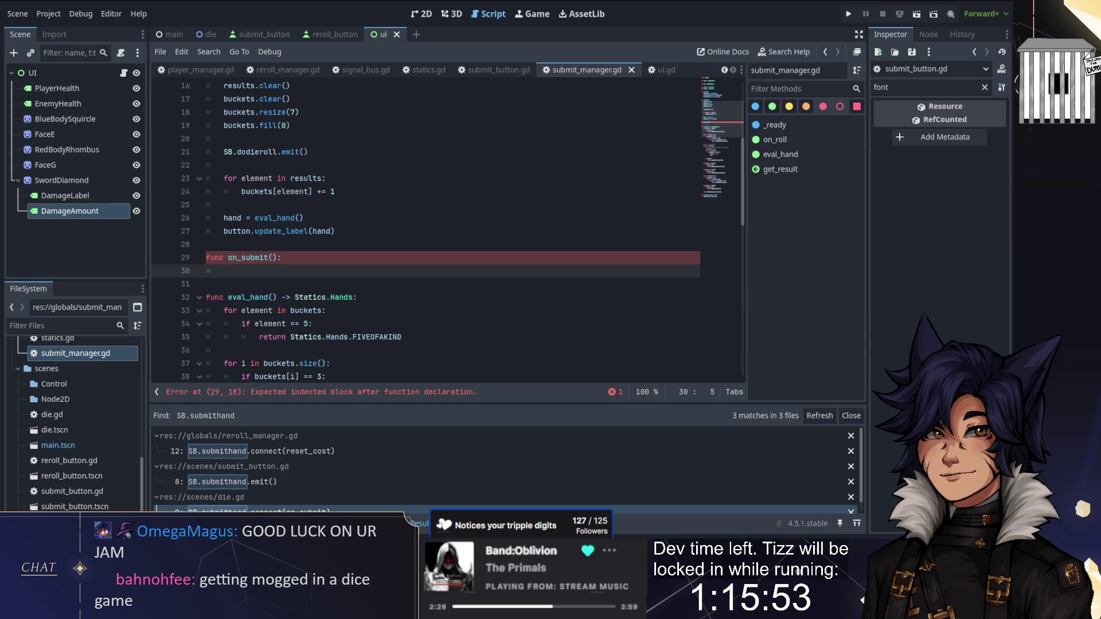
type("Playerm")
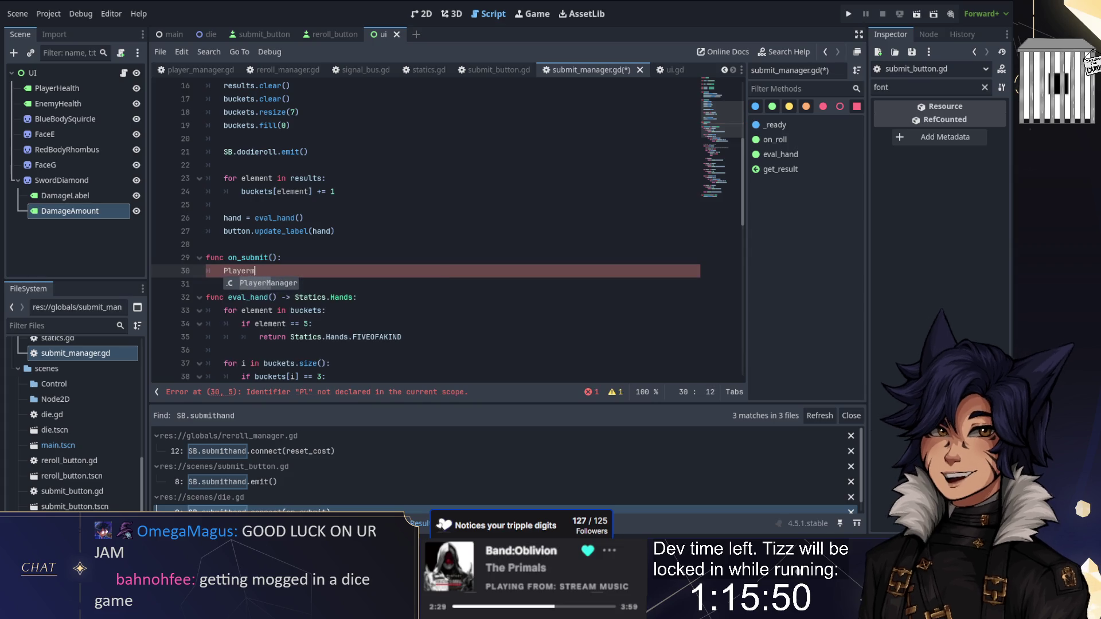
key("Return")
type(".")
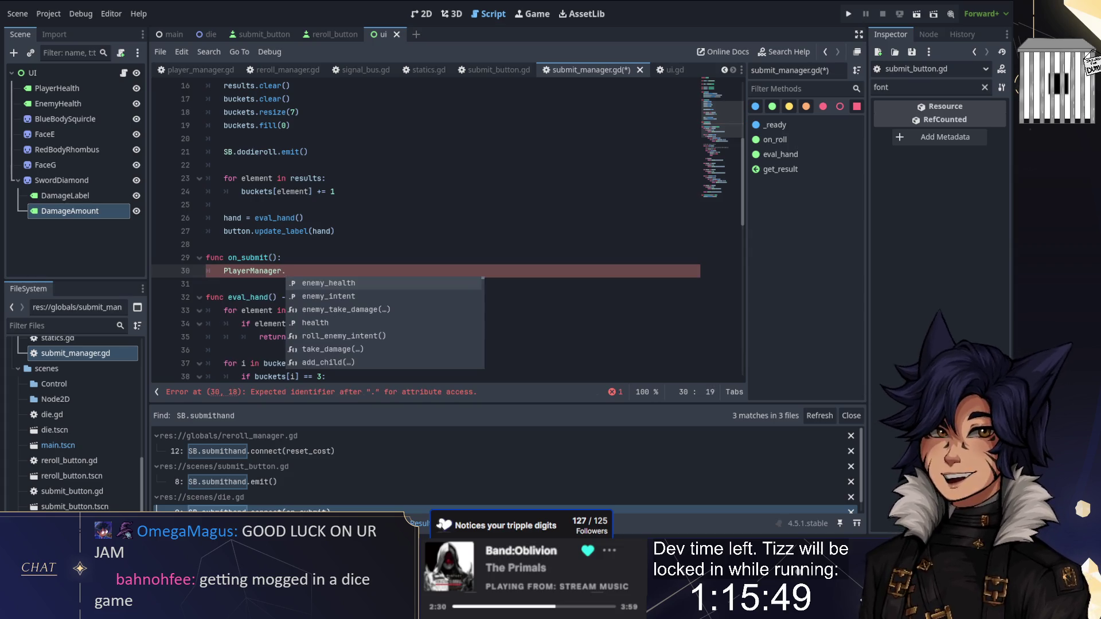
type("enemy_ta")
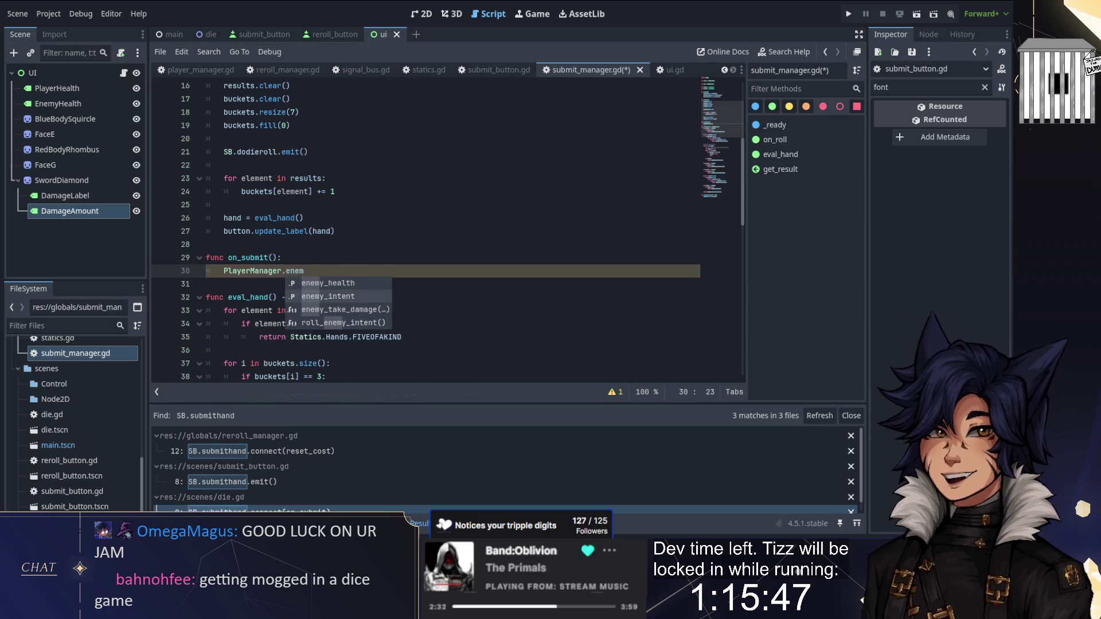
key("Return")
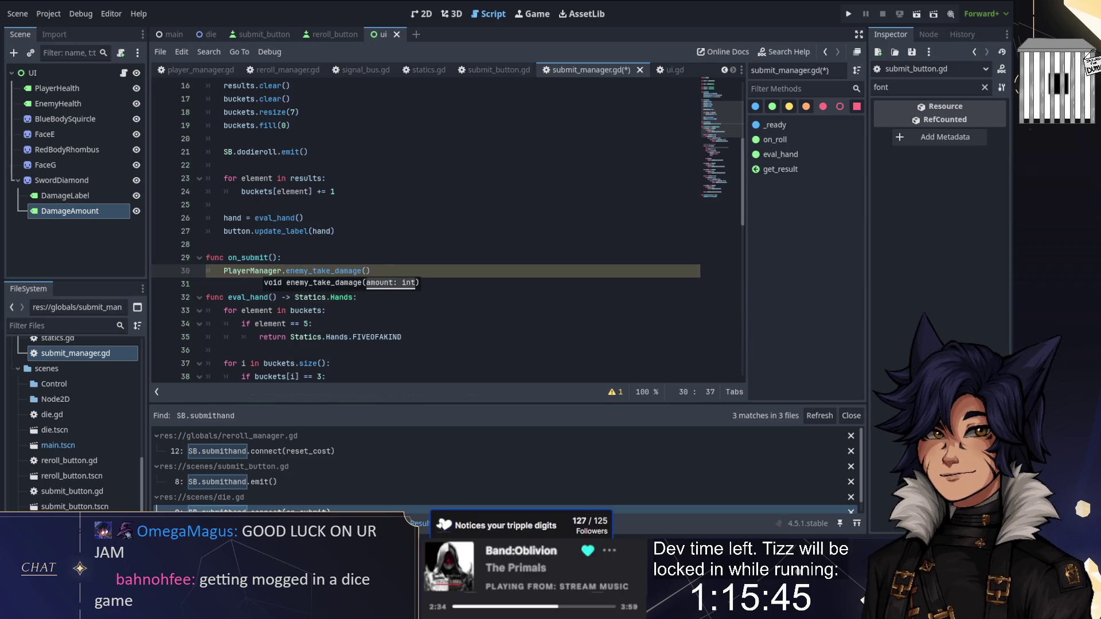
type("Statics.")
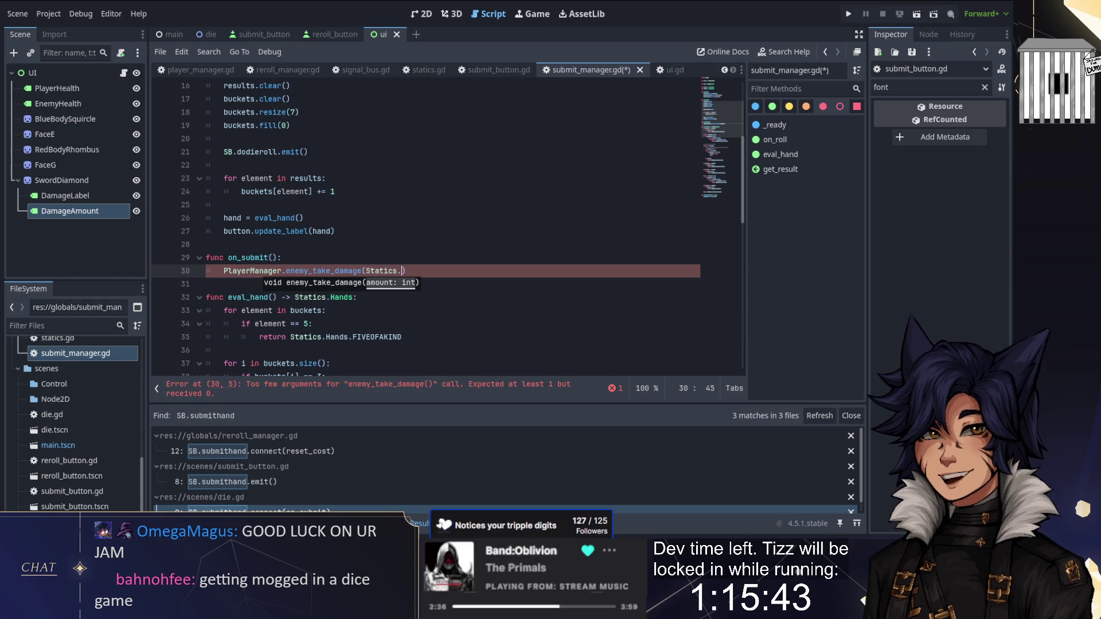
type("HandData.")
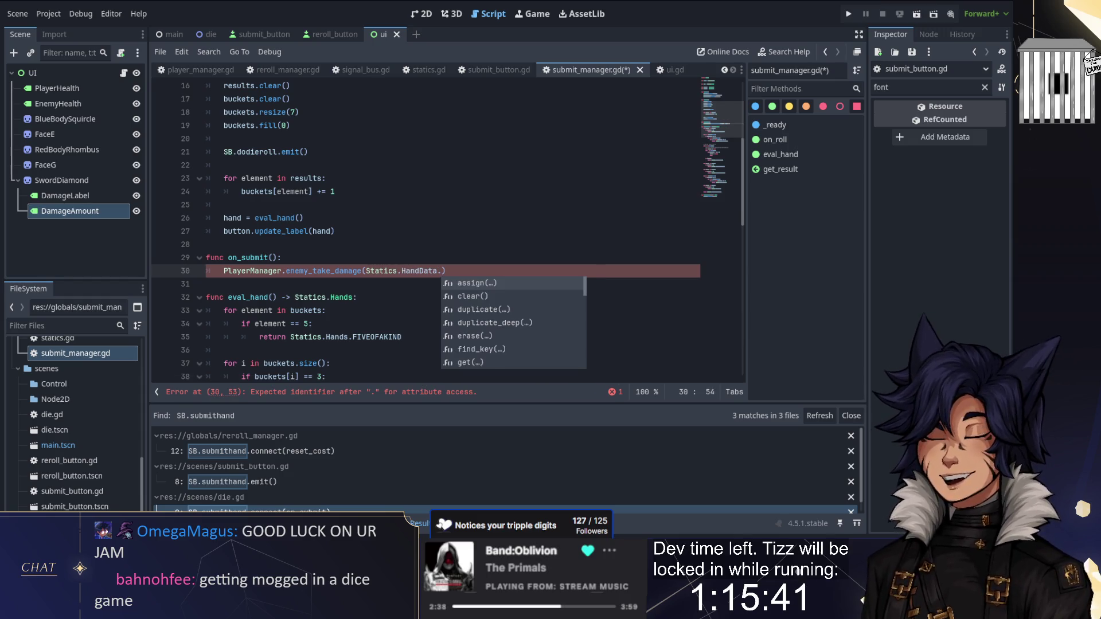
key("BackSpace")
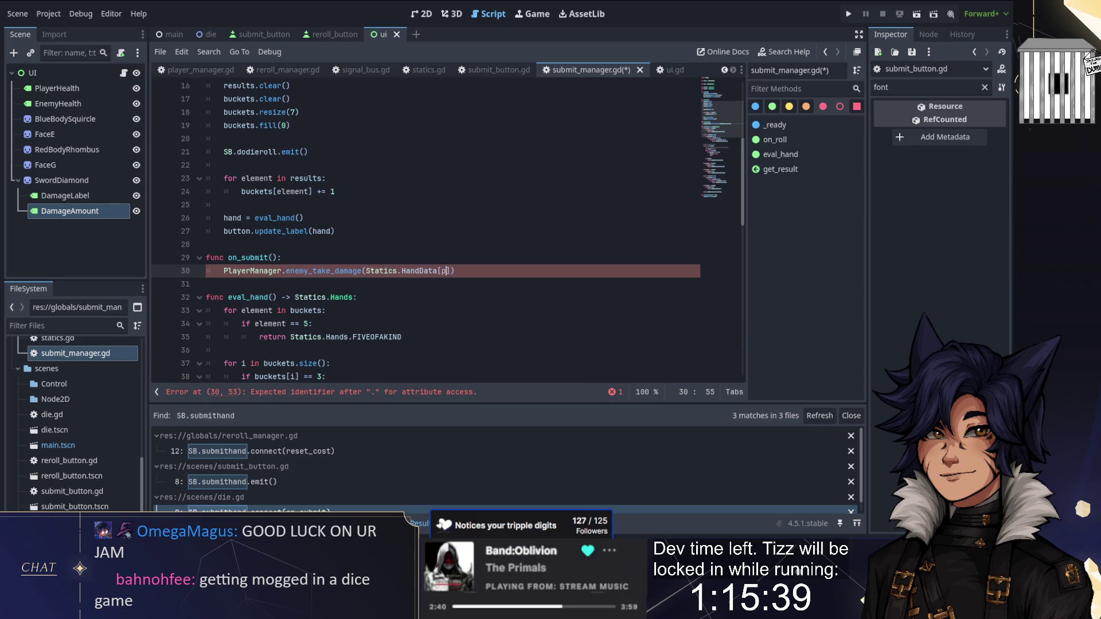
type("[hand")
type("].da")
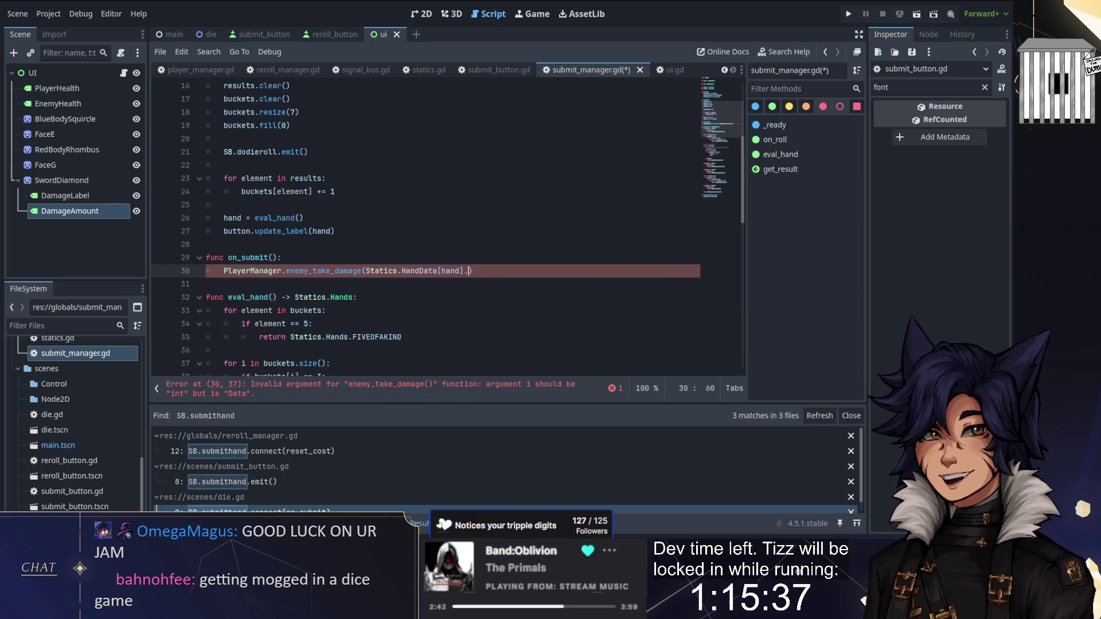
type("mange")
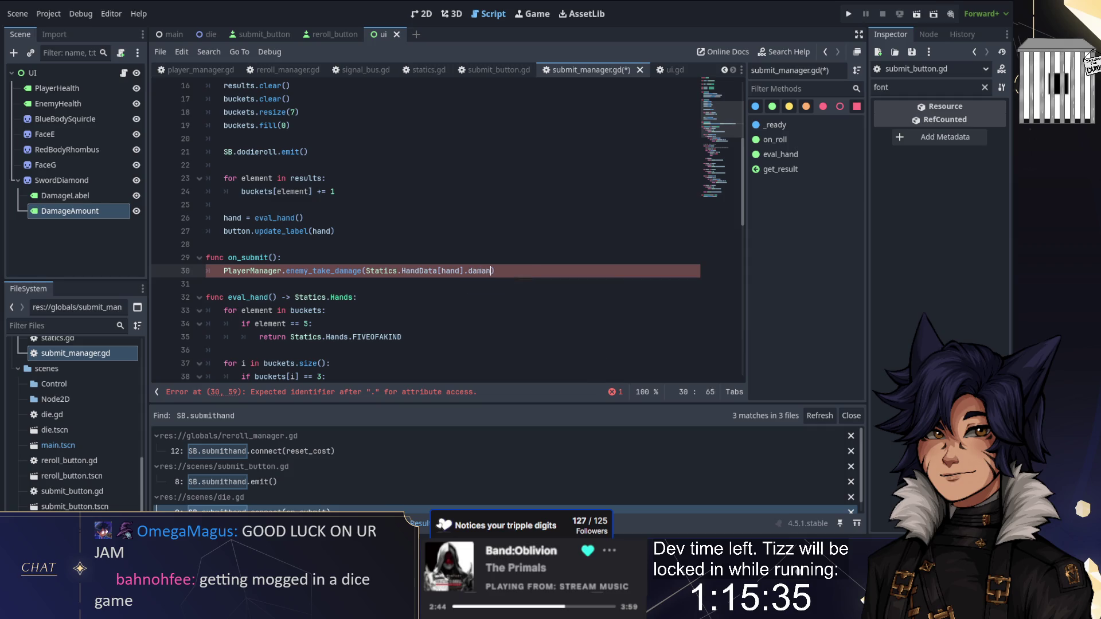
key("End")
key("Return")
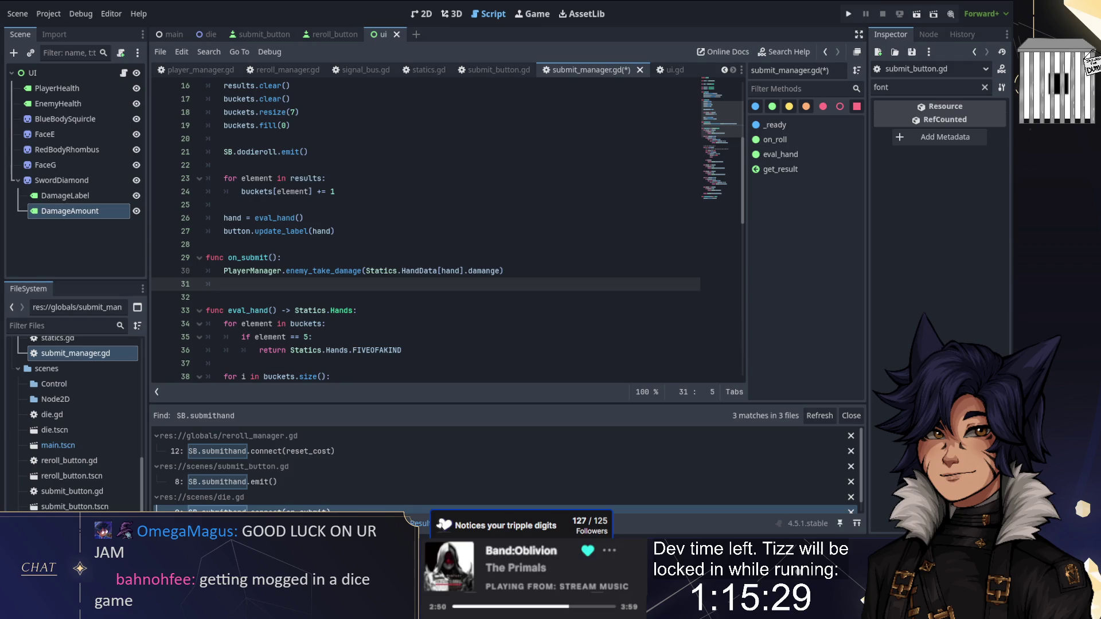
Add PlayerManager.take_damage(PlayerManager.enemy_intent) below the enemy damage line
type("Pl")
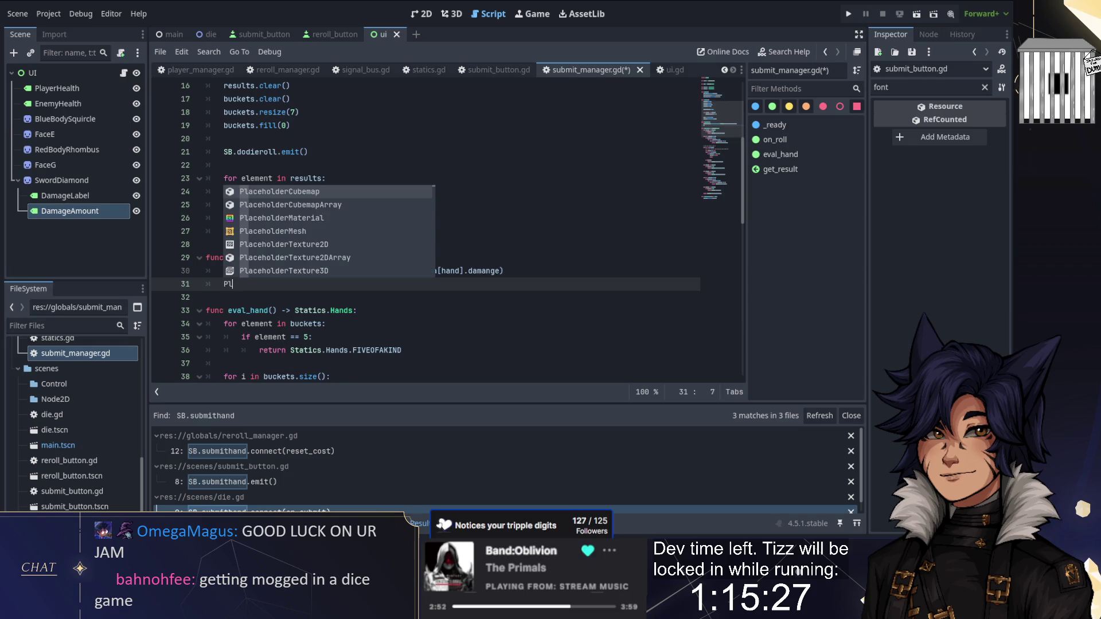
type("ayerManager")
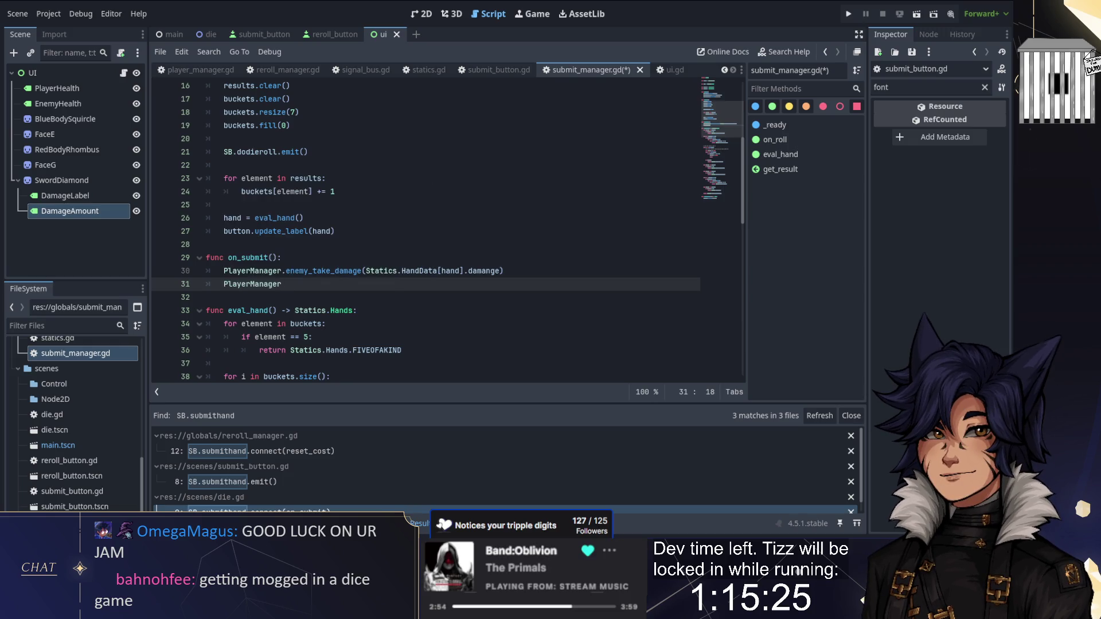
type(".take")
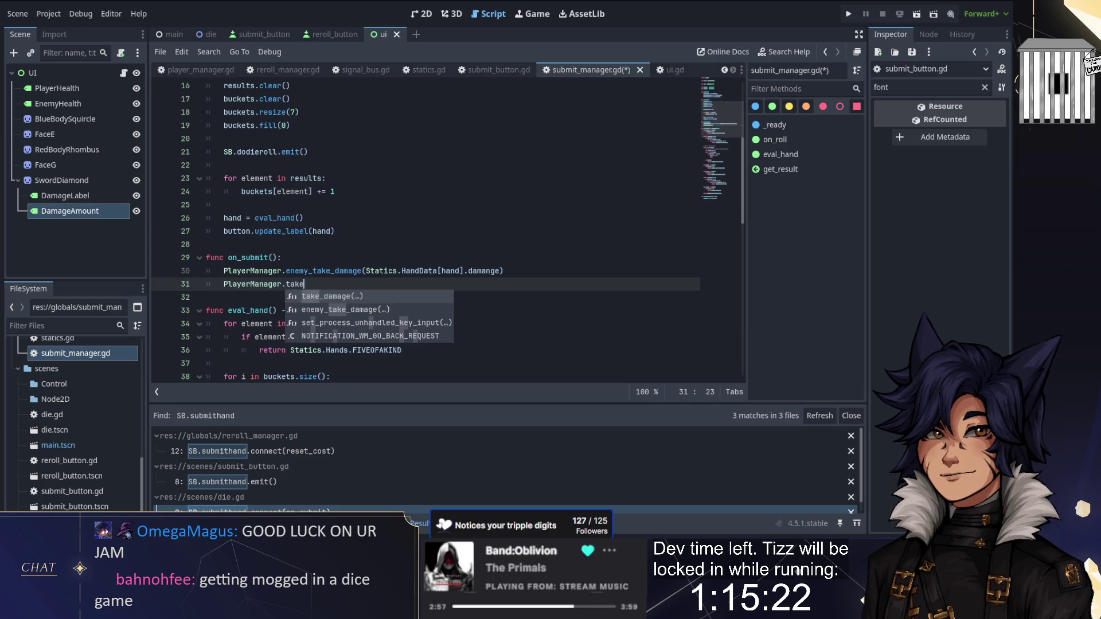
key("Return")
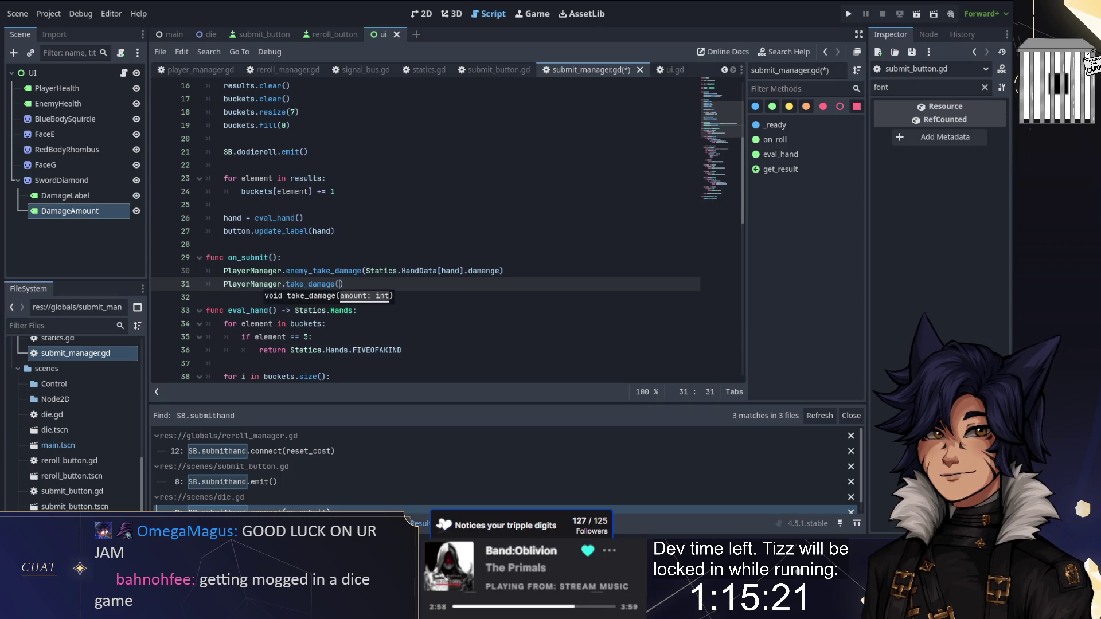
type("Player")
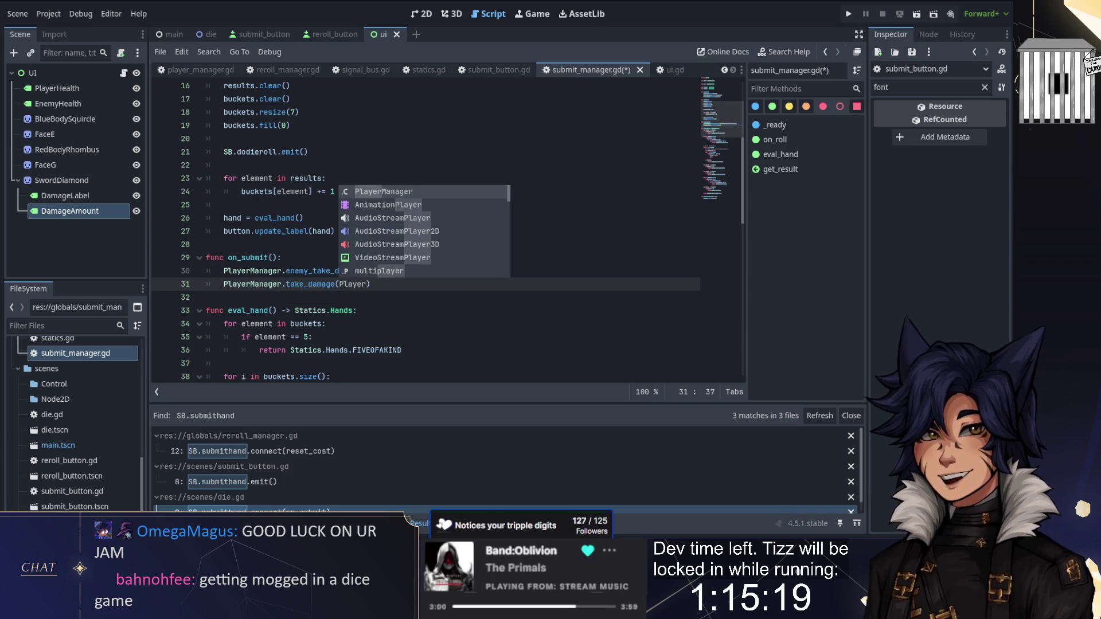
key("Return")
type(".i")
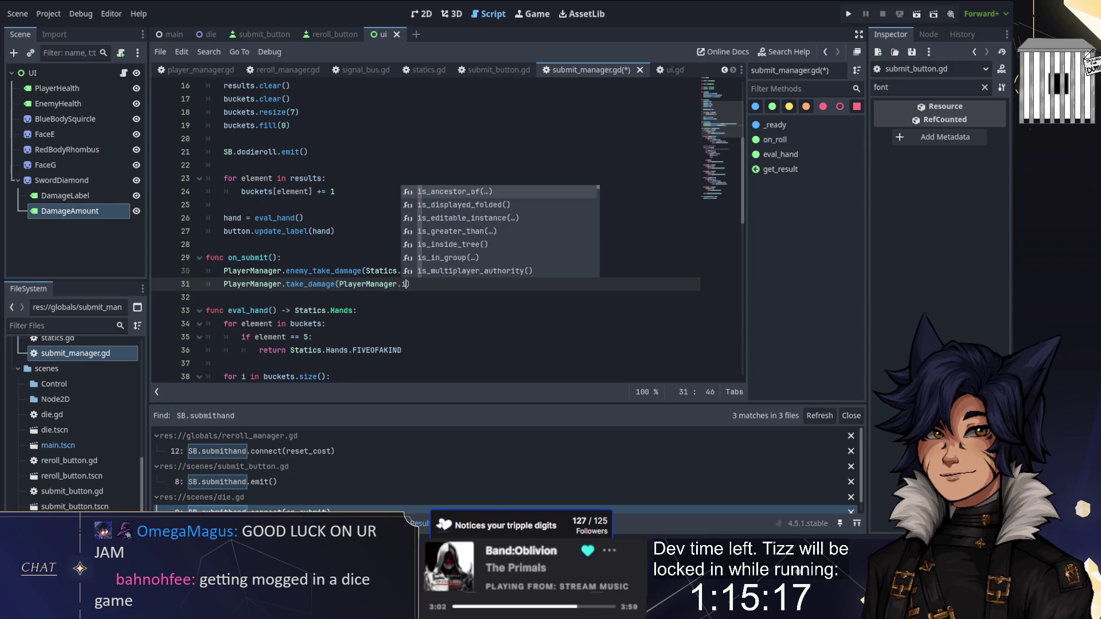
type("nt")
key("Return")
key("End")
key("Return")
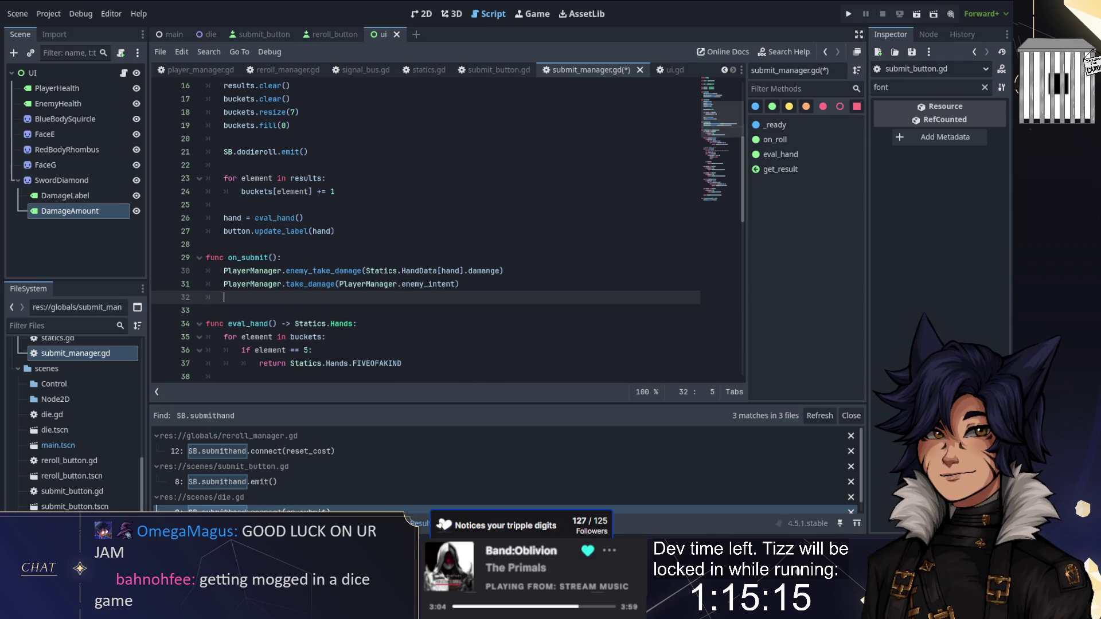